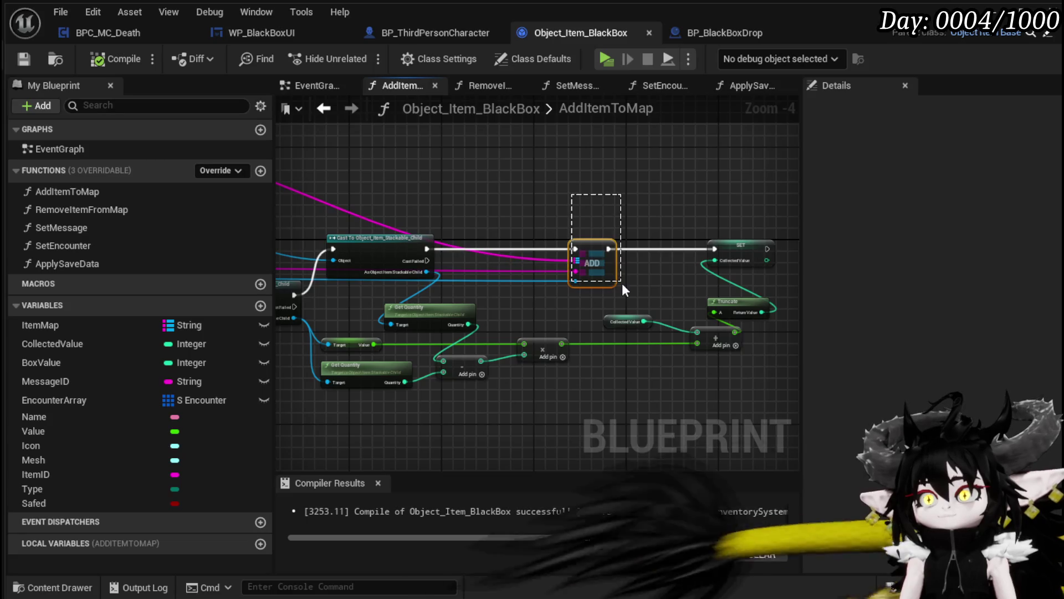
# Step: Move the ADD node after SET and rewire the cast's execution through SET into ADD
pyautogui.moveTo(548, 189); pyautogui.dragTo(617, 298)
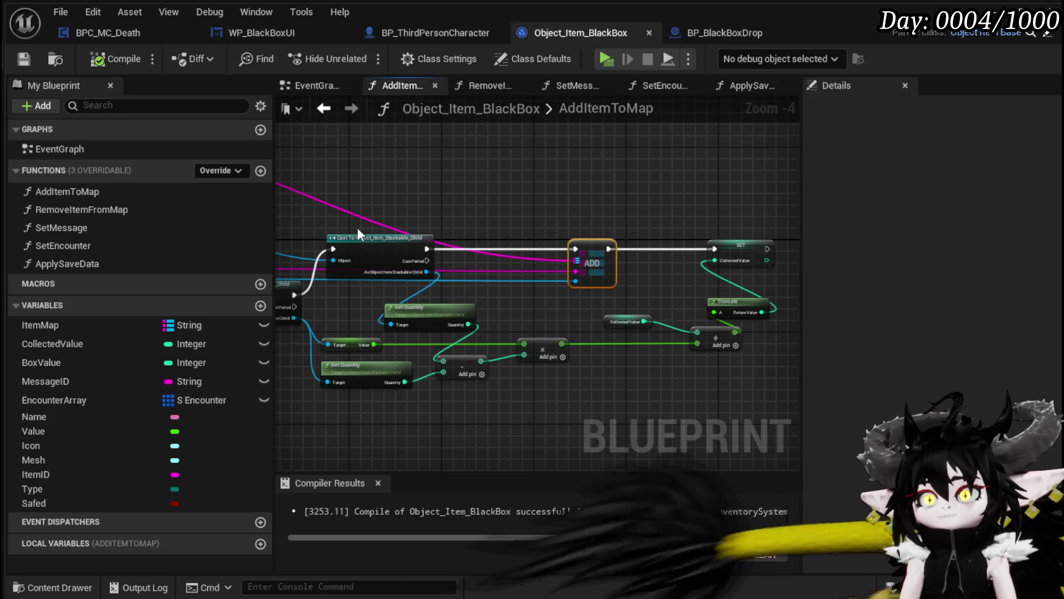
pyautogui.moveTo(581, 260); pyautogui.dragTo(651, 174)
pyautogui.moveTo(398, 255)
pyautogui.mouseDown()
pyautogui.moveTo(687, 255)
pyautogui.moveTo(569, 254)
pyautogui.mouseUp()
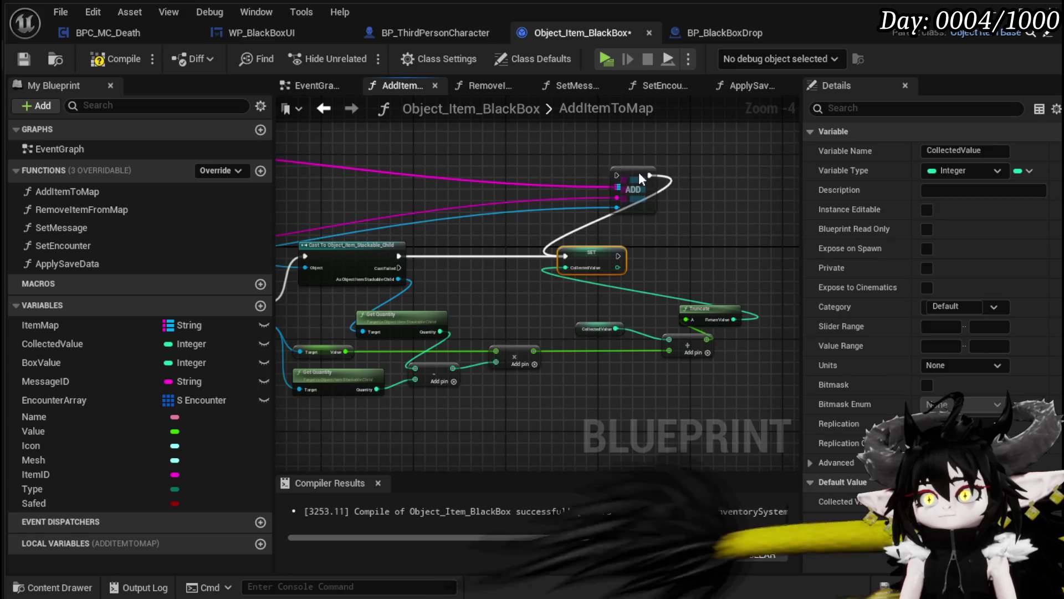
pyautogui.moveTo(639, 174); pyautogui.dragTo(732, 237)
pyautogui.moveTo(618, 256)
pyautogui.mouseDown()
pyautogui.moveTo(697, 251)
pyautogui.moveTo(779, 267)
pyautogui.mouseUp()
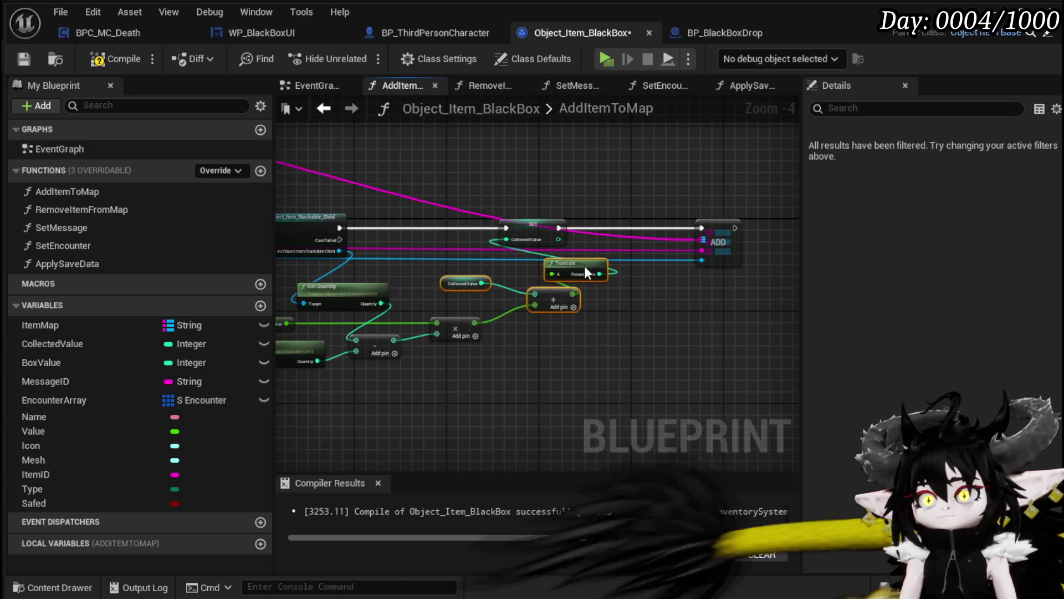
# Step: Save the reordered AddItemToMap blueprint and launch a play test
pyautogui.click(620, 315)
pyautogui.moveTo(620, 315); pyautogui.dragTo(646, 317)
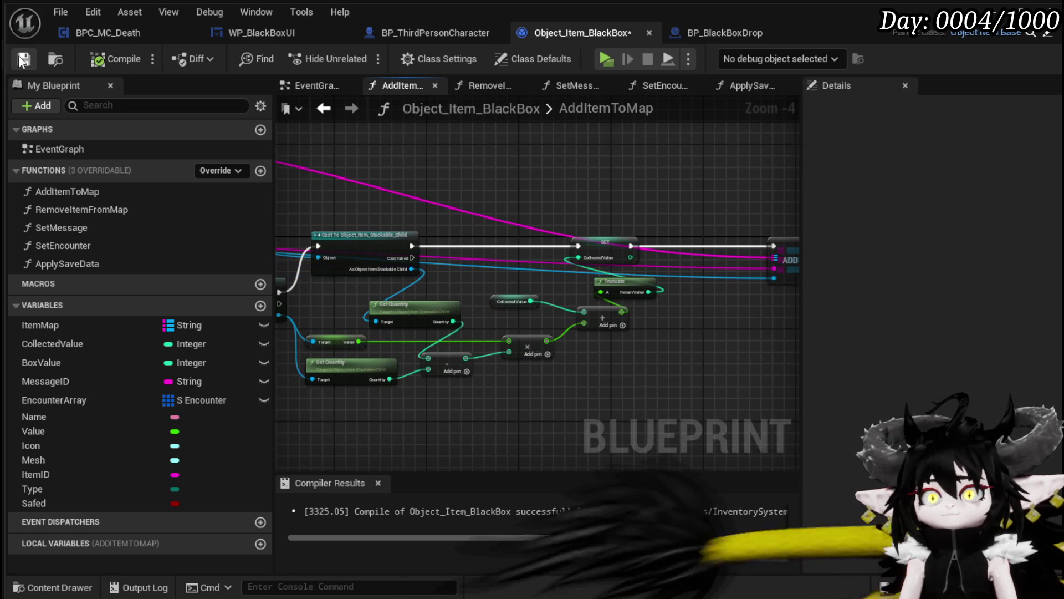
pyautogui.click(998, 8)
pyautogui.click(395, 52)
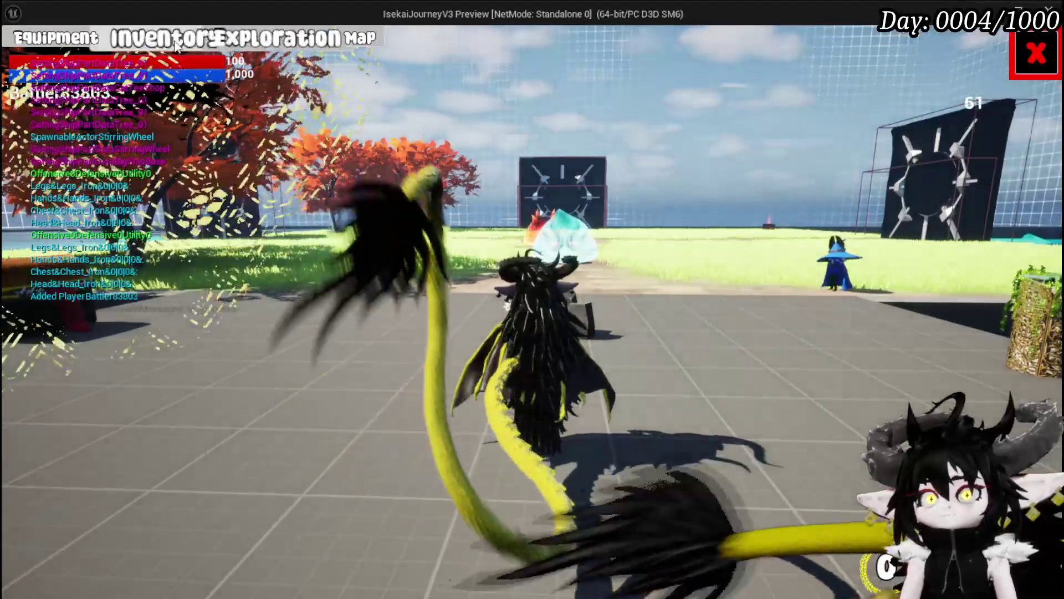
# Step: Open the inventory panel and take the Copper Ore and Iron Ingots out of the Black Box
pyautogui.click(161, 40)
pyautogui.moveTo(567, 258)
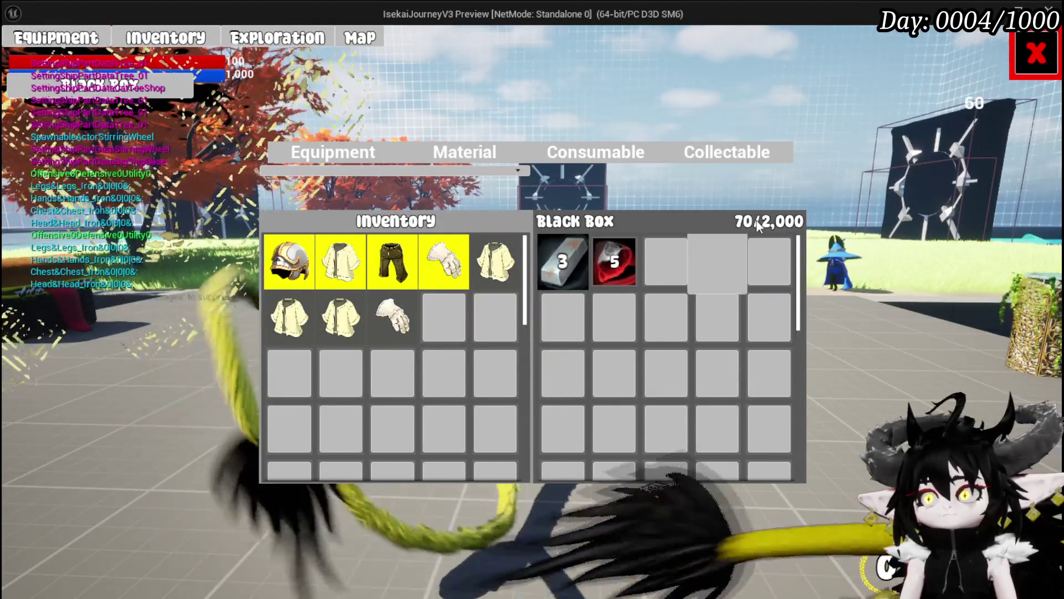
pyautogui.click(610, 270)
pyautogui.click(598, 266)
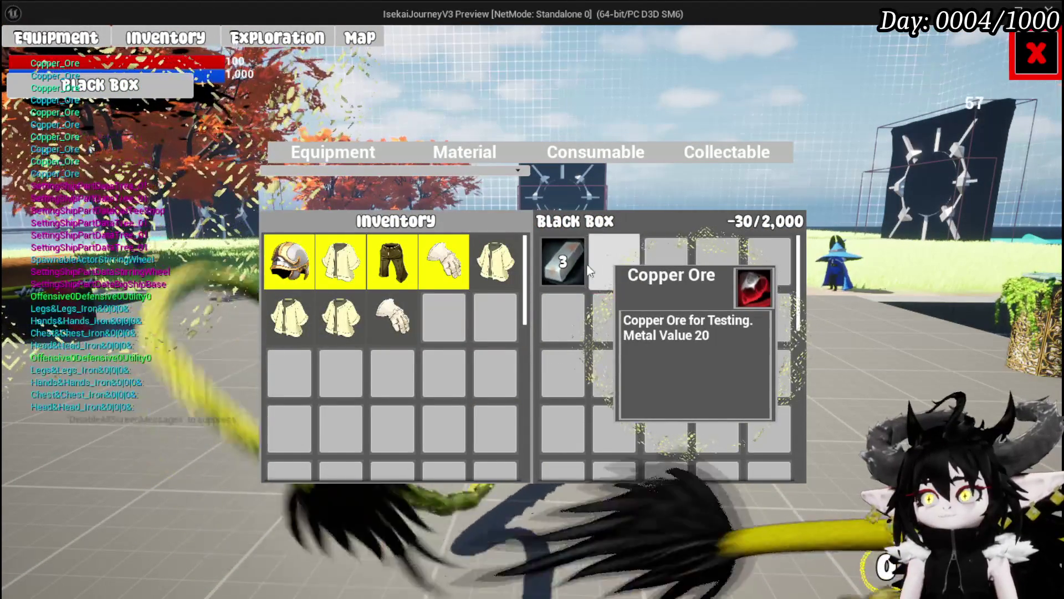
pyautogui.click(582, 266)
pyautogui.click(573, 269)
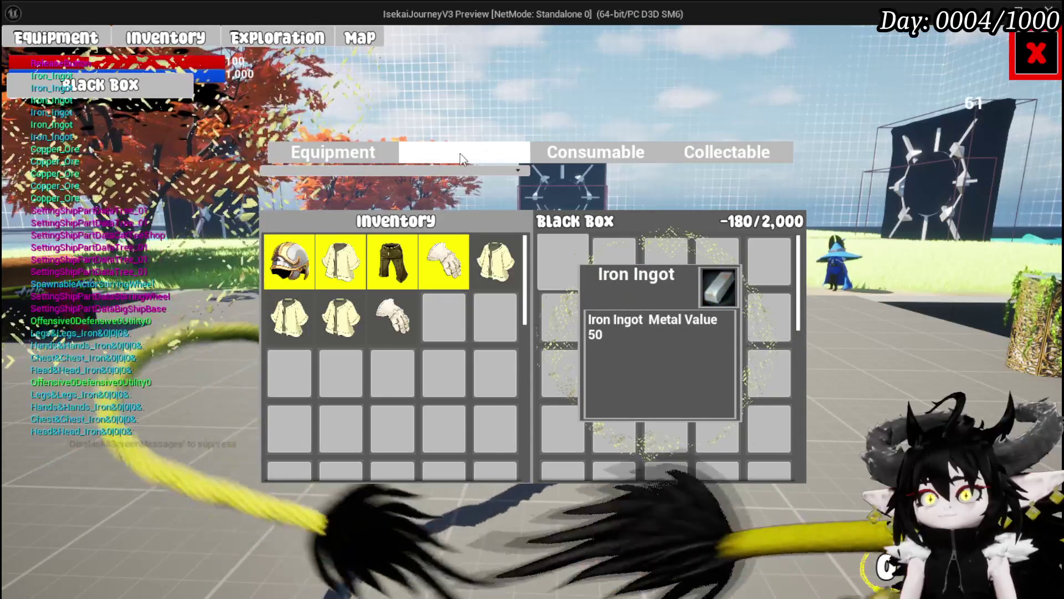
# Step: Move an Iron Ingot from Materials into the Black Box, then end the play session
pyautogui.click(464, 152)
pyautogui.click(340, 261)
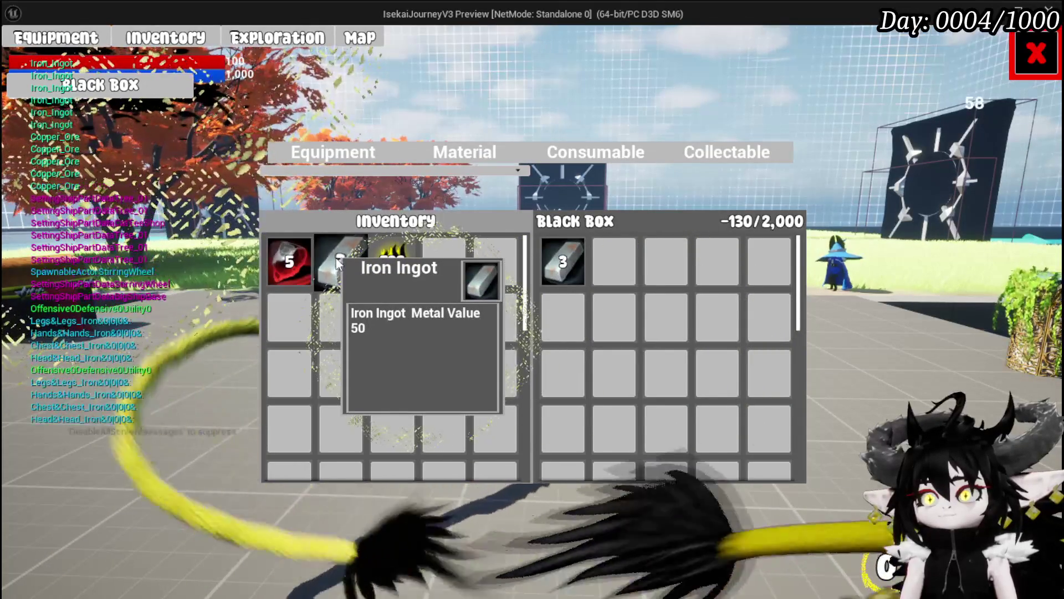
pyautogui.press('Escape')
pyautogui.hotkey('ctrl', 's')
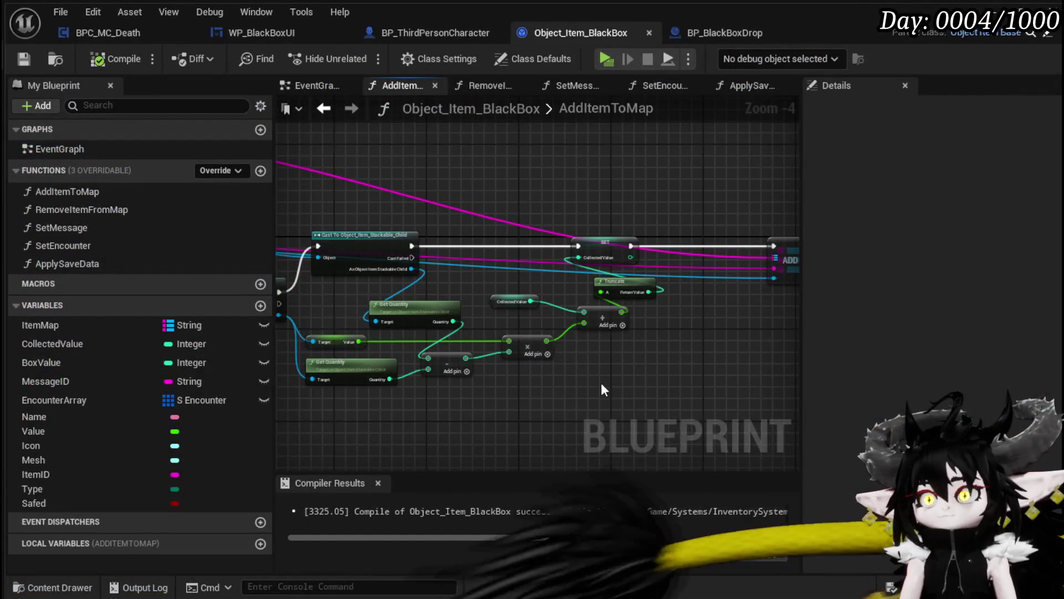
# Step: Move the upper Get Quantity node aside and remove the subtract node
pyautogui.scroll(2, 601, 383)
pyautogui.moveTo(554, 328); pyautogui.dragTo(656, 337)
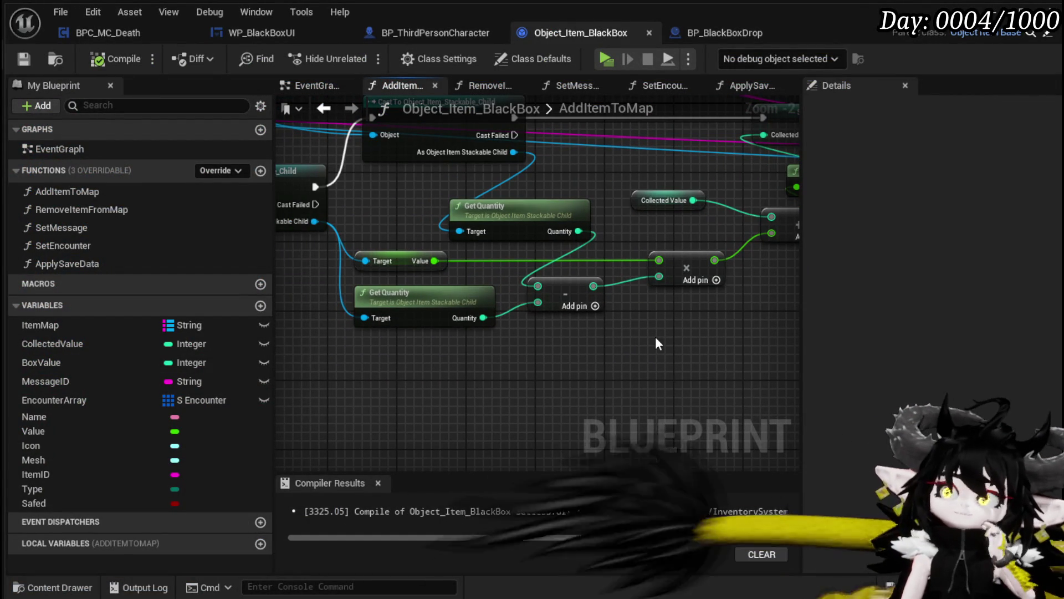
pyautogui.moveTo(541, 315)
pyautogui.mouseDown()
pyautogui.moveTo(487, 362)
pyautogui.moveTo(591, 334)
pyautogui.mouseUp()
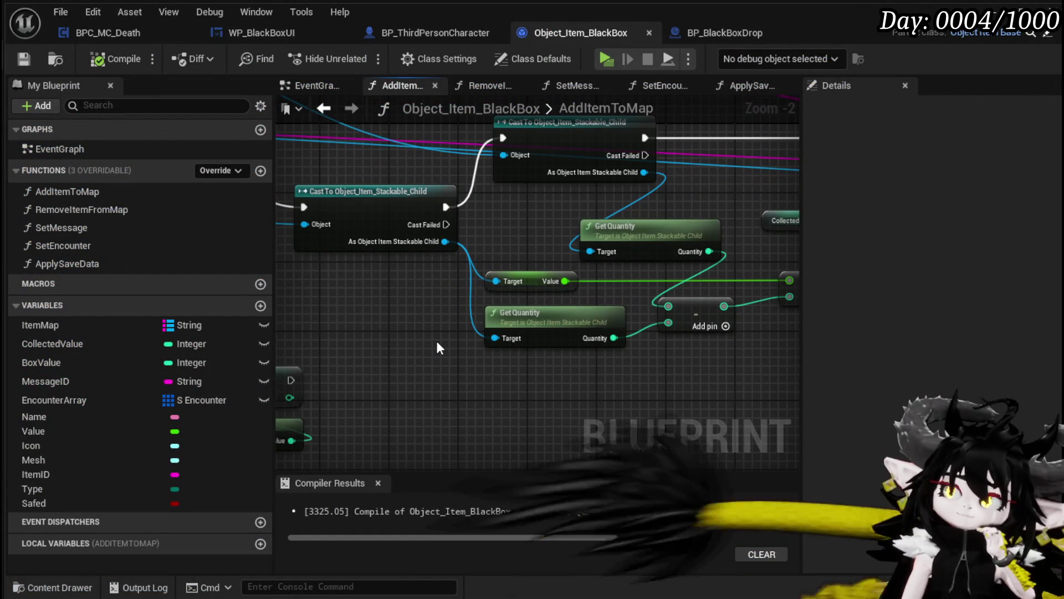
pyautogui.moveTo(439, 348)
pyautogui.mouseDown()
pyautogui.moveTo(439, 371)
pyautogui.moveTo(447, 358)
pyautogui.mouseUp()
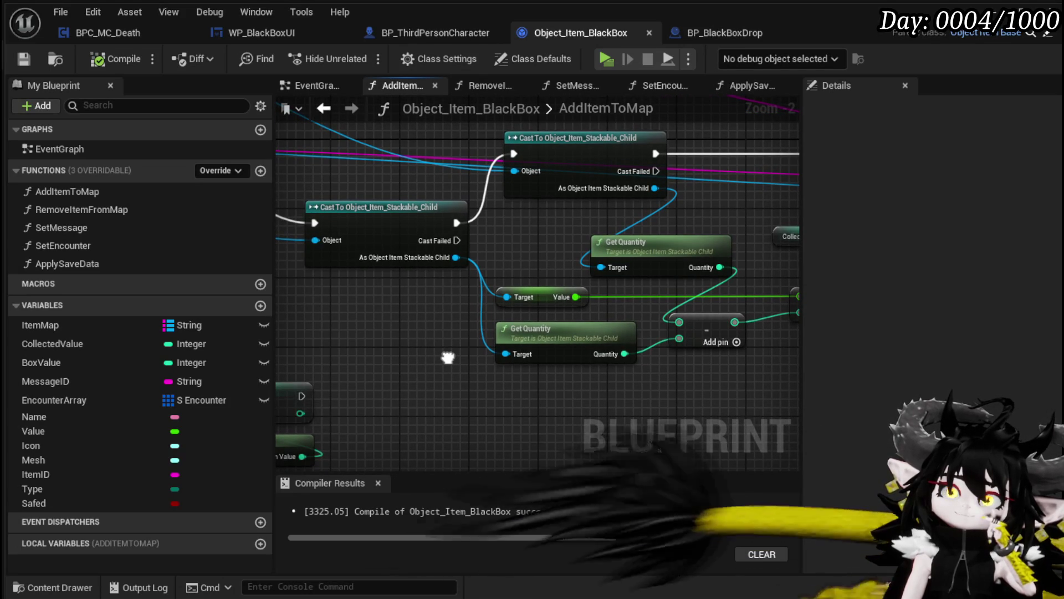
pyautogui.moveTo(448, 357)
pyautogui.mouseDown()
pyautogui.moveTo(610, 333)
pyautogui.moveTo(424, 353)
pyautogui.moveTo(408, 371)
pyautogui.moveTo(637, 341)
pyautogui.mouseUp()
pyautogui.scroll(-1, 410, 366)
pyautogui.scroll(-1, 443, 371)
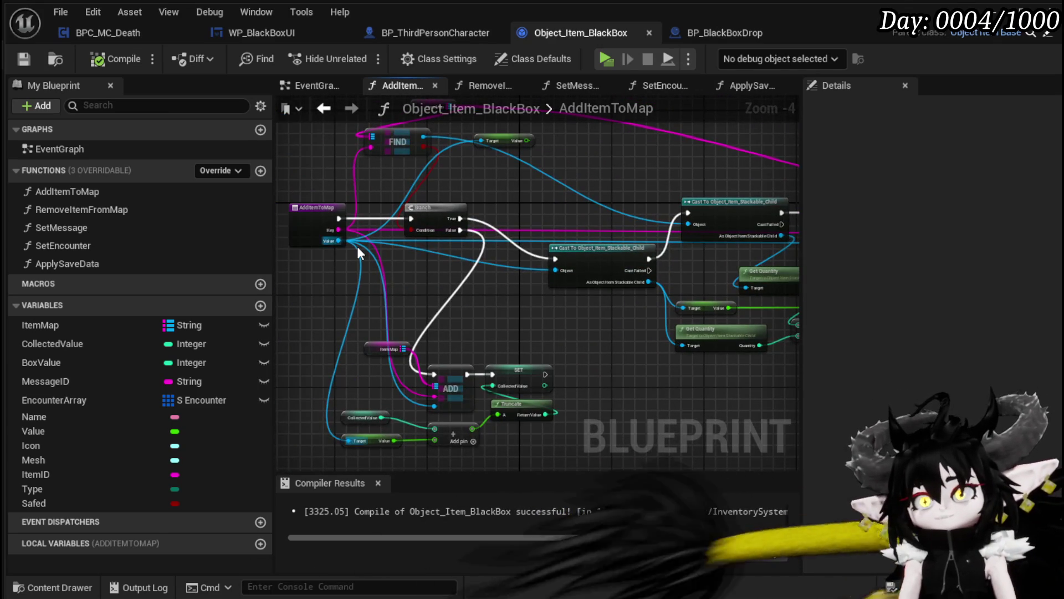
pyautogui.moveTo(626, 306); pyautogui.dragTo(357, 316)
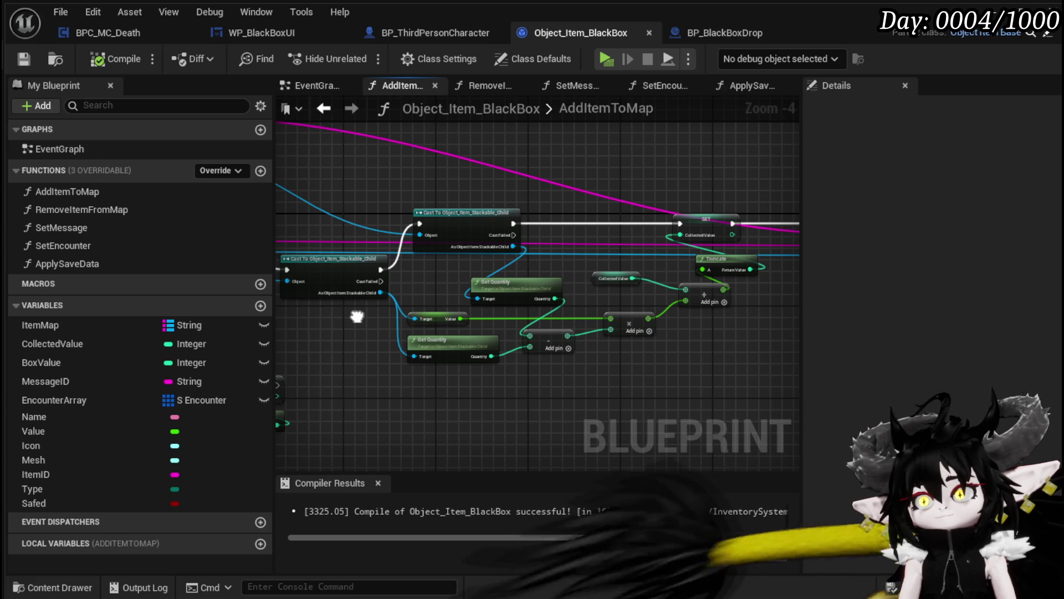
pyautogui.moveTo(357, 316); pyautogui.dragTo(367, 317)
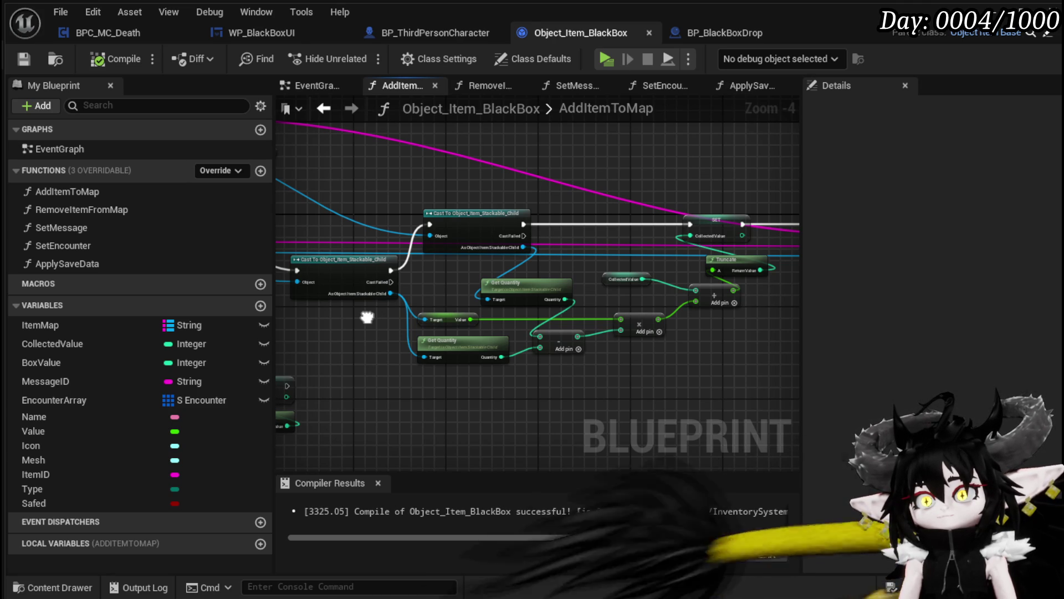
pyautogui.moveTo(524, 296); pyautogui.dragTo(494, 278)
pyautogui.click(557, 343)
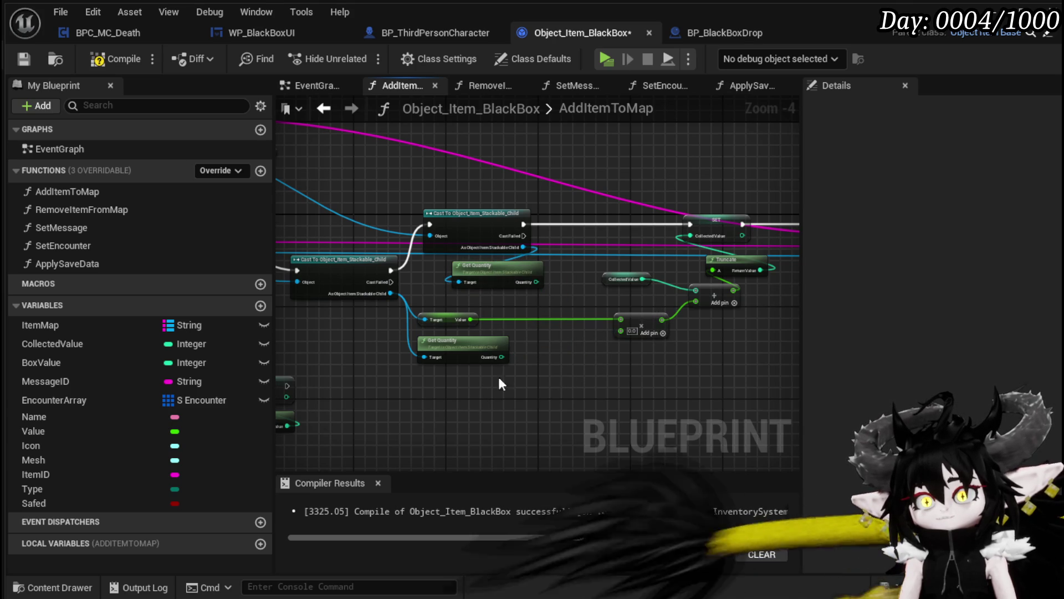
# Step: Remove the lower Get Quantity node and wire Quantity into the multiply node
pyautogui.moveTo(416, 376); pyautogui.dragTo(494, 351)
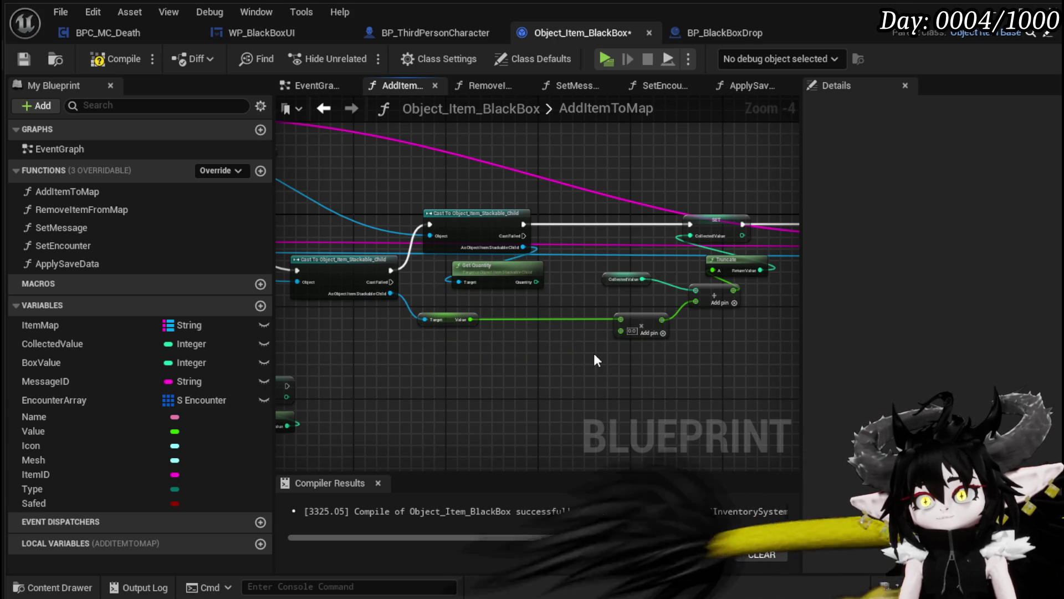
pyautogui.moveTo(594, 355); pyautogui.dragTo(460, 376)
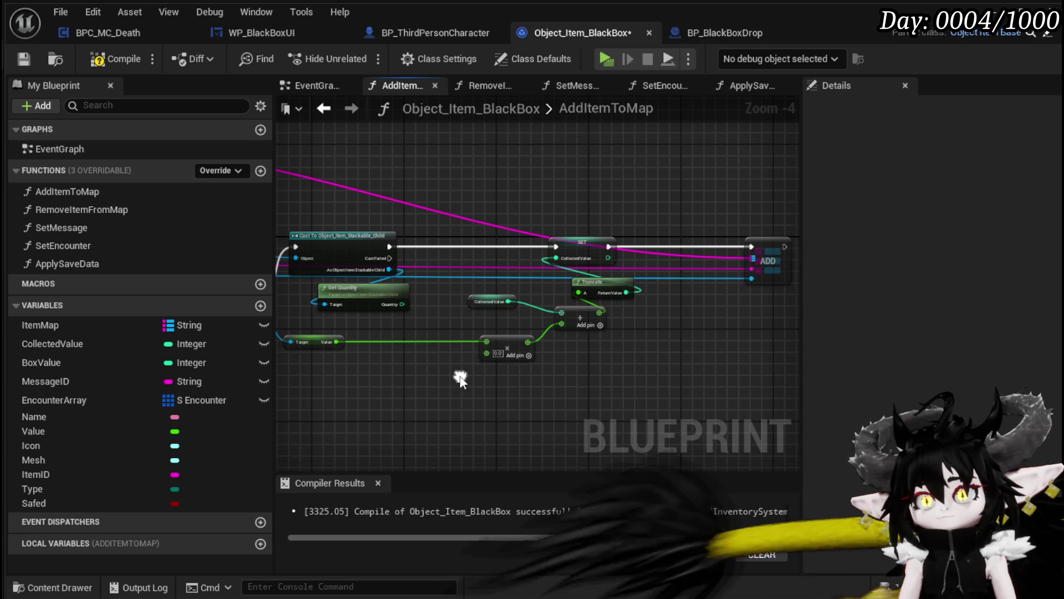
pyautogui.moveTo(402, 304)
pyautogui.mouseDown()
pyautogui.moveTo(499, 364)
pyautogui.moveTo(487, 354)
pyautogui.mouseUp()
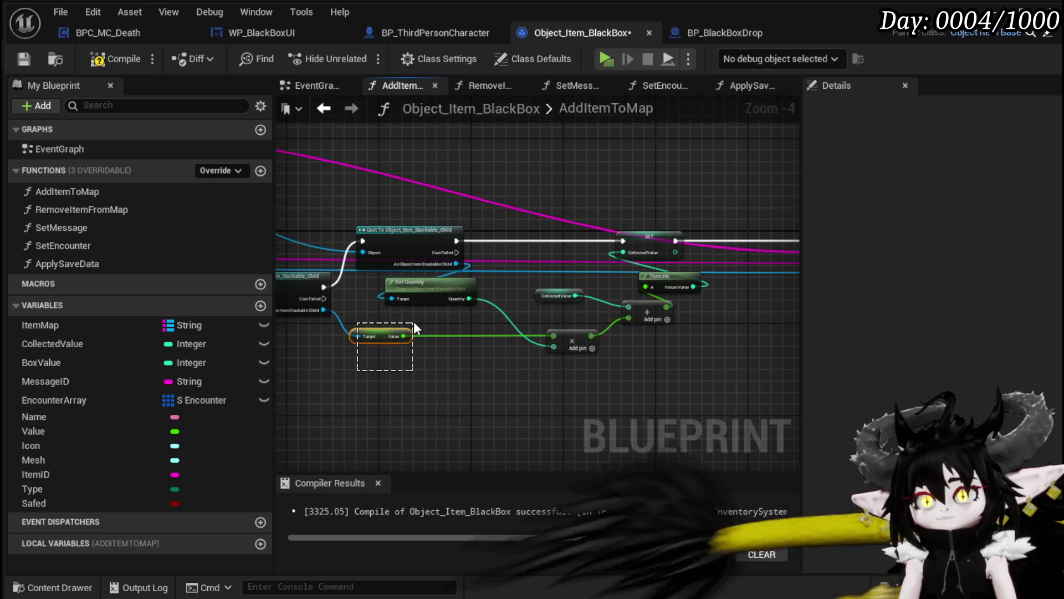
pyautogui.moveTo(390, 392); pyautogui.dragTo(592, 380)
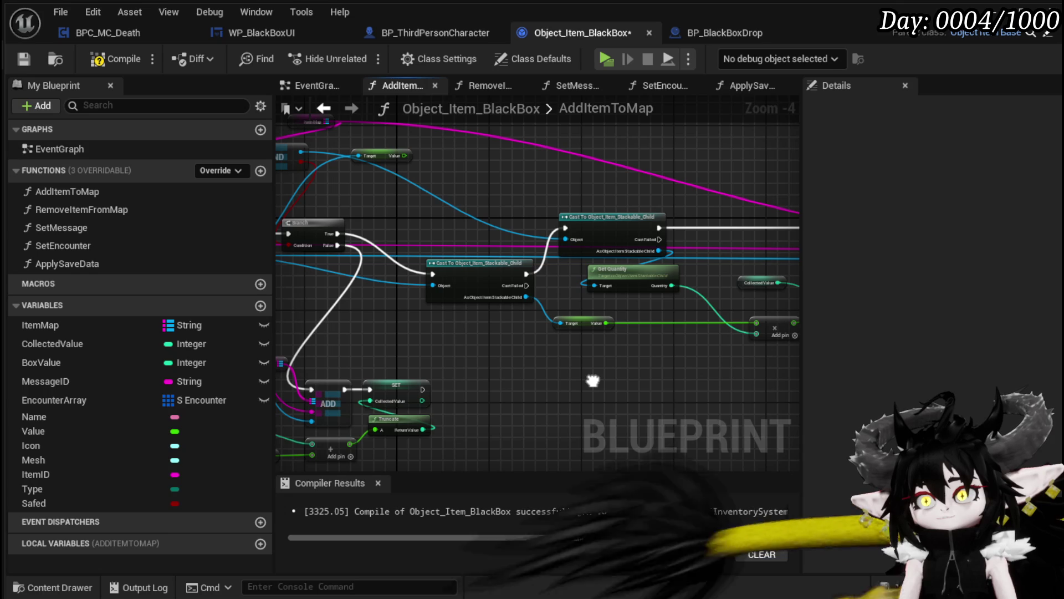
pyautogui.moveTo(525, 385); pyautogui.dragTo(532, 412)
# Step: Connect Branch True to the upper Cast and delete the lower Cast with its Value getter
pyautogui.moveTo(344, 261); pyautogui.dragTo(571, 255)
pyautogui.click(488, 315)
pyautogui.press('Delete')
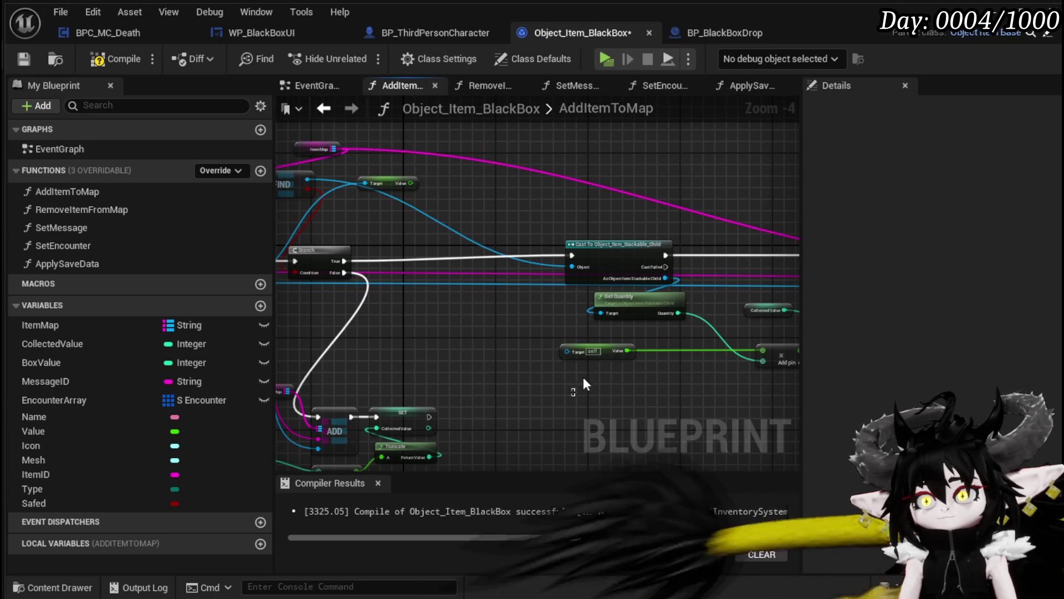
pyautogui.moveTo(541, 356); pyautogui.dragTo(629, 392)
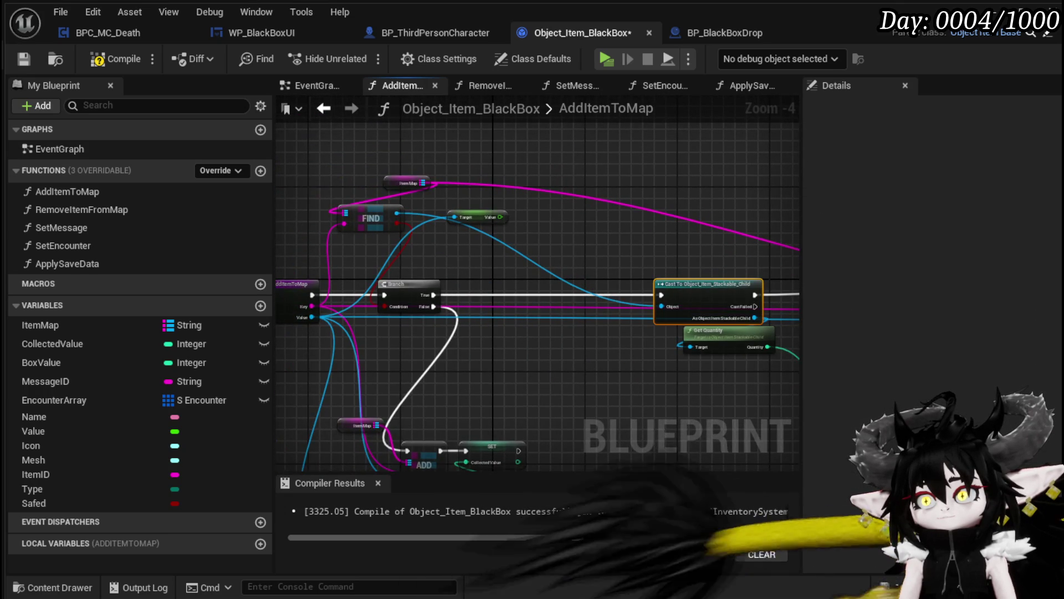
pyautogui.moveTo(637, 270); pyautogui.dragTo(398, 265)
pyautogui.click(707, 289)
pyautogui.click(488, 333)
pyautogui.scroll(2, 502, 331)
pyautogui.moveTo(402, 311); pyautogui.dragTo(358, 364)
# Step: Add a Value getter from the cast's item output and wire it into the multiply node
pyautogui.moveTo(339, 258); pyautogui.dragTo(360, 331)
pyautogui.write('Value')
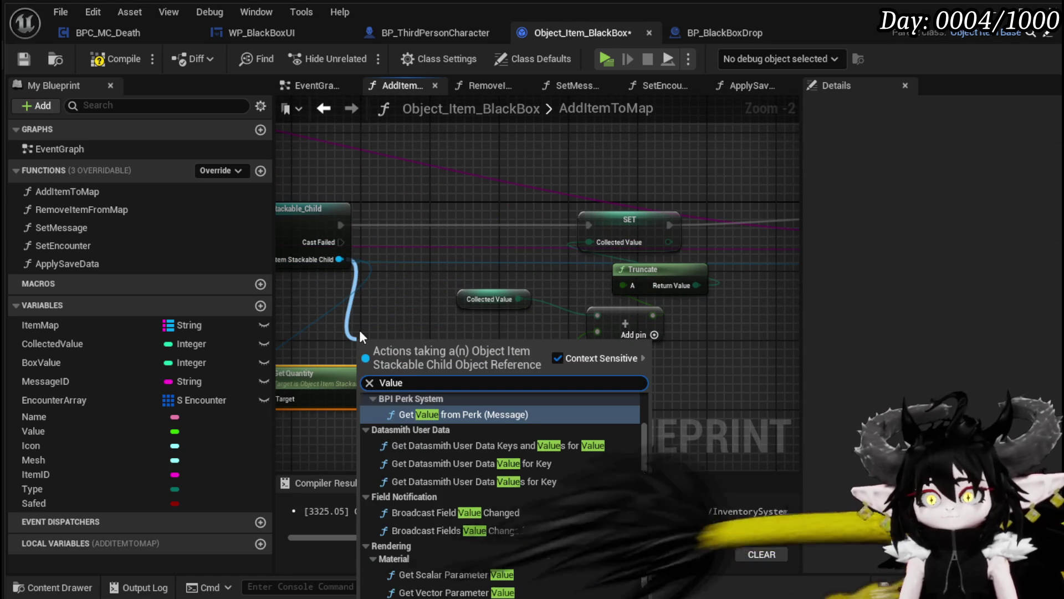
pyautogui.moveTo(645, 421); pyautogui.dragTo(653, 586)
pyautogui.click(410, 594)
pyautogui.moveTo(434, 342); pyautogui.dragTo(485, 358)
pyautogui.click(517, 321)
pyautogui.scroll(-2, 524, 333)
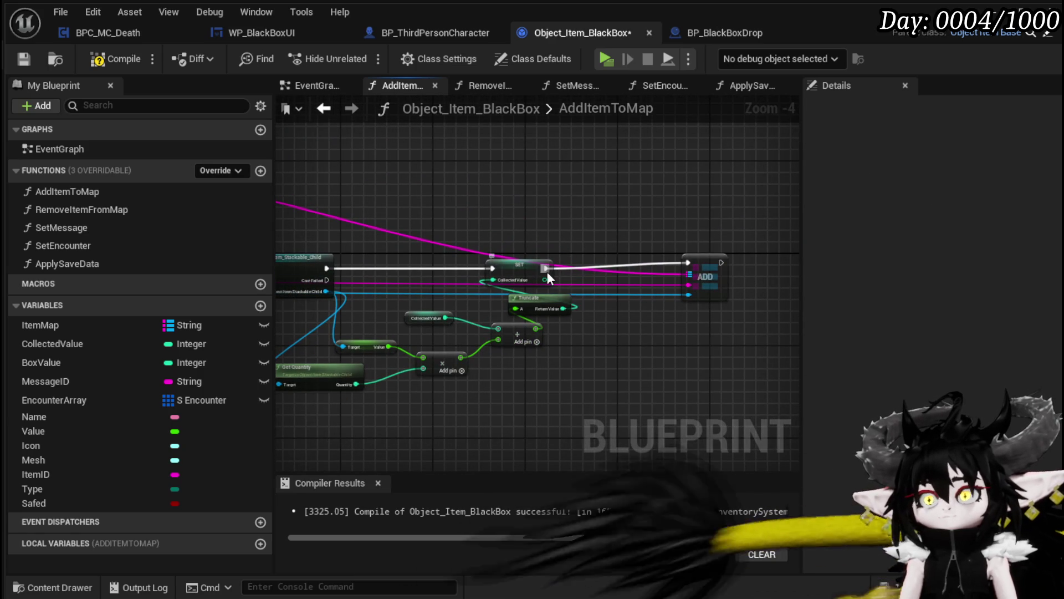
# Step: Move the ADD node ahead of the cast and connect Branch True to it
pyautogui.keyDown('alt'); pyautogui.click(678, 264); pyautogui.keyUp('alt')
pyautogui.moveTo(710, 264)
pyautogui.mouseDown()
pyautogui.moveTo(491, 167)
pyautogui.moveTo(400, 263)
pyautogui.moveTo(450, 262)
pyautogui.mouseUp()
pyautogui.moveTo(377, 275)
pyautogui.mouseDown()
pyautogui.moveTo(608, 275)
pyautogui.moveTo(383, 229)
pyautogui.moveTo(610, 247)
pyautogui.moveTo(581, 234)
pyautogui.moveTo(624, 231)
pyautogui.moveTo(552, 218)
pyautogui.moveTo(424, 228)
pyautogui.moveTo(394, 244)
pyautogui.mouseUp()
pyautogui.moveTo(372, 188); pyautogui.dragTo(347, 203)
# Step: Tidy the cast, Value getter, multiply, Collected Value and Truncate nodes
pyautogui.moveTo(757, 243); pyautogui.dragTo(443, 218)
pyautogui.moveTo(382, 229)
pyautogui.mouseDown()
pyautogui.moveTo(449, 315)
pyautogui.moveTo(376, 278)
pyautogui.mouseUp()
pyautogui.scroll(2, 484, 270)
pyautogui.moveTo(473, 273); pyautogui.dragTo(486, 291)
pyautogui.moveTo(563, 340); pyautogui.dragTo(562, 338)
pyautogui.moveTo(715, 325); pyautogui.dragTo(650, 368)
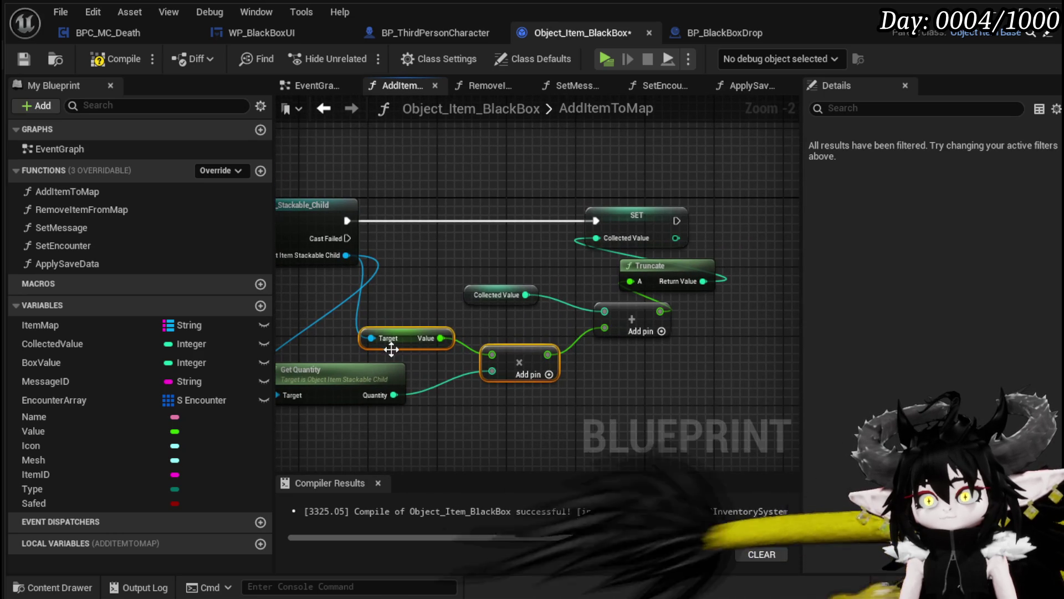
pyautogui.moveTo(463, 295)
pyautogui.mouseDown()
pyautogui.moveTo(483, 295)
pyautogui.moveTo(453, 295)
pyautogui.mouseUp()
pyautogui.moveTo(610, 163)
pyautogui.mouseDown()
pyautogui.moveTo(661, 234)
pyautogui.moveTo(739, 255)
pyautogui.moveTo(651, 276)
pyautogui.mouseUp()
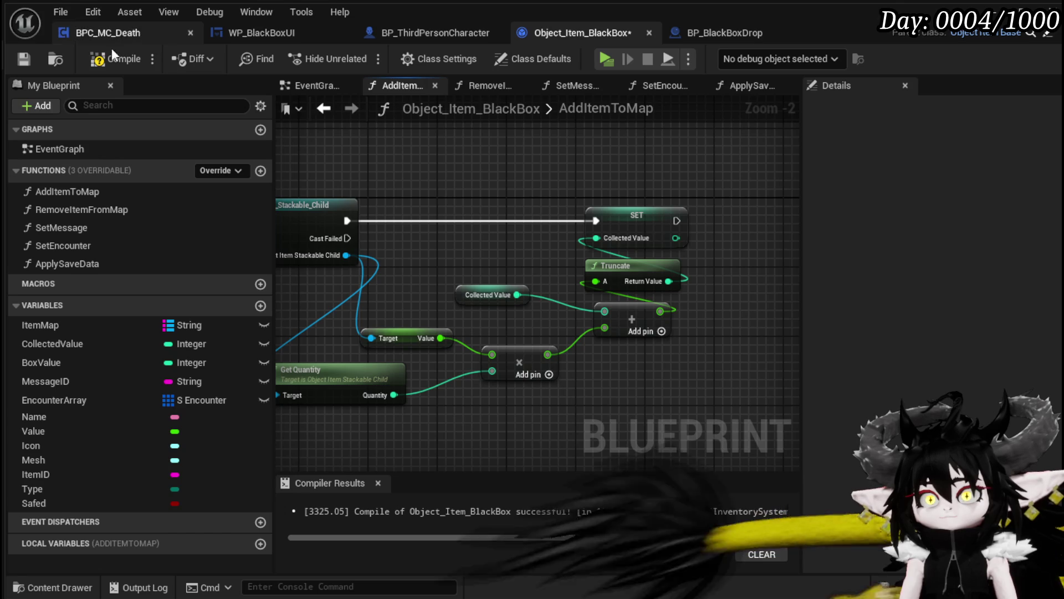
# Step: Save the Object_Item_BlackBox blueprint and start a play test
pyautogui.moveTo(360, 266); pyautogui.dragTo(458, 268)
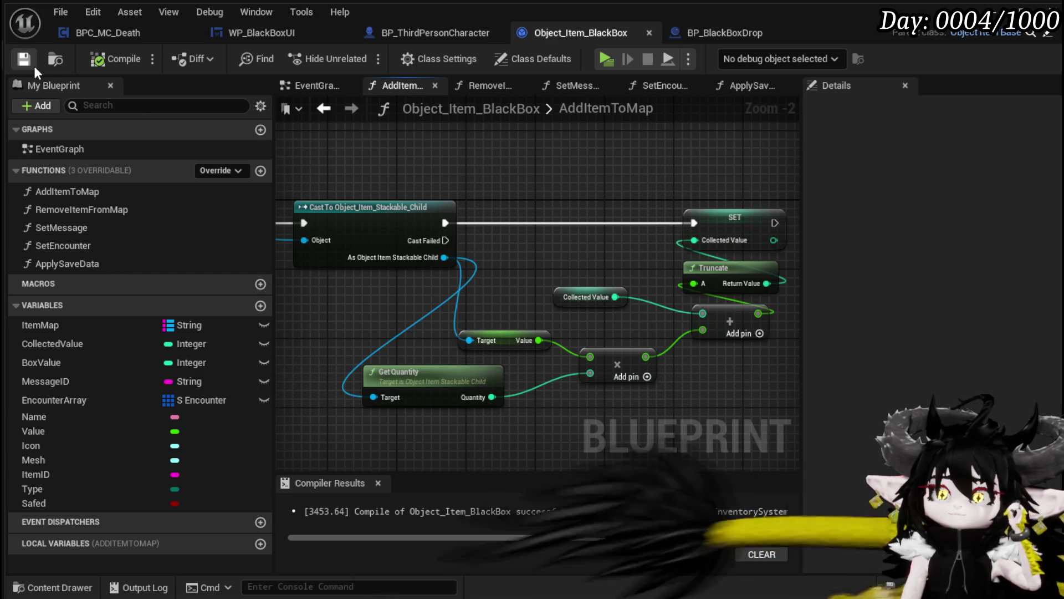
pyautogui.scroll(-2, 553, 191)
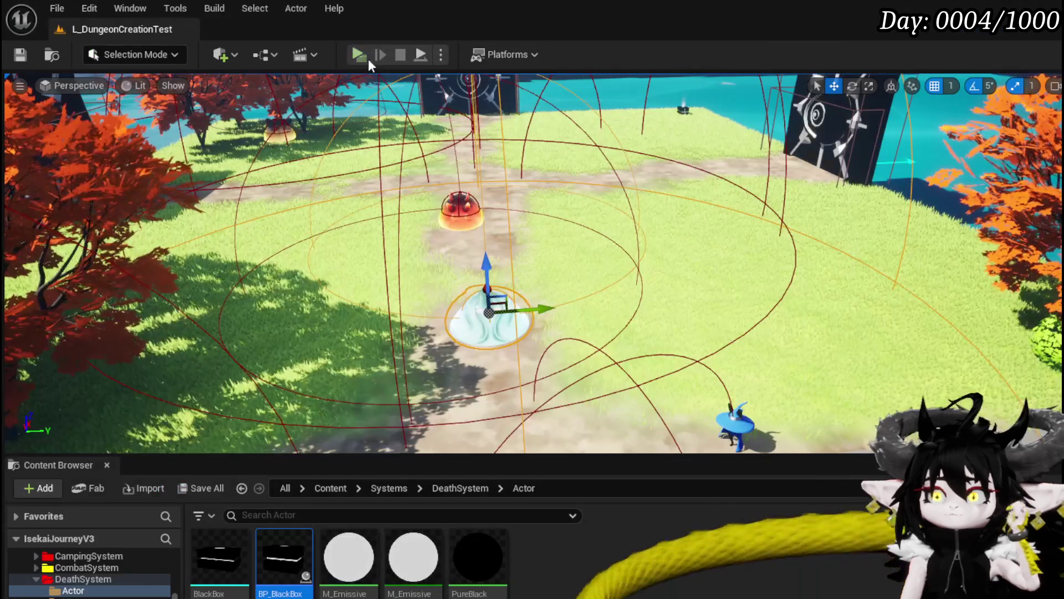
pyautogui.click(368, 58)
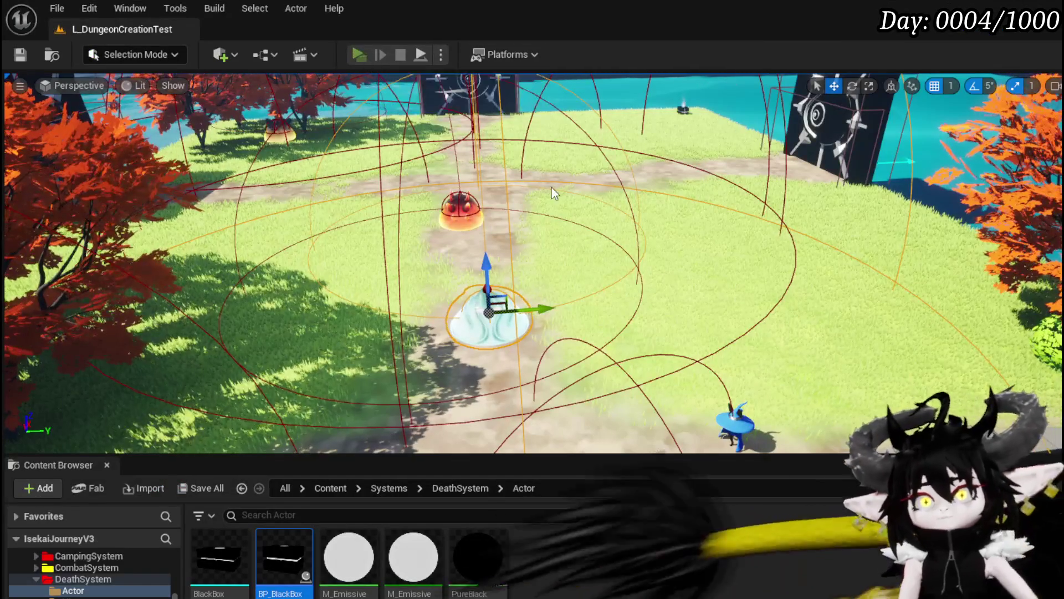
# Step: Open the inventory and take the Copper Ore and Iron Ingots out of the Black Box
pyautogui.press('i')
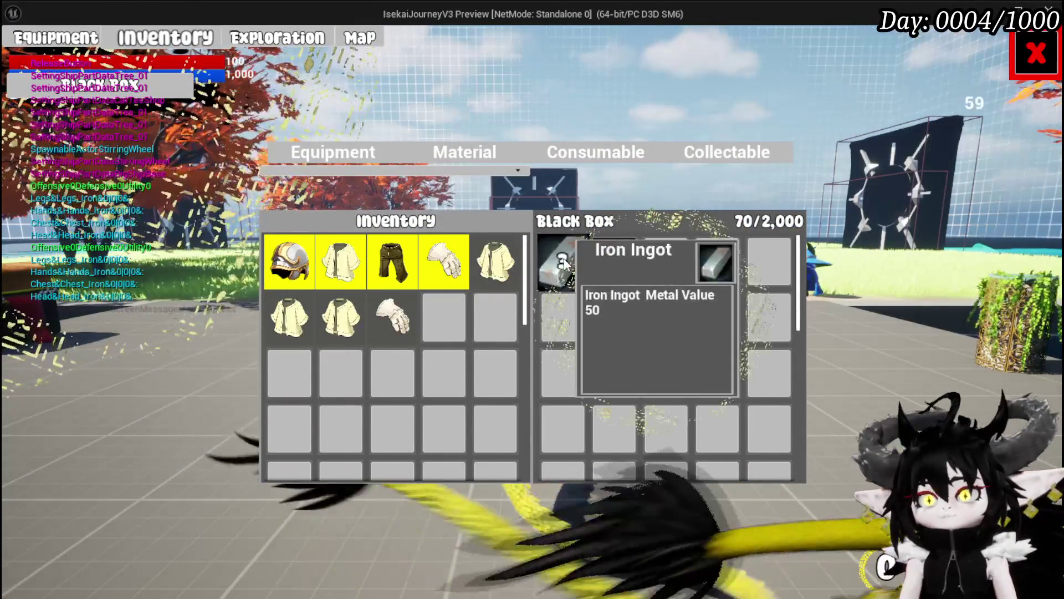
pyautogui.click(616, 267)
pyautogui.click(615, 267)
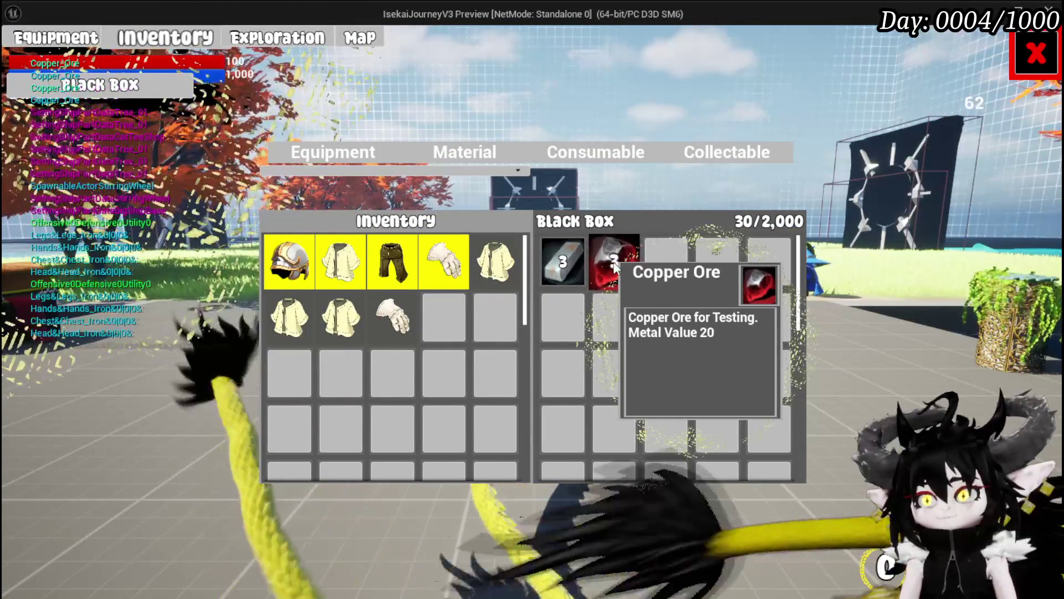
pyautogui.click(615, 267)
pyautogui.click(566, 262)
pyautogui.click(566, 261)
pyautogui.click(567, 261)
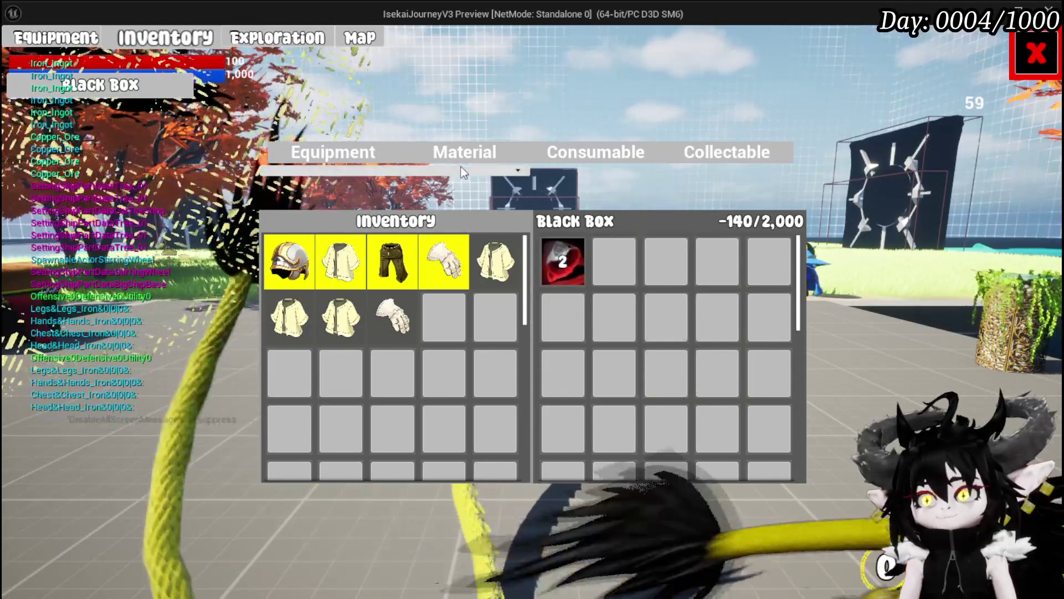
# Step: Put three Iron Ingots and three Copper Ore into the Black Box
pyautogui.click(468, 152)
pyautogui.click(342, 275)
pyautogui.click(342, 274)
pyautogui.click(342, 274)
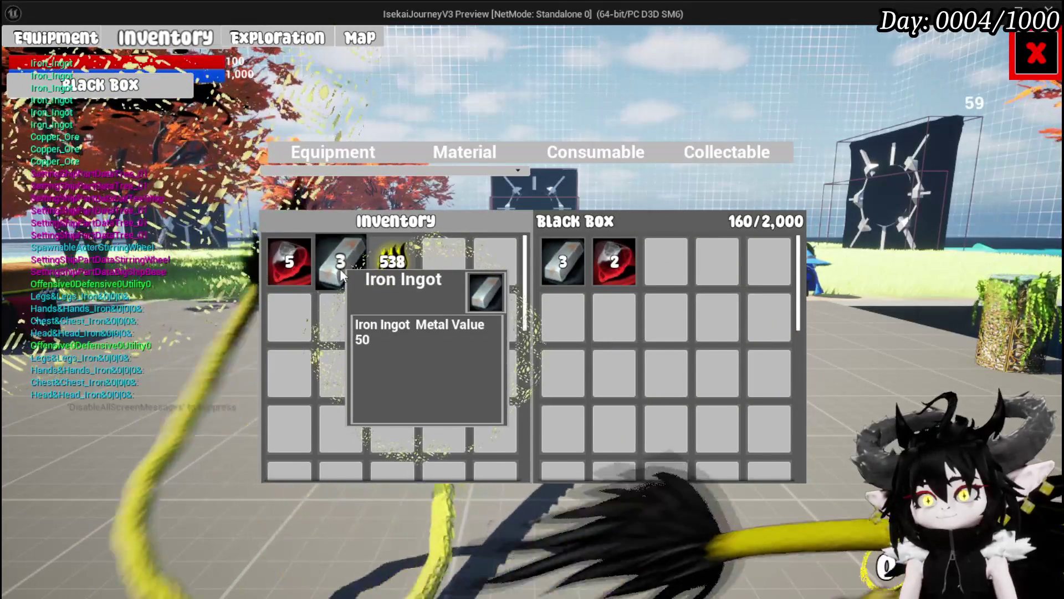
pyautogui.click(308, 270)
pyautogui.click(309, 270)
pyautogui.click(309, 270)
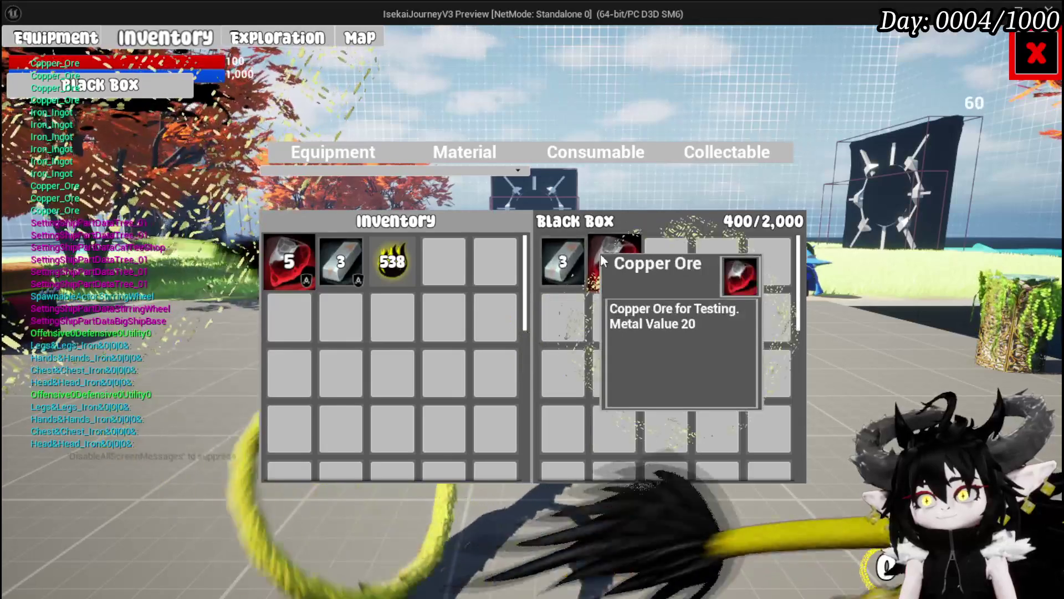
# Step: Take the Copper Ore and Iron Ingots out, then add three Iron Ingots back
pyautogui.click(599, 254)
pyautogui.click(598, 253)
pyautogui.click(562, 256)
pyautogui.click(562, 256)
pyautogui.click(562, 256)
pyautogui.click(337, 267)
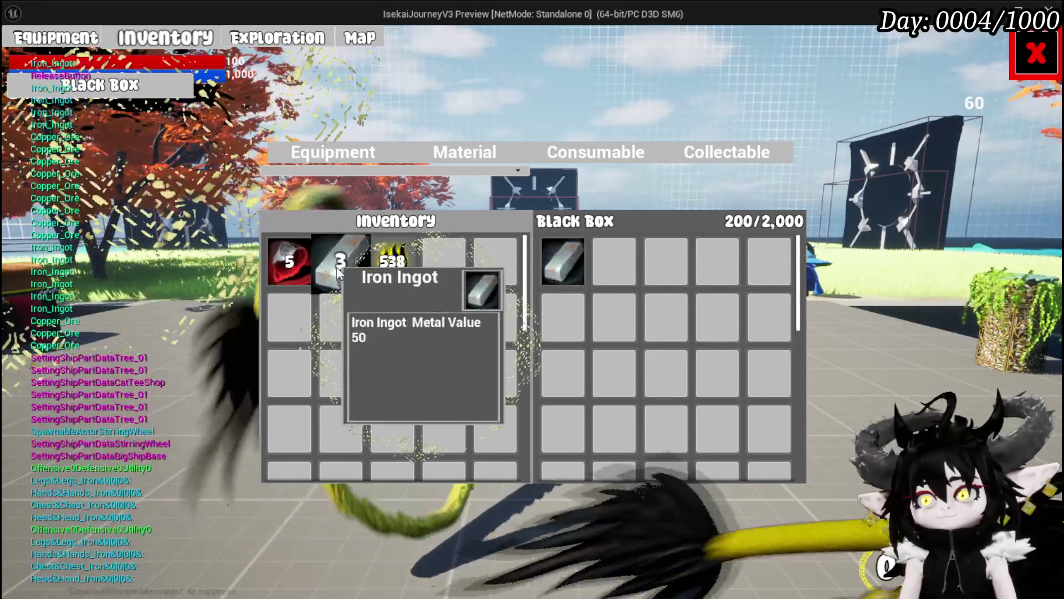
pyautogui.click(337, 267)
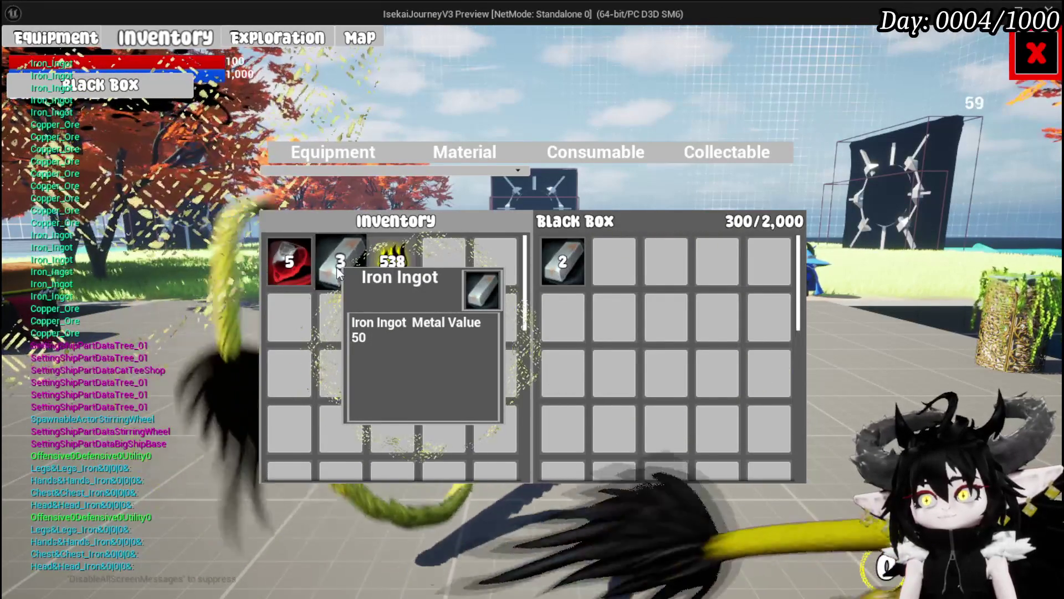
pyautogui.click(337, 267)
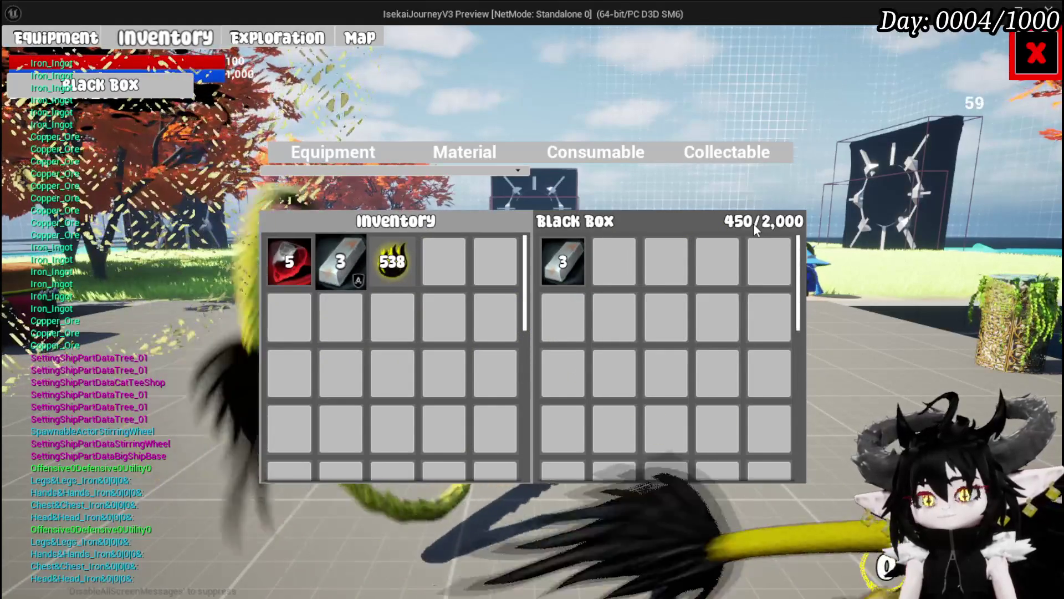
# Step: Return to the game preview and cycle Iron Ingots out of and back into the Black Box
pyautogui.press('Escape')
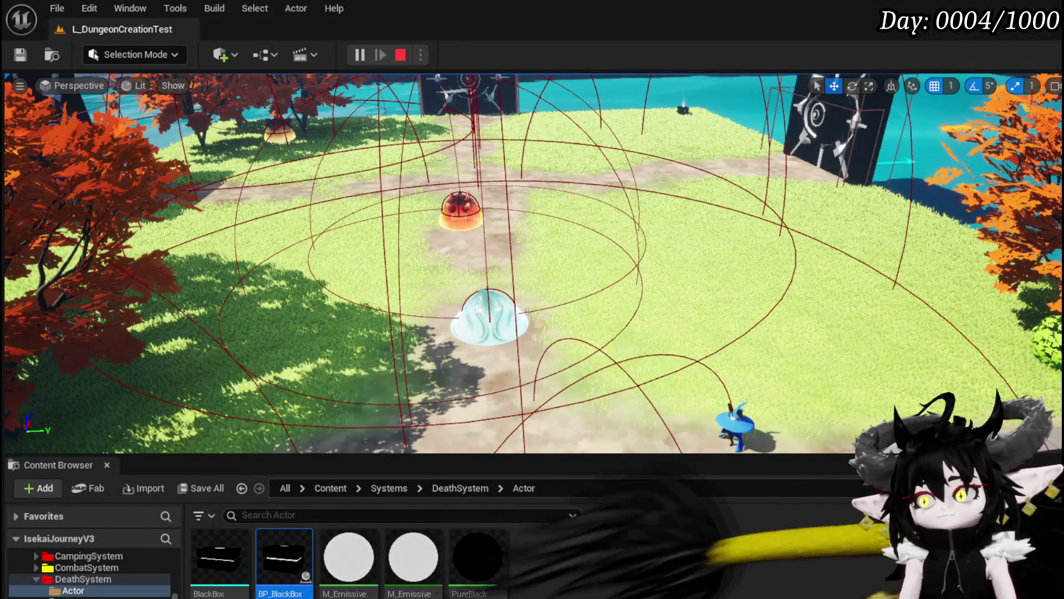
pyautogui.hotkey('alt', 'Tab')
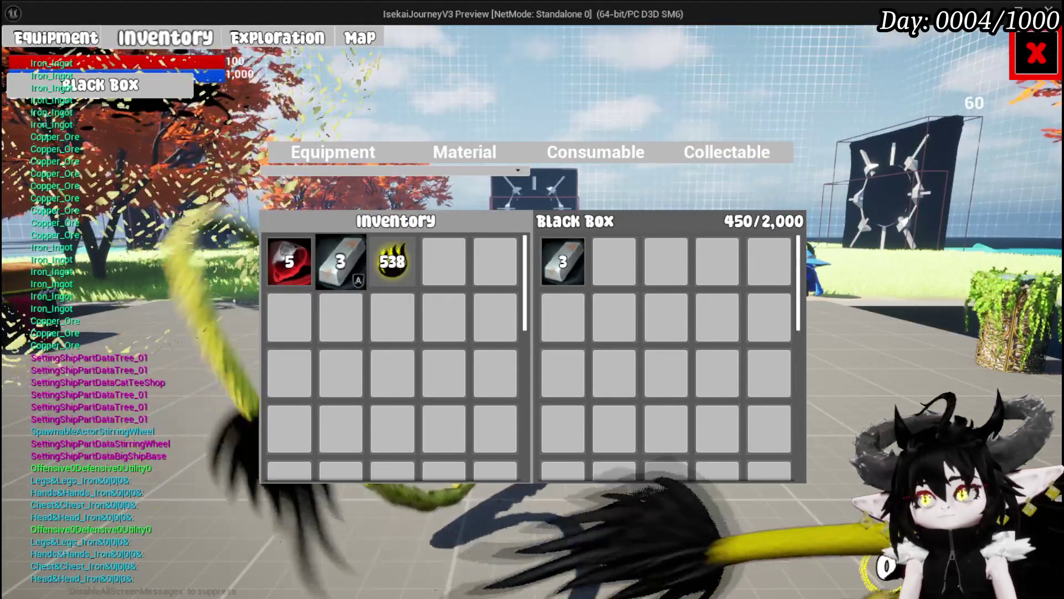
pyautogui.click(560, 264)
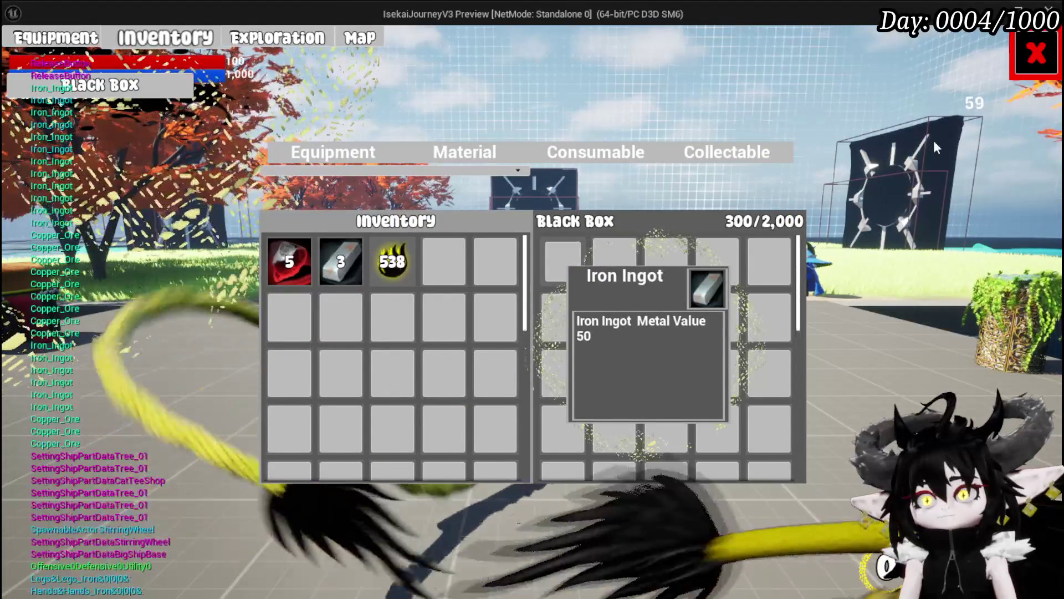
pyautogui.click(341, 261)
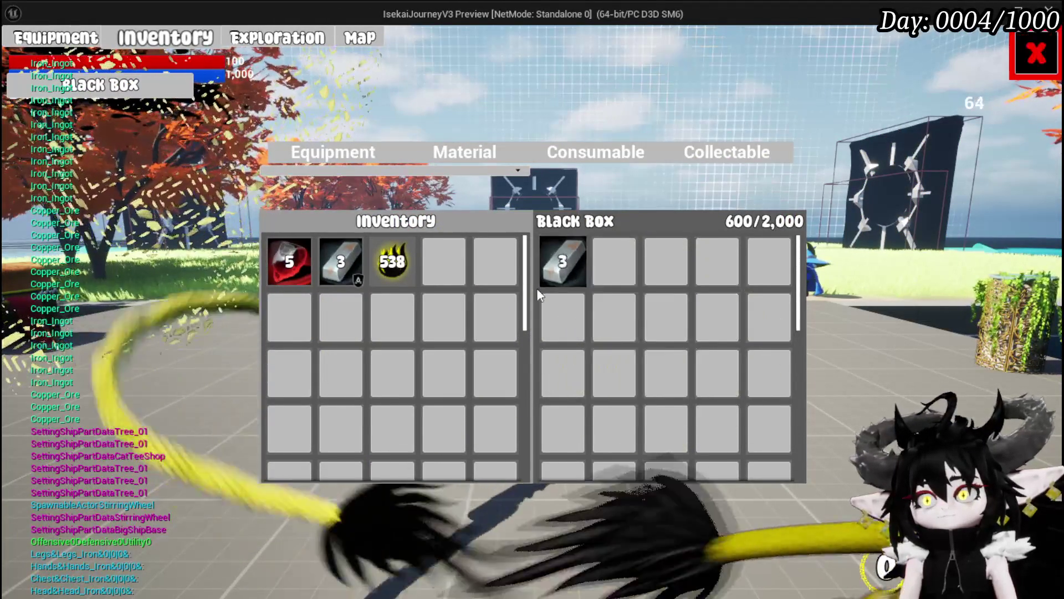
pyautogui.click(559, 270)
pyautogui.click(560, 274)
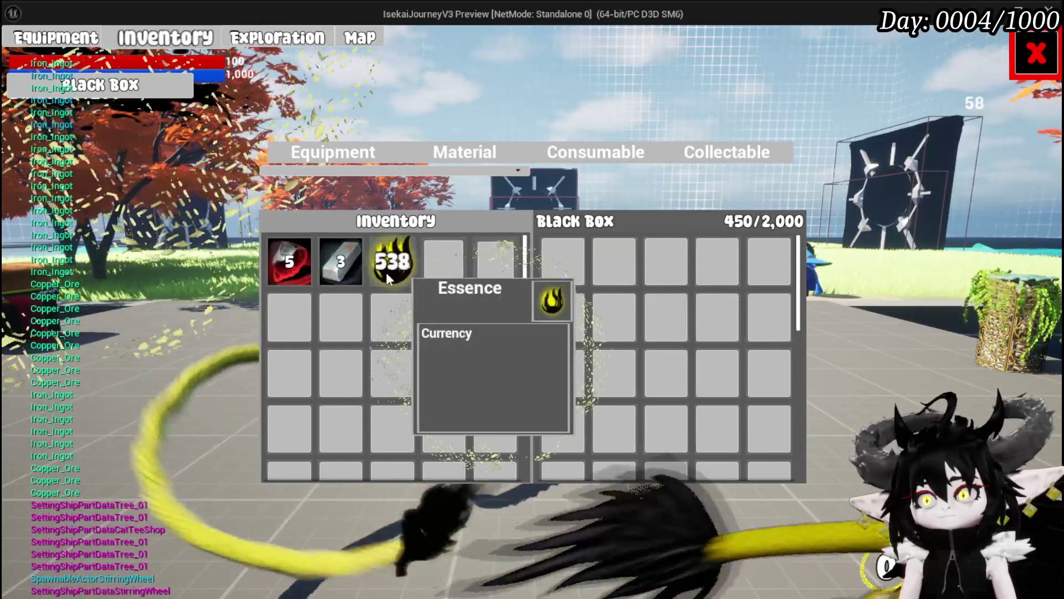
pyautogui.click(348, 262)
pyautogui.click(348, 262)
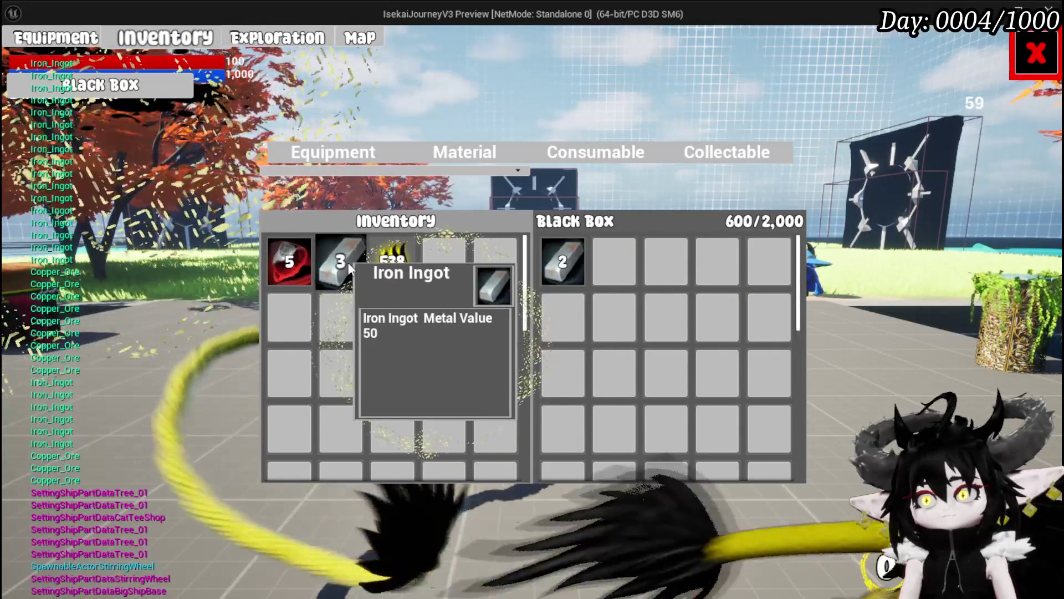
pyautogui.click(348, 261)
# Step: Keep moving Iron Ingots in and out until the total reads 900/2,000, then stop and save the level
pyautogui.click(548, 261)
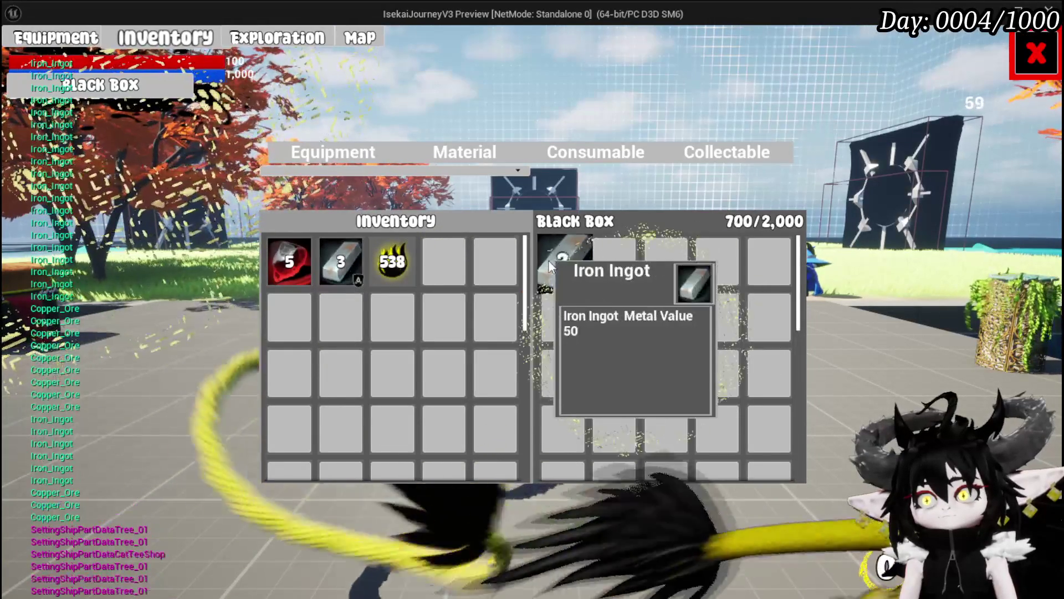
pyautogui.click(549, 261)
pyautogui.click(342, 270)
pyautogui.click(342, 270)
pyautogui.click(342, 271)
pyautogui.click(555, 264)
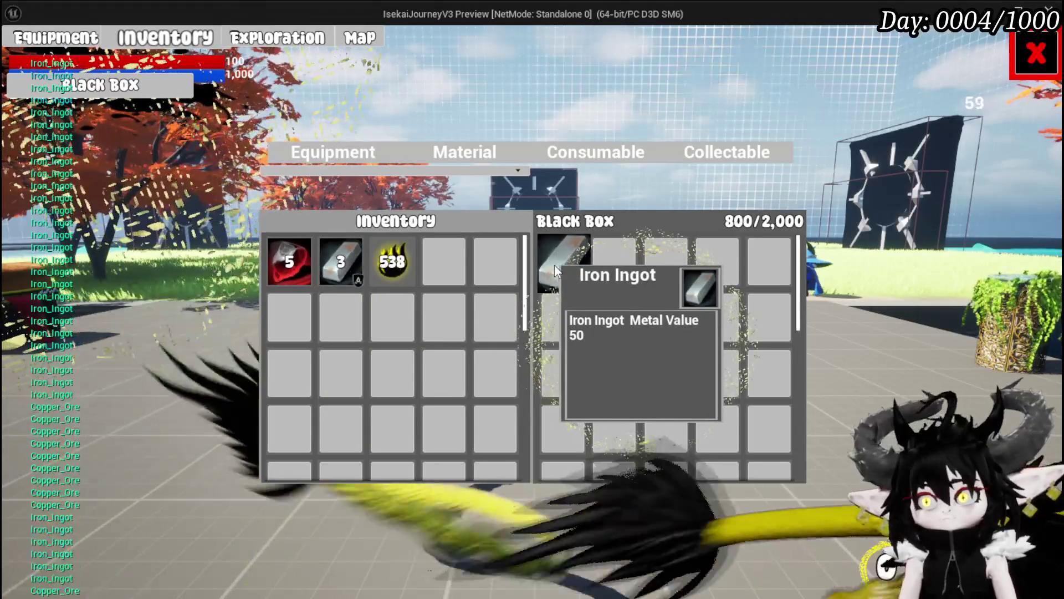
pyautogui.click(554, 265)
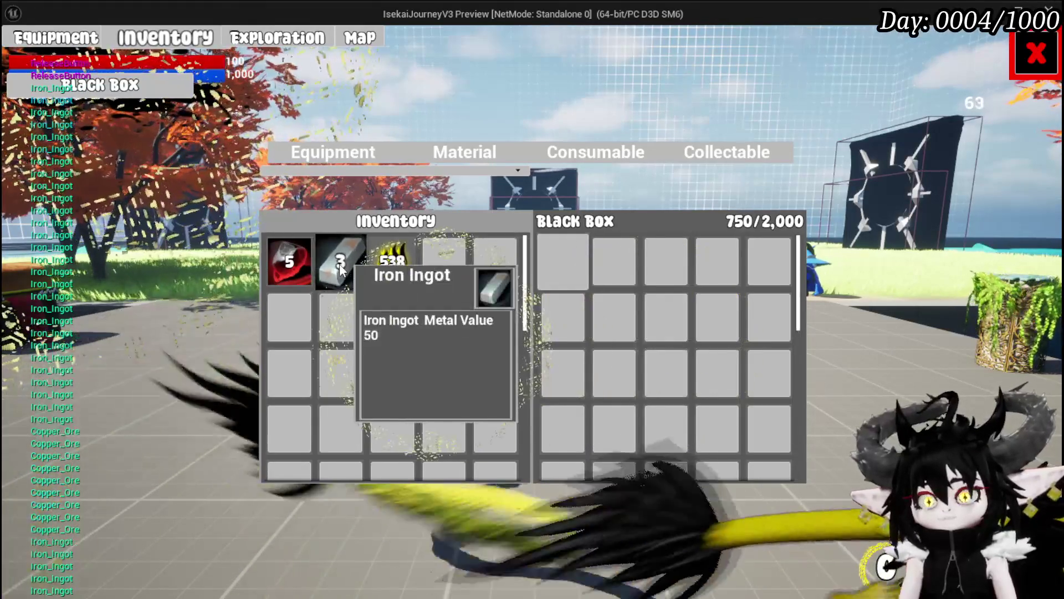
pyautogui.click(346, 263)
pyautogui.click(347, 263)
pyautogui.click(347, 264)
pyautogui.click(548, 264)
pyautogui.click(548, 265)
pyautogui.click(547, 264)
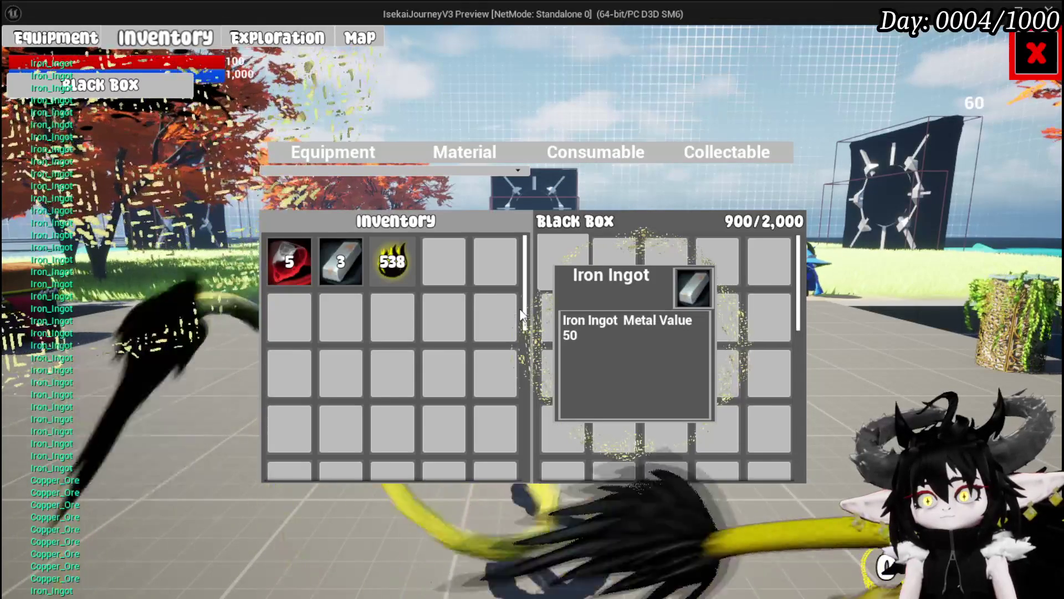
pyautogui.press('Escape')
pyautogui.click(19, 55)
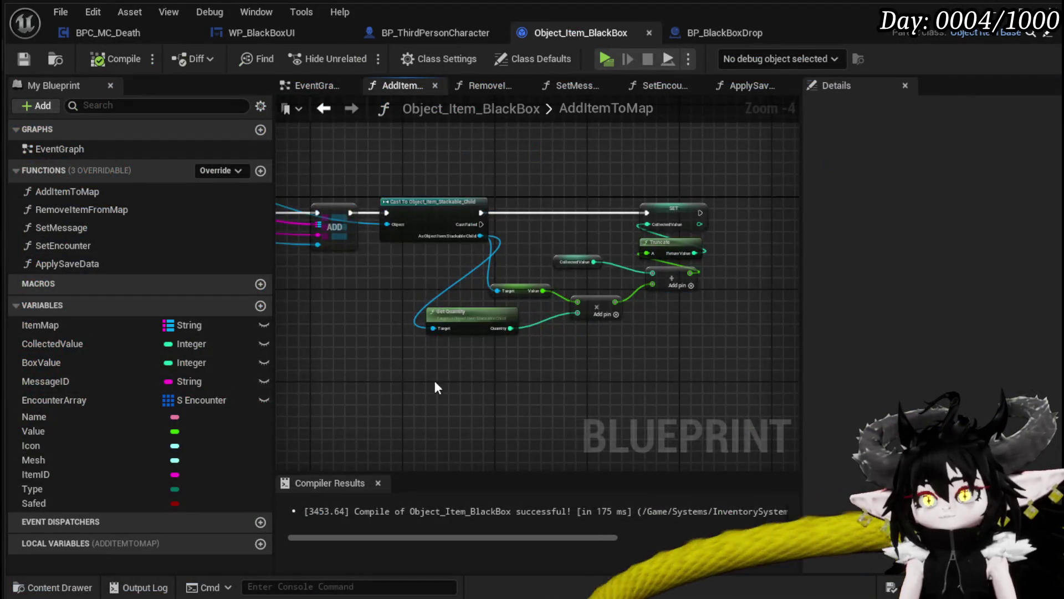
# Step: Duplicate the SET, Truncate and value-math node group into the graph
pyautogui.scroll(-2, 435, 387)
pyautogui.scroll(1, 420, 384)
pyautogui.moveTo(438, 261); pyautogui.dragTo(587, 264)
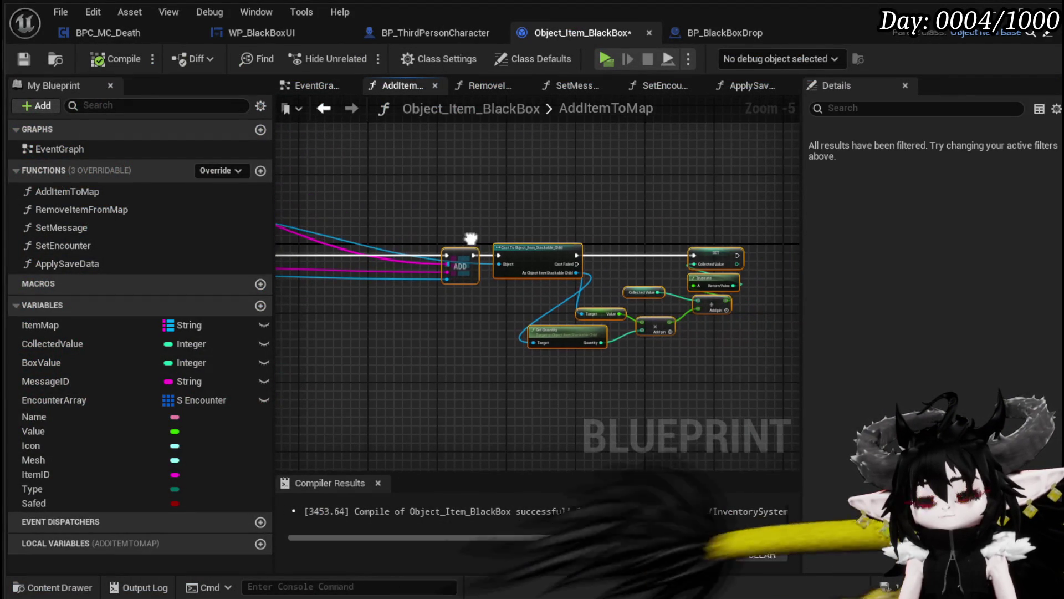
pyautogui.moveTo(549, 195); pyautogui.dragTo(739, 357)
pyautogui.moveTo(322, 323); pyautogui.dragTo(509, 334)
pyautogui.hotkey('ctrl', 'v')
pyautogui.moveTo(677, 260); pyautogui.dragTo(424, 267)
# Step: Rearrange the Cast and value-calculation nodes and feed the FIND result into the Cast's Object
pyautogui.moveTo(401, 233); pyautogui.dragTo(661, 374)
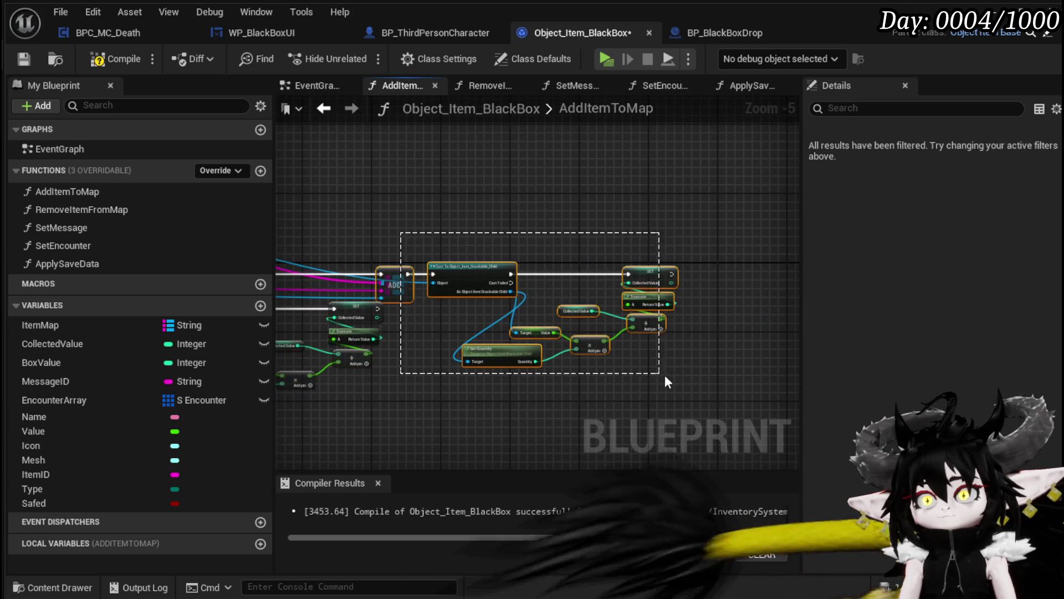
pyautogui.moveTo(400, 267); pyautogui.dragTo(562, 285)
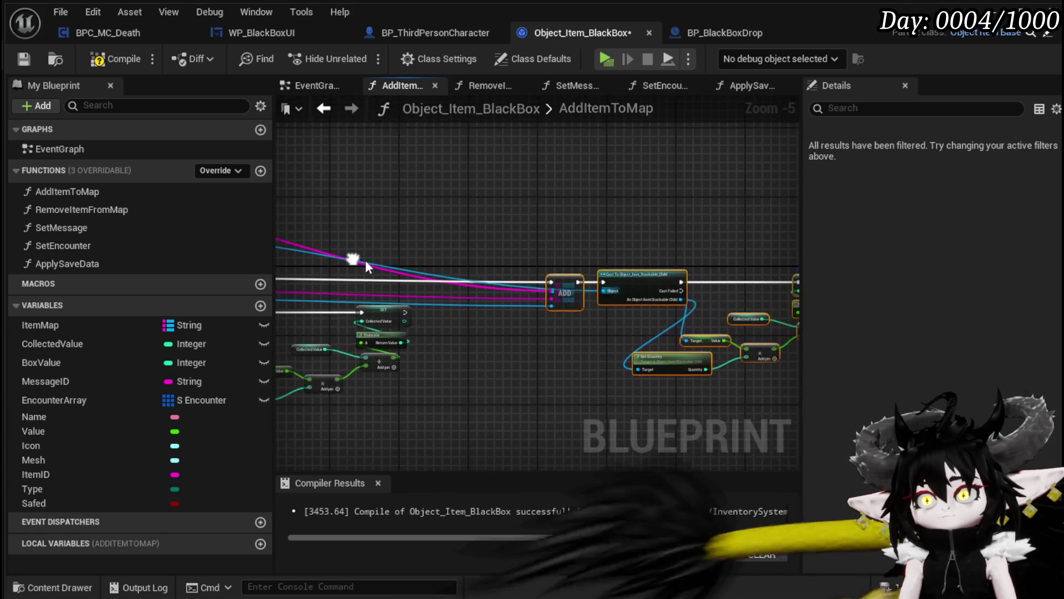
pyautogui.hotkey('ctrl', 'z')
pyautogui.moveTo(454, 272)
pyautogui.mouseDown()
pyautogui.moveTo(607, 383)
pyautogui.moveTo(639, 376)
pyautogui.mouseUp()
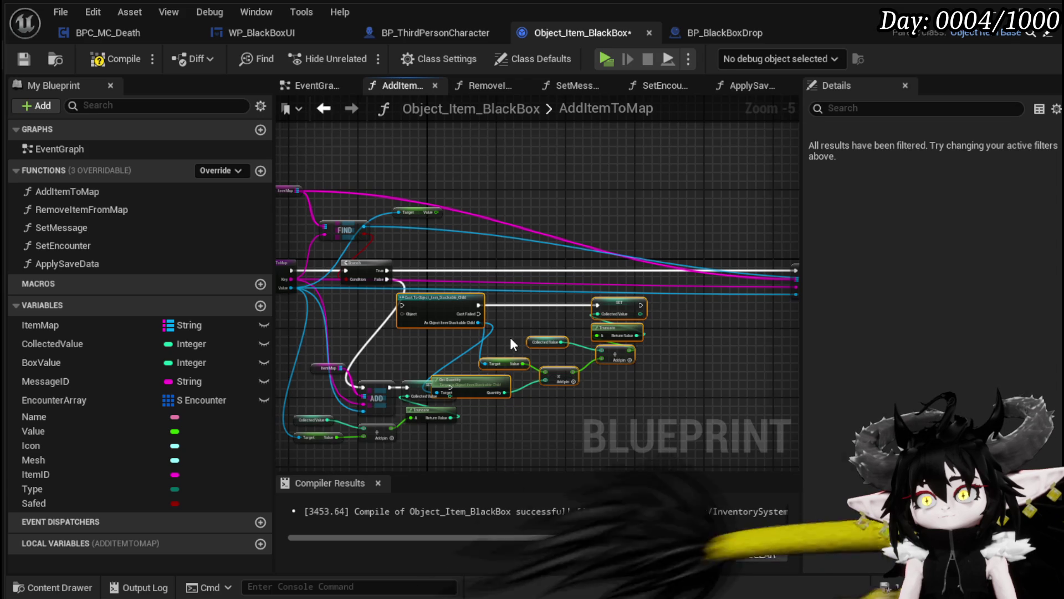
pyautogui.moveTo(531, 344); pyautogui.dragTo(597, 309)
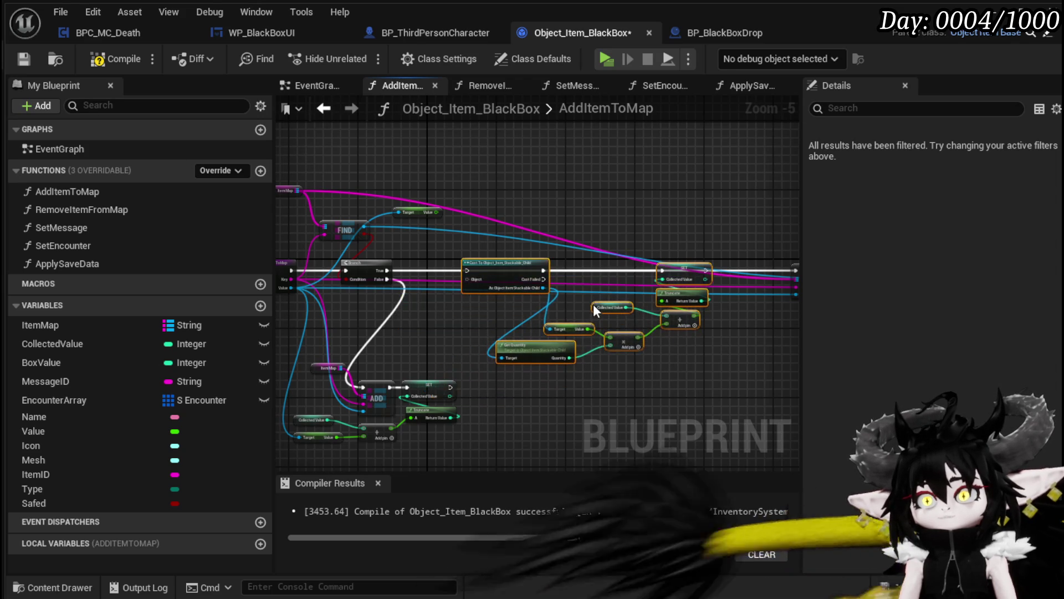
pyautogui.moveTo(388, 271); pyautogui.dragTo(467, 271)
pyautogui.moveTo(367, 231); pyautogui.dragTo(468, 280)
# Step: Chain SET into ADD and add a Subtract node: Collected Value minus the multiply result
pyautogui.scroll(2, 488, 212)
pyautogui.moveTo(670, 219); pyautogui.dragTo(670, 216)
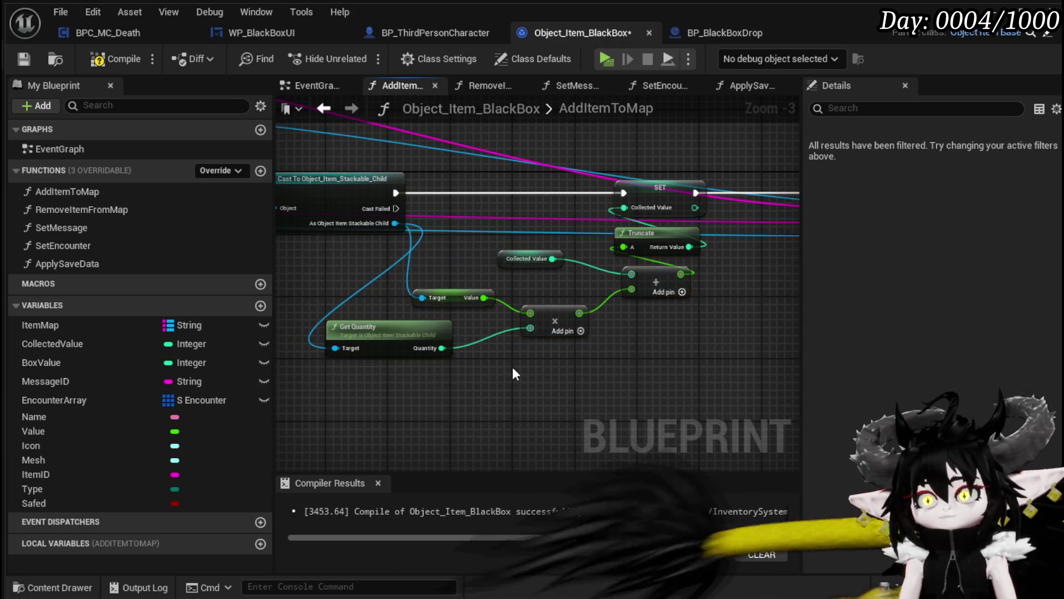
pyautogui.moveTo(566, 348); pyautogui.dragTo(602, 304)
pyautogui.moveTo(467, 293); pyautogui.dragTo(574, 322)
pyautogui.write('-')
pyautogui.press('Return')
pyautogui.moveTo(493, 347)
pyautogui.mouseDown()
pyautogui.moveTo(571, 340)
pyautogui.moveTo(546, 339)
pyautogui.moveTo(550, 282)
pyautogui.moveTo(539, 283)
pyautogui.mouseUp()
pyautogui.scroll(-1, 675, 331)
pyautogui.moveTo(289, 340)
pyautogui.mouseDown()
pyautogui.moveTo(573, 225)
pyautogui.moveTo(532, 340)
pyautogui.moveTo(558, 311)
pyautogui.moveTo(491, 333)
pyautogui.mouseUp()
pyautogui.scroll(3, 491, 333)
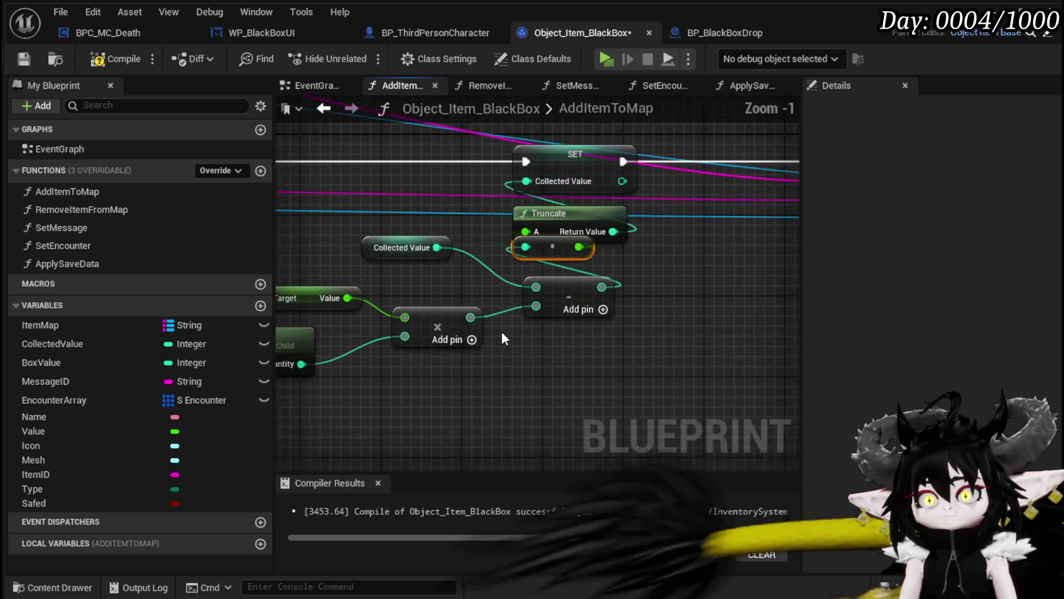
# Step: Convert the subtract node's input to float and rewire its output into Truncate's A input
pyautogui.rightClick(548, 321)
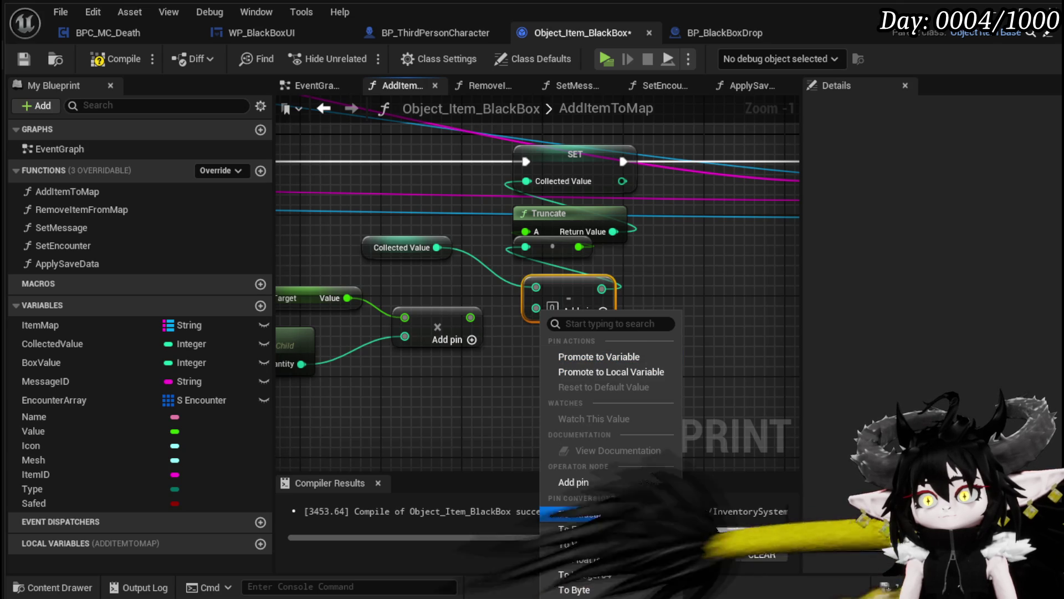
pyautogui.click(613, 558)
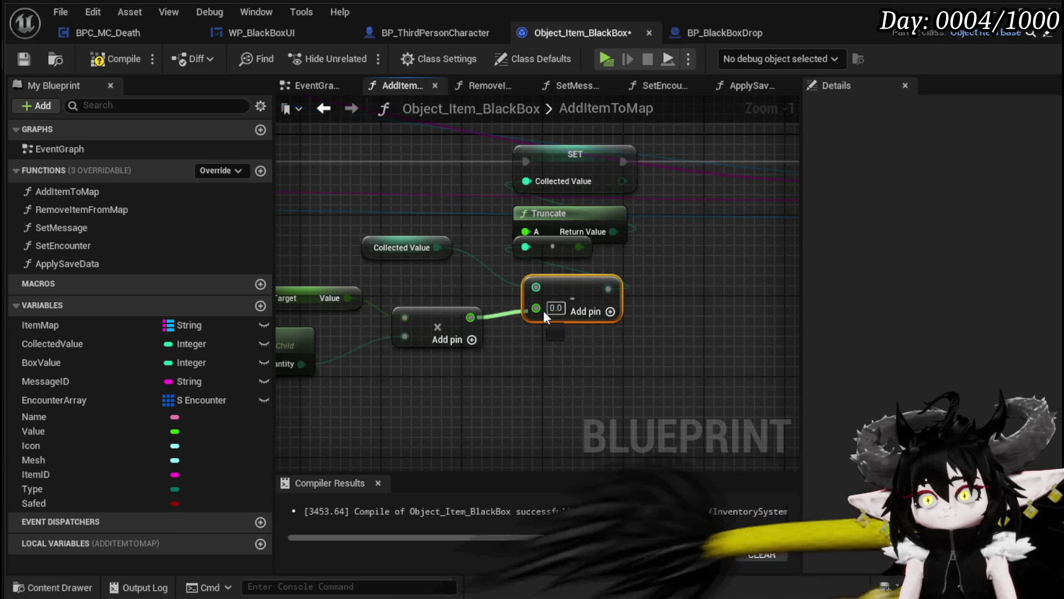
pyautogui.scroll(-1, 408, 348)
pyautogui.moveTo(405, 348); pyautogui.dragTo(171, 357)
pyautogui.moveTo(221, 277)
pyautogui.mouseDown()
pyautogui.moveTo(543, 282)
pyautogui.moveTo(543, 321)
pyautogui.moveTo(45, 272)
pyautogui.moveTo(459, 315)
pyautogui.mouseUp()
pyautogui.keyDown('alt'); pyautogui.click(489, 336); pyautogui.keyUp('alt')
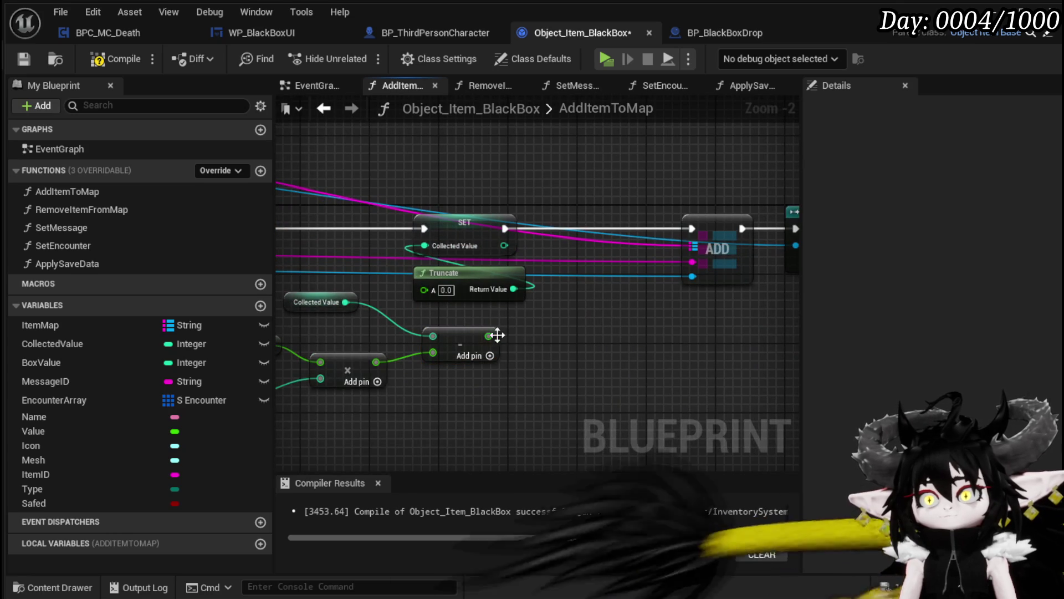
pyautogui.rightClick(486, 336)
pyautogui.rightClick(580, 343)
pyautogui.click(515, 338)
pyautogui.moveTo(440, 318); pyautogui.dragTo(424, 290)
pyautogui.scroll(-2, 459, 305)
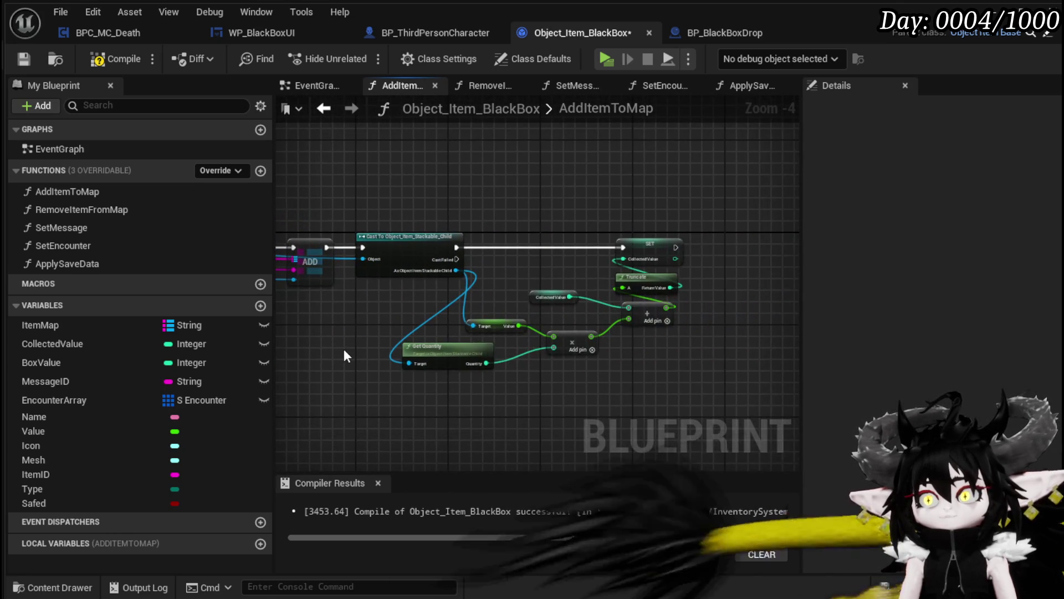
pyautogui.moveTo(415, 342); pyautogui.dragTo(586, 346)
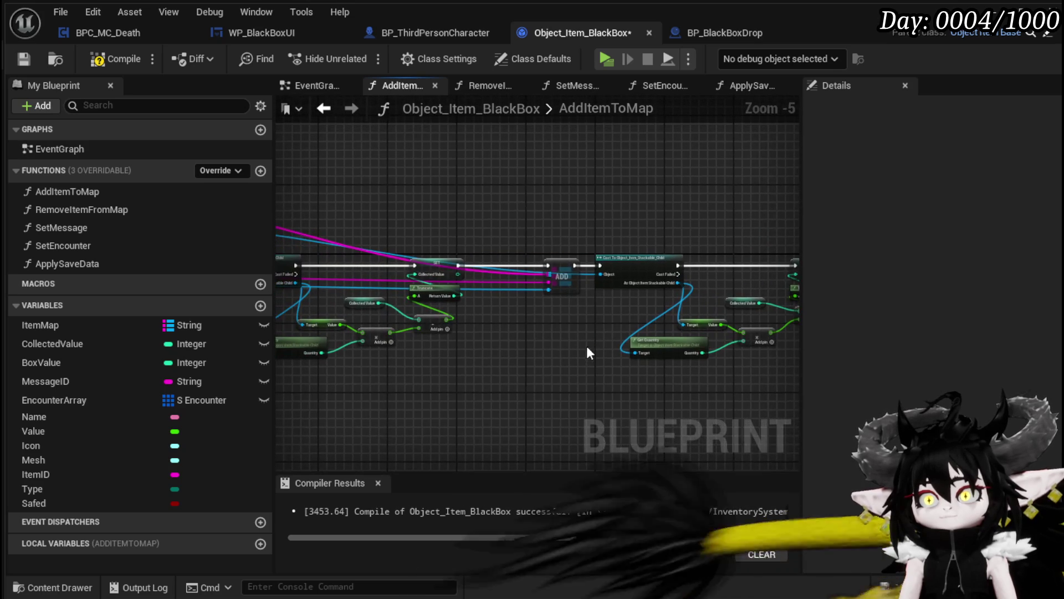
# Step: Save and compile Object_Item_BlackBox, then return to the level editor
pyautogui.click(24, 59)
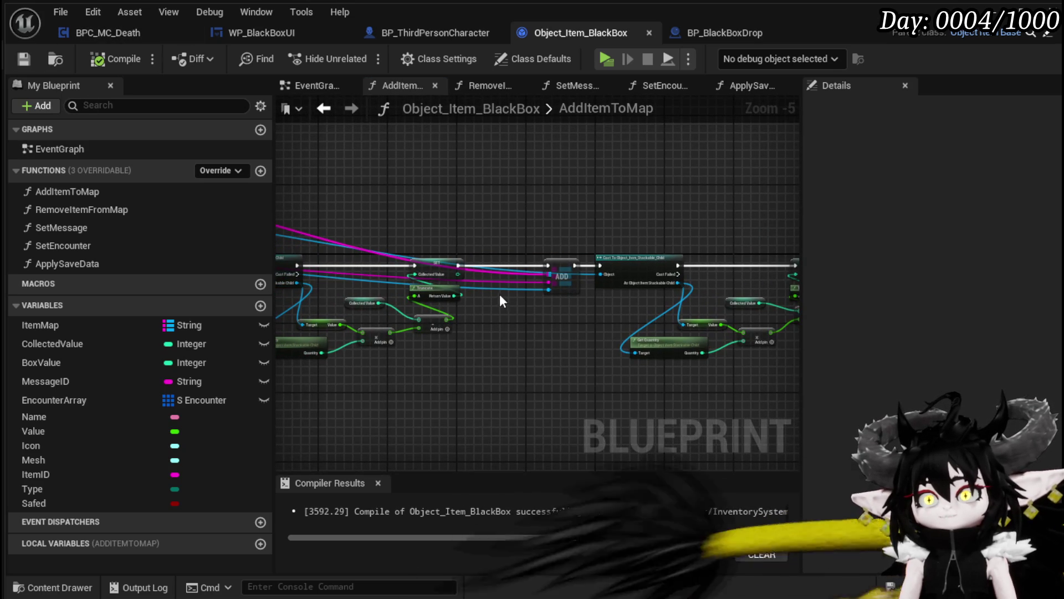
pyautogui.moveTo(607, 363); pyautogui.dragTo(612, 365)
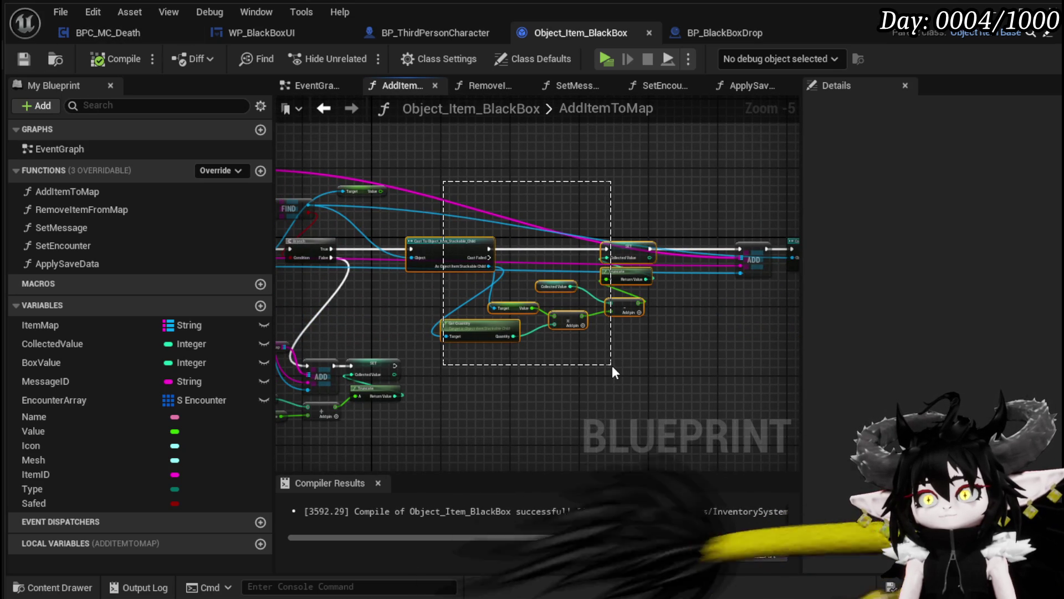
pyautogui.click(373, 155)
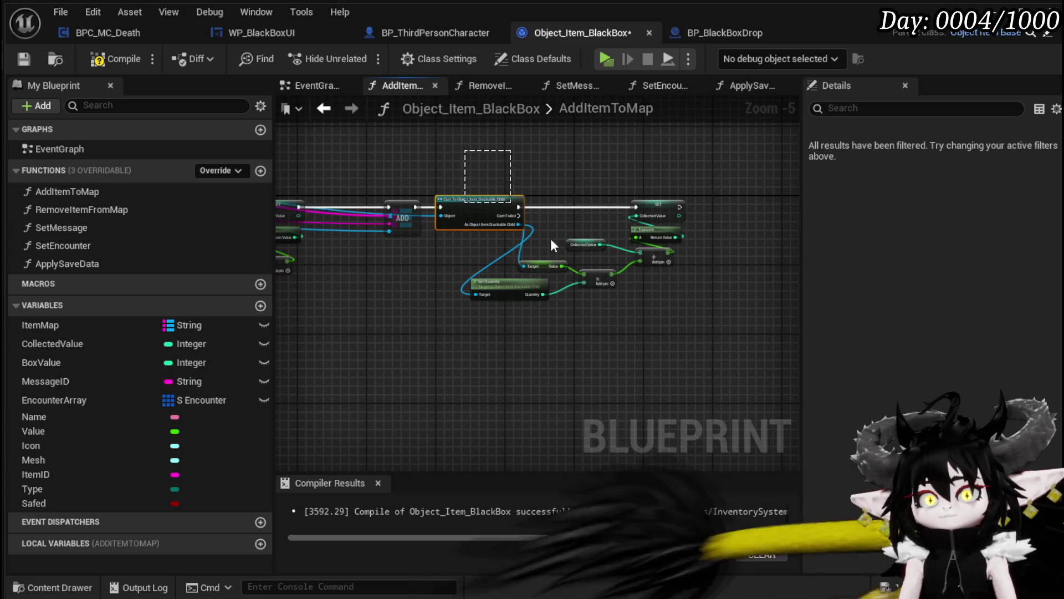
pyautogui.click(594, 390)
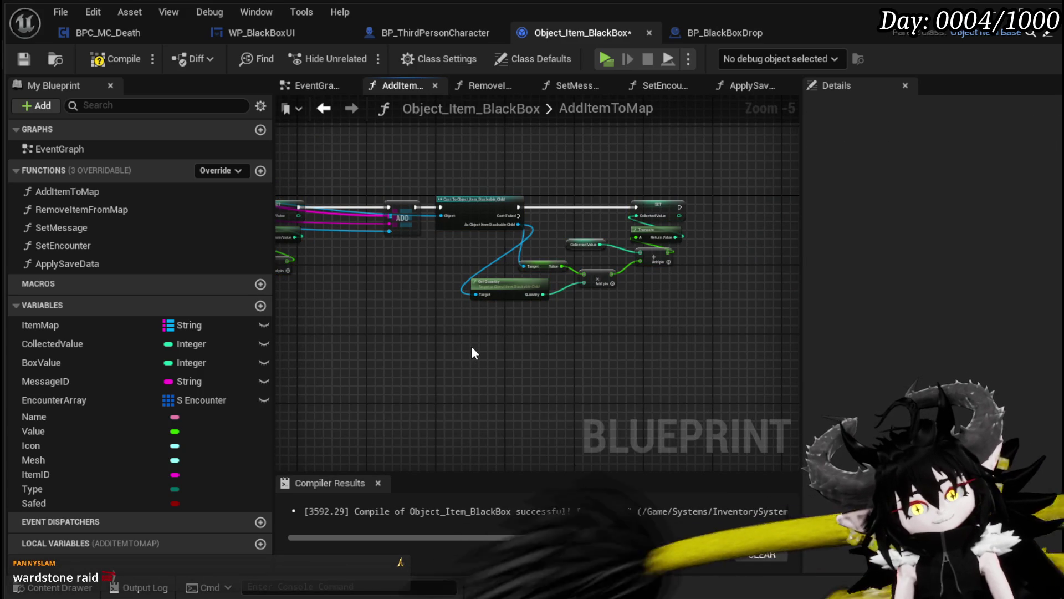
pyautogui.click(107, 59)
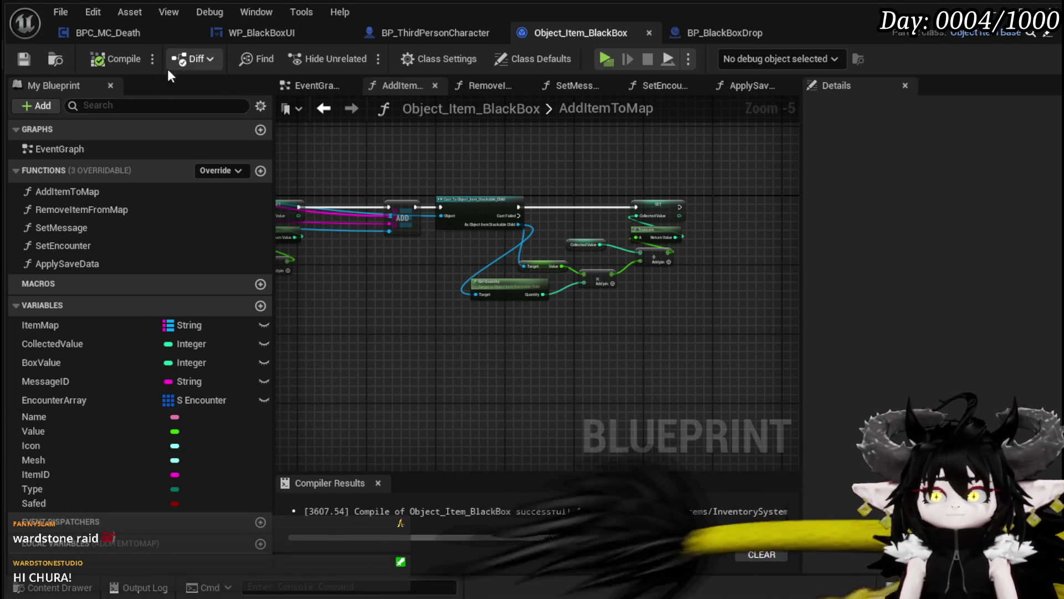
pyautogui.moveTo(457, 159)
pyautogui.mouseDown()
pyautogui.moveTo(611, 161)
pyautogui.moveTo(781, 183)
pyautogui.mouseUp()
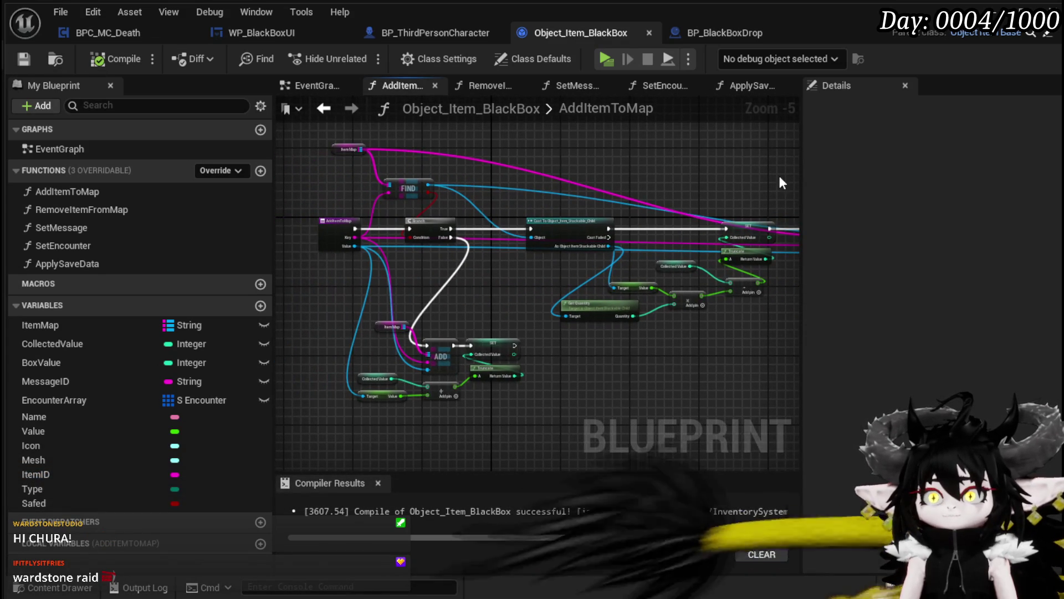
pyautogui.hotkey('alt', 'Tab')
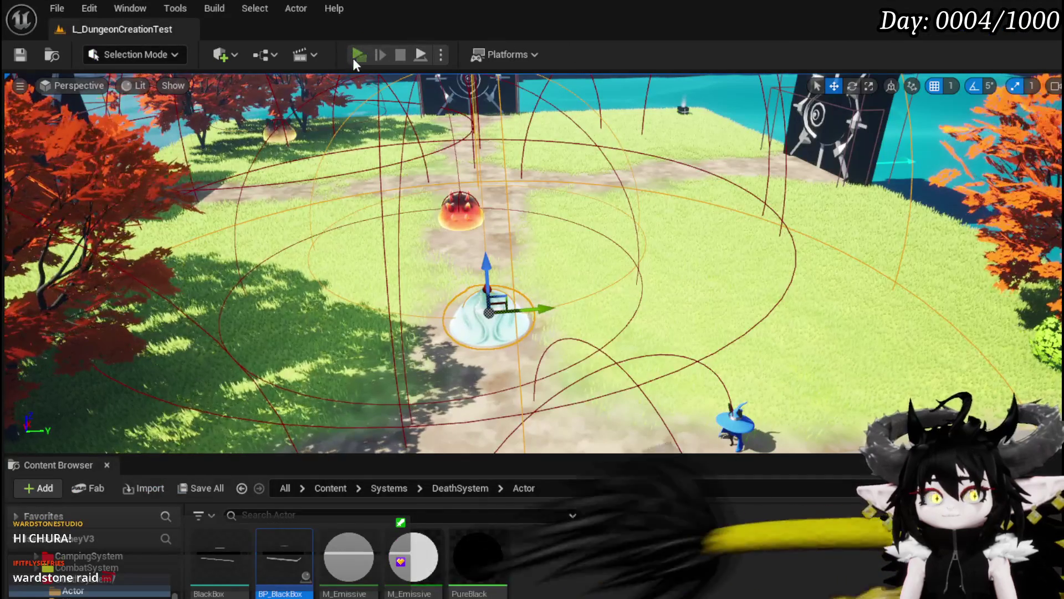
# Step: Start a play test and open the inventory and Black Box panel
pyautogui.click(352, 57)
pyautogui.press('Tab')
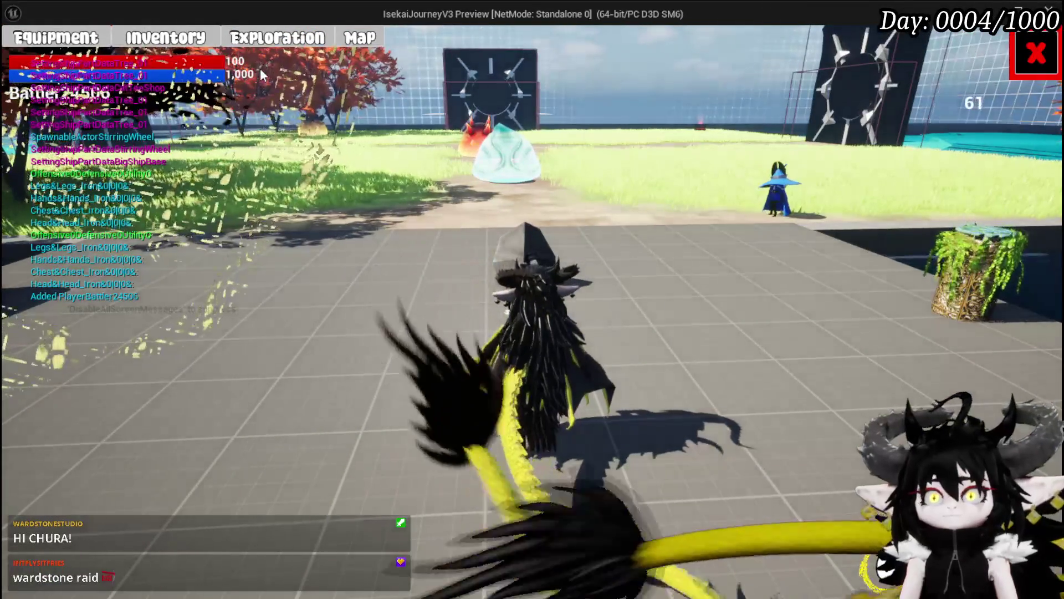
pyautogui.click(275, 45)
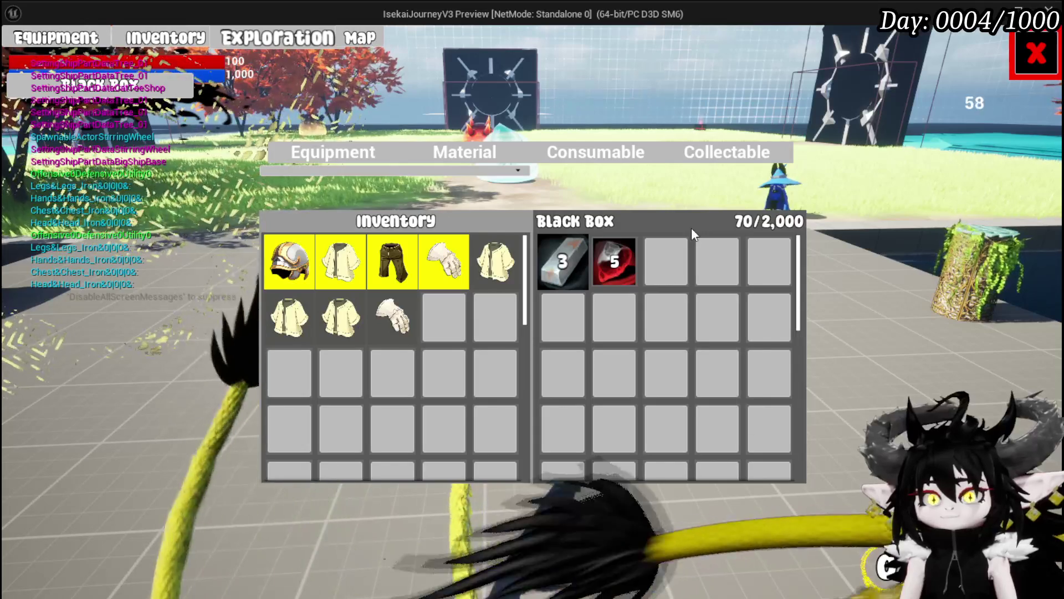
# Step: Remove all Copper Ore and Iron Ingots from the Black Box, then close the panel
pyautogui.click(614, 266)
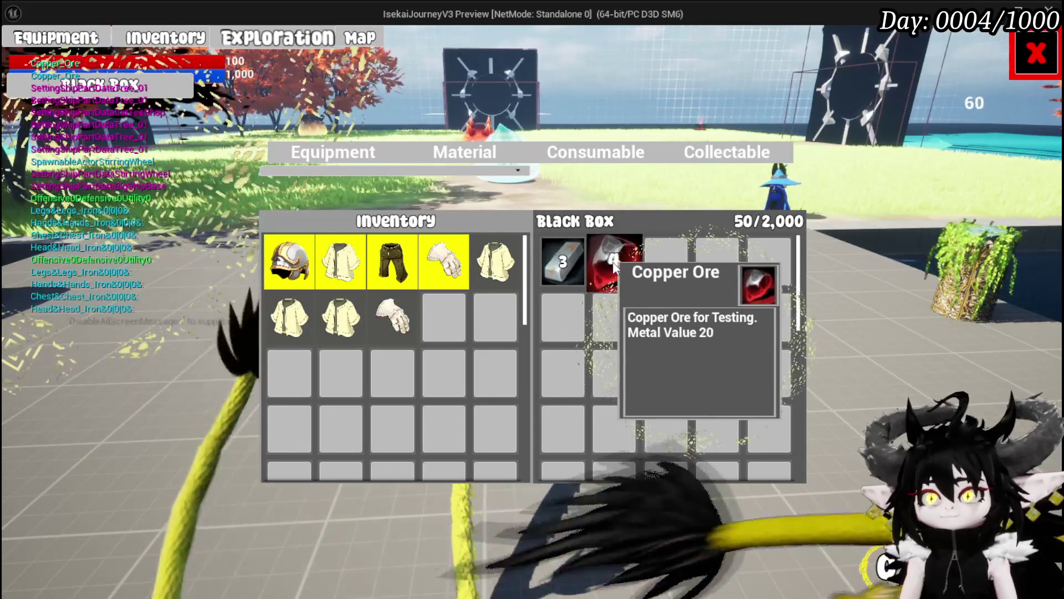
pyautogui.click(597, 261)
pyautogui.click(596, 261)
pyautogui.click(596, 261)
pyautogui.click(597, 261)
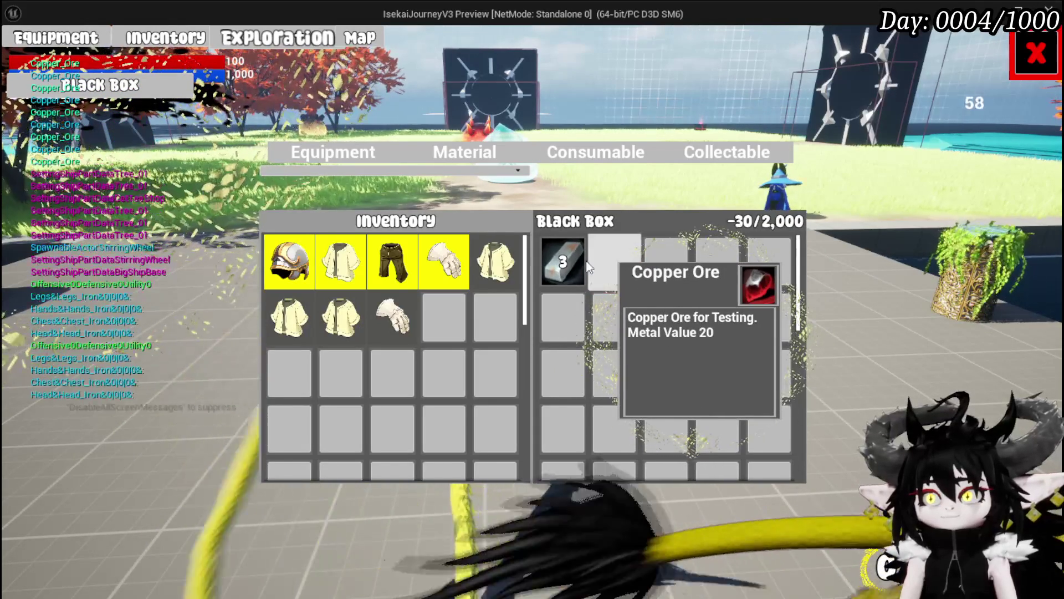
pyautogui.click(573, 259)
pyautogui.click(573, 258)
pyautogui.click(571, 255)
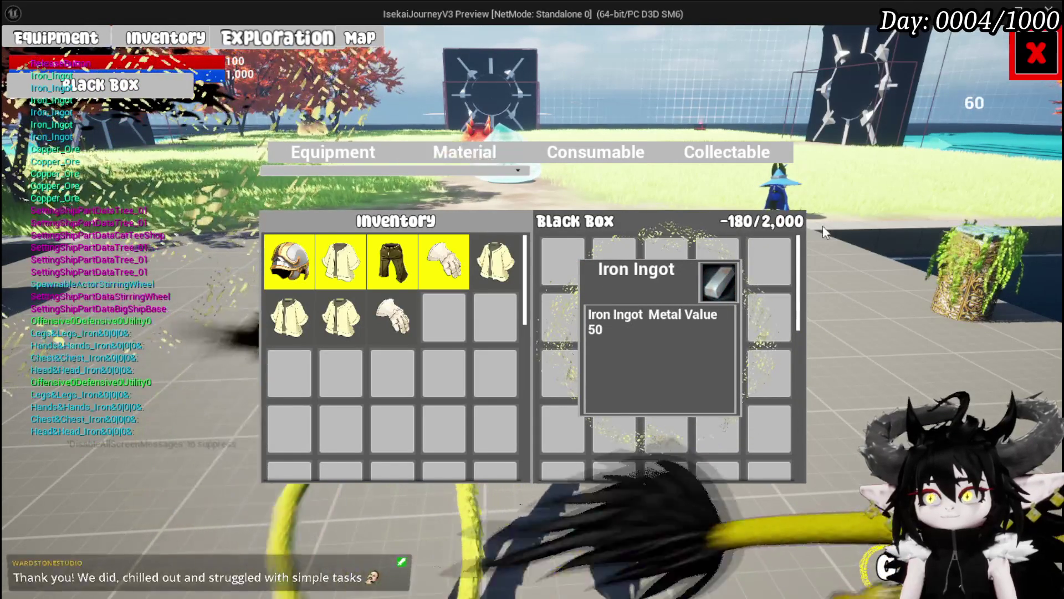
pyautogui.click(1026, 61)
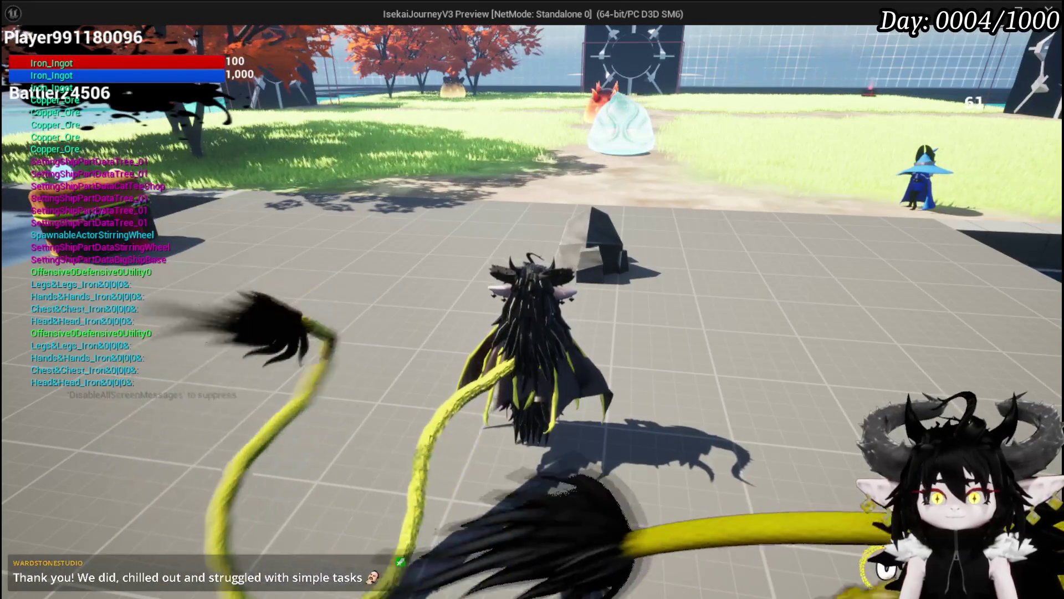
# Step: Save the game from the pause menu and reopen the inventory on the Material tab
pyautogui.press('Escape')
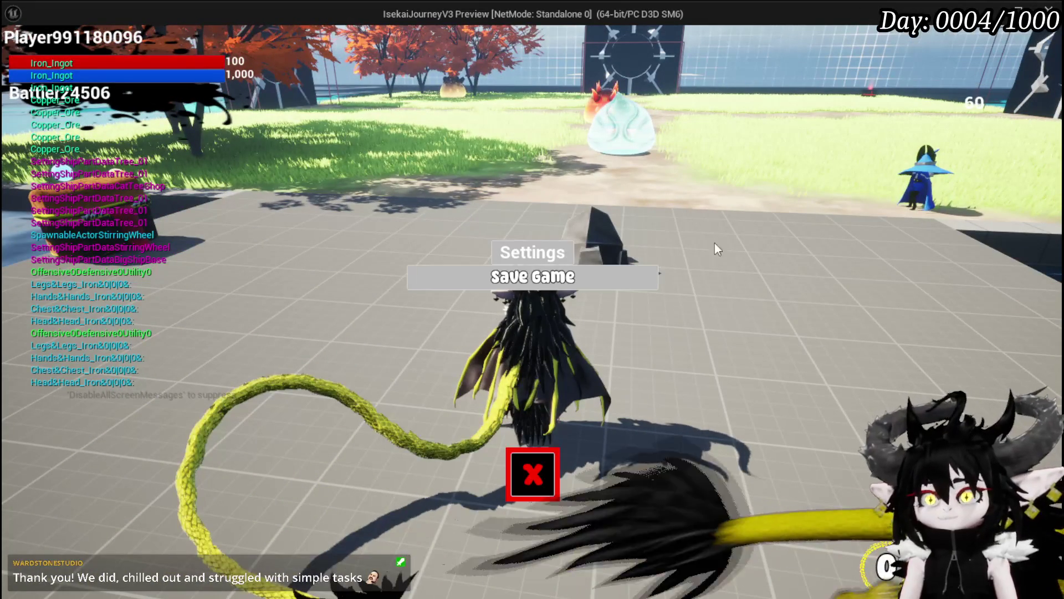
pyautogui.click(615, 274)
pyautogui.click(532, 472)
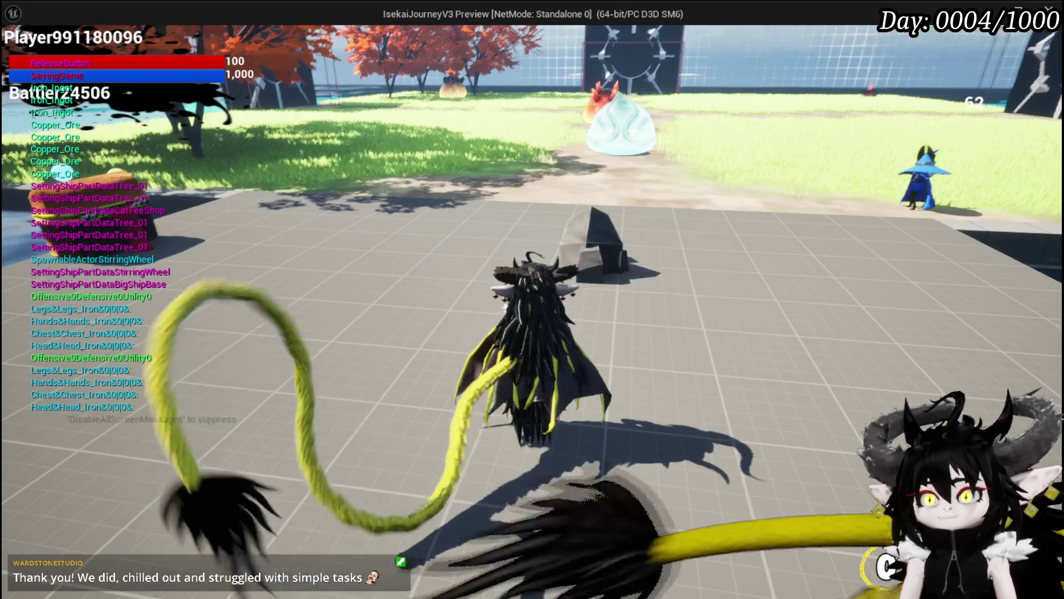
pyautogui.press('Tab')
pyautogui.click(253, 41)
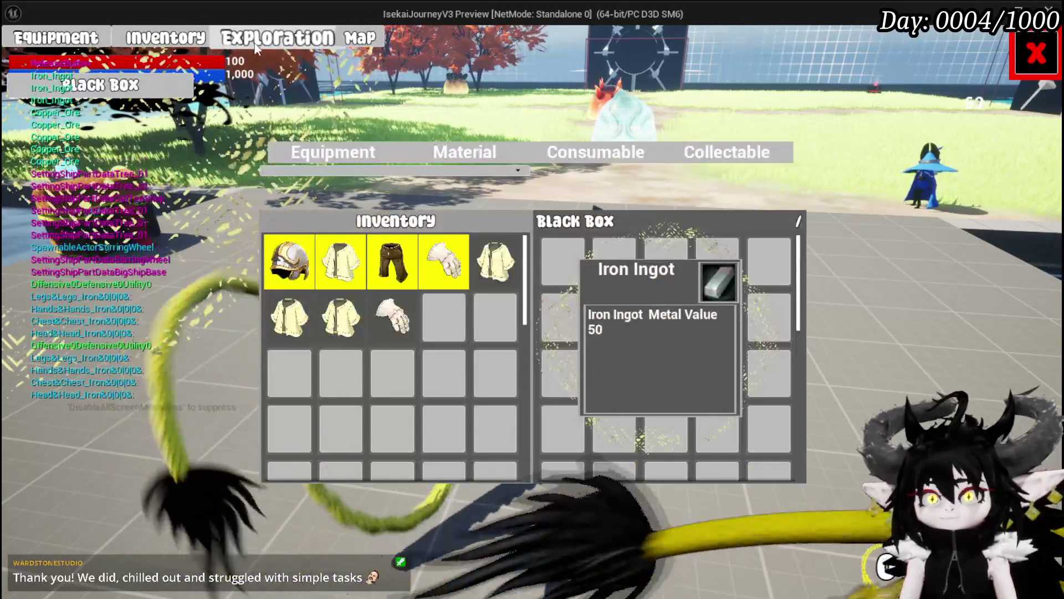
pyautogui.click(451, 150)
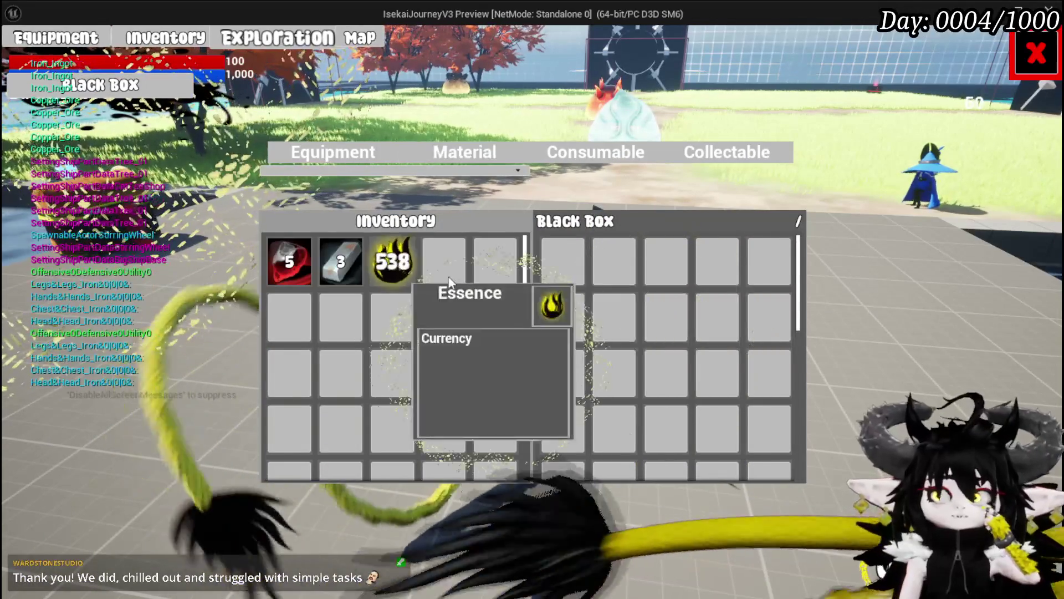
# Step: Add 3 Iron Ingots and 5 Copper Ore to the Black Box, then stop play and save all
pyautogui.moveTo(351, 262)
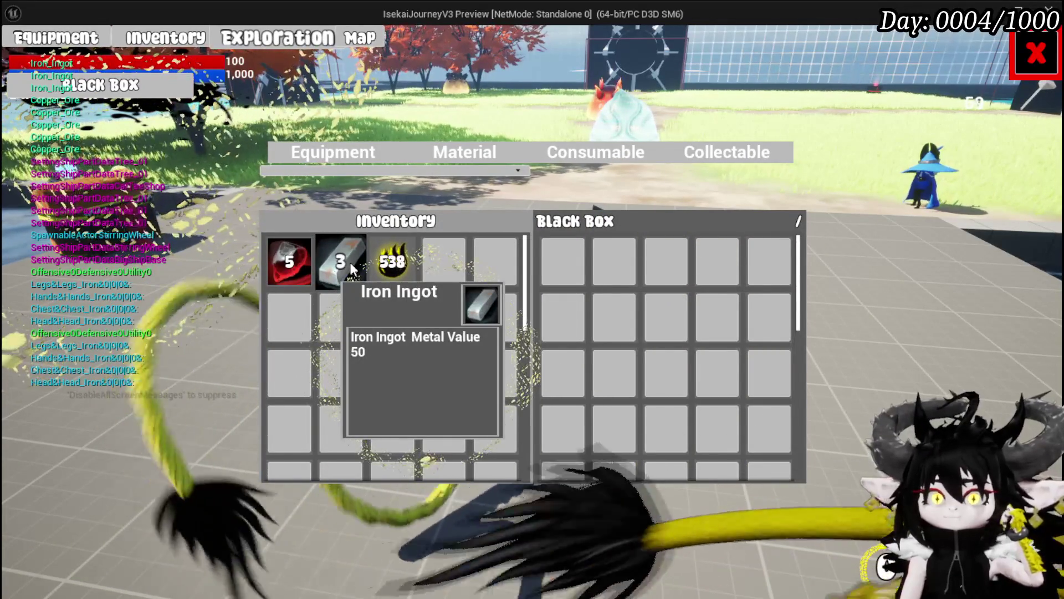
pyautogui.click(351, 262)
pyautogui.click(350, 261)
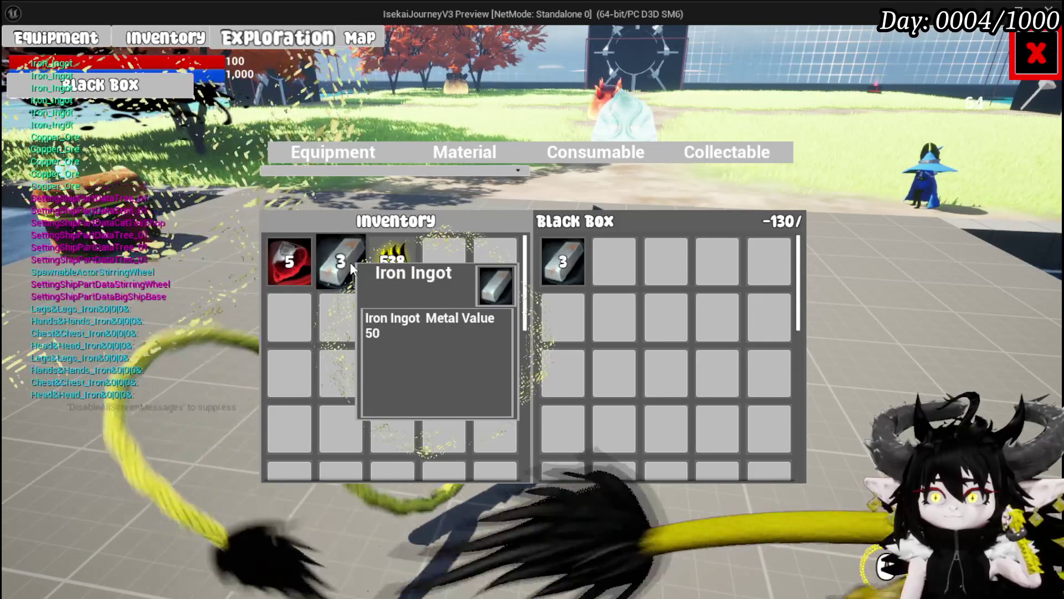
pyautogui.click(350, 261)
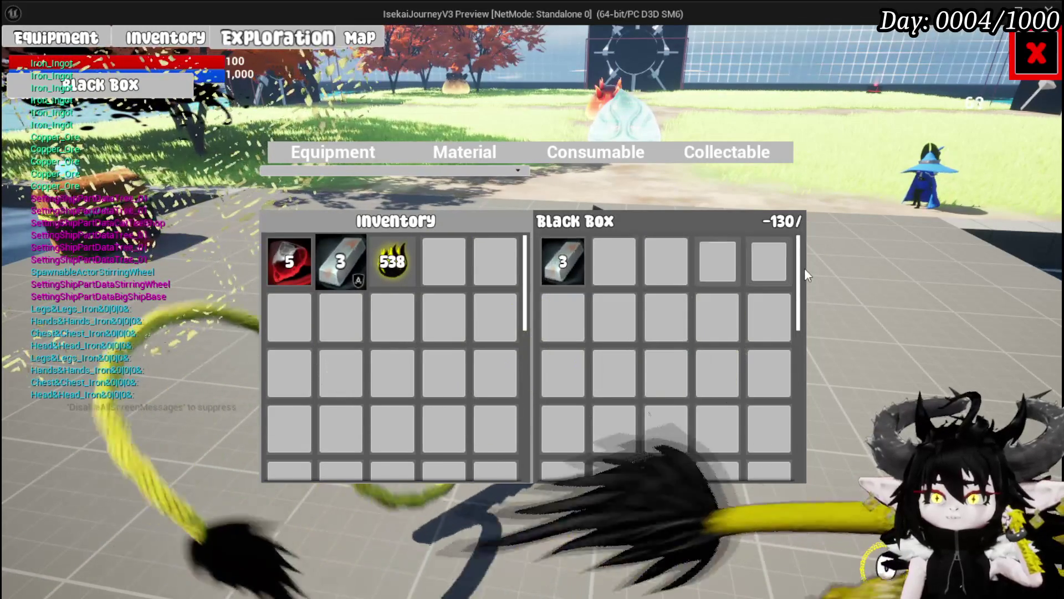
pyautogui.moveTo(294, 272)
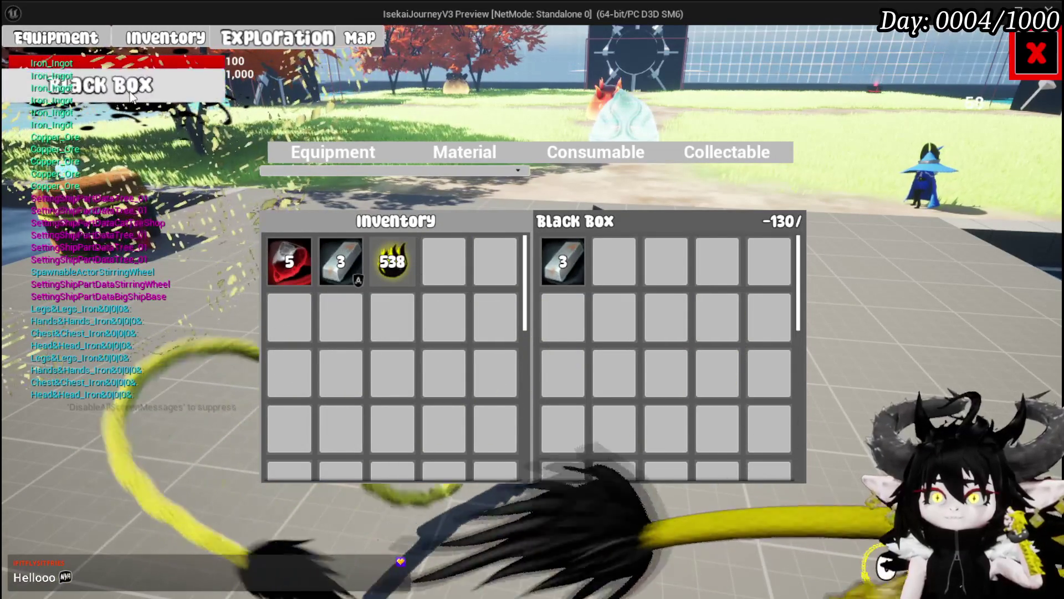
pyautogui.click(277, 253)
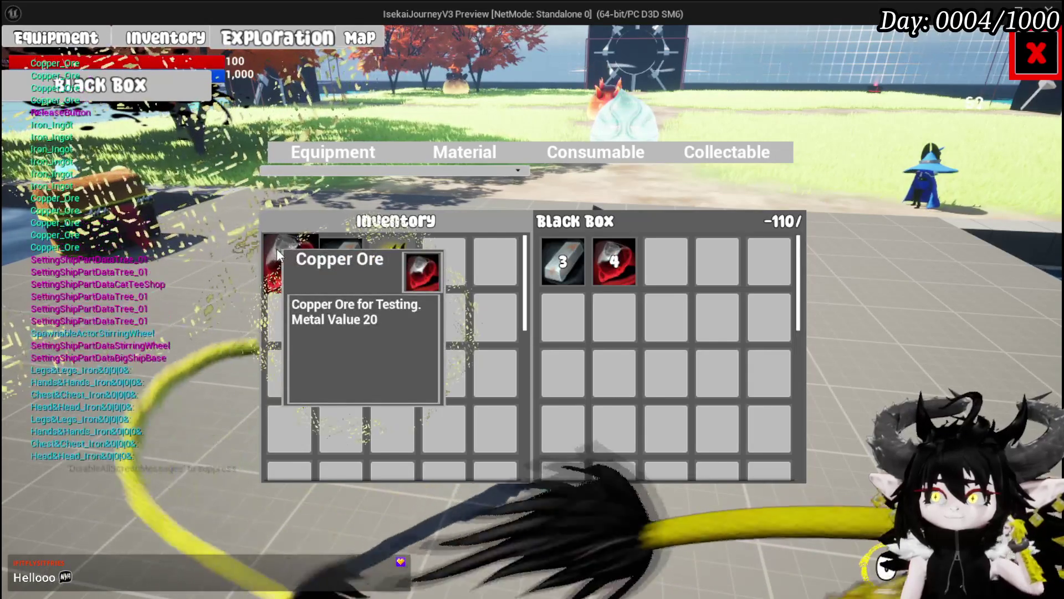
pyautogui.click(277, 248)
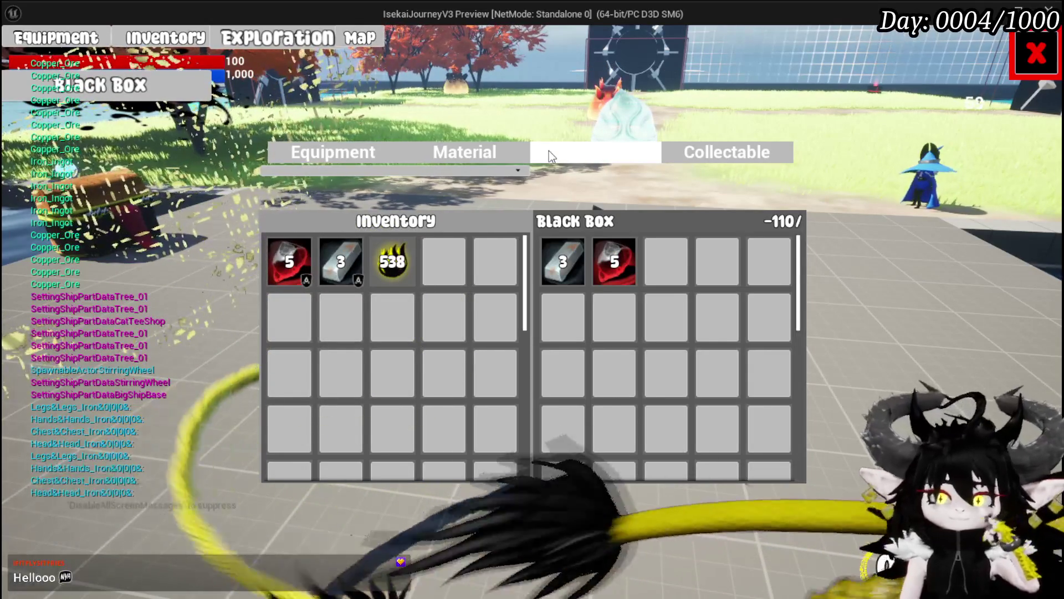
pyautogui.press('Escape')
pyautogui.click(21, 55)
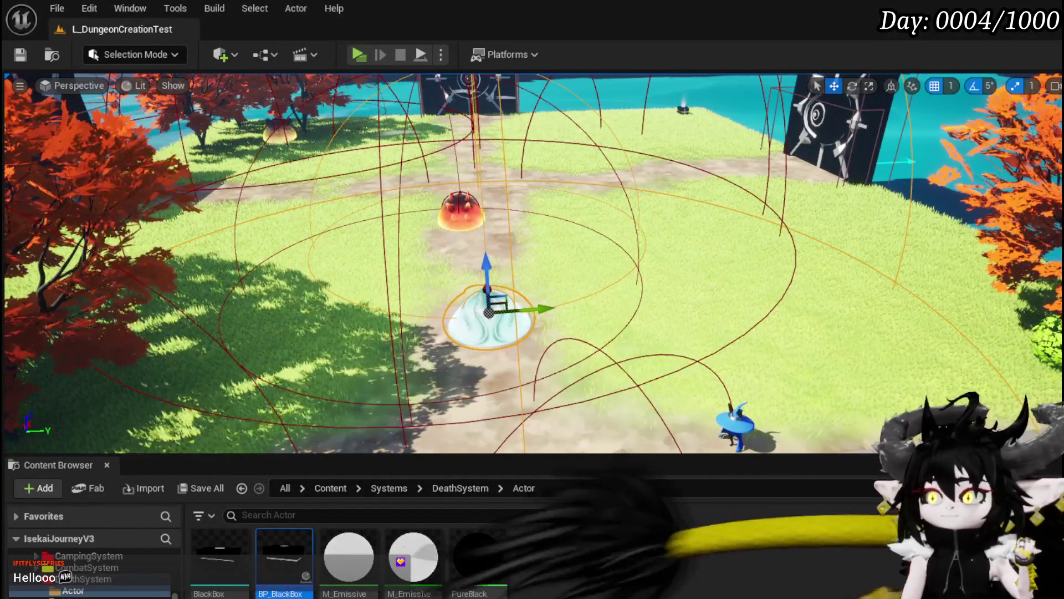
# Step: Pan the AddItemToMap graph to the FIND and Branch nodes and select the CollectedValue getter
pyautogui.hotkey('alt', 'Tab')
pyautogui.scroll(2, 504, 368)
pyautogui.moveTo(637, 352)
pyautogui.mouseDown()
pyautogui.moveTo(553, 380)
pyautogui.moveTo(584, 369)
pyautogui.moveTo(730, 371)
pyautogui.moveTo(484, 324)
pyautogui.moveTo(586, 344)
pyautogui.mouseUp()
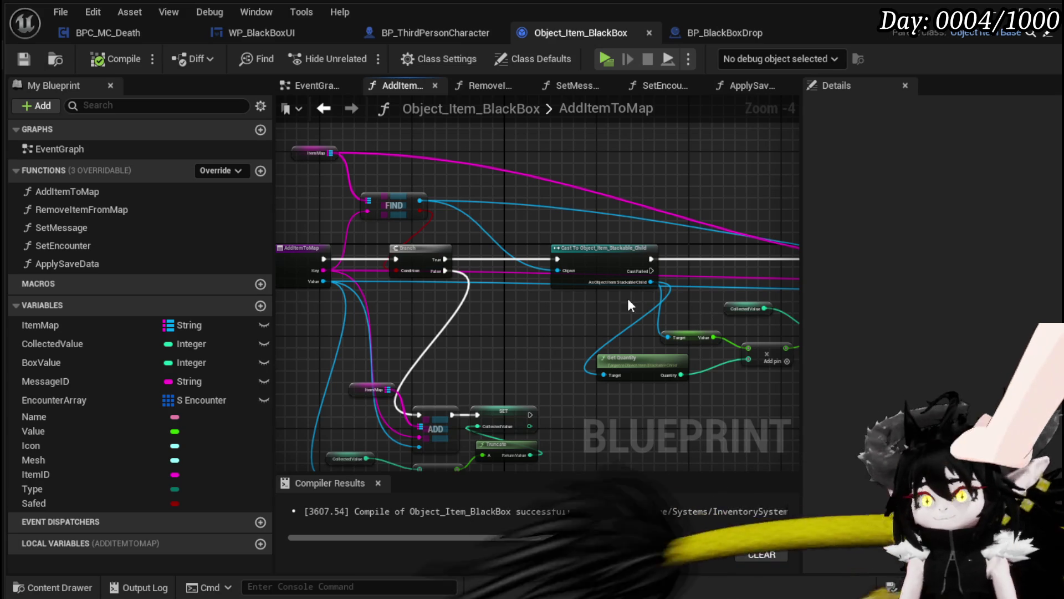
pyautogui.moveTo(688, 309); pyautogui.dragTo(520, 310)
pyautogui.moveTo(378, 332)
pyautogui.mouseDown()
pyautogui.moveTo(399, 292)
pyautogui.moveTo(423, 300)
pyautogui.mouseUp()
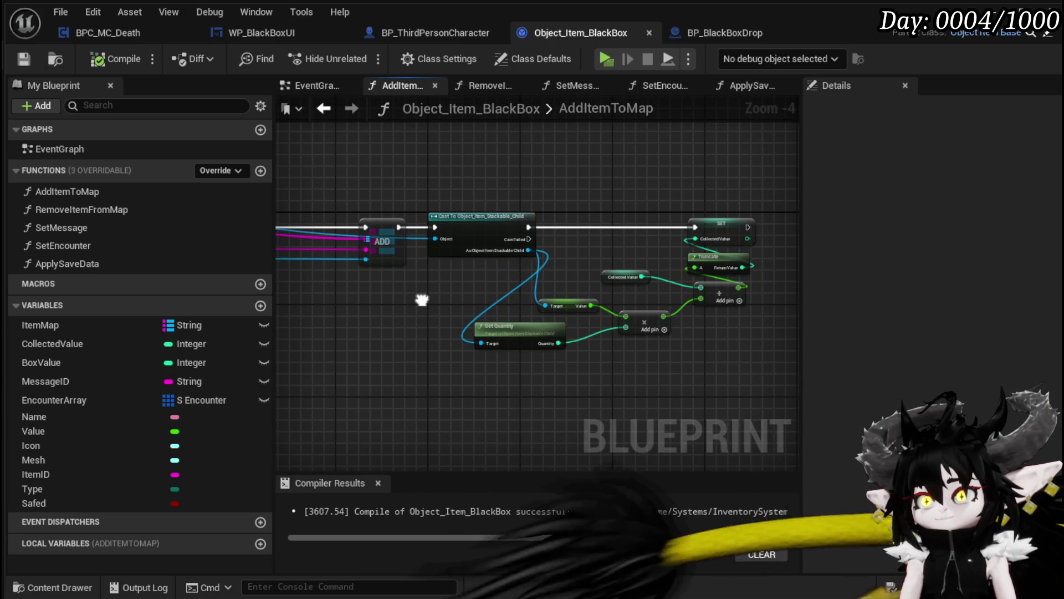
pyautogui.hotkey('ctrl', 'z')
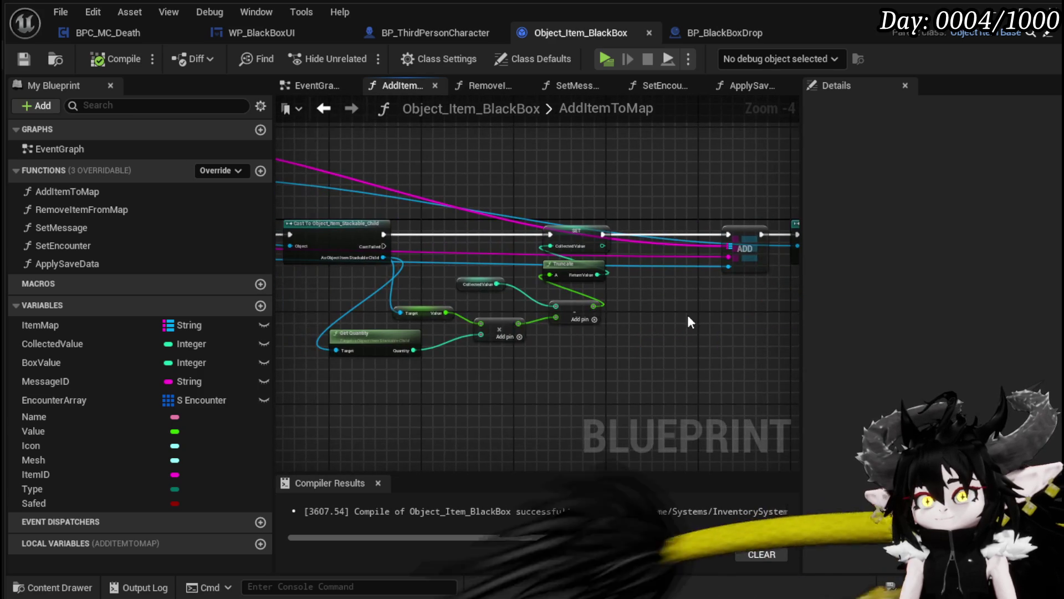
pyautogui.moveTo(444, 305)
pyautogui.mouseDown()
pyautogui.moveTo(638, 291)
pyautogui.moveTo(430, 288)
pyautogui.moveTo(541, 301)
pyautogui.moveTo(444, 301)
pyautogui.moveTo(475, 305)
pyautogui.moveTo(456, 304)
pyautogui.mouseUp()
pyautogui.click(499, 293)
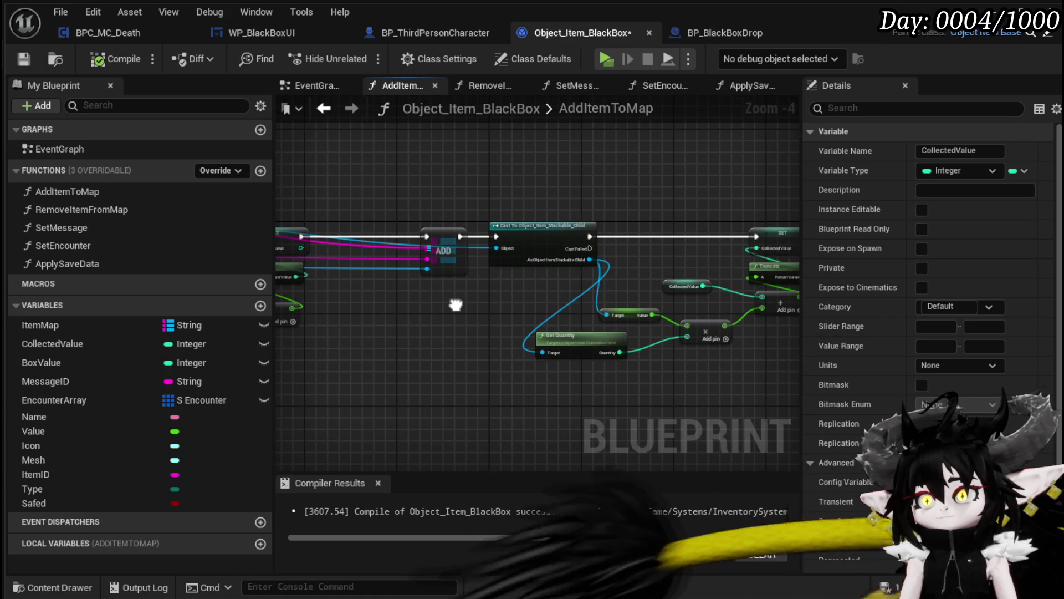
# Step: Review the AddItemToMap quantity-adding nodes, CollectedValue getter, Branch and lower ADD nodes
pyautogui.moveTo(456, 304); pyautogui.dragTo(347, 301)
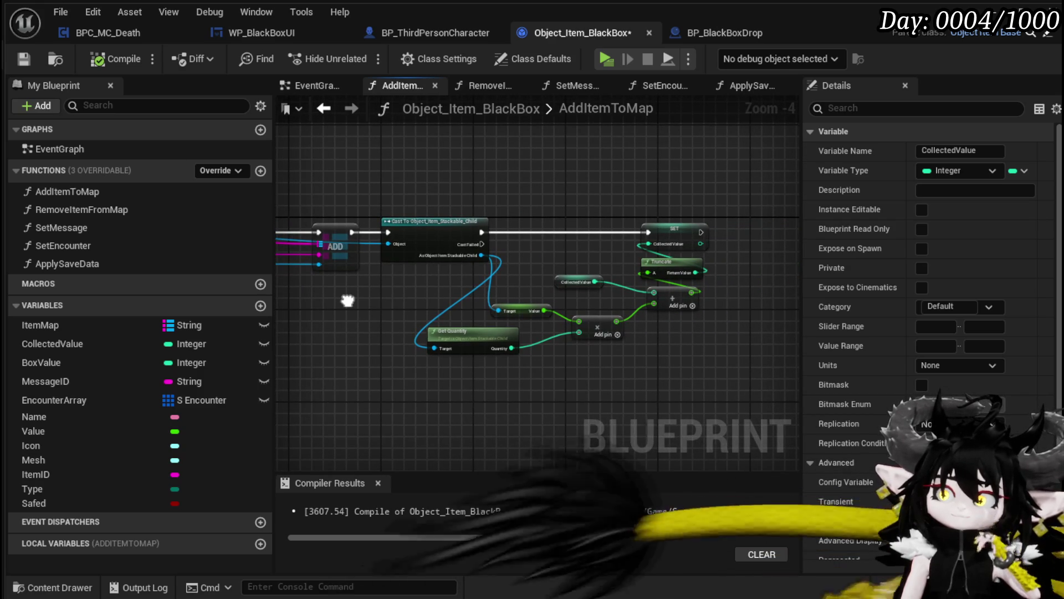
pyautogui.moveTo(418, 297)
pyautogui.mouseDown()
pyautogui.moveTo(564, 328)
pyautogui.moveTo(493, 325)
pyautogui.moveTo(506, 323)
pyautogui.mouseUp()
pyautogui.click(460, 270)
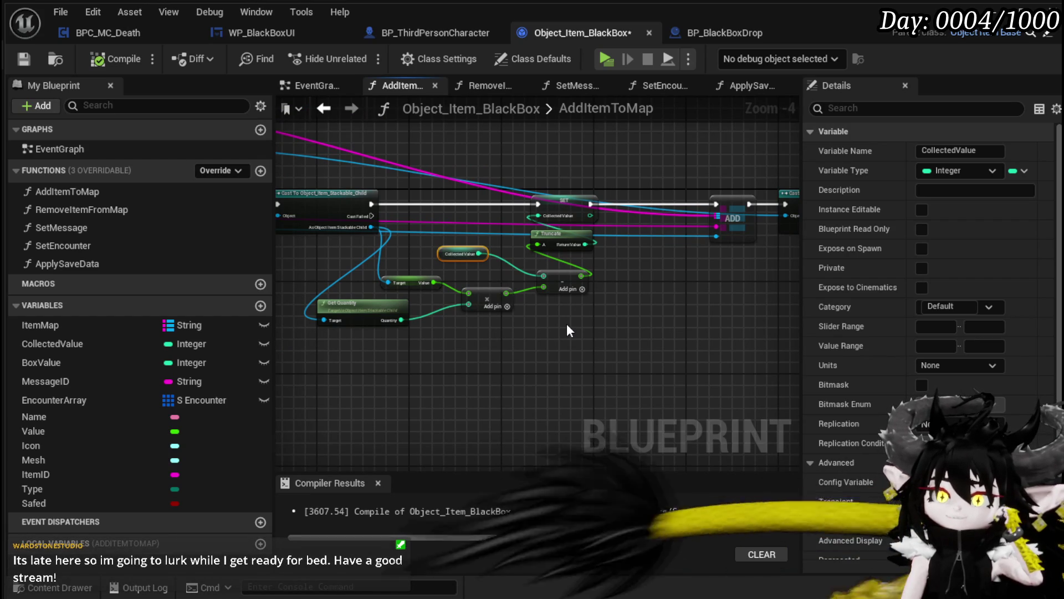
pyautogui.moveTo(574, 317); pyautogui.dragTo(433, 300)
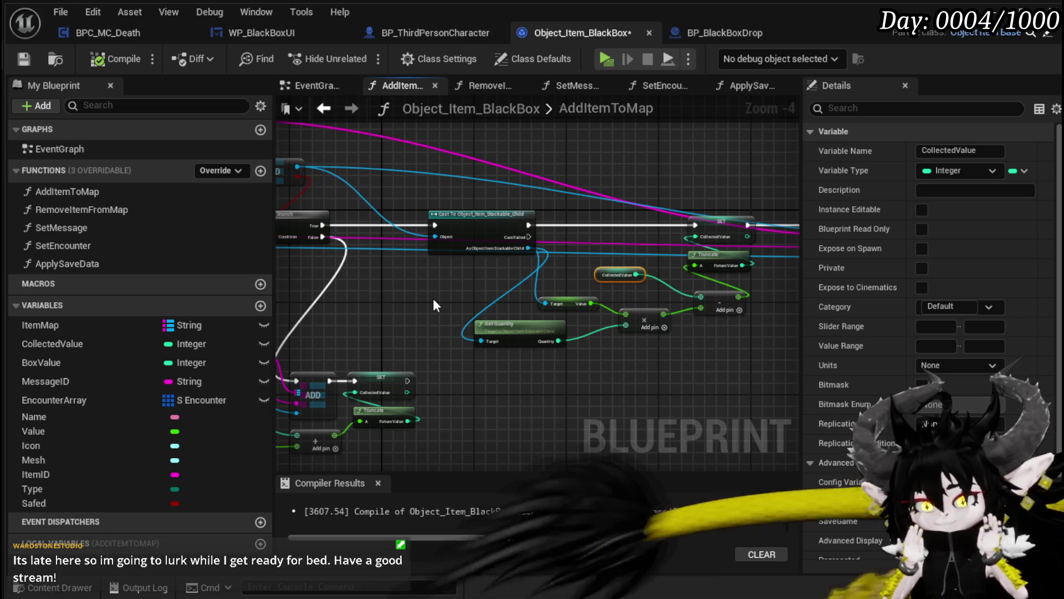
pyautogui.moveTo(433, 302)
pyautogui.mouseDown()
pyautogui.moveTo(361, 286)
pyautogui.moveTo(381, 297)
pyautogui.moveTo(526, 299)
pyautogui.mouseUp()
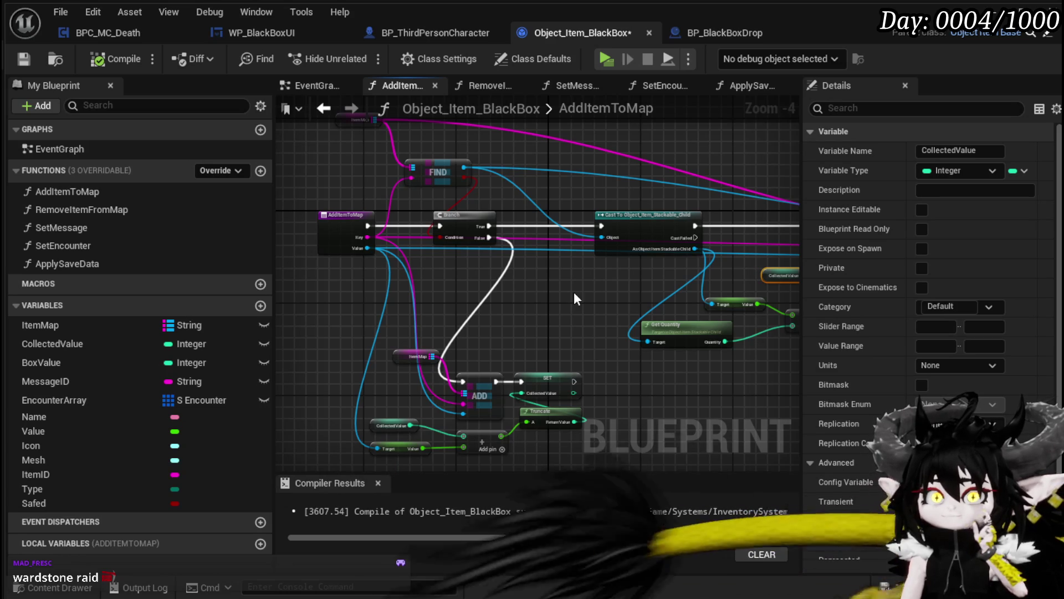
pyautogui.moveTo(573, 291)
pyautogui.mouseDown()
pyautogui.moveTo(330, 263)
pyautogui.moveTo(383, 276)
pyautogui.moveTo(567, 273)
pyautogui.moveTo(725, 288)
pyautogui.mouseUp()
pyautogui.moveTo(337, 275)
pyautogui.mouseDown()
pyautogui.moveTo(406, 259)
pyautogui.moveTo(623, 280)
pyautogui.moveTo(623, 271)
pyautogui.moveTo(461, 269)
pyautogui.moveTo(675, 171)
pyautogui.mouseUp()
# Step: Delete and restore the cast and quantity nodes, select the chain, and compile Object_Item_BlackBox
pyautogui.press('Delete')
pyautogui.moveTo(288, 202)
pyautogui.mouseDown()
pyautogui.moveTo(673, 205)
pyautogui.moveTo(510, 205)
pyautogui.moveTo(336, 267)
pyautogui.moveTo(616, 244)
pyautogui.moveTo(416, 255)
pyautogui.mouseUp()
pyautogui.hotkey('ctrl', 'z')
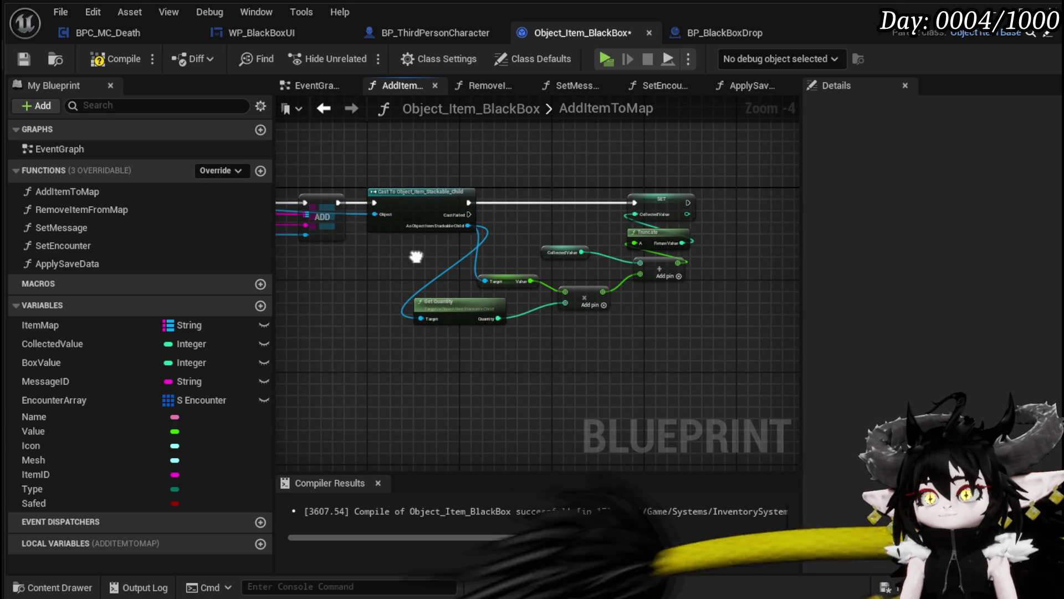
pyautogui.moveTo(411, 344)
pyautogui.mouseDown()
pyautogui.moveTo(785, 101)
pyautogui.moveTo(647, 221)
pyautogui.moveTo(574, 195)
pyautogui.moveTo(511, 248)
pyautogui.moveTo(570, 261)
pyautogui.mouseUp()
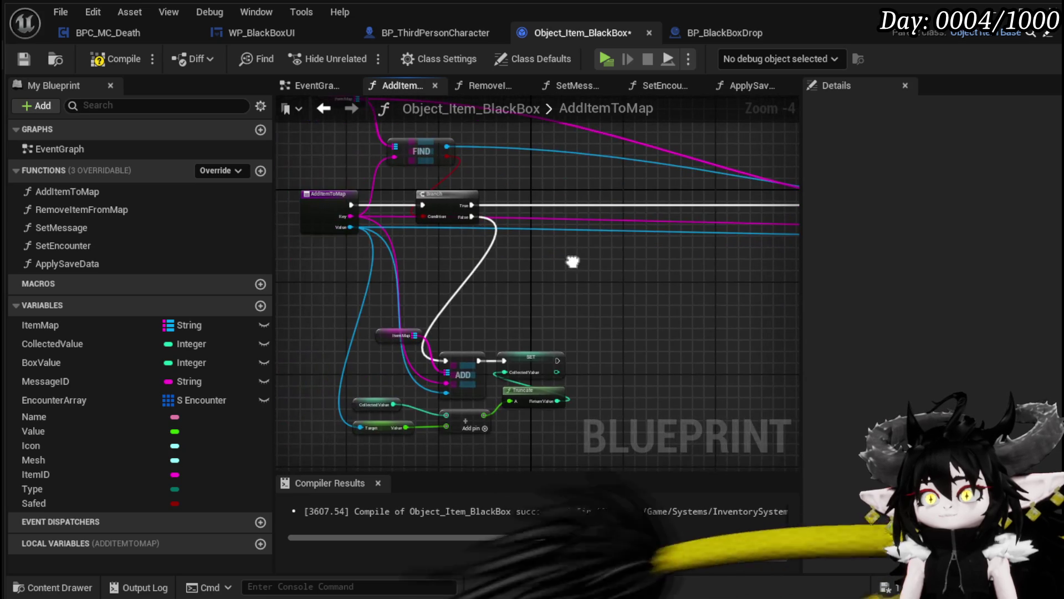
pyautogui.click(115, 59)
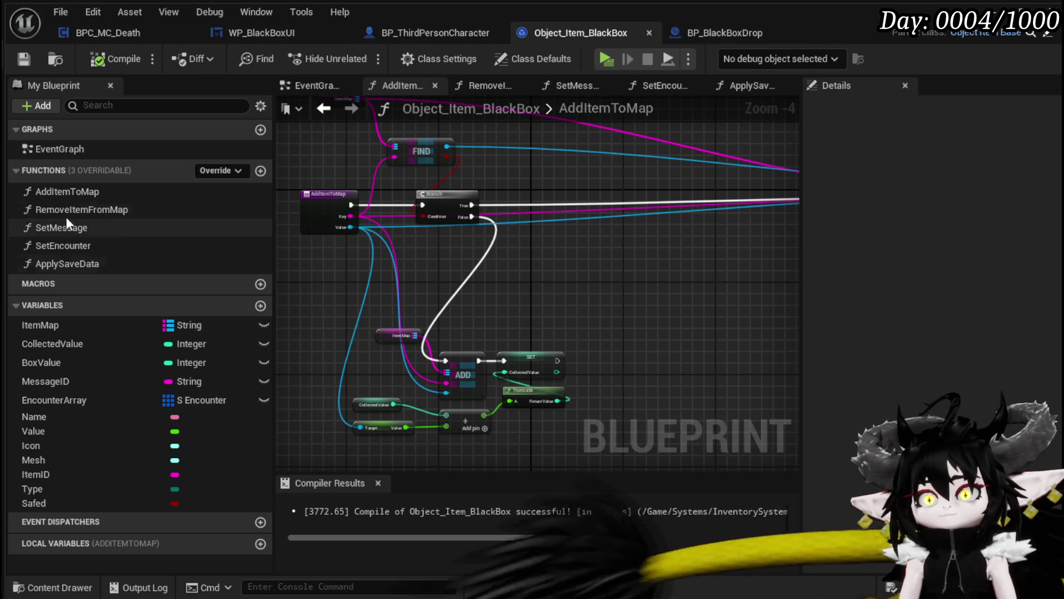
pyautogui.doubleClick(104, 261)
pyautogui.scroll(-4, 638, 222)
pyautogui.scroll(3, 487, 238)
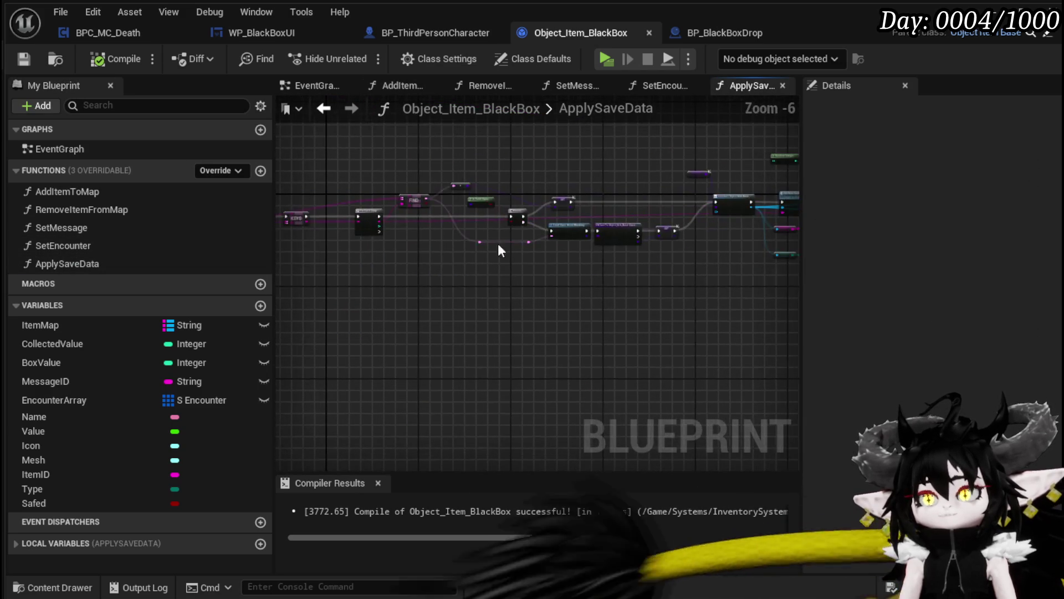
pyautogui.moveTo(597, 254); pyautogui.dragTo(760, 283)
pyautogui.moveTo(426, 358)
pyautogui.mouseDown()
pyautogui.moveTo(557, 333)
pyautogui.moveTo(390, 332)
pyautogui.moveTo(289, 310)
pyautogui.moveTo(324, 297)
pyautogui.mouseUp()
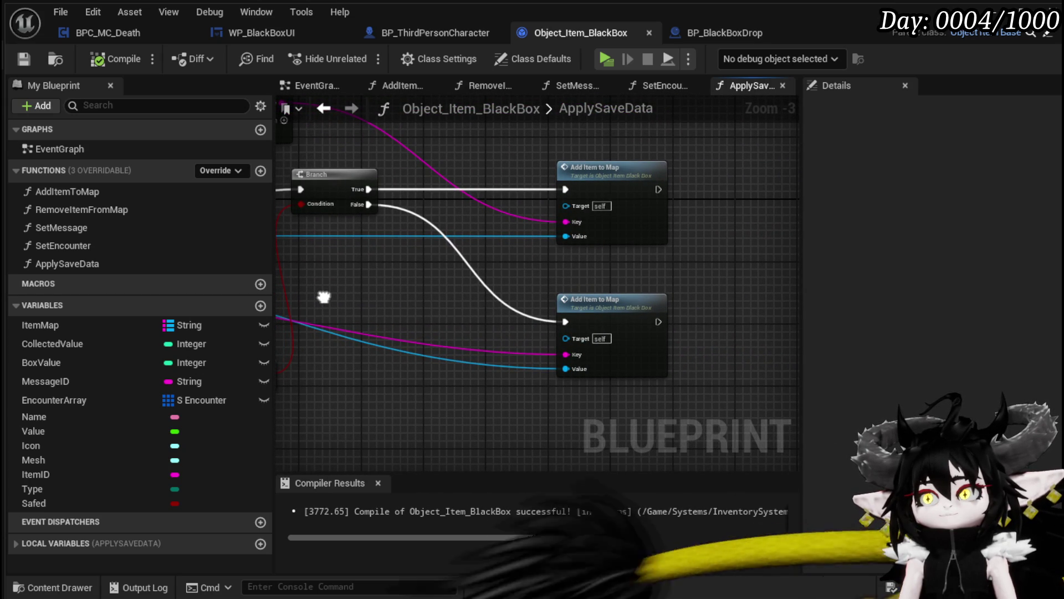
pyautogui.moveTo(323, 297); pyautogui.dragTo(334, 301)
pyautogui.moveTo(700, 267); pyautogui.dragTo(700, 267)
pyautogui.moveTo(610, 261)
pyautogui.mouseDown()
pyautogui.moveTo(720, 261)
pyautogui.moveTo(610, 328)
pyautogui.moveTo(578, 302)
pyautogui.moveTo(426, 263)
pyautogui.mouseUp()
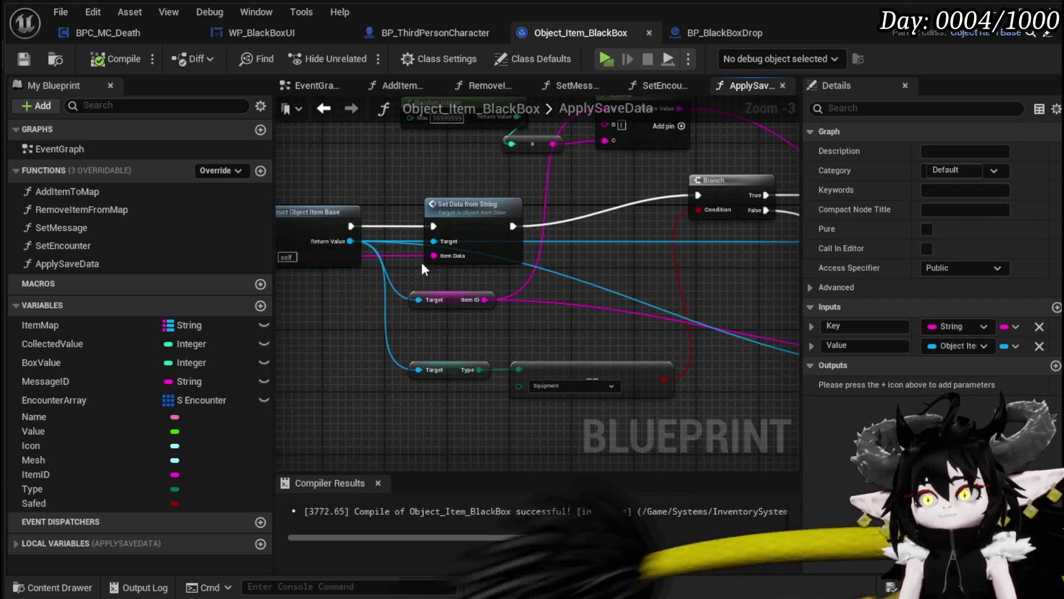
pyautogui.moveTo(718, 294); pyautogui.dragTo(447, 231)
pyautogui.doubleClick(550, 161)
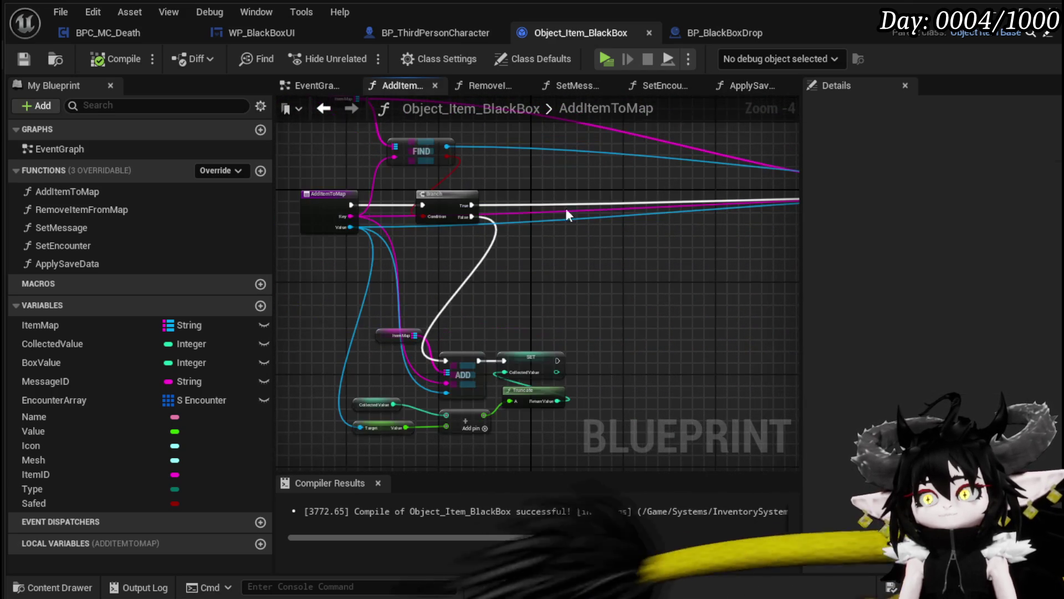
# Step: Wire the function's Value input into the Cast To Object_Item_Stackable_Child Object pin
pyautogui.moveTo(351, 266)
pyautogui.mouseDown()
pyautogui.moveTo(682, 264)
pyautogui.moveTo(493, 332)
pyautogui.mouseUp()
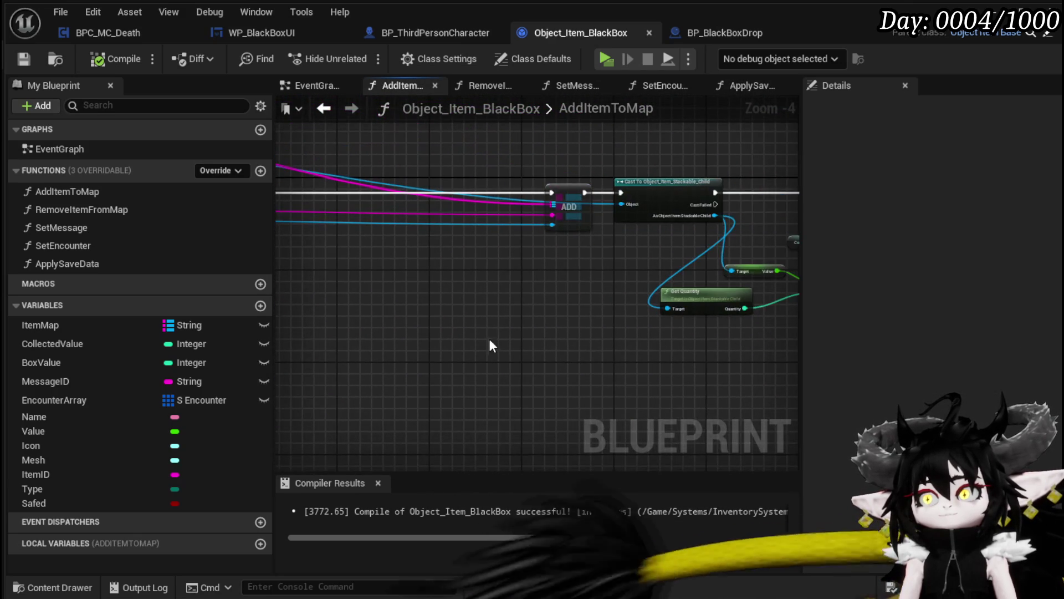
pyautogui.scroll(-2, 515, 323)
pyautogui.moveTo(665, 254)
pyautogui.mouseDown()
pyautogui.moveTo(620, 260)
pyautogui.moveTo(767, 252)
pyautogui.moveTo(604, 258)
pyautogui.moveTo(638, 221)
pyautogui.mouseUp()
pyautogui.scroll(2, 682, 231)
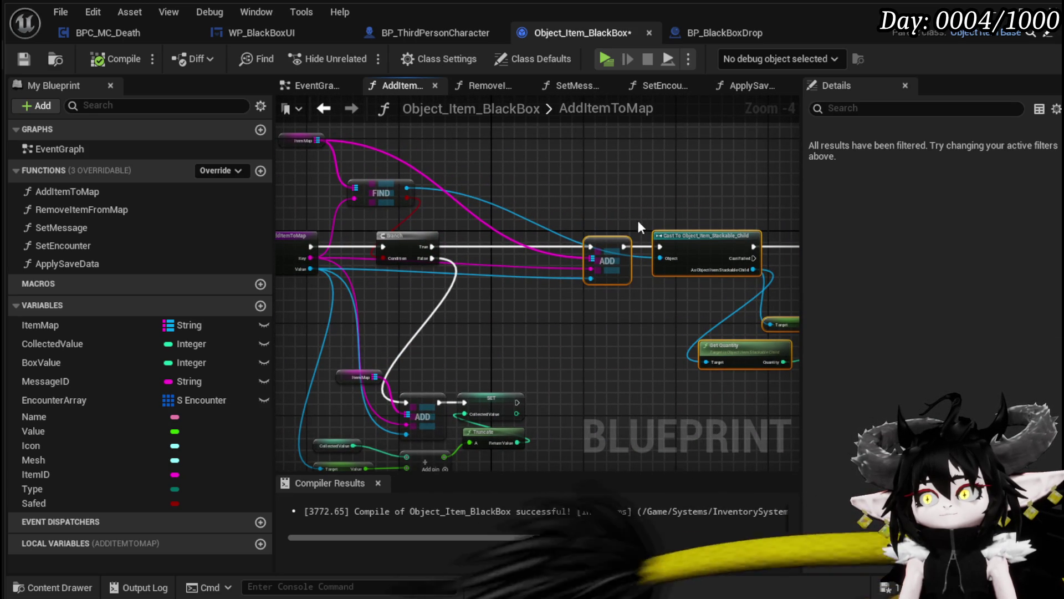
pyautogui.moveTo(562, 327)
pyautogui.mouseDown()
pyautogui.moveTo(409, 304)
pyautogui.moveTo(281, 373)
pyautogui.mouseUp()
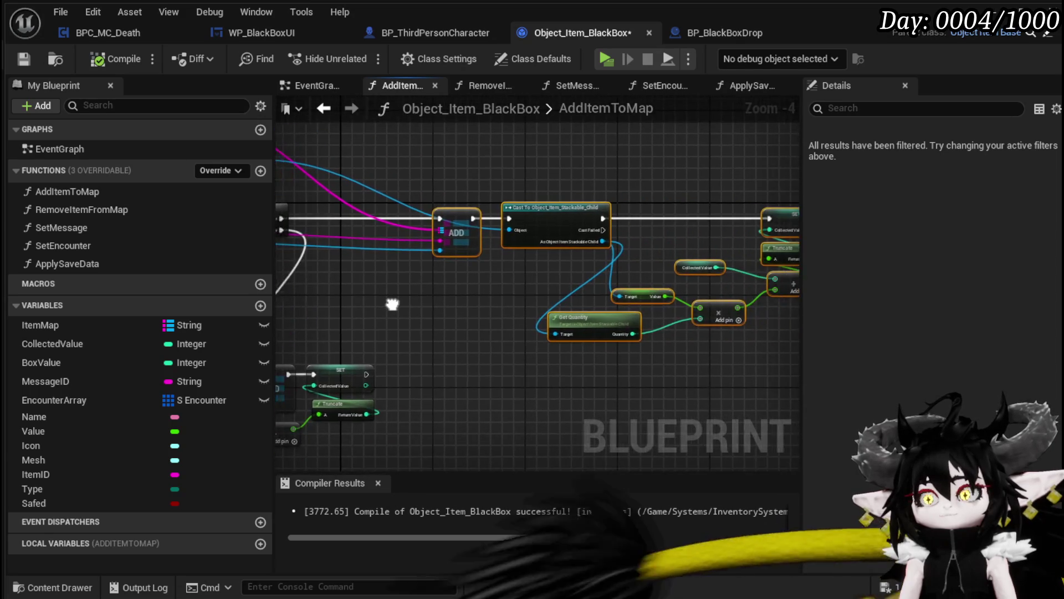
pyautogui.click(537, 284)
pyautogui.moveTo(352, 246)
pyautogui.mouseDown()
pyautogui.moveTo(743, 236)
pyautogui.moveTo(715, 233)
pyautogui.mouseUp()
# Step: Select the cast, Get Quantity, multiply, SET and Truncate chain and paste a duplicate
pyautogui.moveTo(649, 167)
pyautogui.mouseDown()
pyautogui.moveTo(544, 202)
pyautogui.moveTo(424, 171)
pyautogui.moveTo(696, 183)
pyautogui.mouseUp()
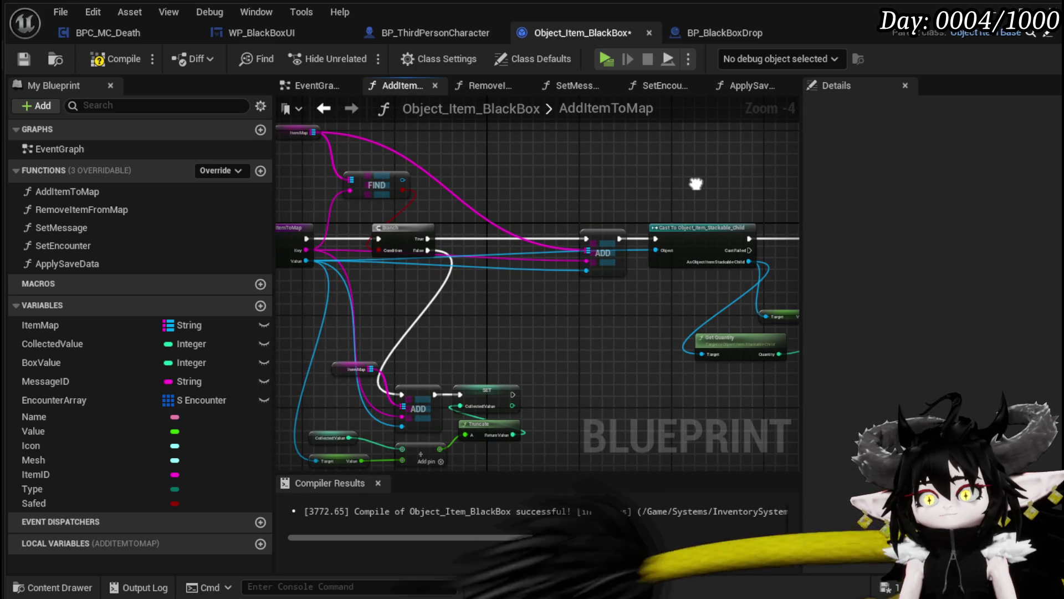
pyautogui.moveTo(361, 444); pyautogui.dragTo(390, 391)
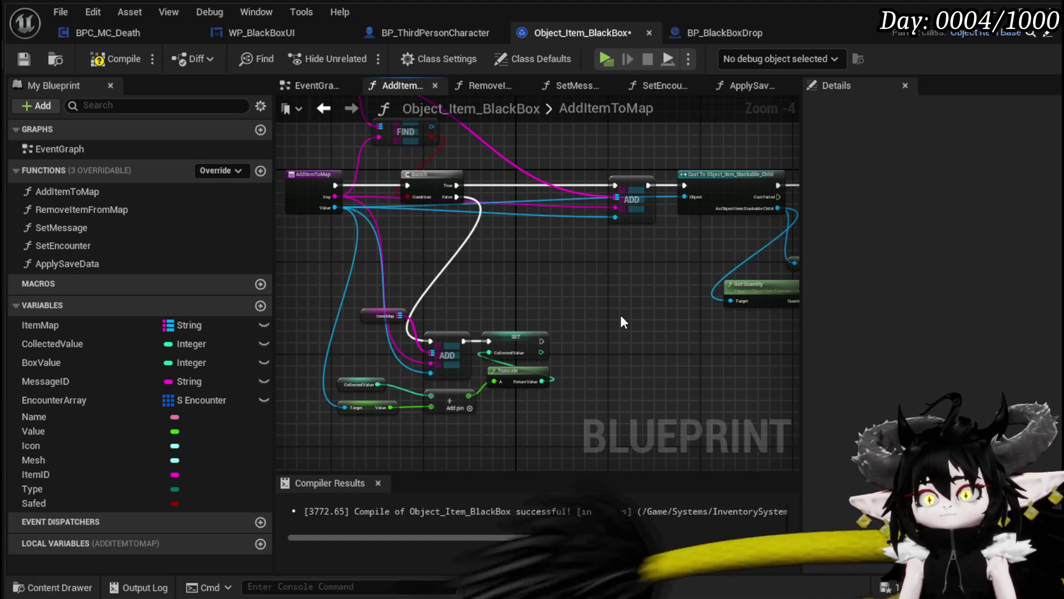
pyautogui.moveTo(621, 315); pyautogui.dragTo(393, 319)
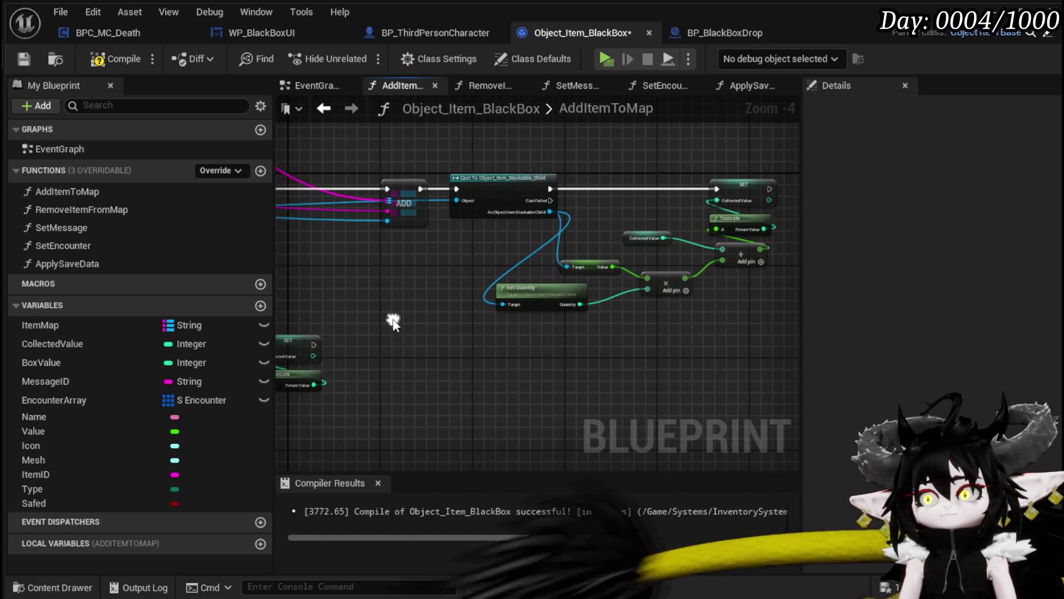
pyautogui.moveTo(494, 304)
pyautogui.mouseDown()
pyautogui.moveTo(783, 135)
pyautogui.moveTo(744, 153)
pyautogui.mouseUp()
pyautogui.hotkey('ctrl', 'z')
pyautogui.hotkey('ctrl', 'z')
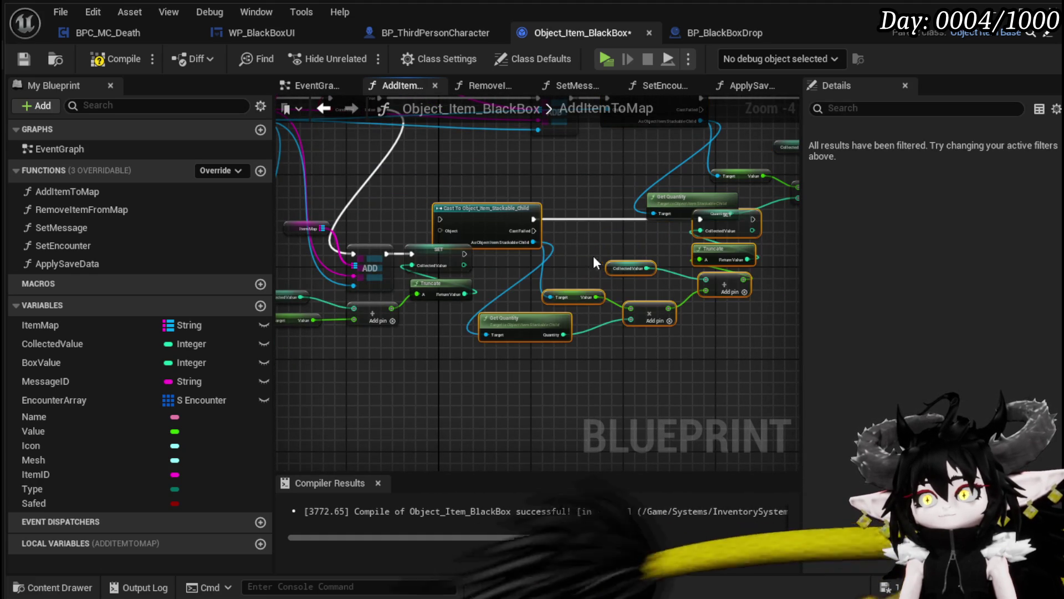
pyautogui.hotkey('ctrl', 'v')
# Step: Position the duplicated chain and connect Cast Failed to the lower ADD node
pyautogui.moveTo(461, 386); pyautogui.dragTo(471, 332)
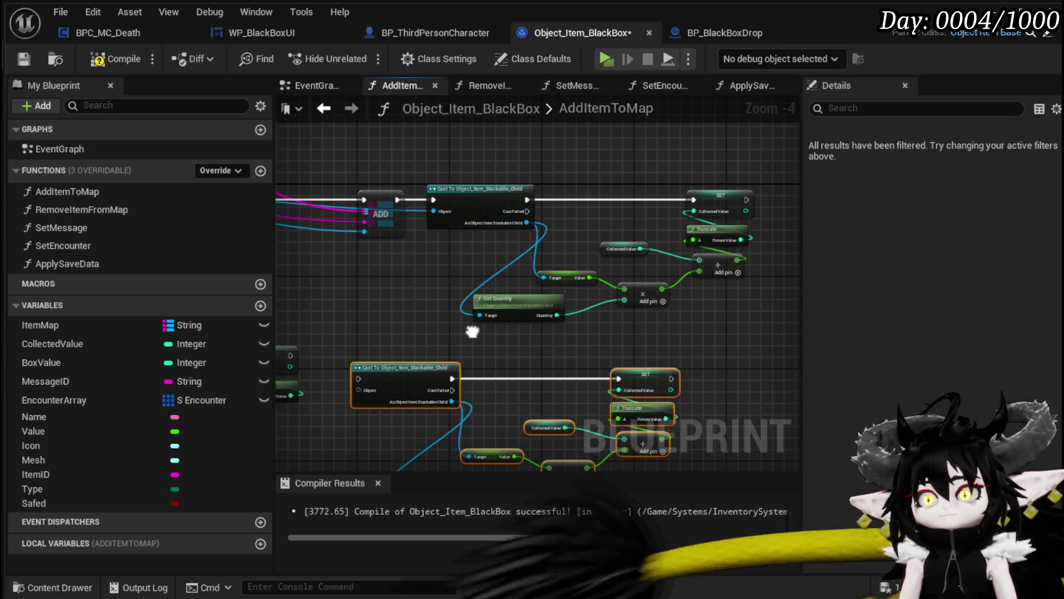
pyautogui.moveTo(472, 331); pyautogui.dragTo(467, 323)
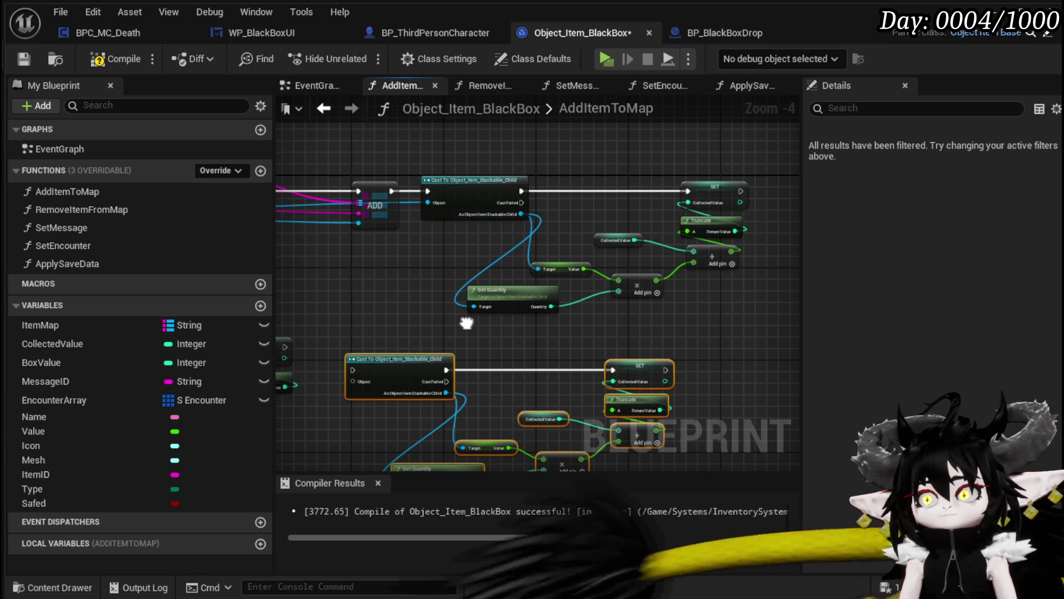
pyautogui.moveTo(447, 140)
pyautogui.mouseDown()
pyautogui.moveTo(488, 243)
pyautogui.moveTo(483, 233)
pyautogui.mouseUp()
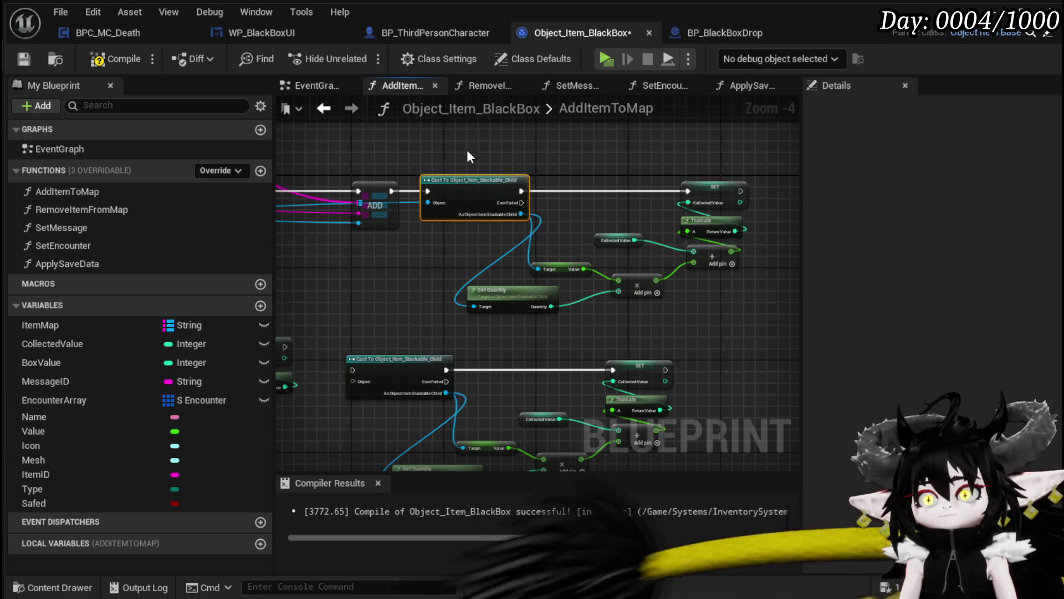
pyautogui.moveTo(340, 297)
pyautogui.mouseDown()
pyautogui.moveTo(589, 294)
pyautogui.moveTo(589, 310)
pyautogui.moveTo(571, 246)
pyautogui.moveTo(593, 248)
pyautogui.moveTo(380, 242)
pyautogui.moveTo(524, 243)
pyautogui.mouseUp()
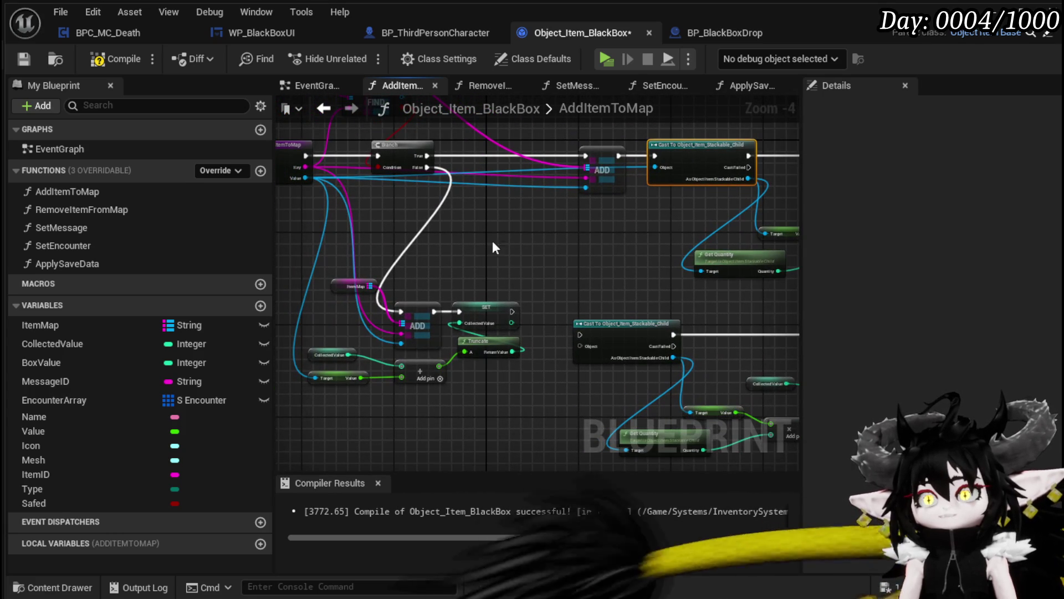
pyautogui.moveTo(418, 174)
pyautogui.mouseDown()
pyautogui.moveTo(388, 139)
pyautogui.moveTo(350, 187)
pyautogui.moveTo(390, 269)
pyautogui.moveTo(461, 267)
pyautogui.moveTo(455, 251)
pyautogui.moveTo(472, 255)
pyautogui.moveTo(576, 327)
pyautogui.moveTo(651, 421)
pyautogui.mouseUp()
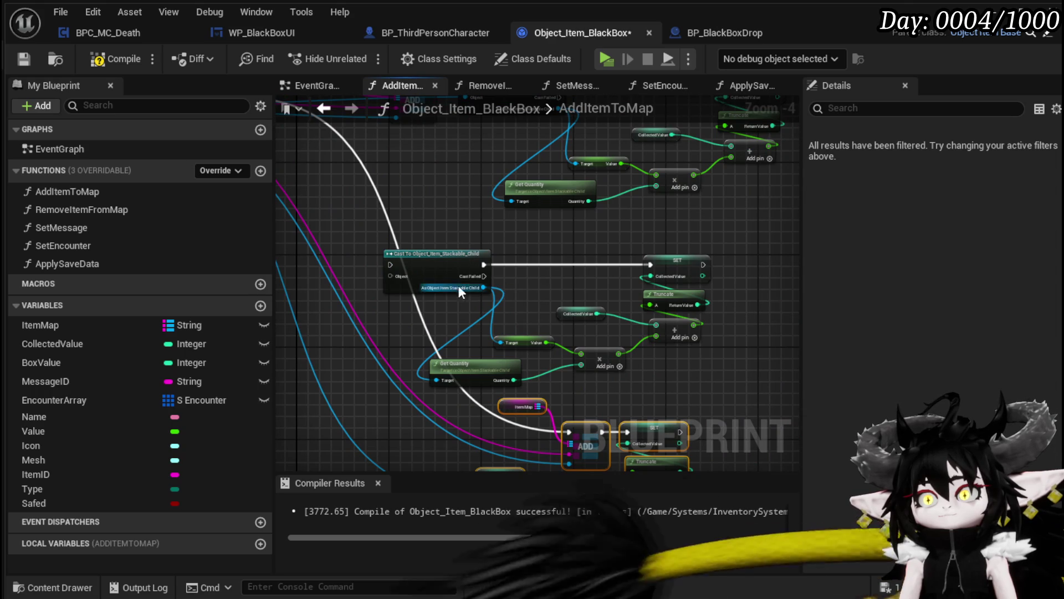
pyautogui.moveTo(484, 275)
pyautogui.mouseDown()
pyautogui.moveTo(583, 460)
pyautogui.moveTo(570, 340)
pyautogui.moveTo(577, 258)
pyautogui.mouseUp()
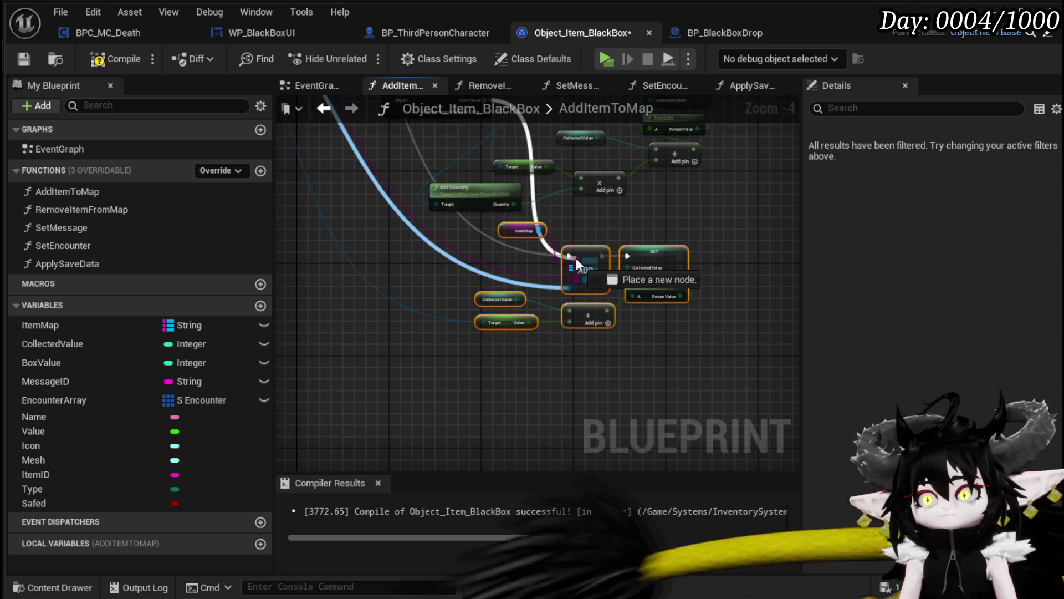
pyautogui.moveTo(465, 382); pyautogui.dragTo(700, 221)
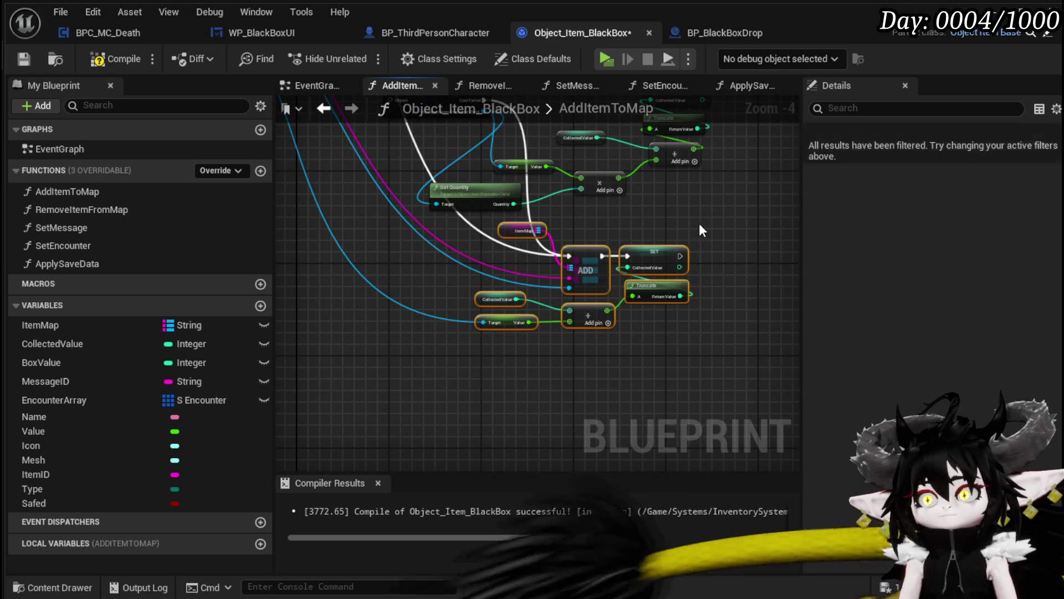
# Step: Copy and paste the ItemMap and ADD nodes, linking the new ADD into the lower cast
pyautogui.moveTo(536, 293); pyautogui.dragTo(566, 328)
pyautogui.hotkey('ctrl', 'c')
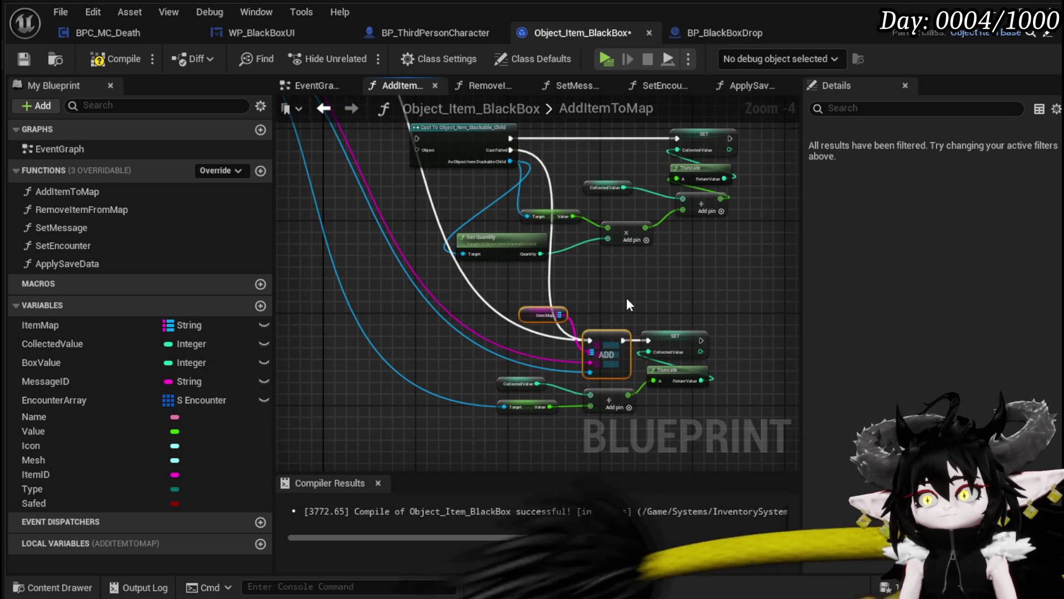
pyautogui.hotkey('ctrl', 'v')
pyautogui.moveTo(542, 270)
pyautogui.mouseDown()
pyautogui.moveTo(484, 247)
pyautogui.moveTo(496, 258)
pyautogui.mouseUp()
pyautogui.moveTo(421, 333); pyautogui.dragTo(514, 341)
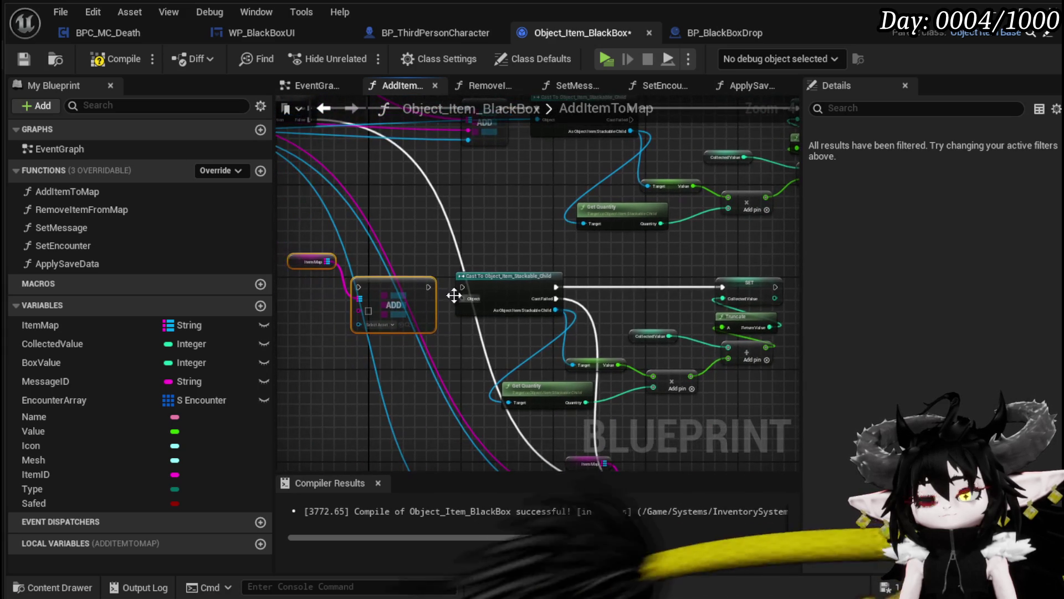
pyautogui.moveTo(431, 286); pyautogui.dragTo(563, 259)
# Step: Wire Branch False, Key and Value into the lower ADD and cast nodes, then compile and save
pyautogui.moveTo(557, 221)
pyautogui.mouseDown()
pyautogui.moveTo(576, 348)
pyautogui.moveTo(605, 385)
pyautogui.mouseUp()
pyautogui.moveTo(435, 219); pyautogui.dragTo(605, 408)
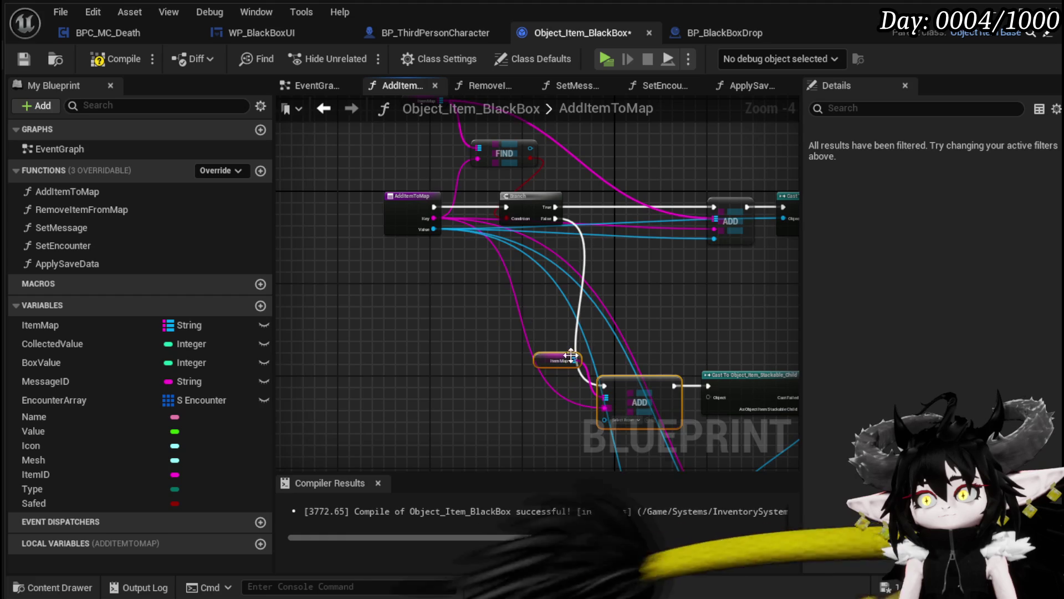
pyautogui.moveTo(434, 229)
pyautogui.mouseDown()
pyautogui.moveTo(628, 386)
pyautogui.moveTo(606, 419)
pyautogui.moveTo(485, 351)
pyautogui.moveTo(428, 355)
pyautogui.mouseUp()
pyautogui.moveTo(621, 272)
pyautogui.mouseDown()
pyautogui.moveTo(503, 247)
pyautogui.moveTo(581, 270)
pyautogui.moveTo(519, 320)
pyautogui.moveTo(629, 309)
pyautogui.mouseUp()
pyautogui.moveTo(378, 216); pyautogui.dragTo(663, 385)
pyautogui.moveTo(663, 385)
pyautogui.mouseDown()
pyautogui.moveTo(422, 239)
pyautogui.moveTo(420, 191)
pyautogui.moveTo(542, 251)
pyautogui.moveTo(521, 233)
pyautogui.moveTo(561, 296)
pyautogui.mouseUp()
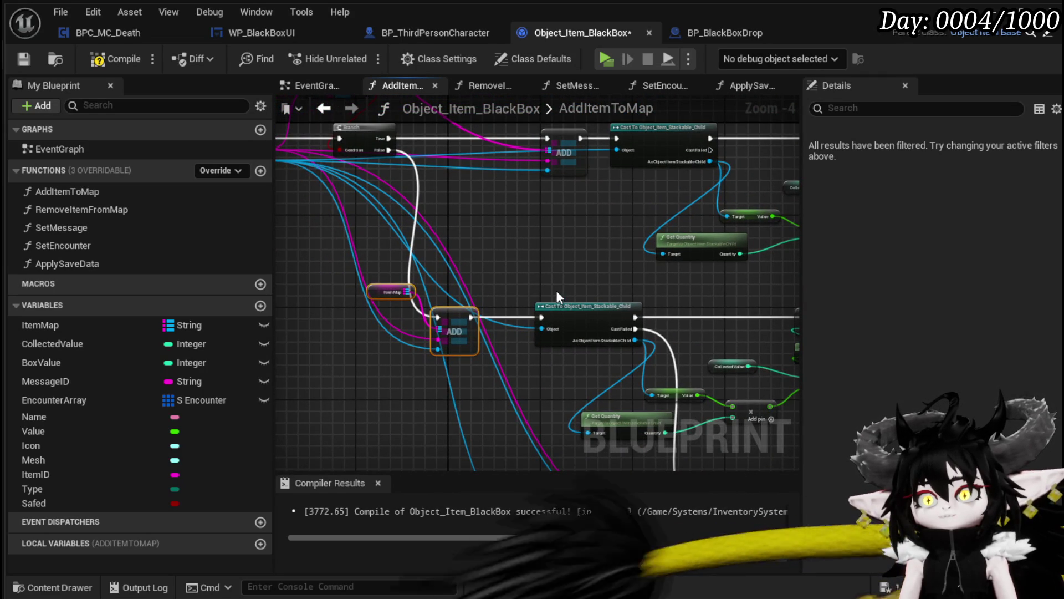
pyautogui.scroll(-1, 524, 286)
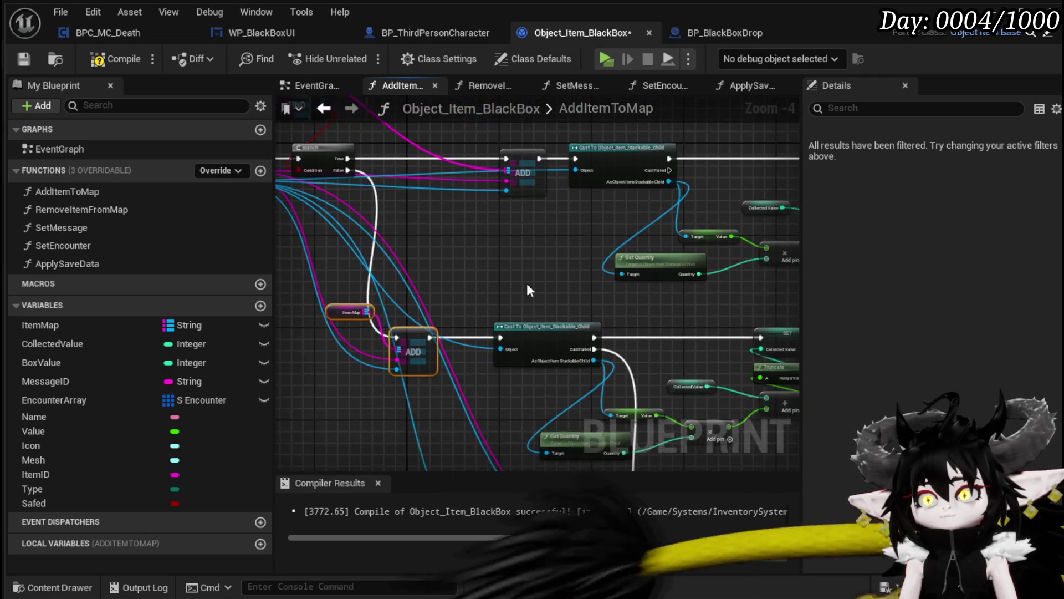
pyautogui.click(116, 59)
pyautogui.click(23, 59)
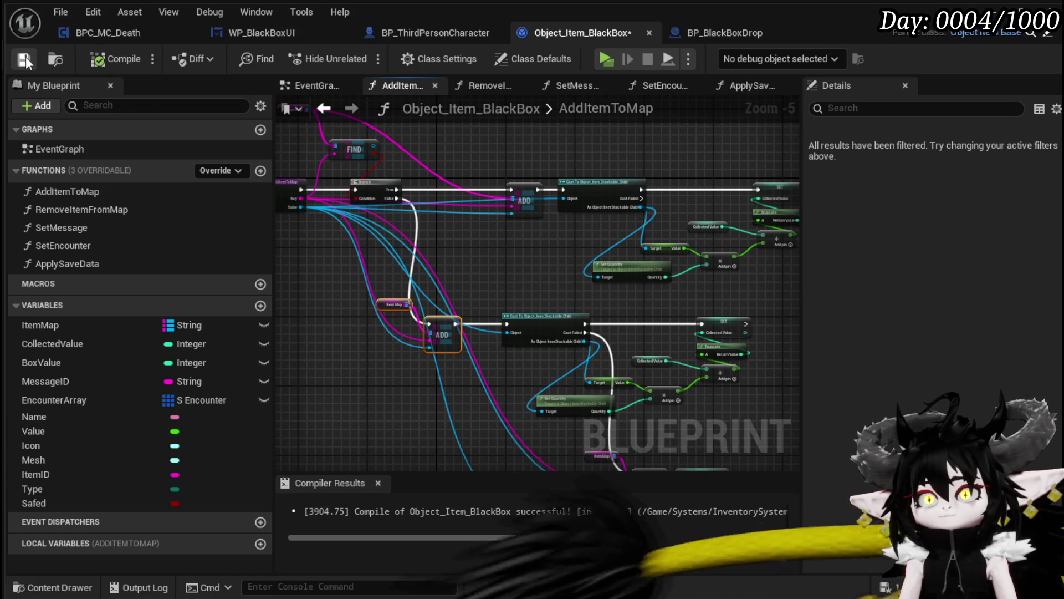
# Step: Start a new play test and open the inventory's Material items
pyautogui.hotkey('alt', 'Tab')
pyautogui.click(359, 55)
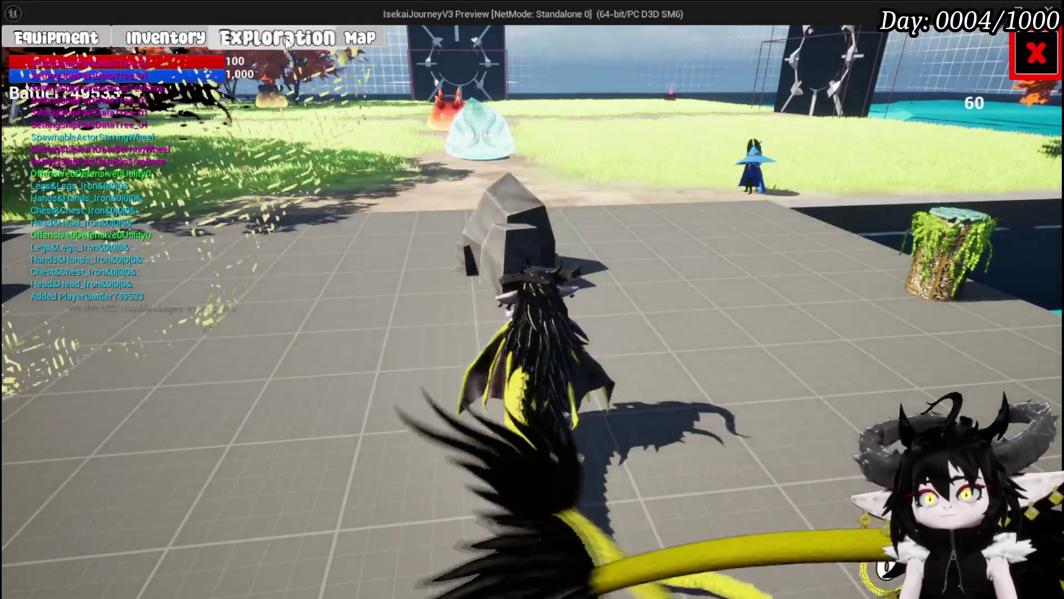
pyautogui.click(277, 38)
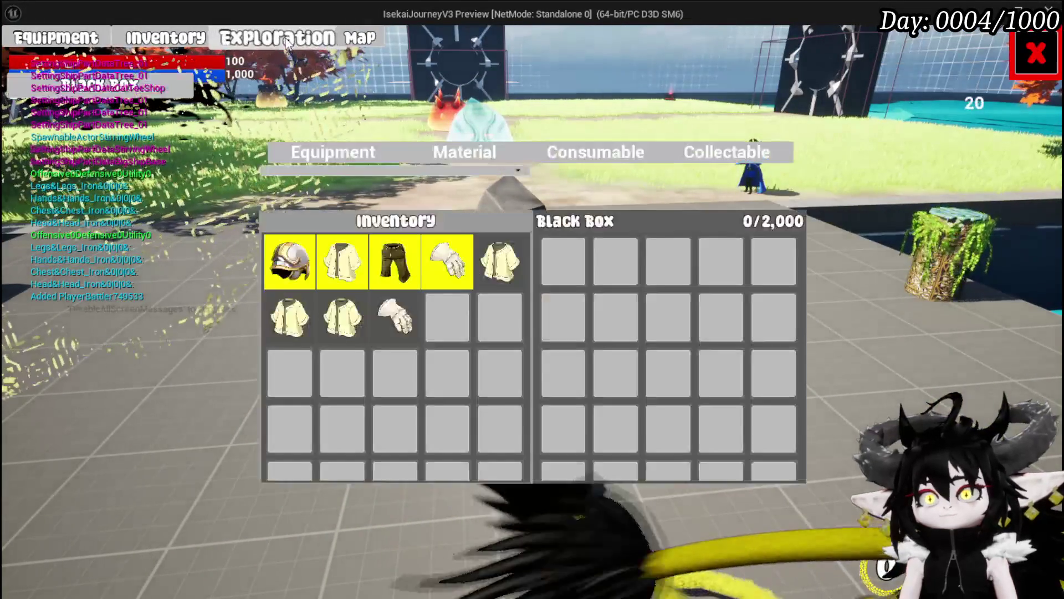
pyautogui.click(471, 149)
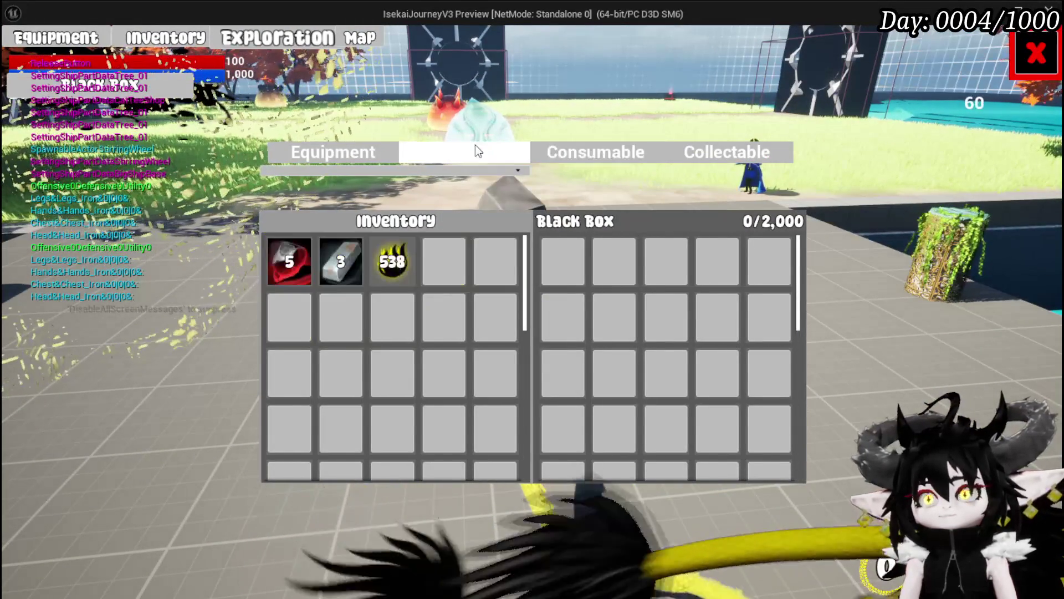
# Step: Move Iron Ingots into and back out of the Black Box to test the transfer
pyautogui.click(348, 243)
pyautogui.click(344, 251)
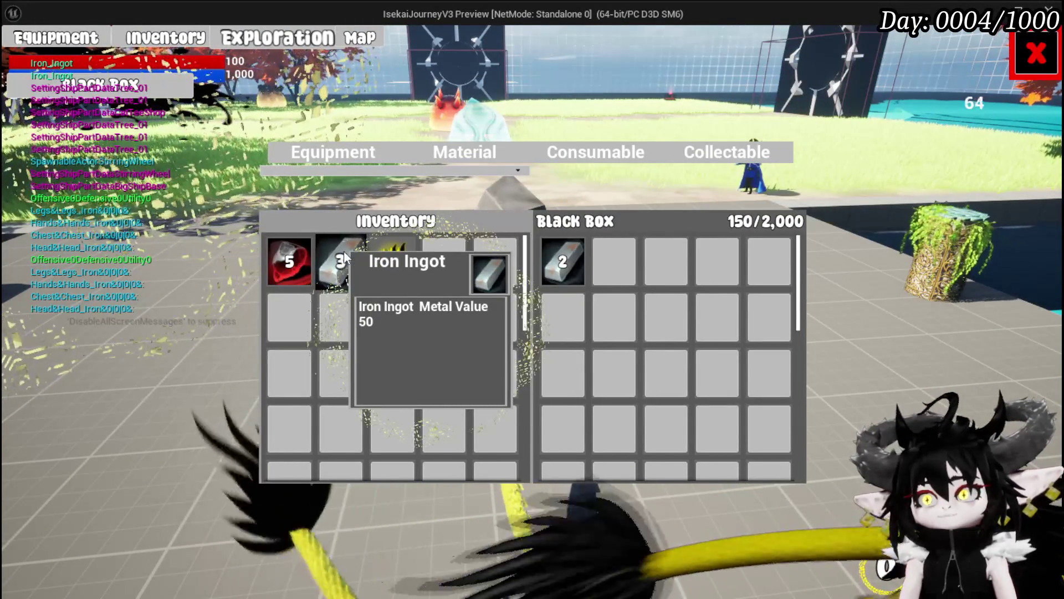
pyautogui.click(344, 250)
pyautogui.click(569, 269)
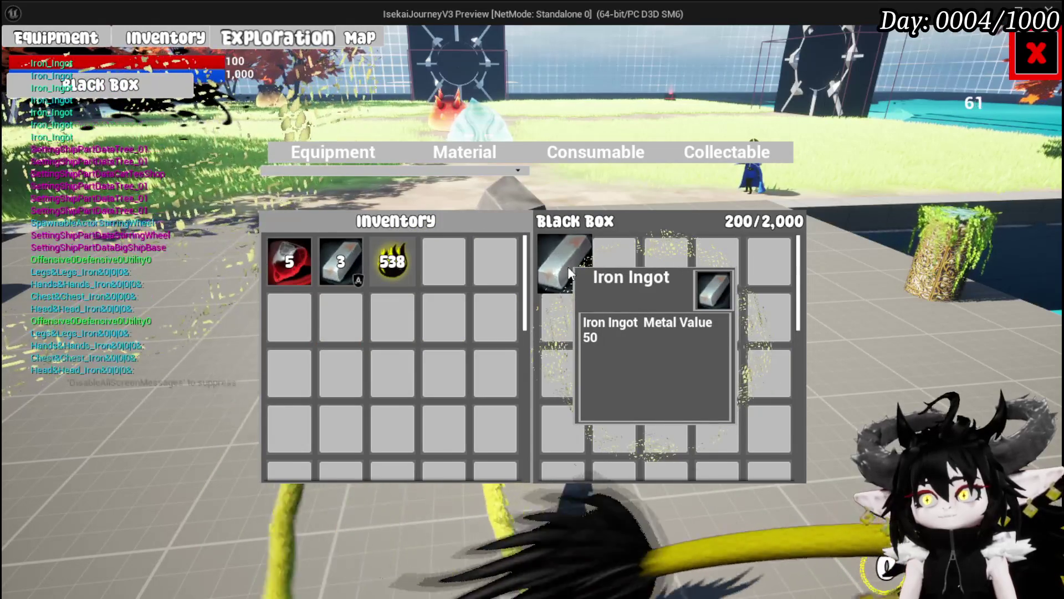
pyautogui.click(568, 266)
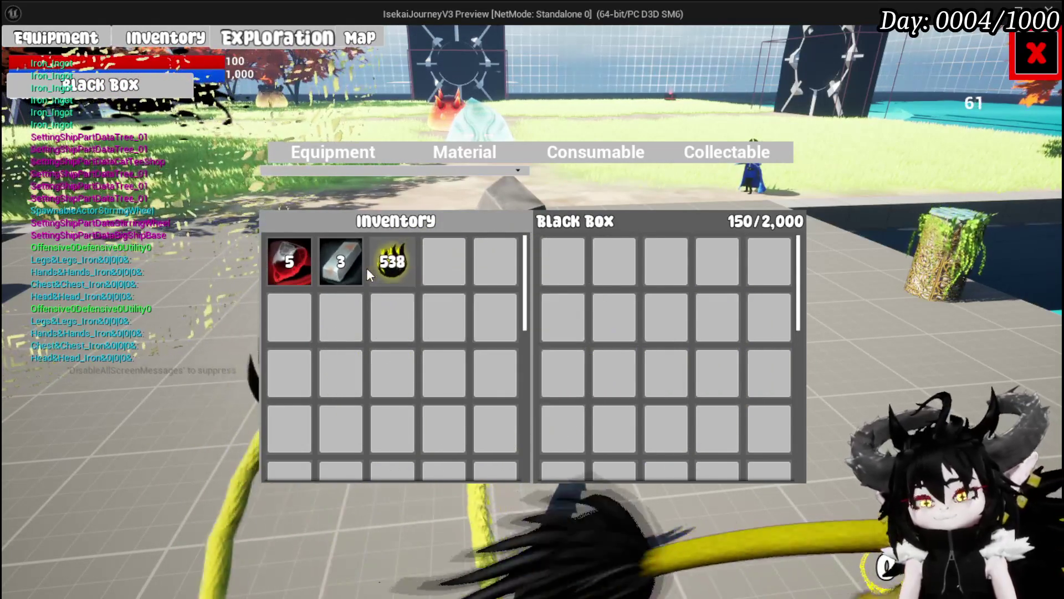
pyautogui.click(339, 265)
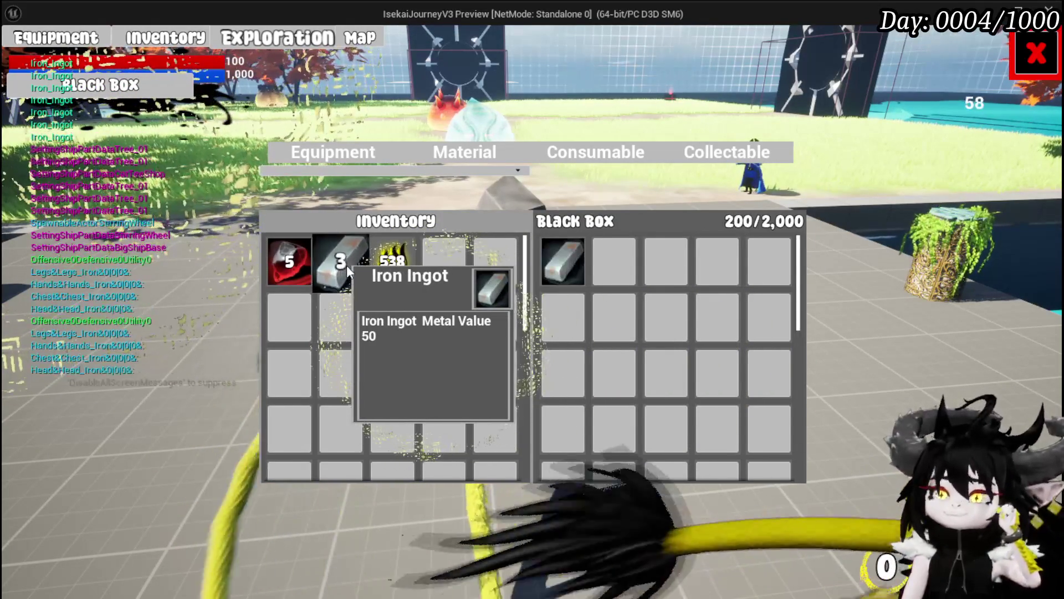
pyautogui.click(576, 260)
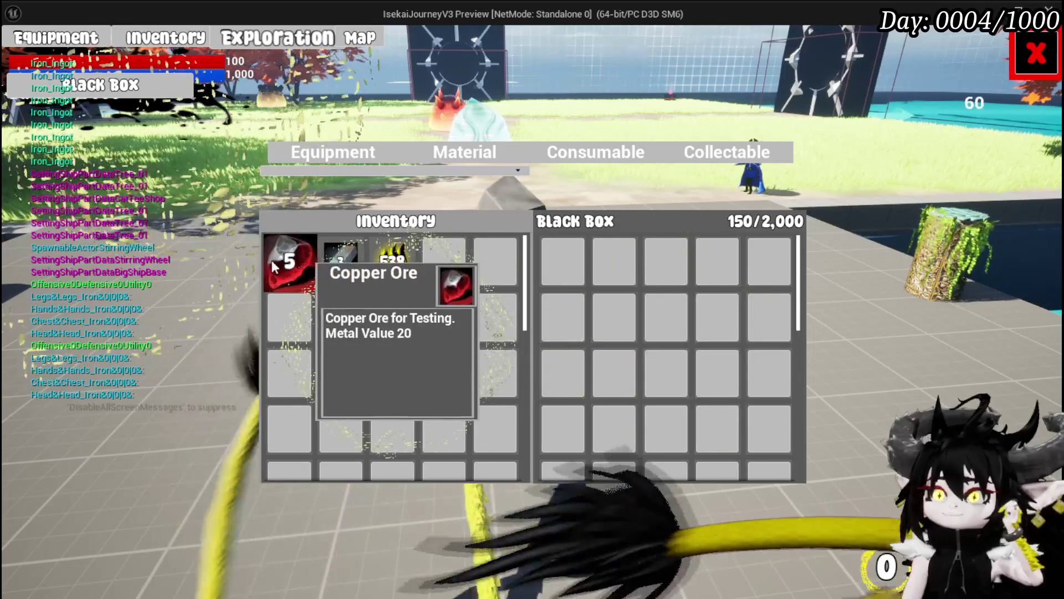
pyautogui.click(327, 268)
pyautogui.click(327, 267)
pyautogui.click(328, 267)
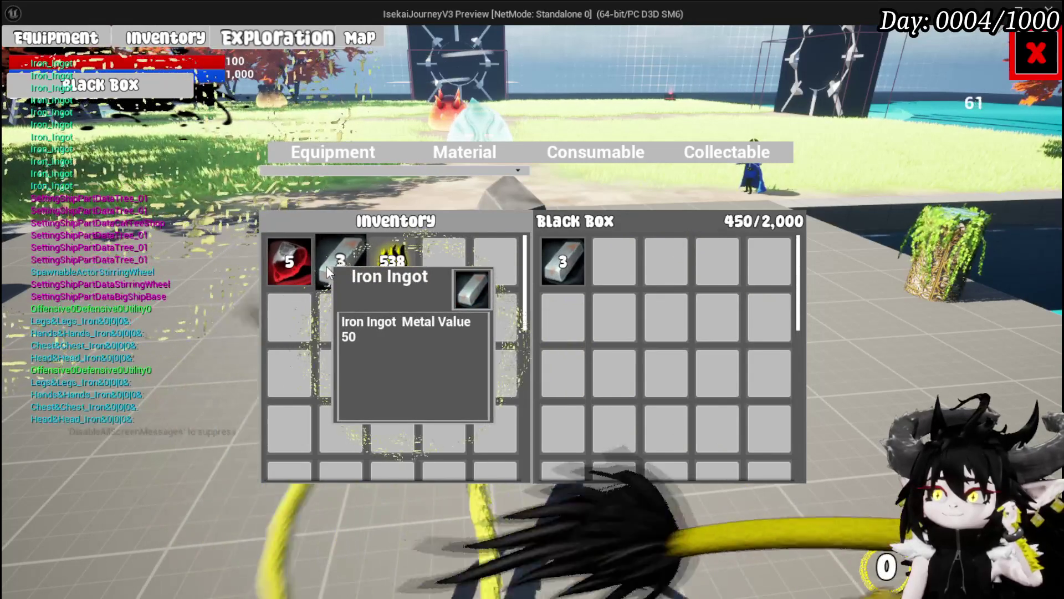
pyautogui.click(556, 275)
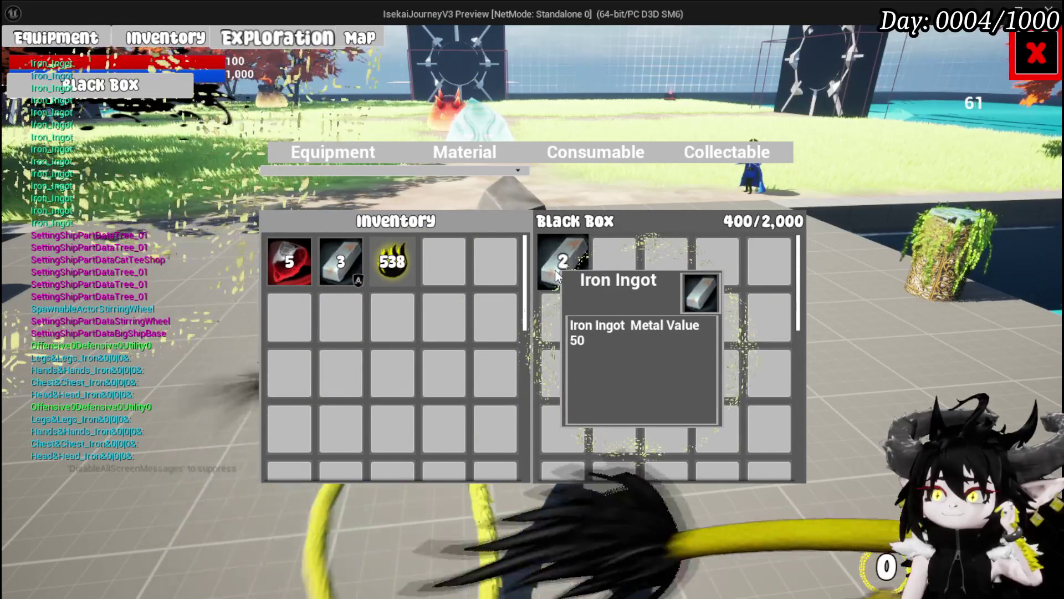
pyautogui.click(556, 273)
pyautogui.click(554, 270)
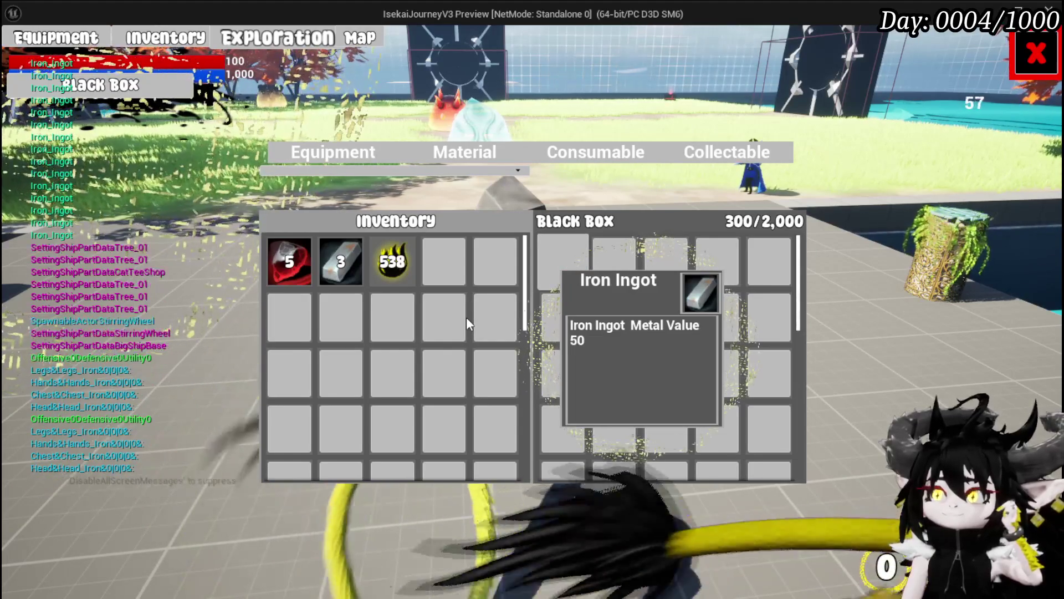
# Step: Put three Iron Ingots into the Black Box and close the inventory
pyautogui.click(335, 265)
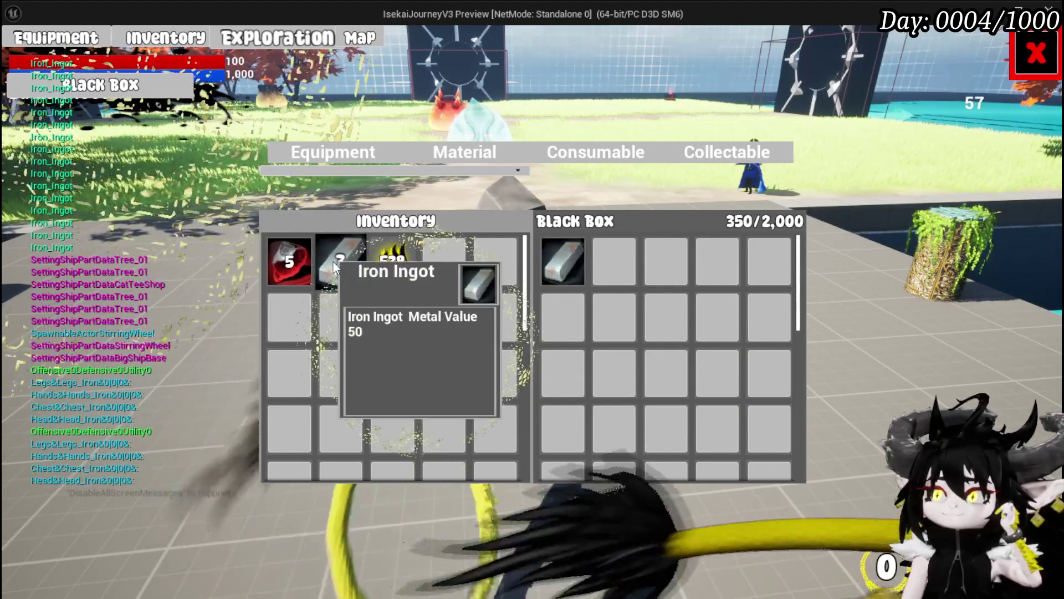
pyautogui.click(335, 266)
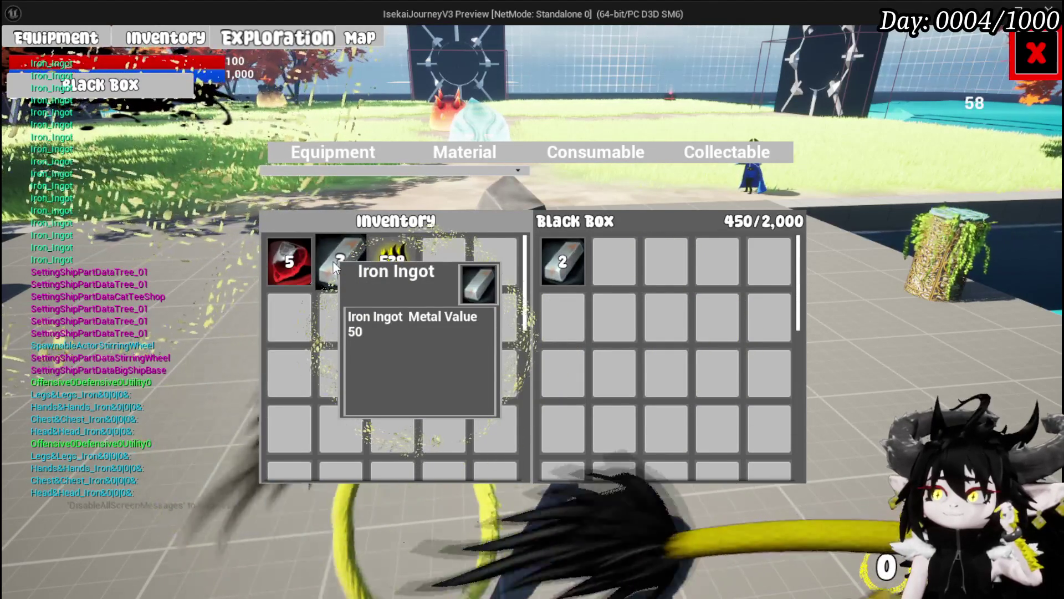
pyautogui.click(335, 267)
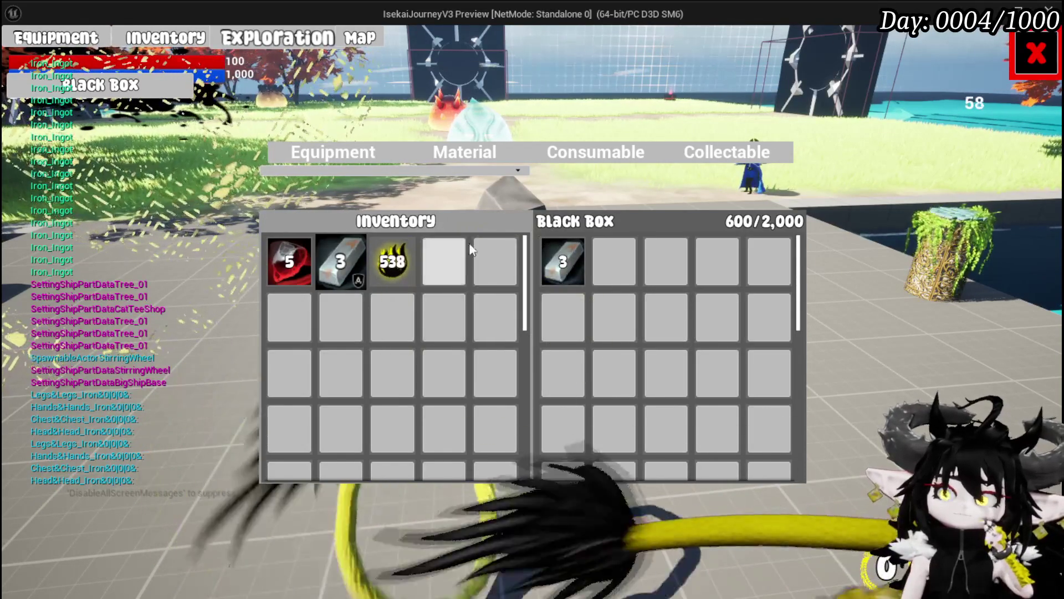
pyautogui.click(1036, 54)
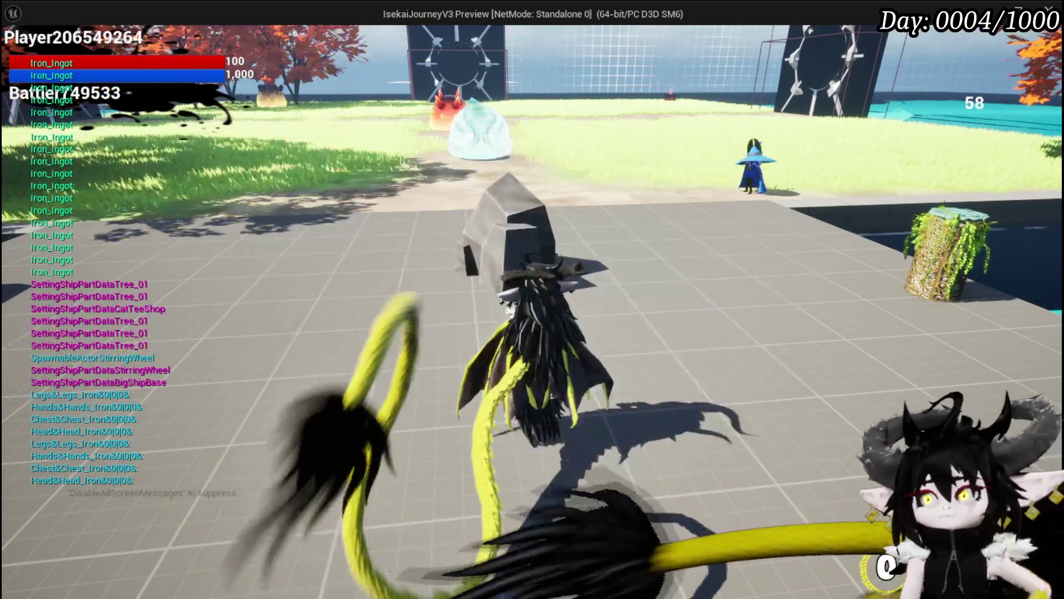
# Step: Save the game, restart the preview and open the Black Box panel
pyautogui.press('Escape')
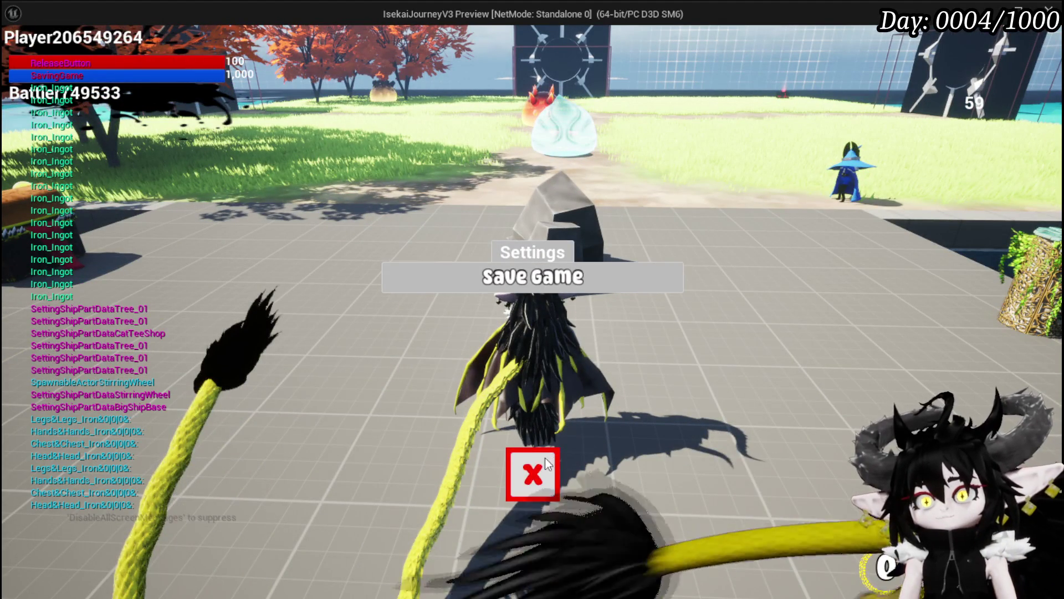
pyautogui.click(549, 462)
pyautogui.press('Escape')
pyautogui.click(358, 52)
pyautogui.press('e')
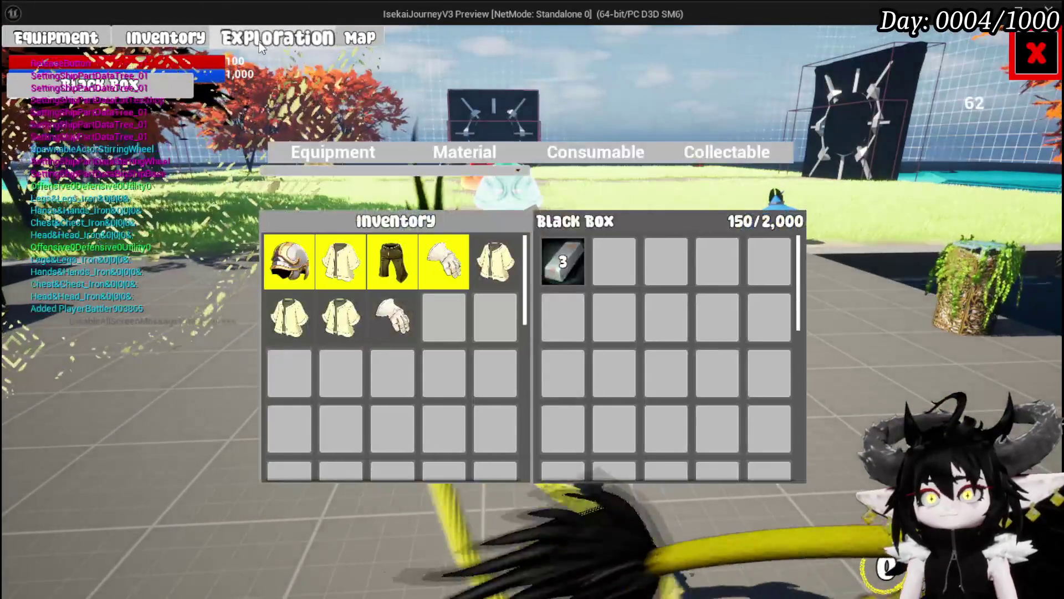
# Step: Take the Iron Ingots out, put two back, then stop play and save all
pyautogui.moveTo(565, 263)
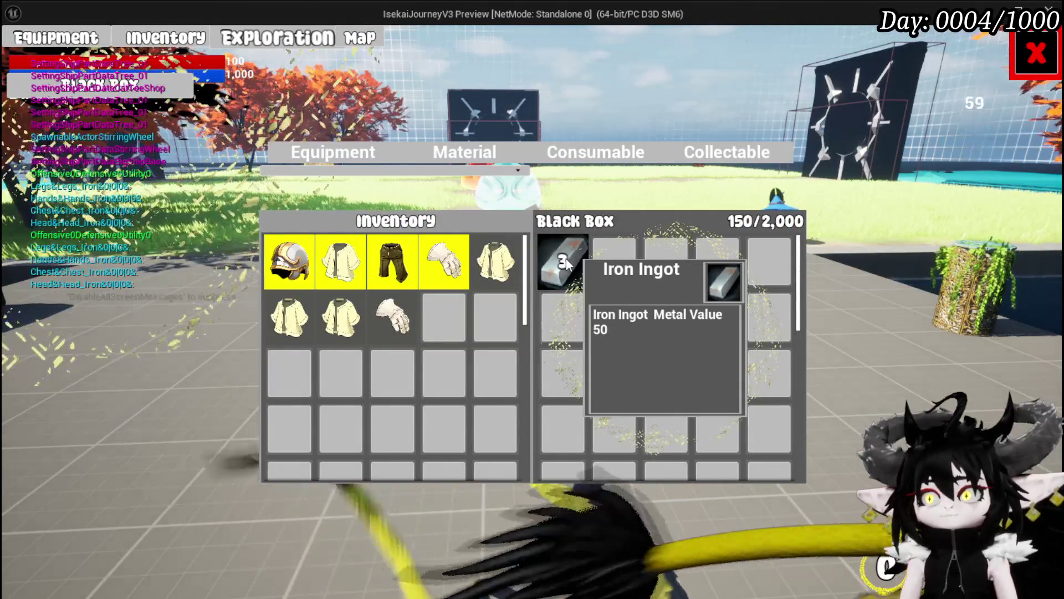
pyautogui.click(566, 258)
pyautogui.click(566, 257)
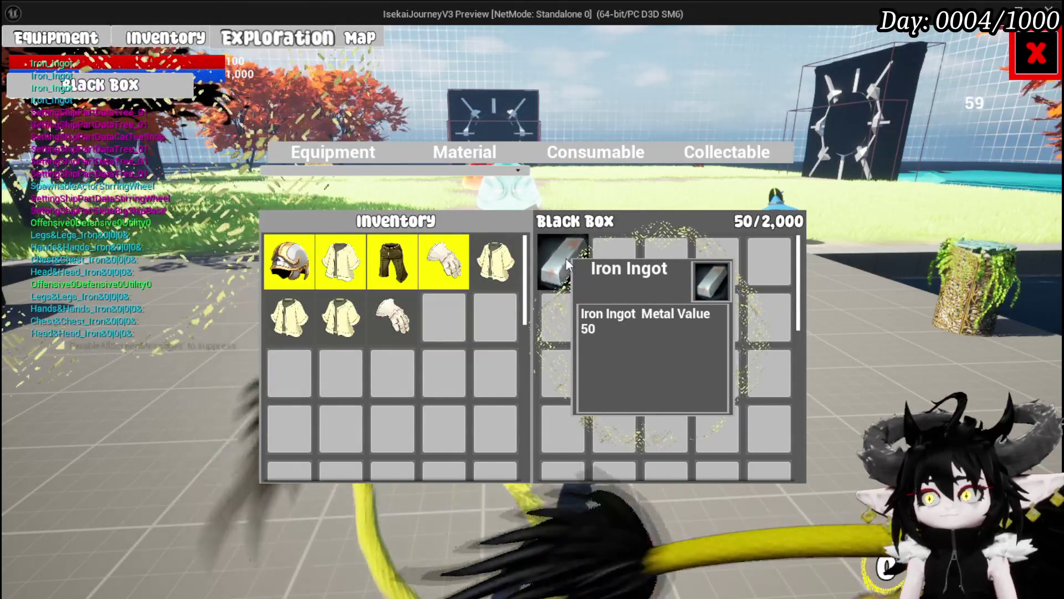
pyautogui.click(565, 258)
pyautogui.click(460, 152)
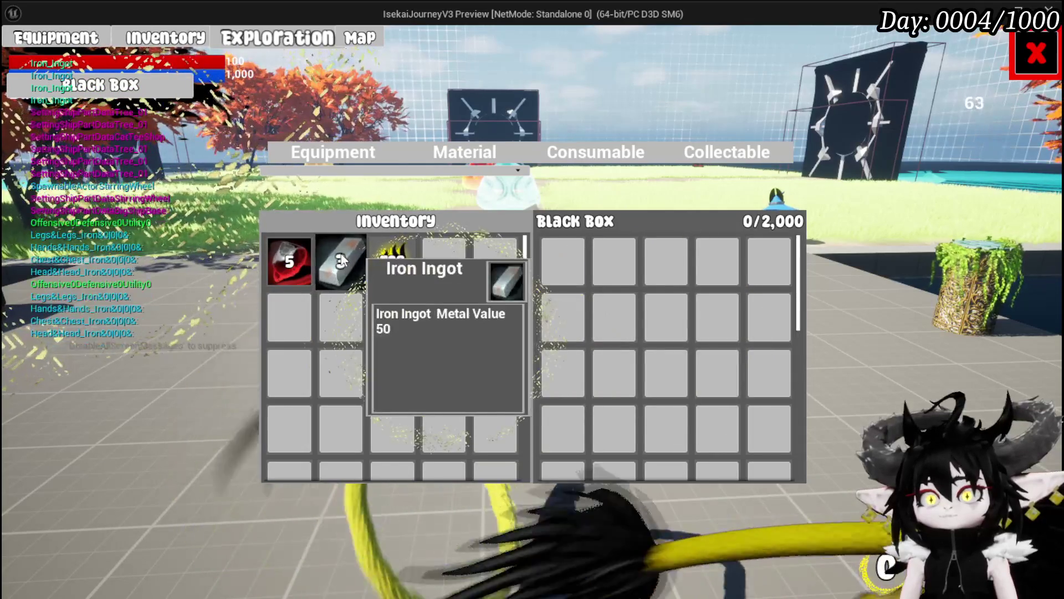
pyautogui.click(342, 261)
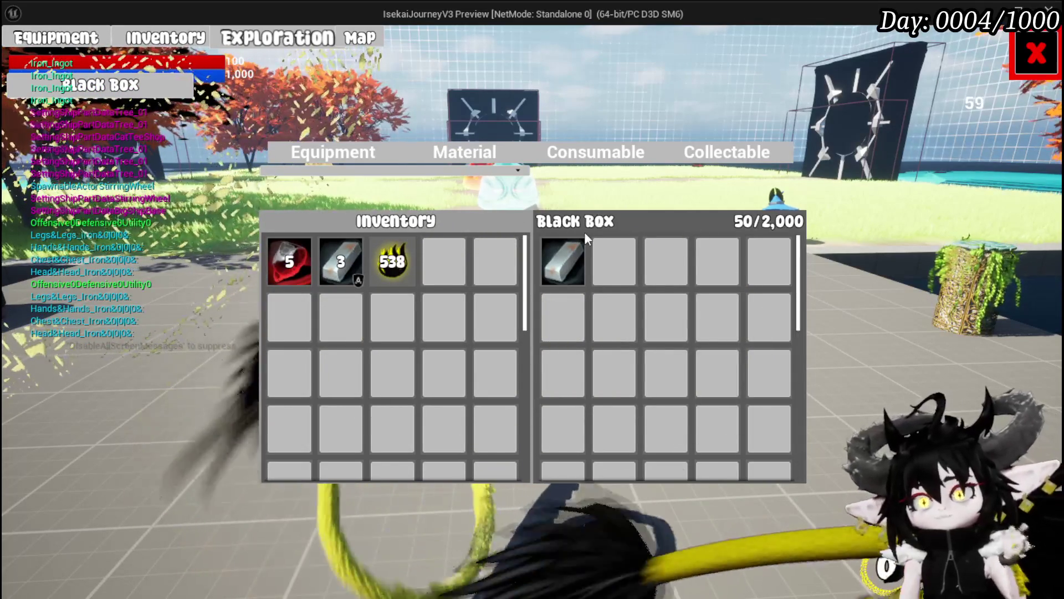
pyautogui.click(342, 260)
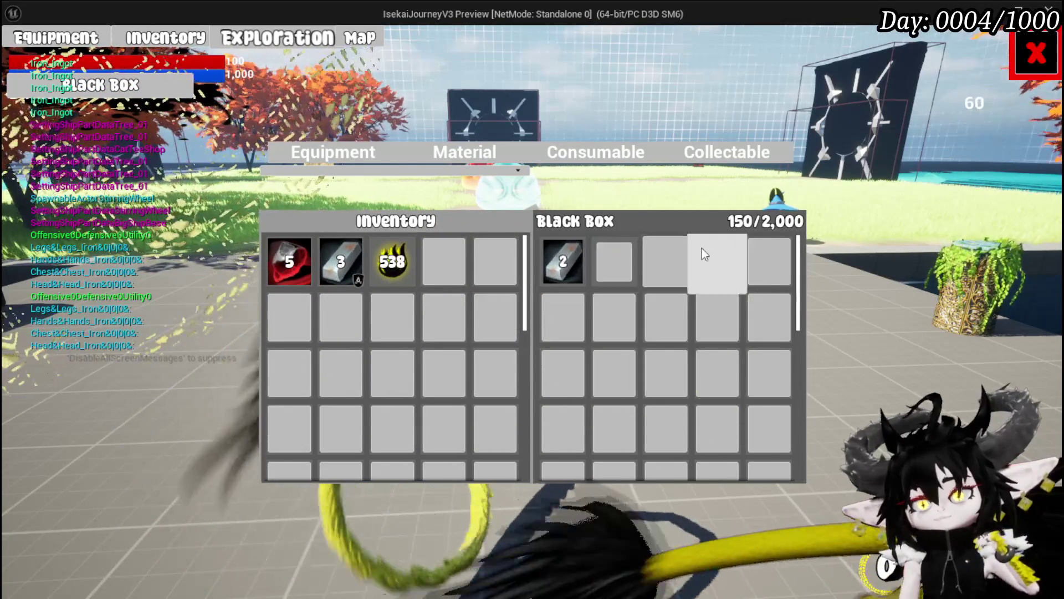
pyautogui.press('Escape')
pyautogui.click(20, 55)
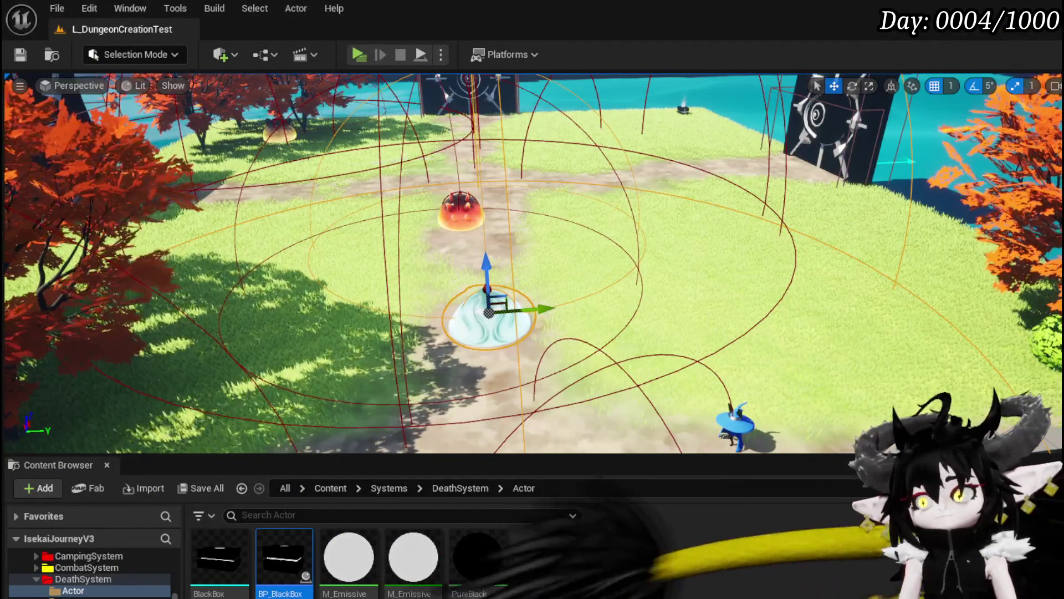
# Step: Rearrange the Get Quantity and Value nodes in the Object_Item_BlackBox graph
pyautogui.hotkey('alt', 'Tab')
pyautogui.scroll(3, 685, 321)
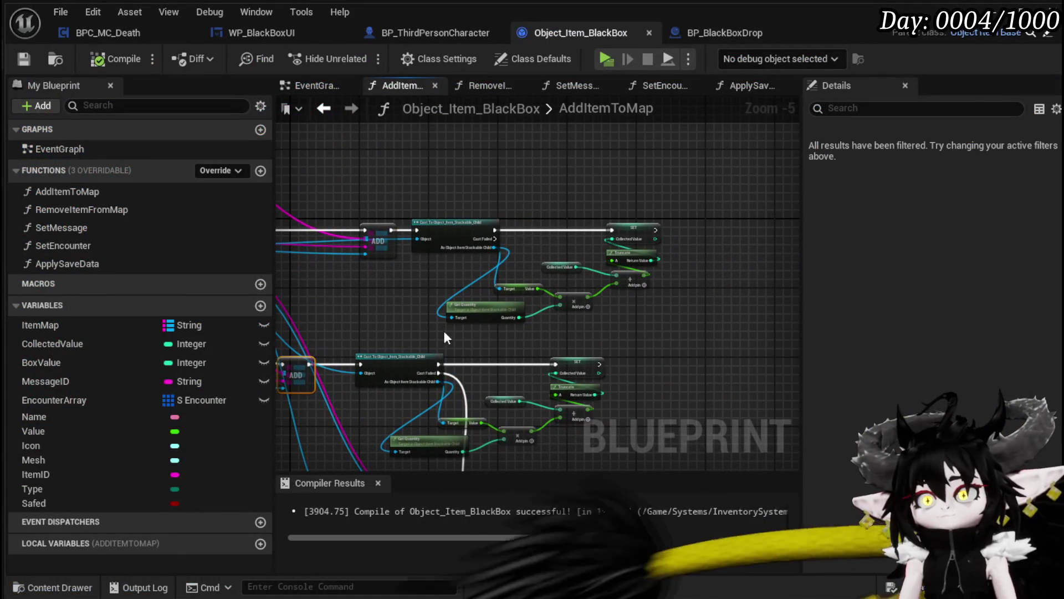
pyautogui.moveTo(445, 333); pyautogui.dragTo(644, 212)
pyautogui.scroll(3, 587, 216)
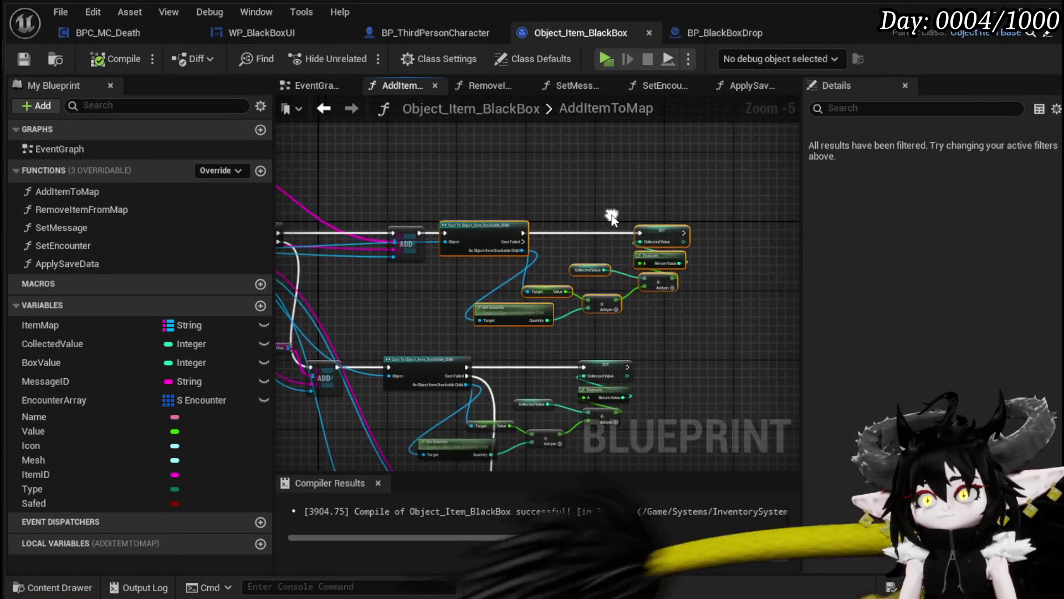
pyautogui.click(606, 219)
pyautogui.scroll(-1, 604, 219)
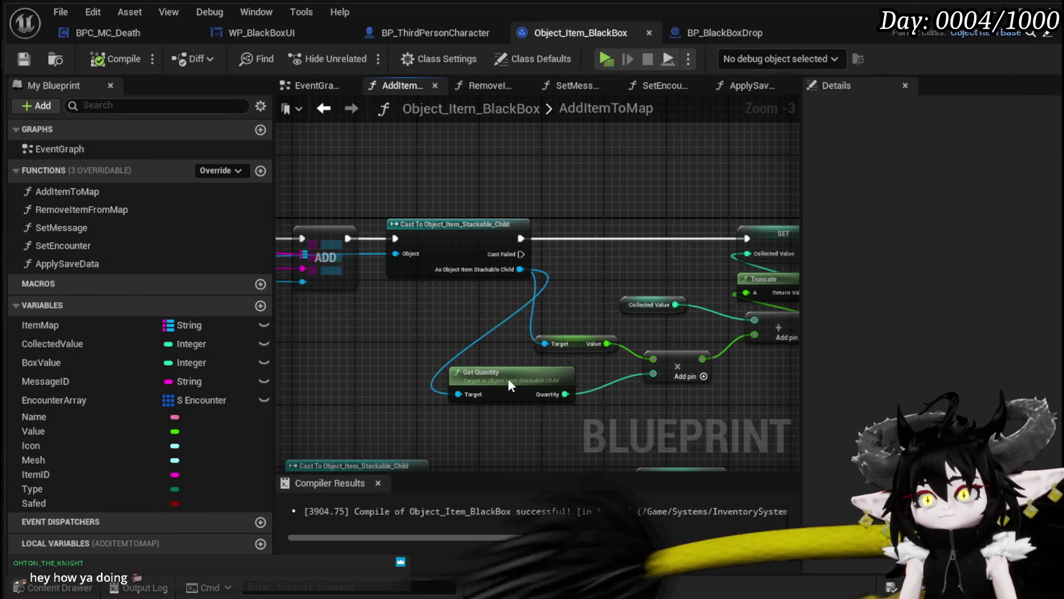
pyautogui.moveTo(504, 380); pyautogui.dragTo(534, 372)
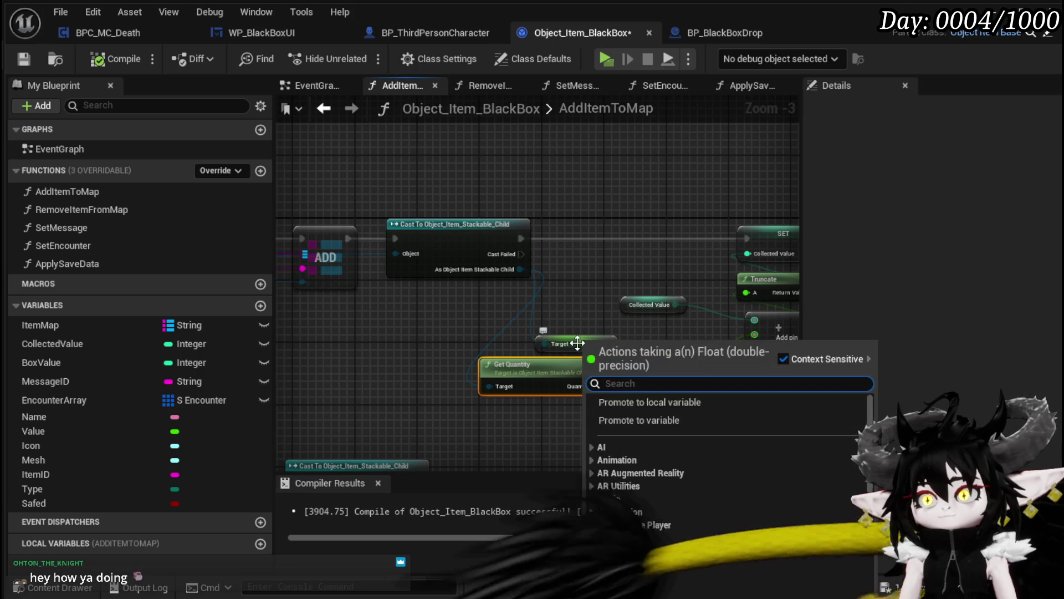
pyautogui.moveTo(583, 340); pyautogui.dragTo(532, 331)
pyautogui.scroll(-2, 571, 325)
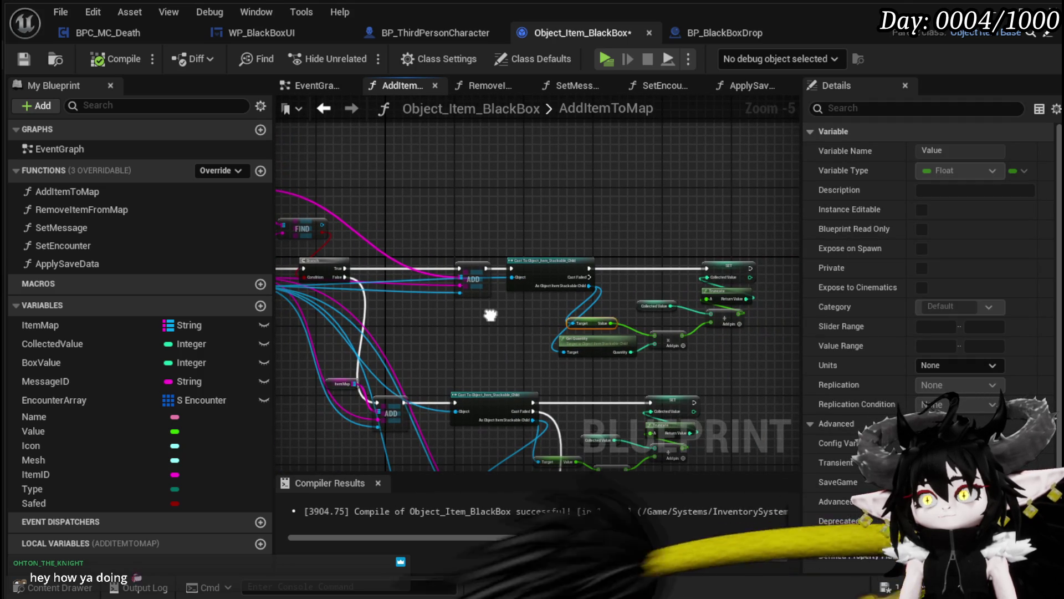
pyautogui.moveTo(490, 315); pyautogui.dragTo(482, 313)
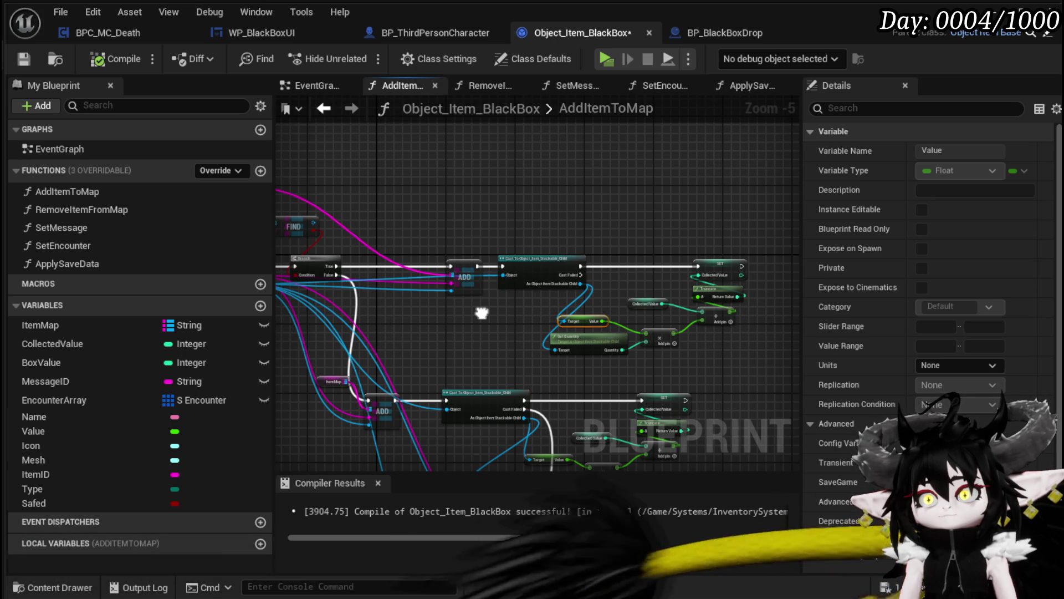
# Step: Wire the Value output into the upper Add node's input, then compile Object_Item_BlackBox
pyautogui.moveTo(313, 222)
pyautogui.mouseDown()
pyautogui.moveTo(524, 217)
pyautogui.moveTo(503, 181)
pyautogui.moveTo(551, 183)
pyautogui.moveTo(603, 222)
pyautogui.moveTo(545, 235)
pyautogui.moveTo(597, 226)
pyautogui.moveTo(334, 216)
pyautogui.mouseUp()
pyautogui.moveTo(401, 210); pyautogui.dragTo(402, 212)
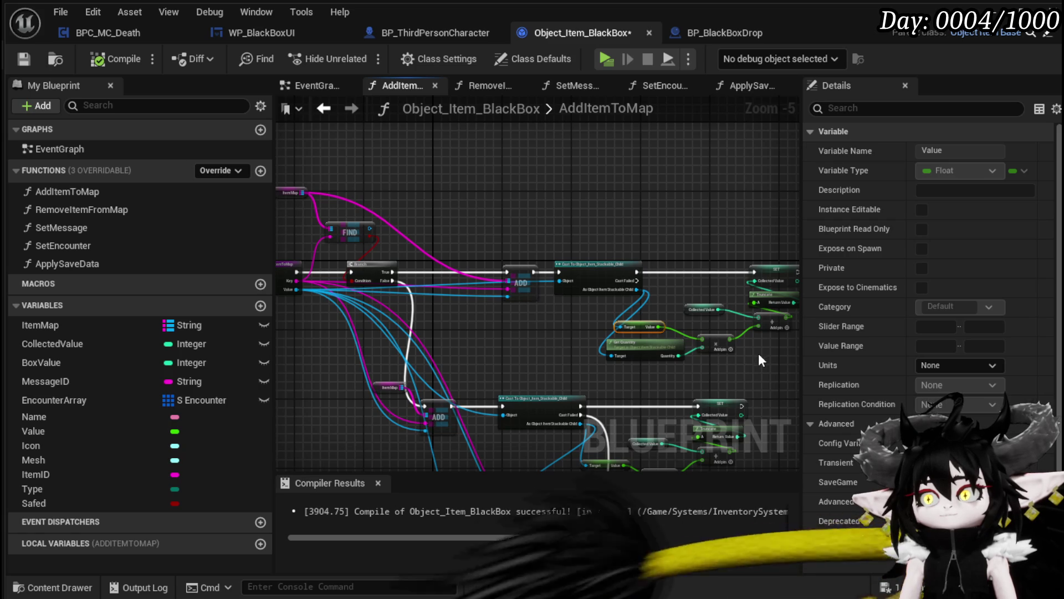
pyautogui.scroll(1, 757, 352)
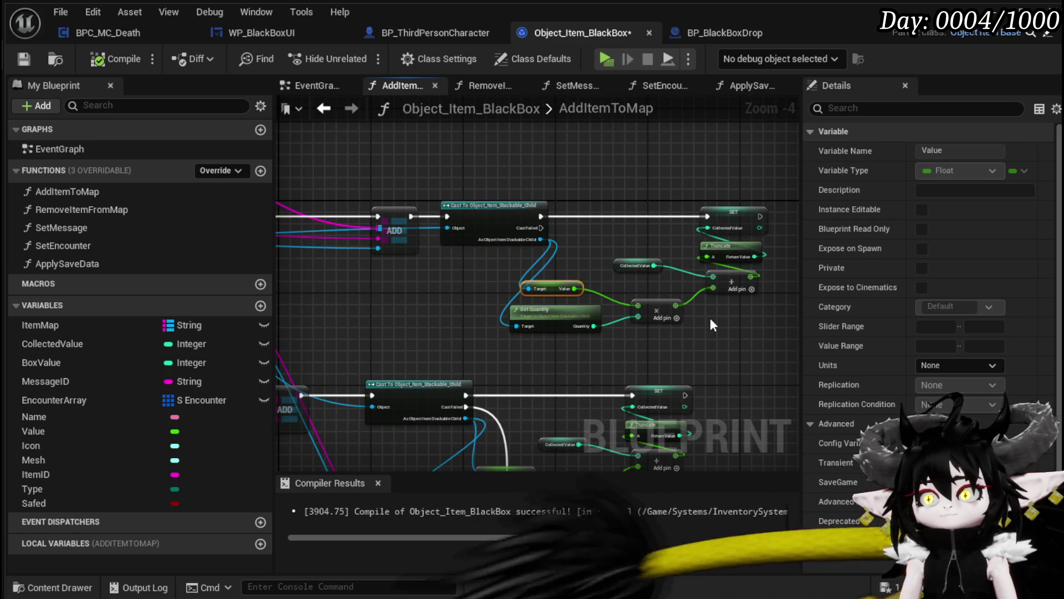
pyautogui.moveTo(711, 326); pyautogui.dragTo(683, 347)
pyautogui.moveTo(534, 275); pyautogui.dragTo(542, 273)
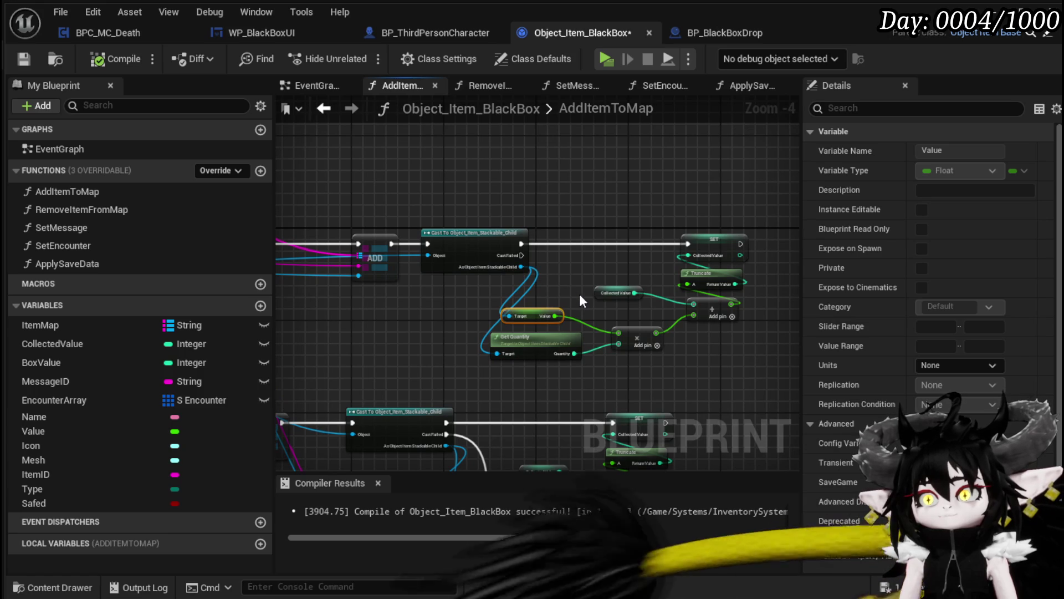
pyautogui.moveTo(555, 315); pyautogui.dragTo(577, 314)
pyautogui.moveTo(694, 314); pyautogui.dragTo(694, 315)
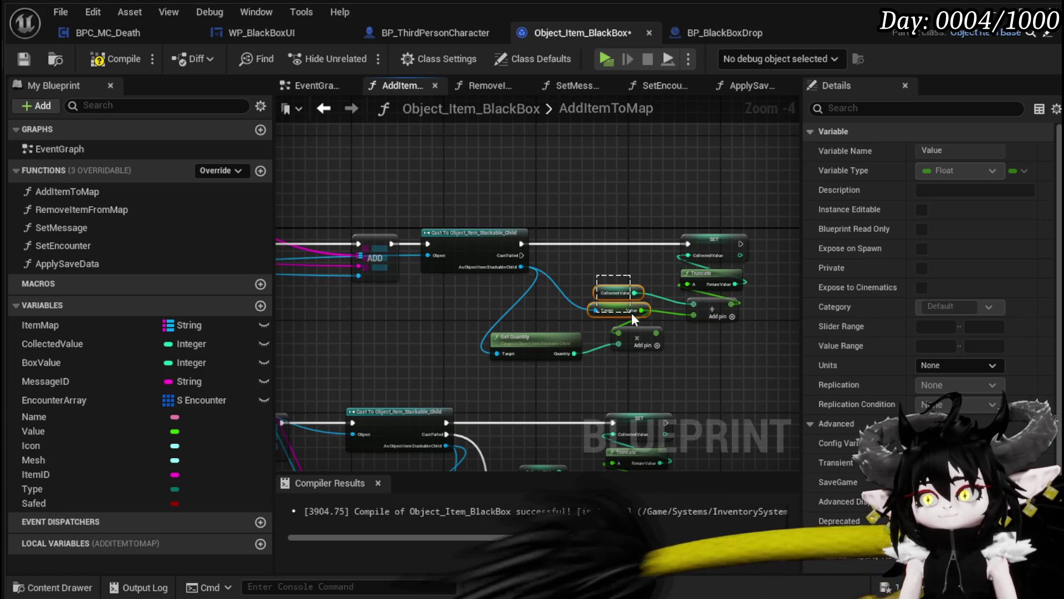
pyautogui.keyDown('ctrl'); pyautogui.click(617, 292); pyautogui.keyUp('ctrl')
pyautogui.moveTo(621, 314); pyautogui.dragTo(595, 298)
pyautogui.moveTo(570, 200); pyautogui.dragTo(626, 205)
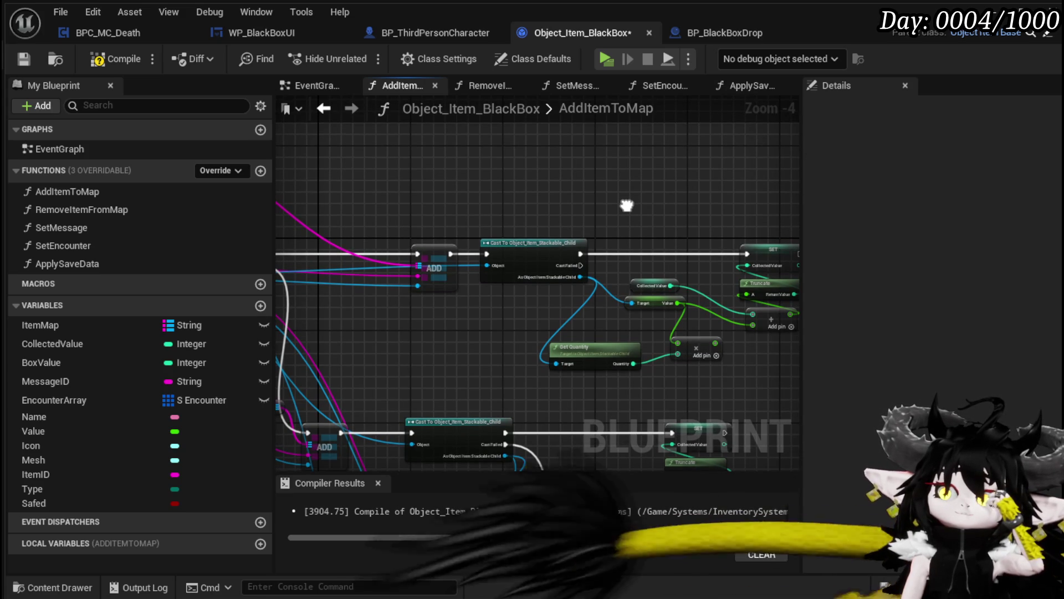
pyautogui.moveTo(626, 205); pyautogui.dragTo(508, 192)
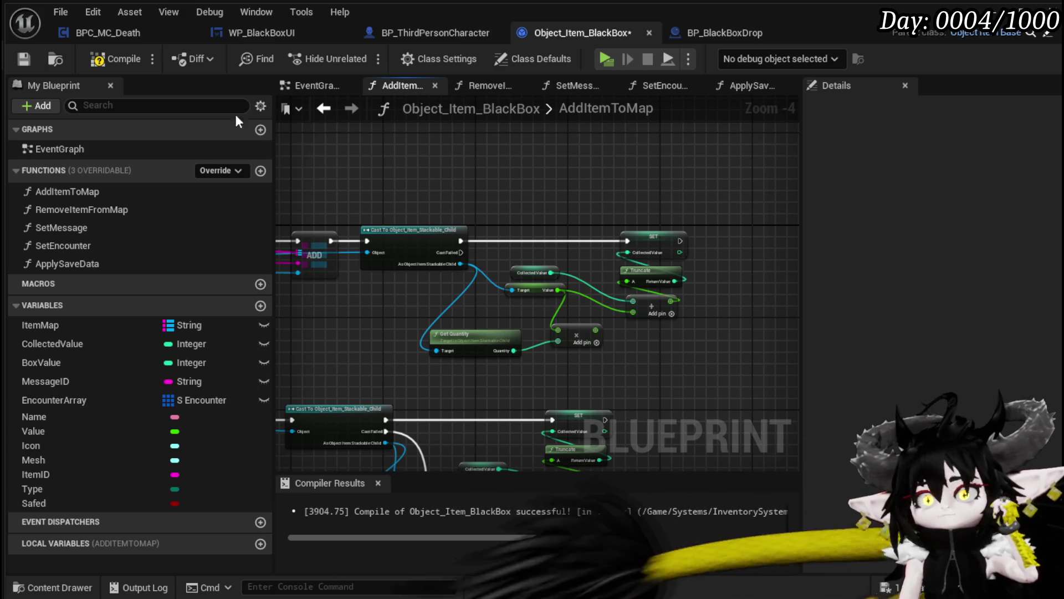
pyautogui.click(115, 60)
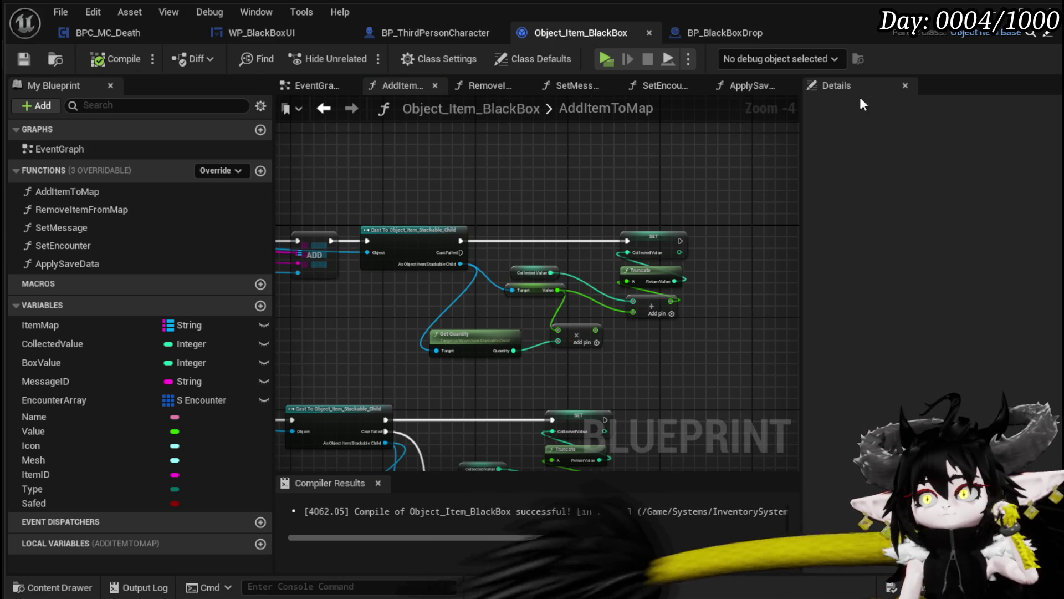
pyautogui.hotkey('alt', 'Tab')
# Step: Launch the preview, open the inventory, and move Iron Ingots in and out of the Black Box
pyautogui.click(356, 55)
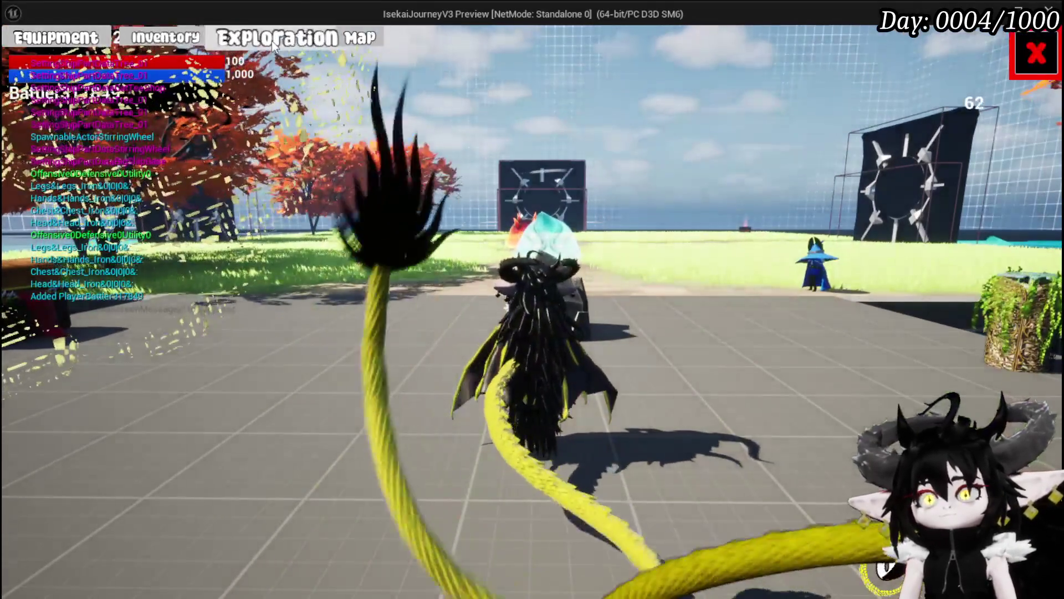
pyautogui.click(165, 38)
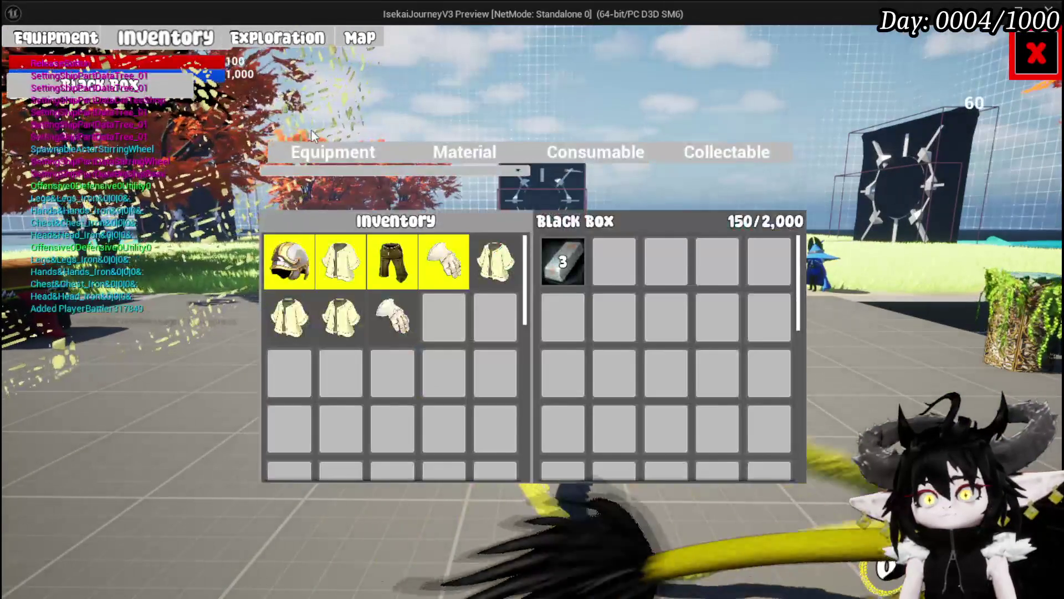
pyautogui.click(562, 260)
pyautogui.click(563, 260)
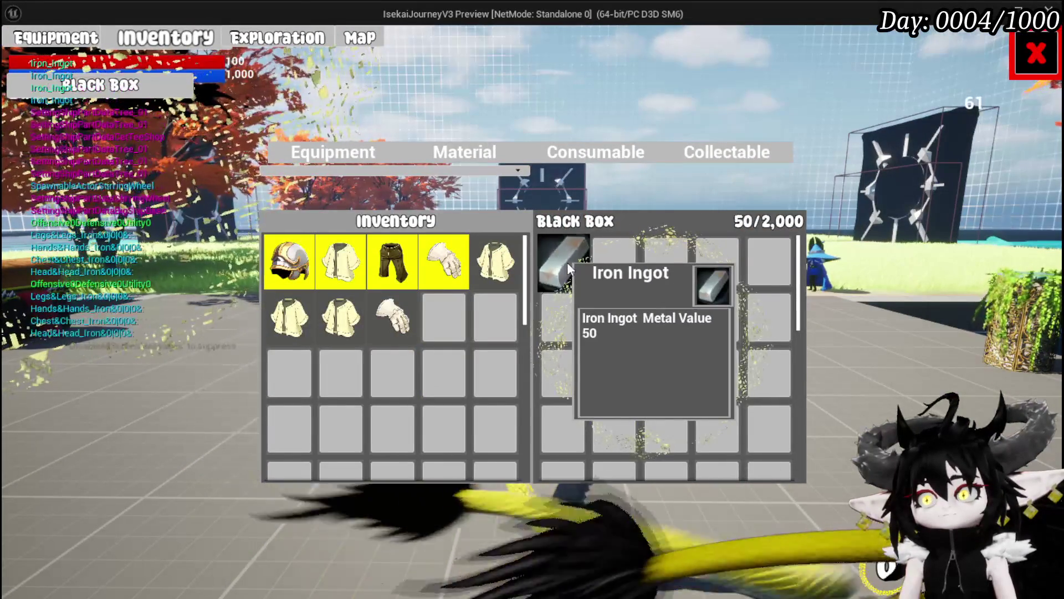
pyautogui.click(563, 261)
pyautogui.click(497, 155)
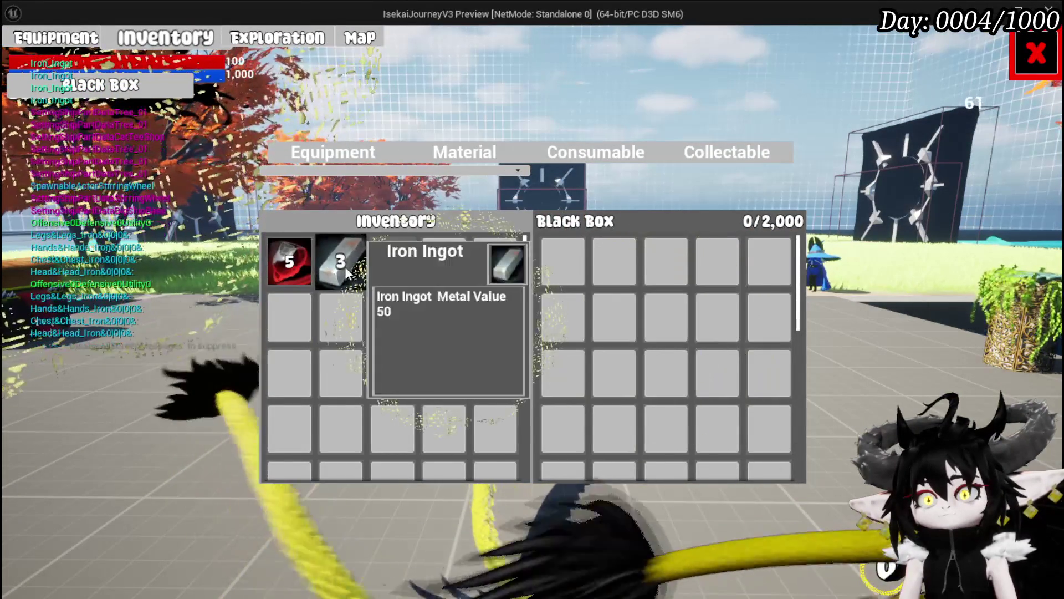
pyautogui.click(344, 265)
pyautogui.click(345, 266)
pyautogui.click(345, 266)
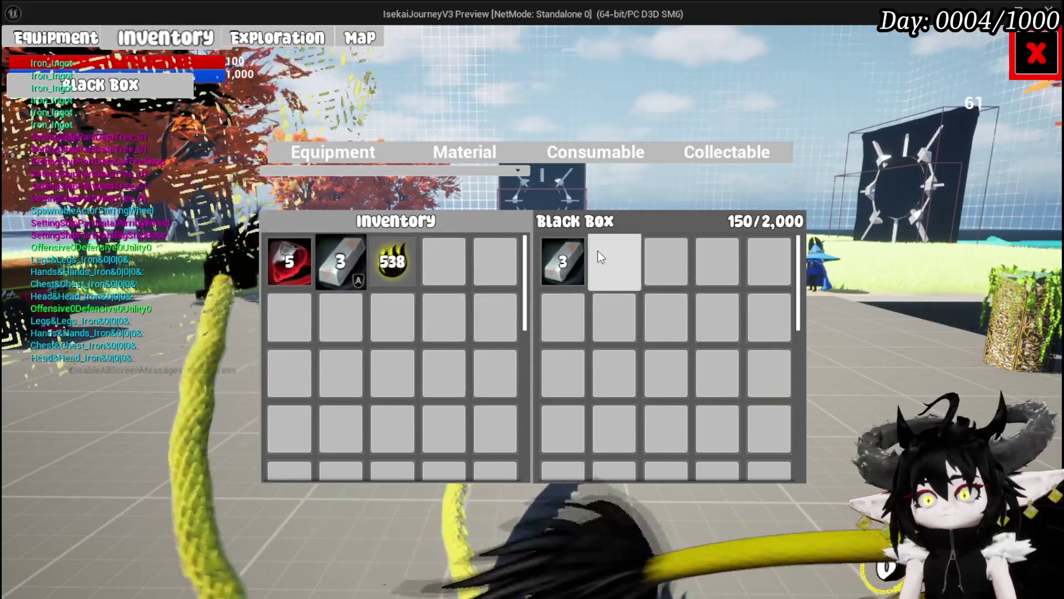
pyautogui.click(574, 254)
pyautogui.click(573, 253)
pyautogui.click(574, 254)
# Step: Move Copper Ore and the 538 Essence into the Black Box and back out again
pyautogui.click(288, 261)
pyautogui.click(288, 261)
pyautogui.click(288, 261)
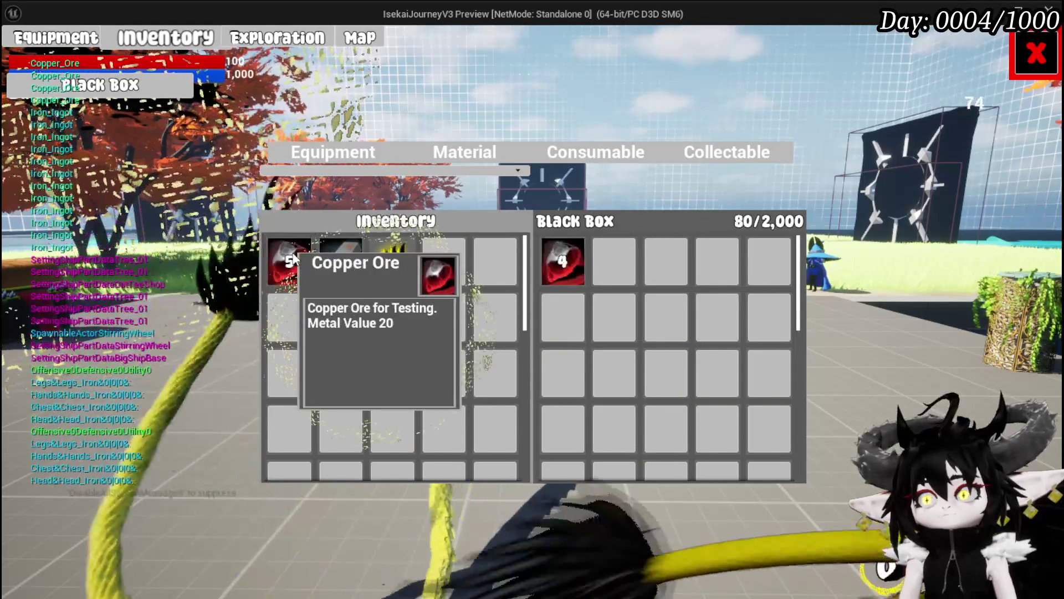
pyautogui.click(288, 260)
pyautogui.click(289, 260)
pyautogui.click(576, 258)
pyautogui.click(577, 258)
pyautogui.click(577, 258)
pyautogui.click(576, 258)
pyautogui.click(576, 258)
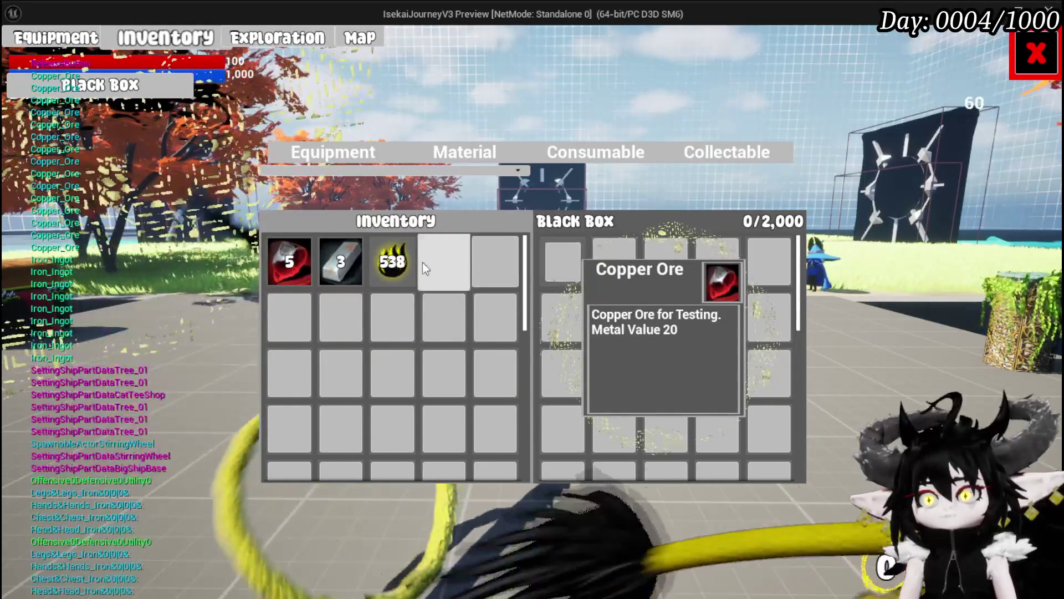
pyautogui.click(405, 270)
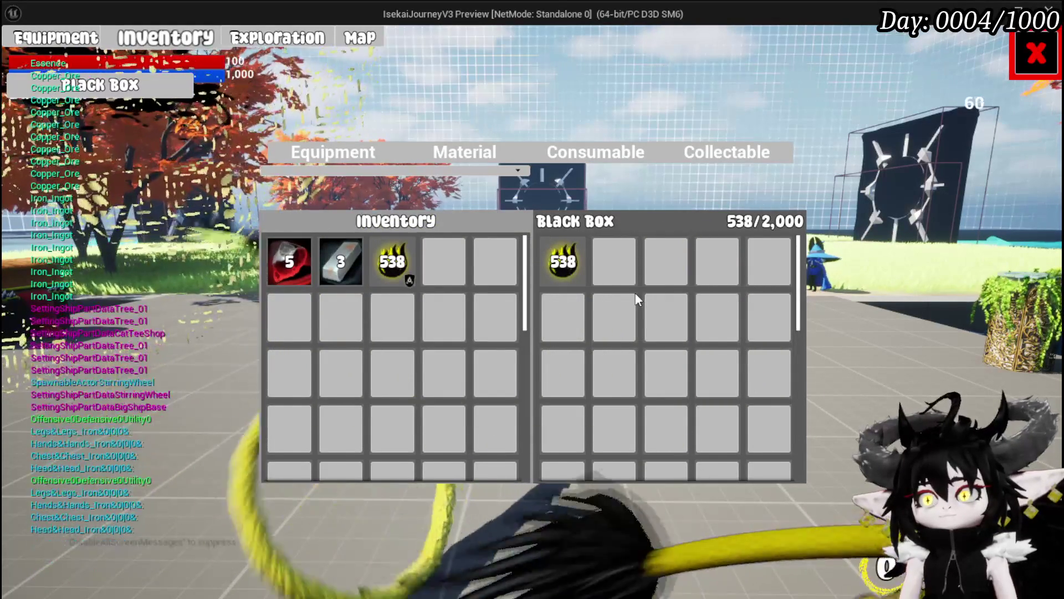
pyautogui.click(565, 260)
pyautogui.click(414, 257)
pyautogui.click(563, 267)
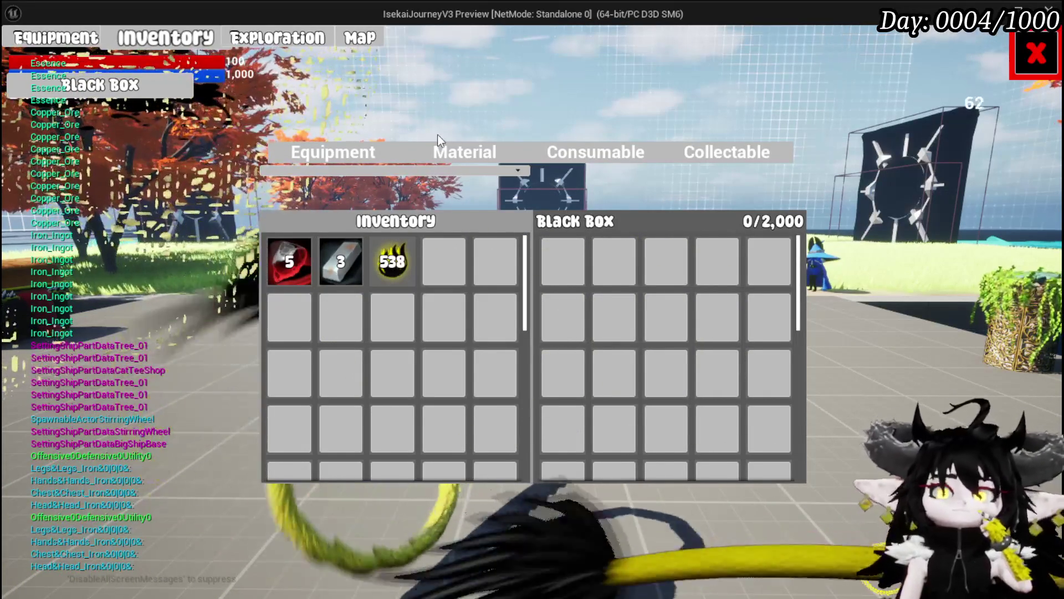
# Step: Put the Iron Ingot stack and 538 Essence into the Black Box, then close the inventory
pyautogui.click(352, 263)
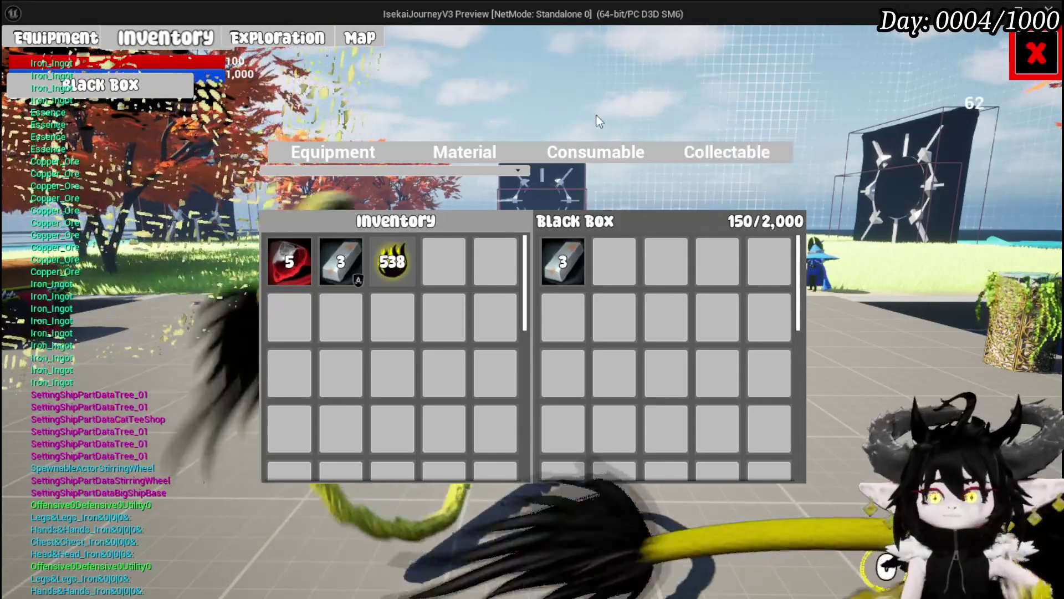
pyautogui.moveTo(347, 267)
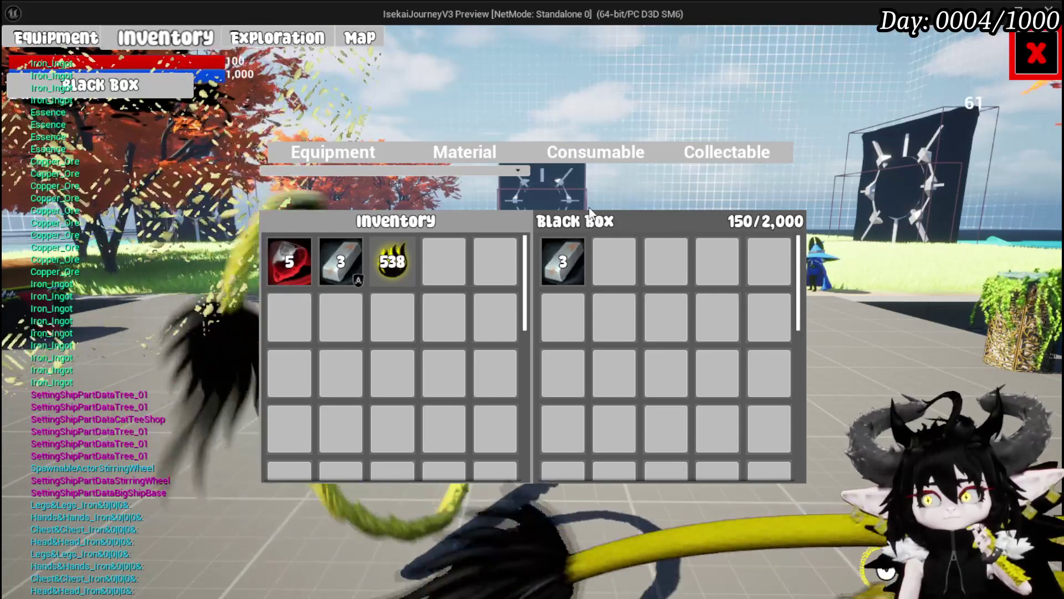
pyautogui.moveTo(388, 260)
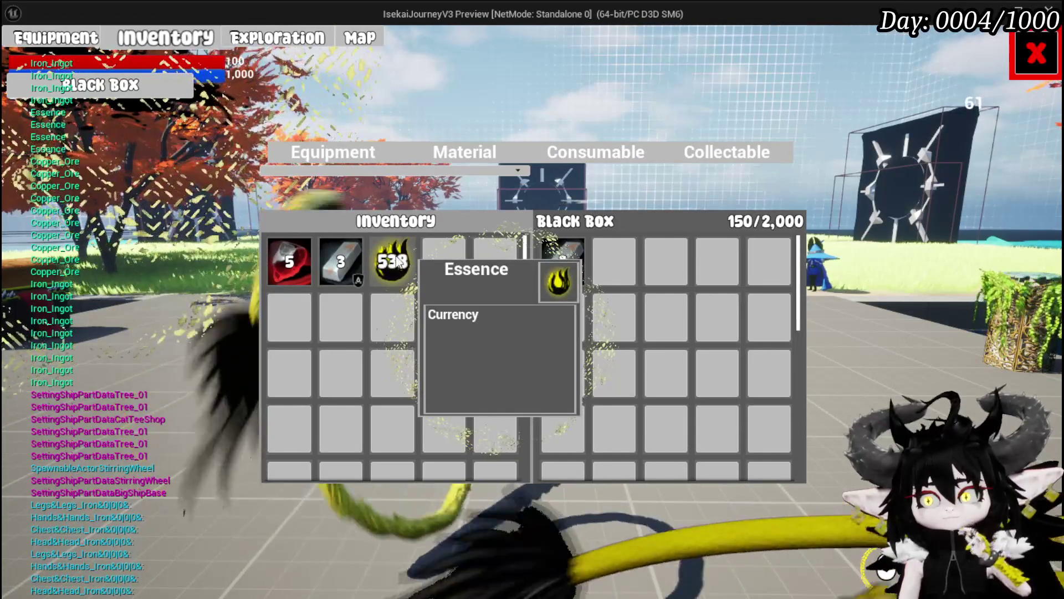
pyautogui.moveTo(388, 260)
pyautogui.mouseDown()
pyautogui.moveTo(666, 267)
pyautogui.moveTo(377, 268)
pyautogui.moveTo(713, 278)
pyautogui.mouseUp()
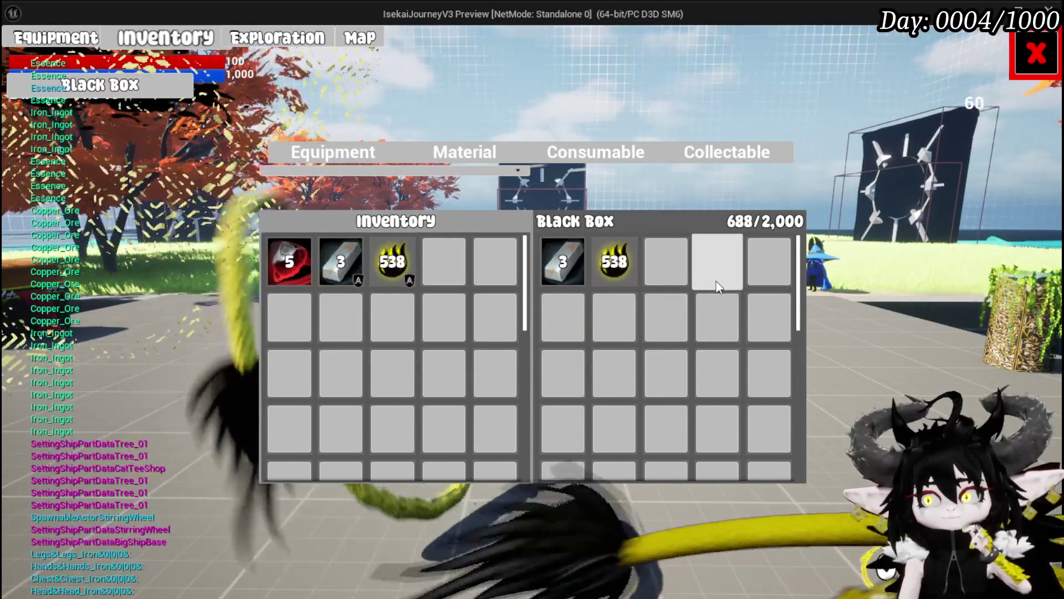
pyautogui.click(1036, 54)
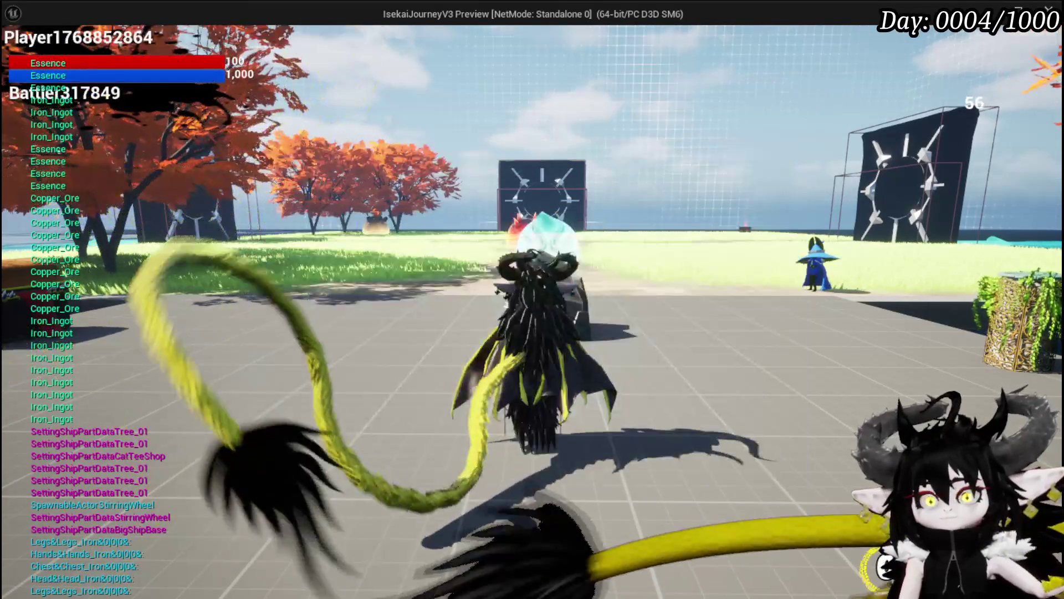
# Step: Stop the test session, save the level with Ctrl+S, and save all changed assets
pyautogui.press('Escape')
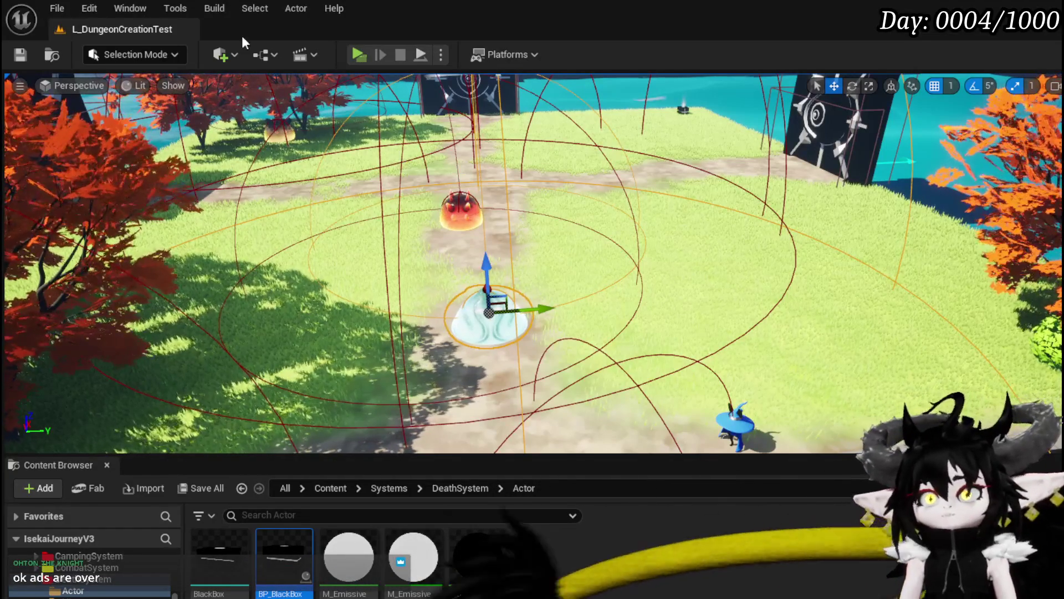
pyautogui.hotkey('ctrl', 's')
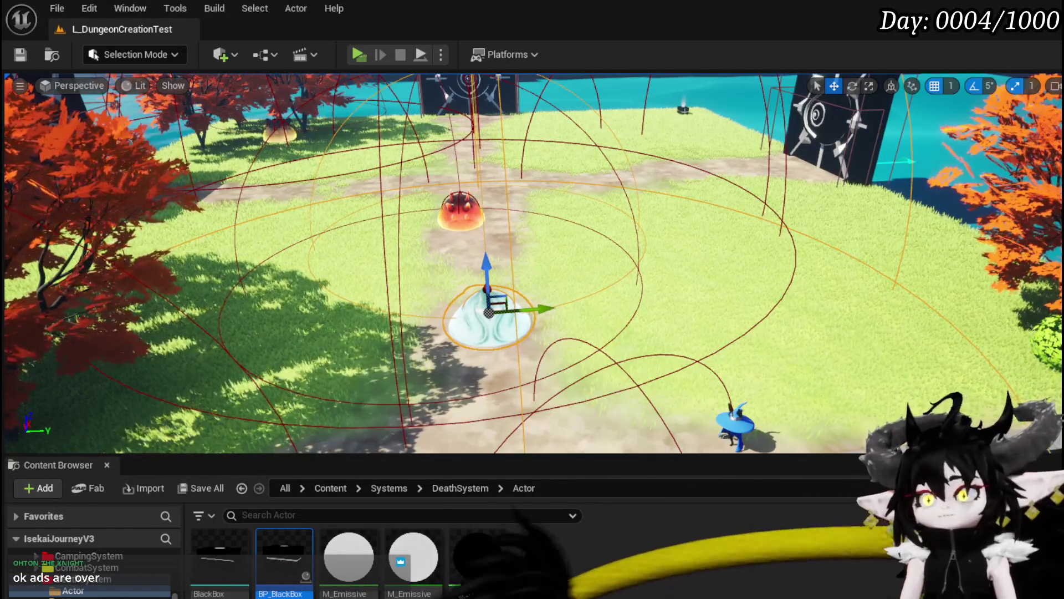
pyautogui.hotkey('alt', 'Tab')
pyautogui.moveTo(577, 301)
pyautogui.mouseDown()
pyautogui.moveTo(629, 333)
pyautogui.moveTo(681, 286)
pyautogui.moveTo(532, 308)
pyautogui.moveTo(603, 301)
pyautogui.moveTo(524, 300)
pyautogui.moveTo(647, 301)
pyautogui.moveTo(650, 318)
pyautogui.mouseUp()
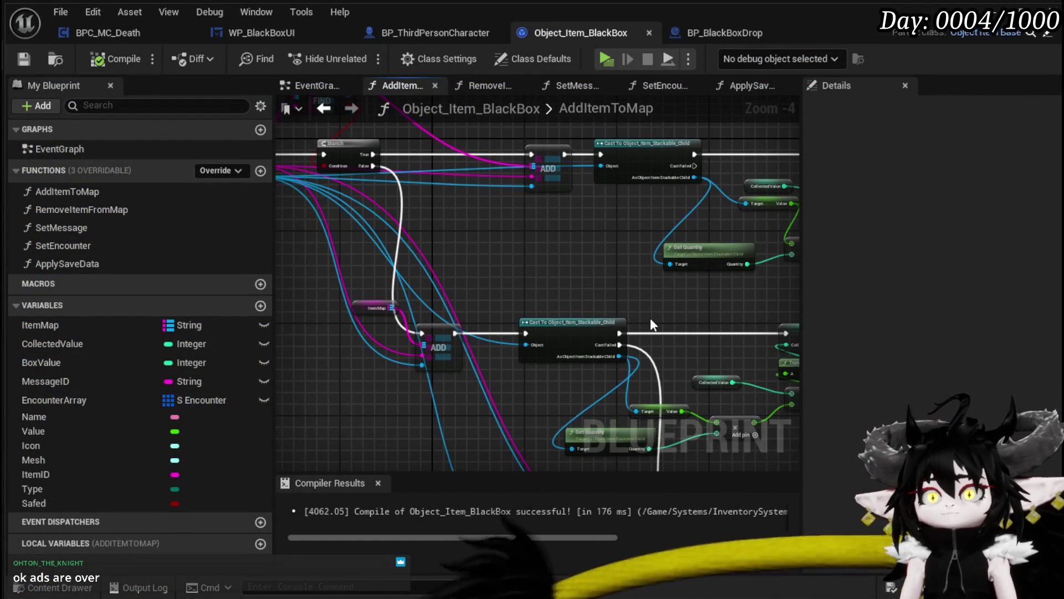
pyautogui.click(25, 58)
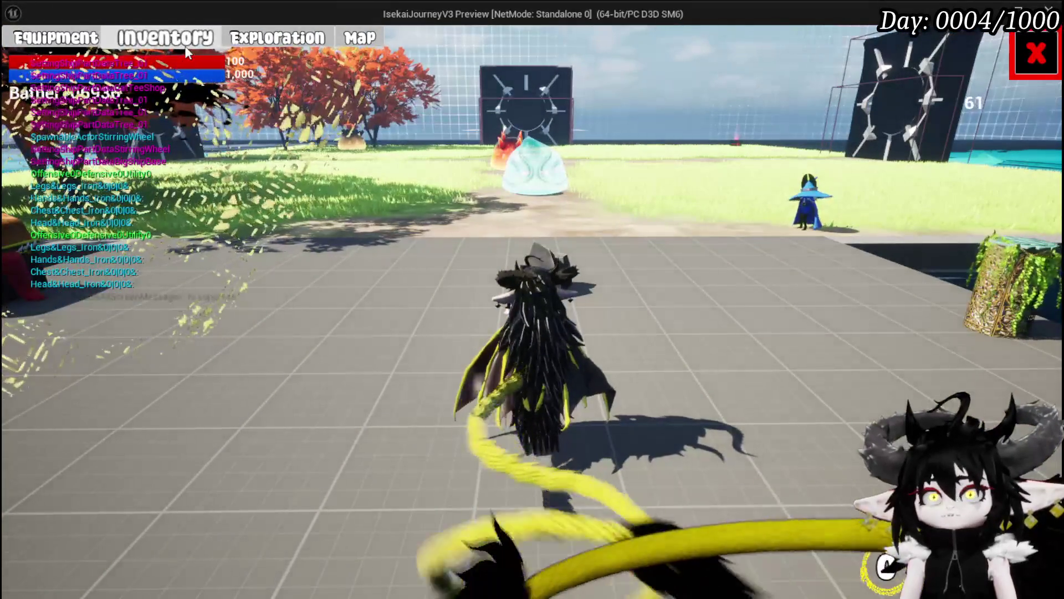
# Step: Open the inventory beside the Black Box and switch between Equipment and Material, ending on Material
pyautogui.click(185, 46)
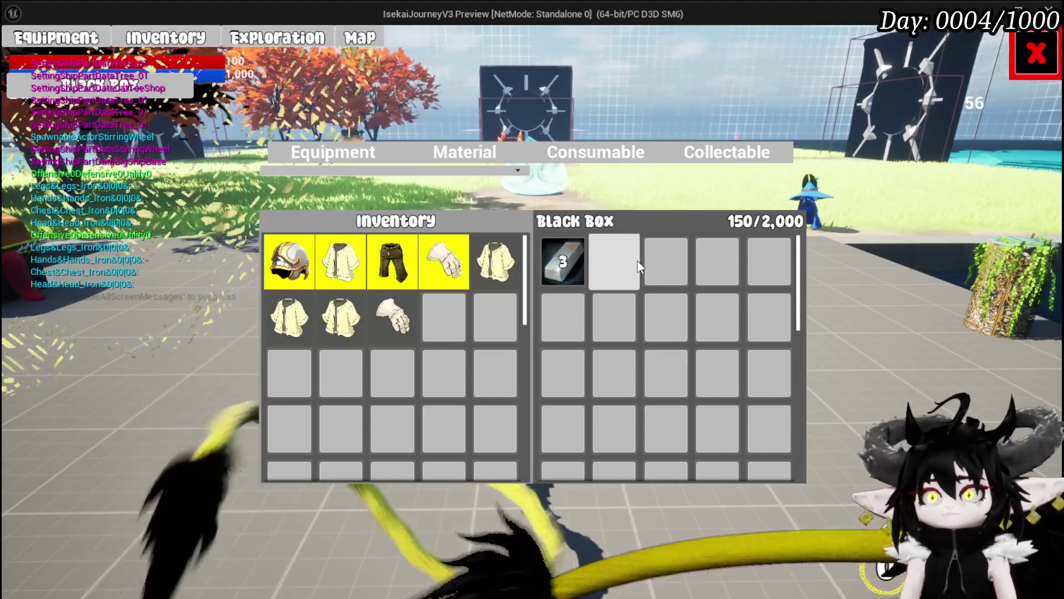
pyautogui.click(484, 153)
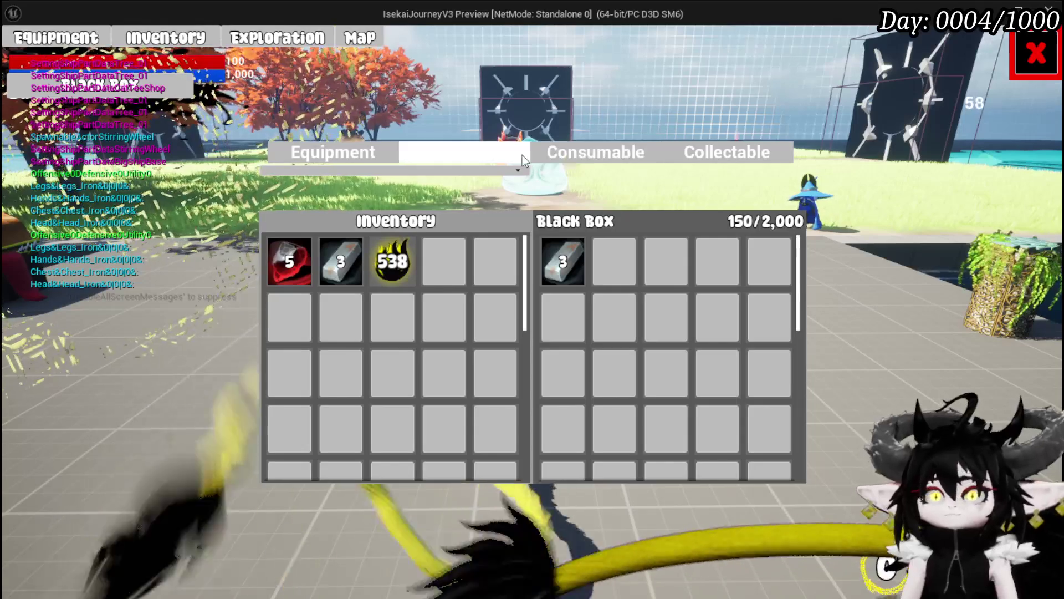
pyautogui.click(335, 151)
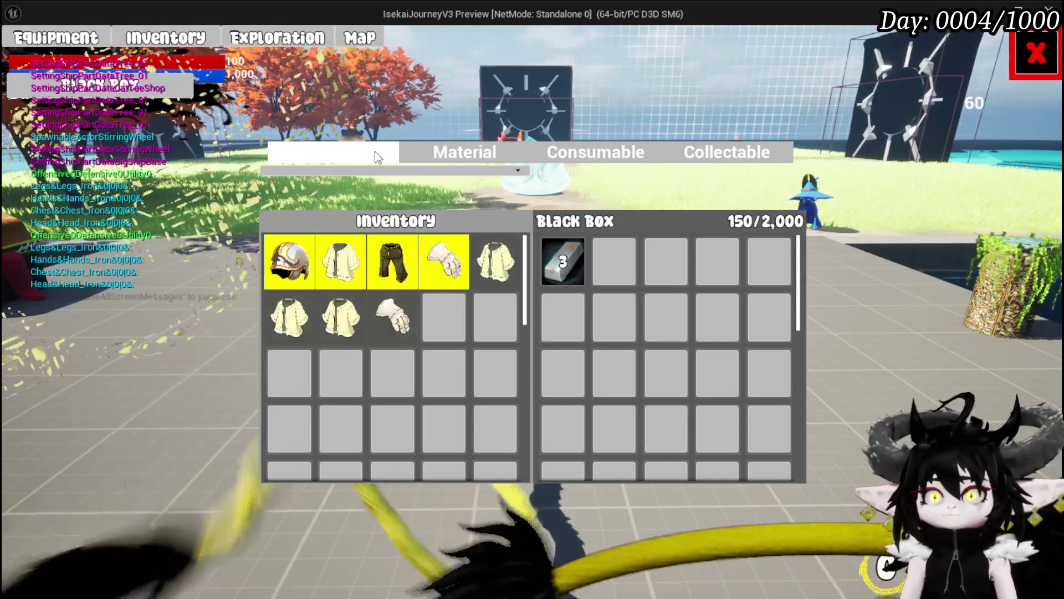
pyautogui.click(441, 151)
pyautogui.click(354, 159)
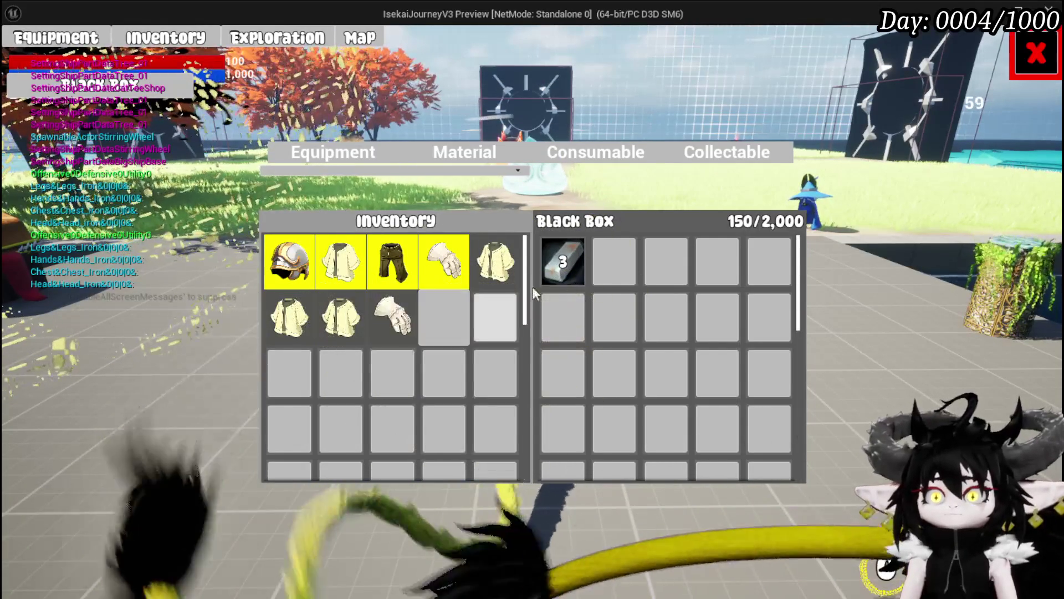
pyautogui.click(480, 158)
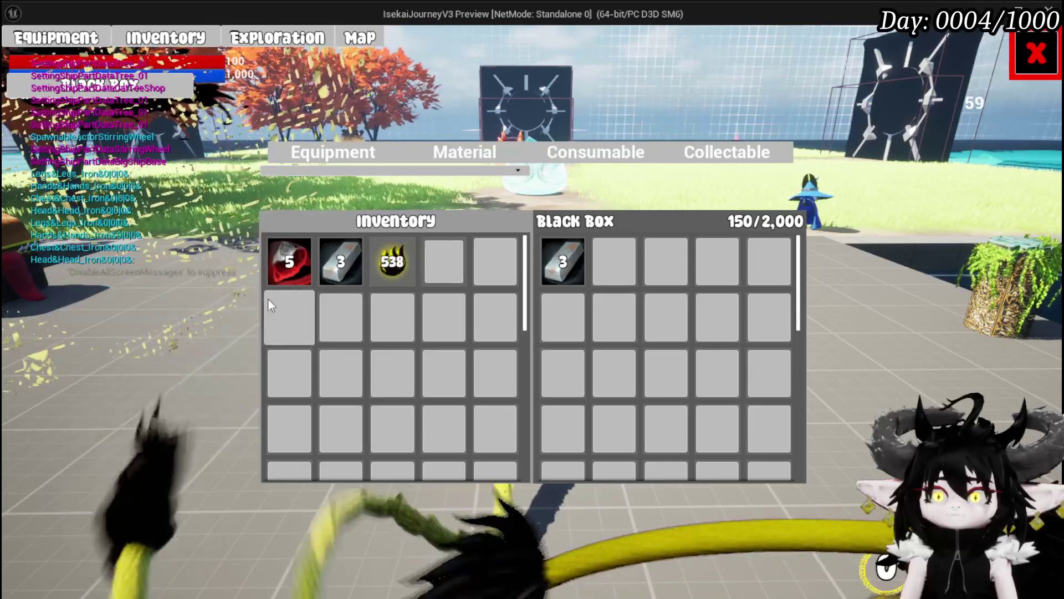
# Step: Send the 538 Essence to the Black Box (688/2,000), stop playing, and save the level
pyautogui.moveTo(392, 257)
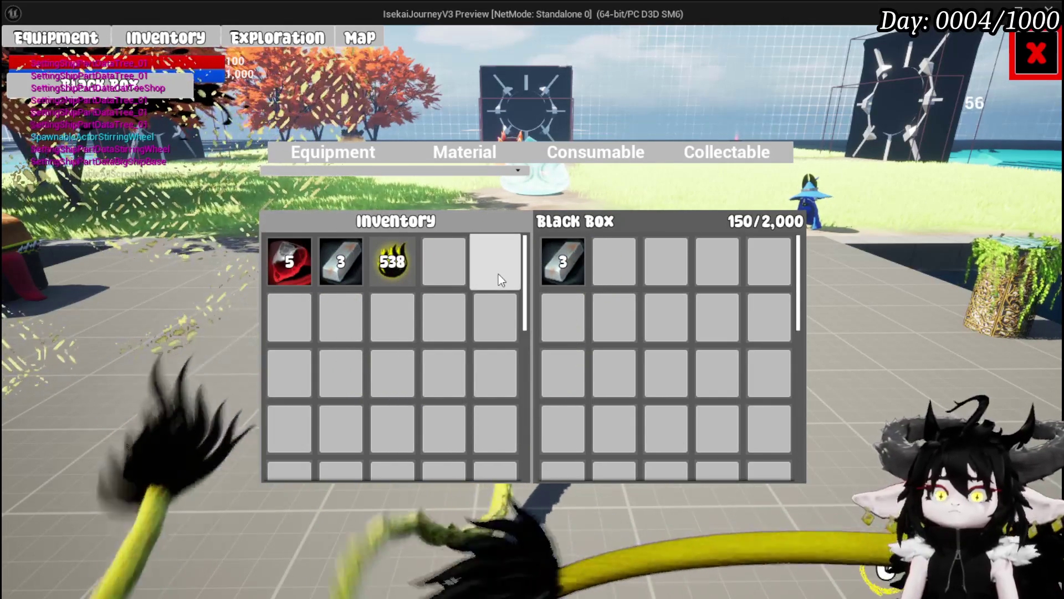
pyautogui.click(392, 261)
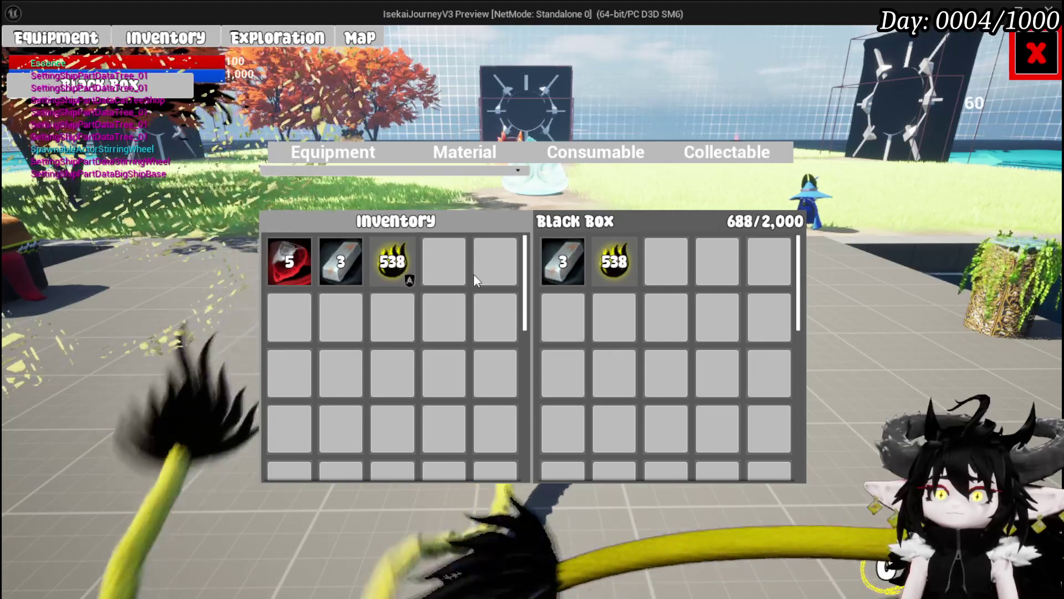
pyautogui.moveTo(597, 267)
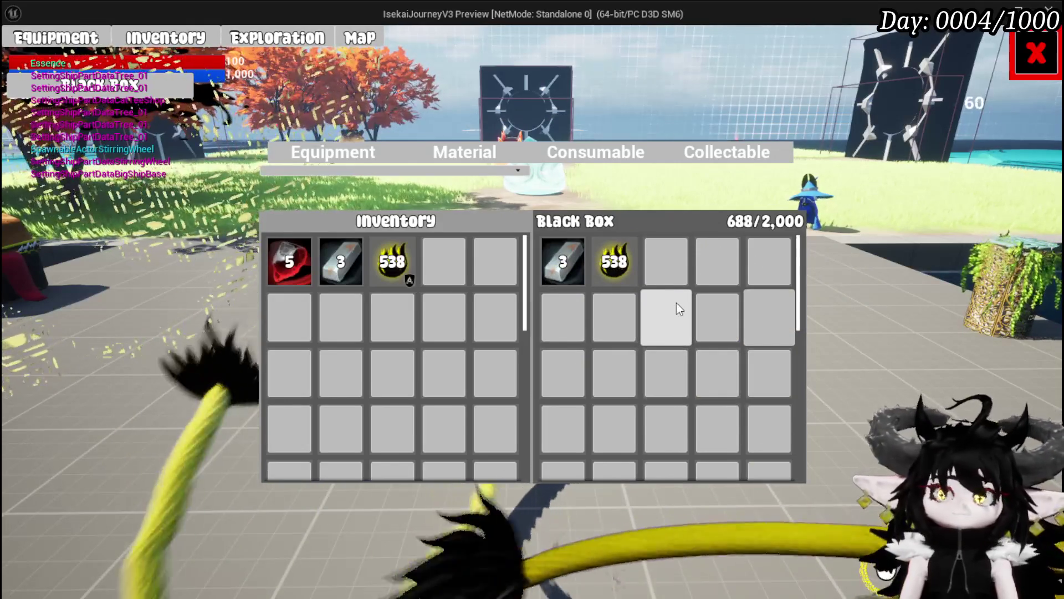
pyautogui.press('Escape')
pyautogui.click(20, 55)
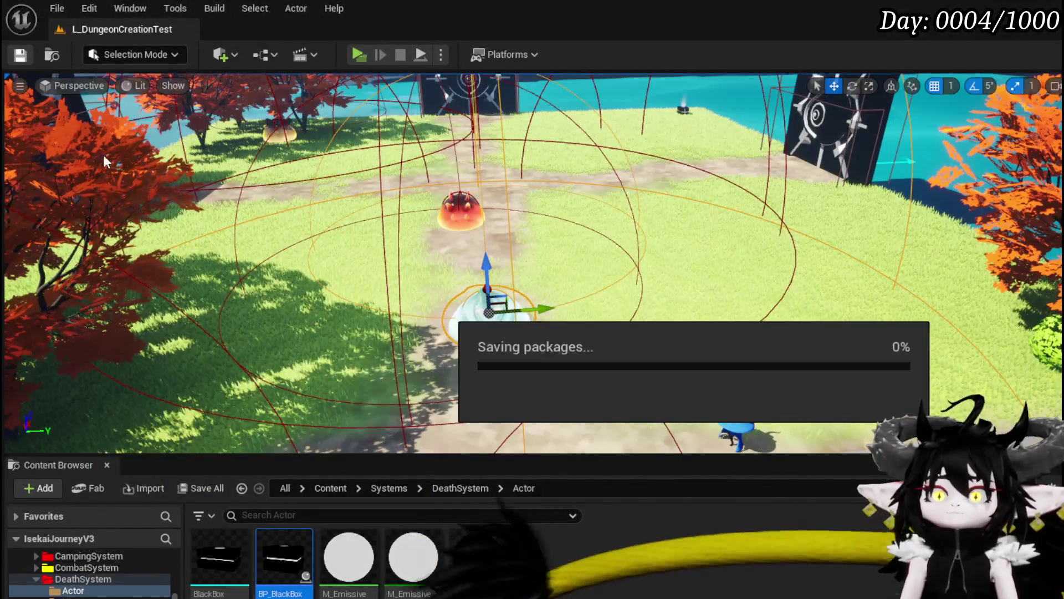
# Step: Inspect the Branch, Set Data from String and Add Item to Map nodes in Object_Item_BlackBox's ApplySaveData
pyautogui.doubleClick(286, 536)
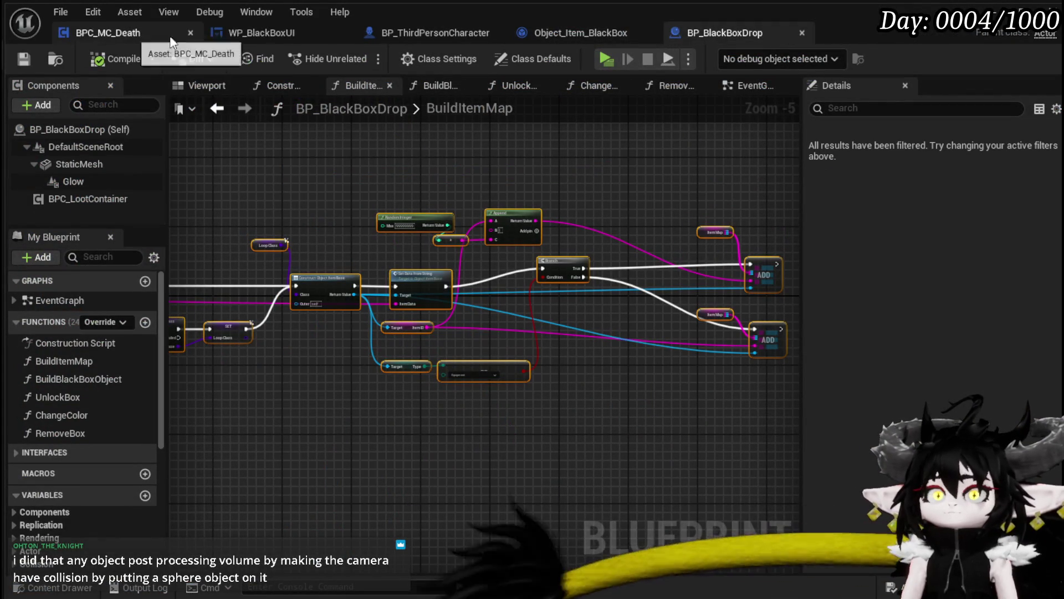
pyautogui.click(586, 35)
pyautogui.moveTo(496, 260)
pyautogui.mouseDown()
pyautogui.moveTo(739, 277)
pyautogui.moveTo(606, 350)
pyautogui.mouseUp()
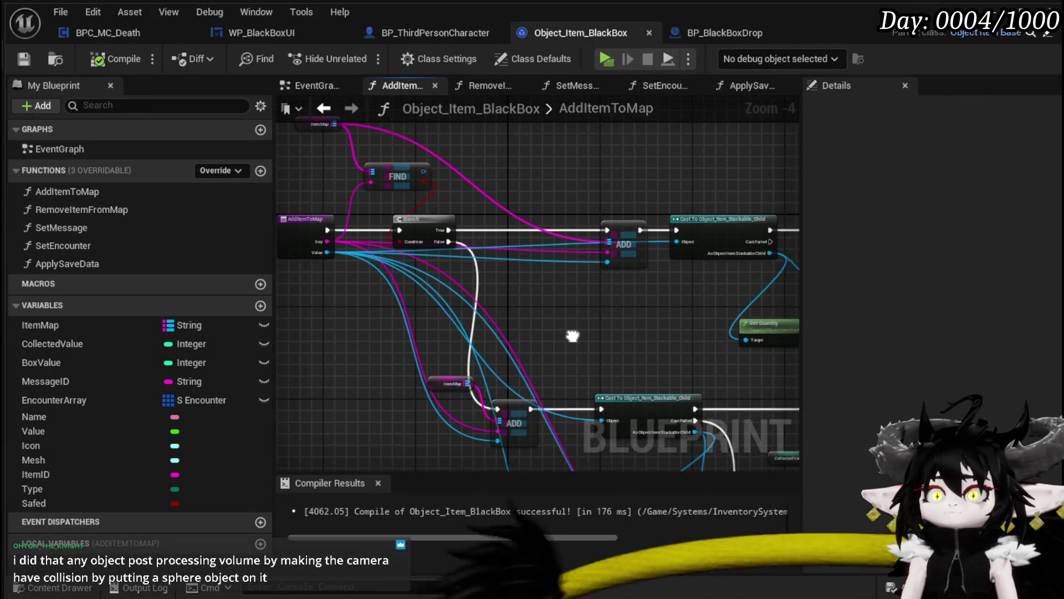
pyautogui.doubleClick(106, 266)
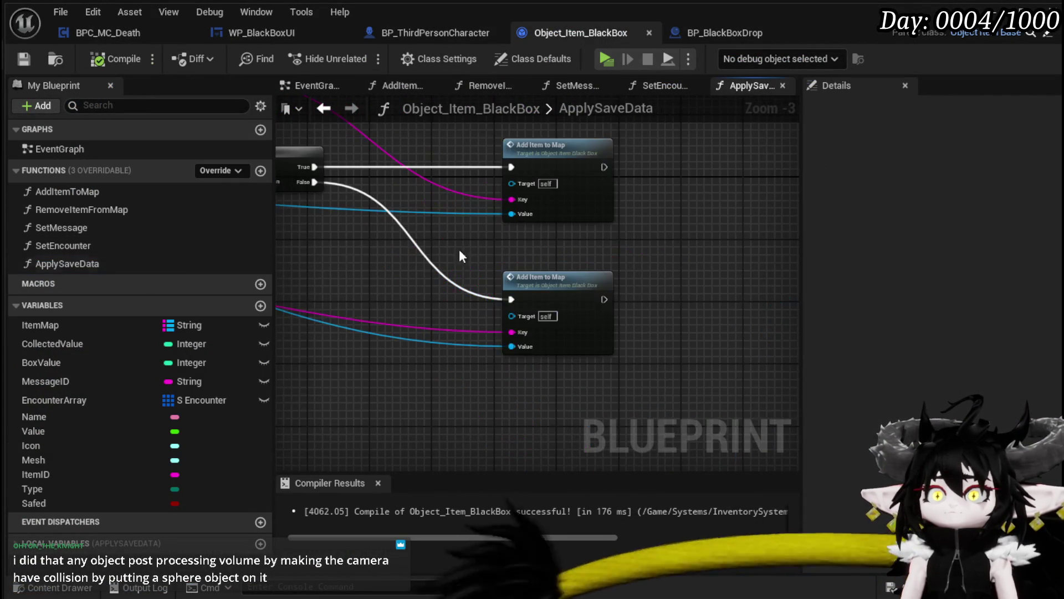
pyautogui.moveTo(438, 228)
pyautogui.mouseDown()
pyautogui.moveTo(554, 291)
pyautogui.moveTo(743, 290)
pyautogui.mouseUp()
pyautogui.moveTo(667, 294)
pyautogui.mouseDown()
pyautogui.moveTo(695, 252)
pyautogui.moveTo(444, 244)
pyautogui.moveTo(515, 242)
pyautogui.mouseUp()
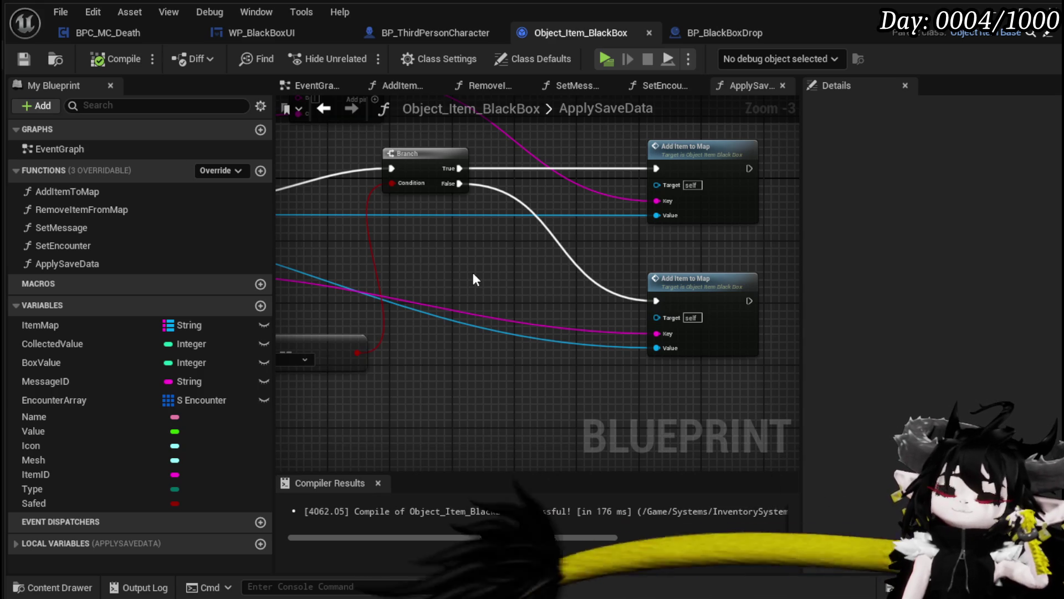
pyautogui.moveTo(473, 272); pyautogui.dragTo(699, 274)
pyautogui.moveTo(485, 271); pyautogui.dragTo(689, 274)
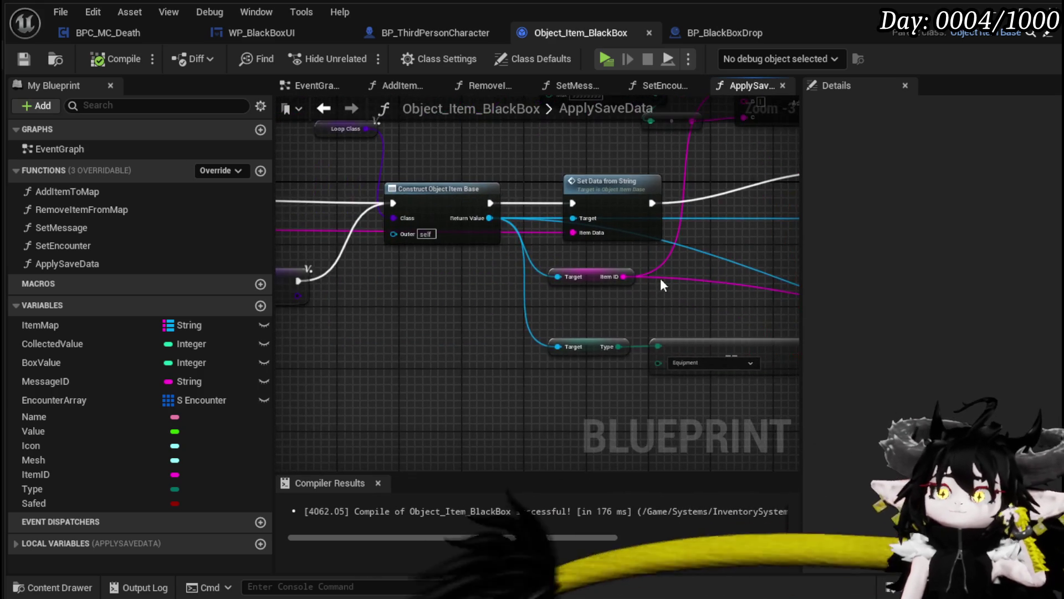
pyautogui.moveTo(511, 296)
pyautogui.mouseDown()
pyautogui.moveTo(630, 282)
pyautogui.moveTo(596, 291)
pyautogui.moveTo(453, 279)
pyautogui.mouseUp()
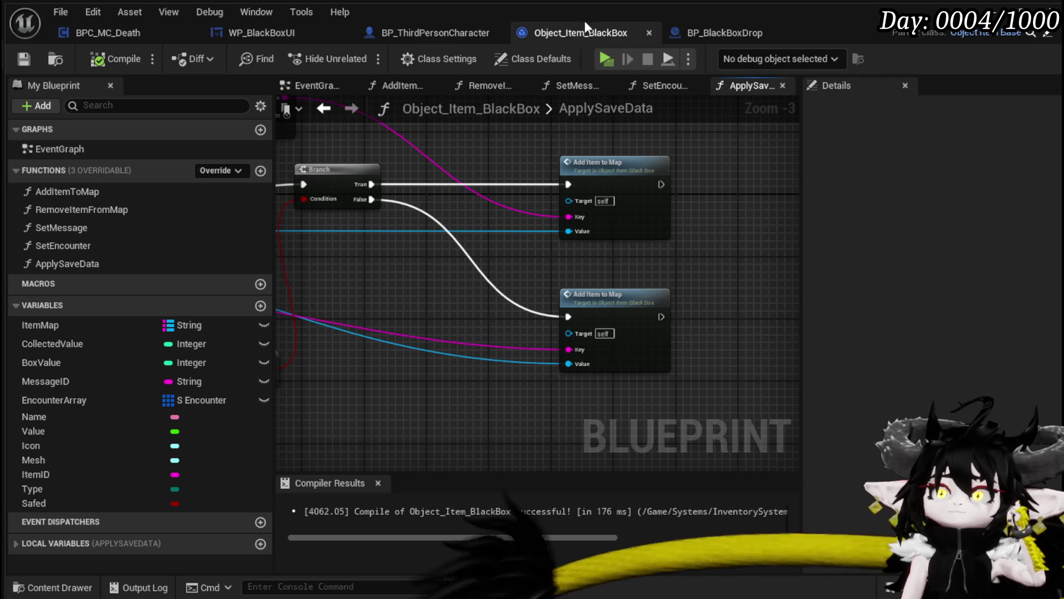
pyautogui.click(419, 34)
# Step: Move the Save Game Data and Game Instance Ref nodes right to make room in CreateSaveData
pyautogui.scroll(3, 517, 274)
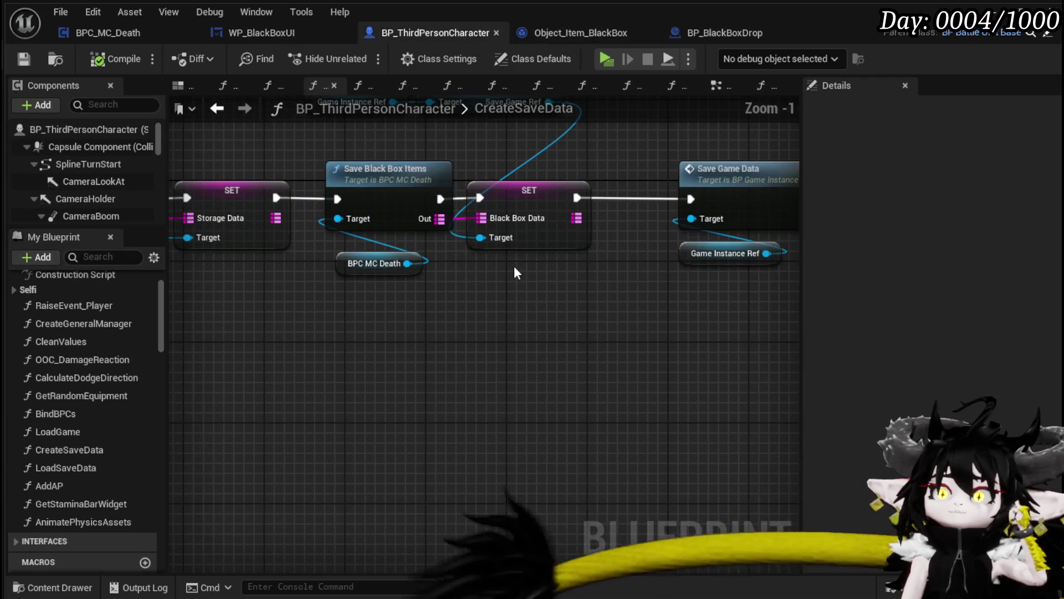
pyautogui.scroll(-1, 514, 264)
pyautogui.moveTo(608, 281); pyautogui.dragTo(472, 281)
pyautogui.moveTo(432, 249); pyautogui.dragTo(492, 285)
pyautogui.press('Escape')
pyautogui.moveTo(506, 171); pyautogui.dragTo(677, 316)
pyautogui.moveTo(483, 231); pyautogui.dragTo(704, 232)
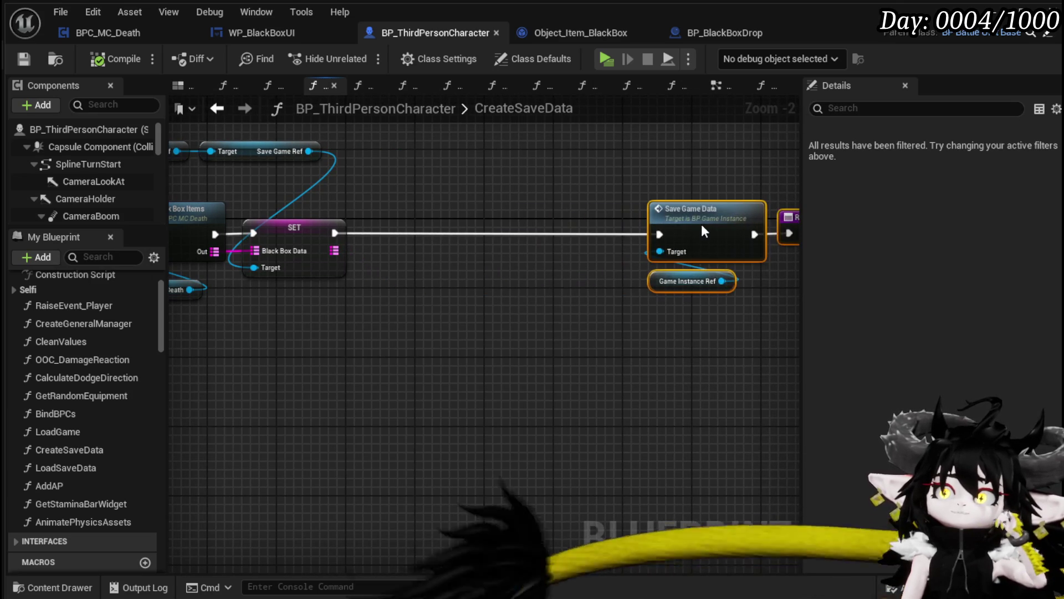
# Step: Add a Keys node on Black Box Data feeding a For Each Loop
pyautogui.moveTo(332, 250); pyautogui.dragTo(409, 318)
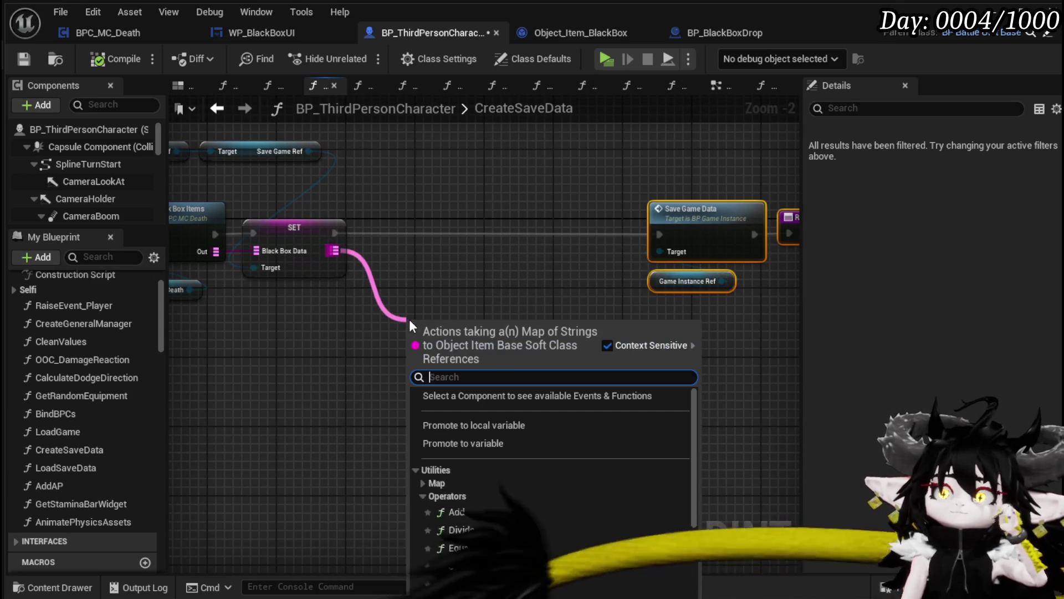
pyautogui.write('KEYS')
pyautogui.press('Return')
pyautogui.moveTo(467, 344); pyautogui.dragTo(526, 361)
pyautogui.write('loop')
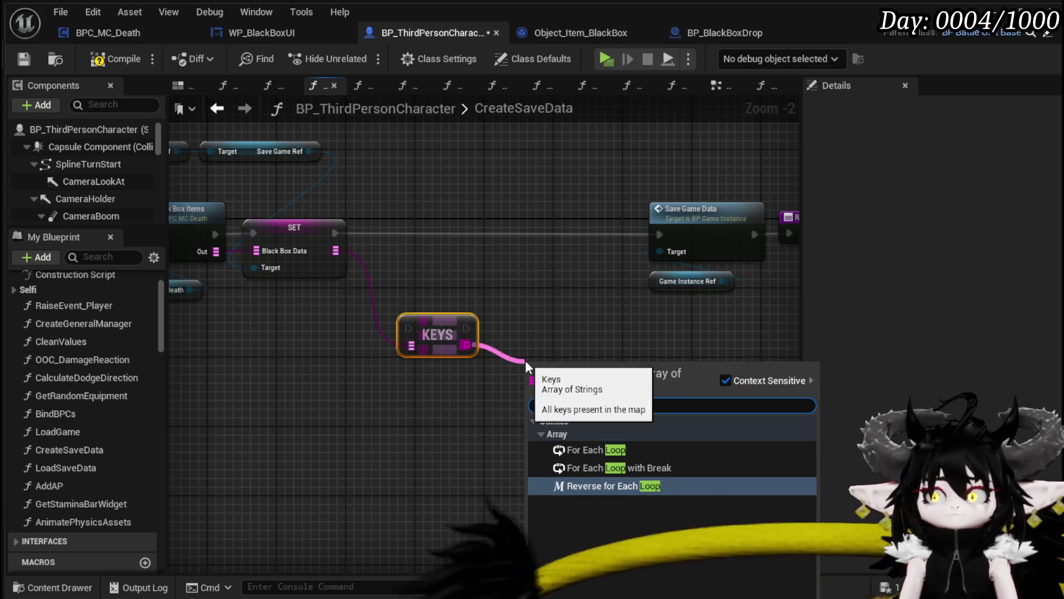
pyautogui.click(614, 448)
pyautogui.moveTo(552, 382)
pyautogui.mouseDown()
pyautogui.moveTo(531, 332)
pyautogui.moveTo(443, 337)
pyautogui.mouseUp()
# Step: Print each Array Element with Print String in the loop body, run after SET
pyautogui.moveTo(505, 364); pyautogui.dragTo(587, 363)
pyautogui.write('Print String')
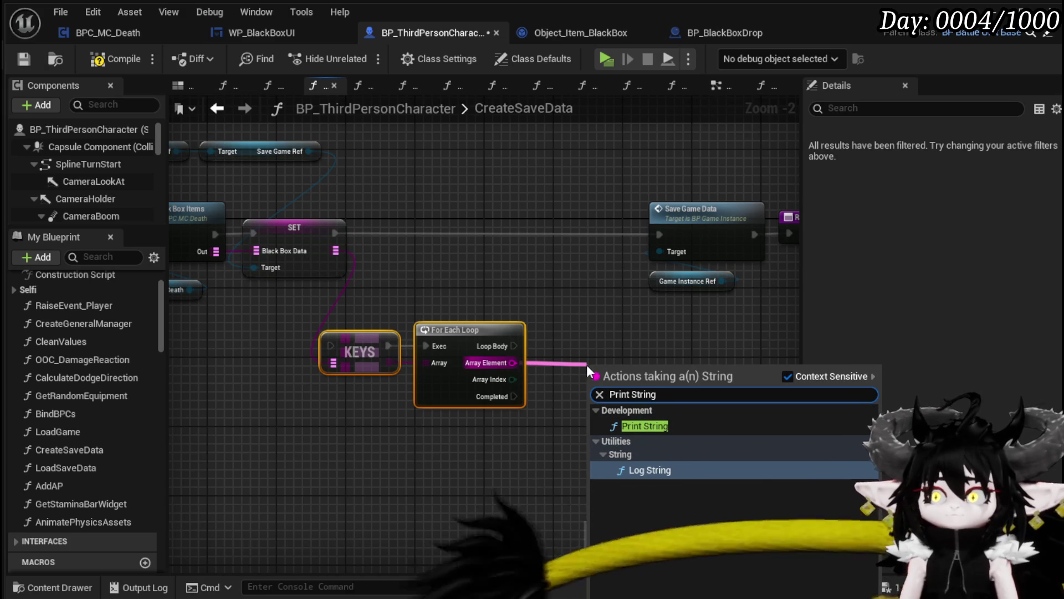
pyautogui.click(648, 426)
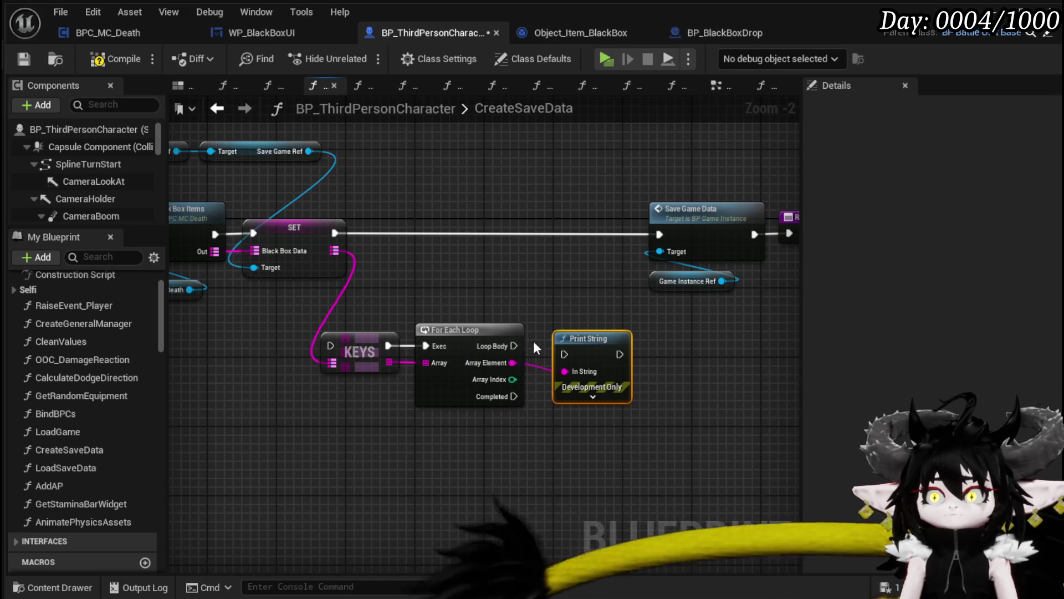
pyautogui.moveTo(514, 345)
pyautogui.mouseDown()
pyautogui.moveTo(577, 358)
pyautogui.moveTo(577, 335)
pyautogui.mouseUp()
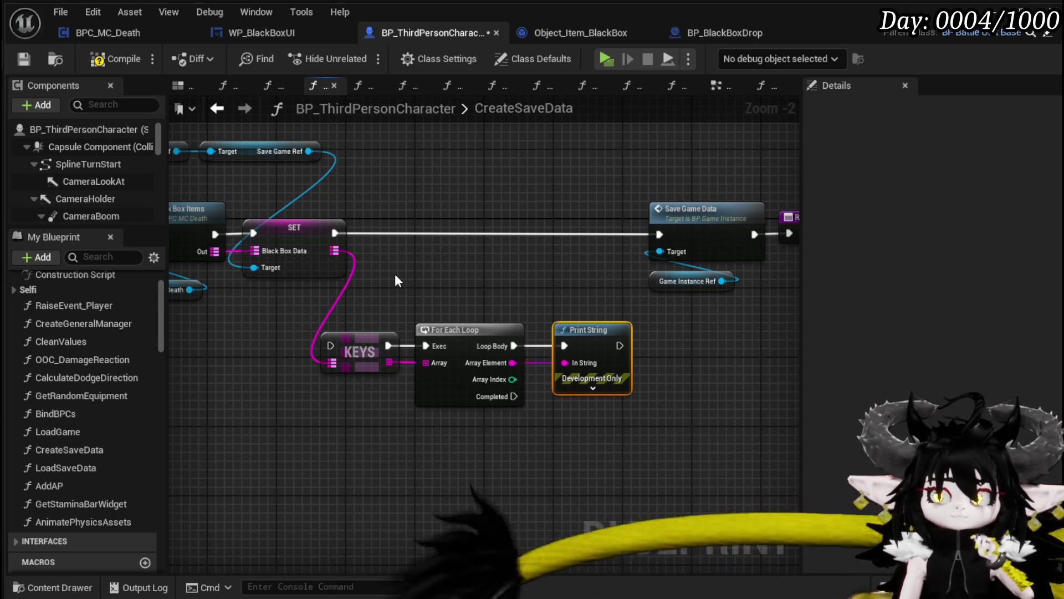
pyautogui.moveTo(366, 287)
pyautogui.mouseDown()
pyautogui.moveTo(576, 343)
pyautogui.moveTo(593, 325)
pyautogui.mouseUp()
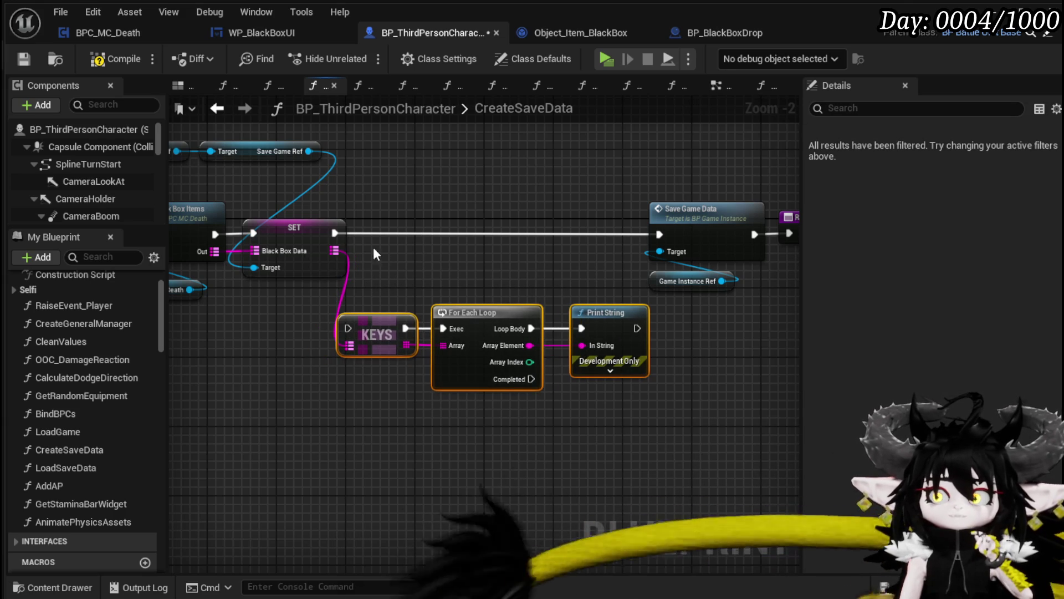
pyautogui.moveTo(331, 231); pyautogui.dragTo(347, 328)
# Step: Connect the loop's Completed to Save Game Data, tidy the save nodes, and save BP_ThirdPersonCharacter
pyautogui.moveTo(582, 299)
pyautogui.mouseDown()
pyautogui.moveTo(689, 218)
pyautogui.moveTo(520, 428)
pyautogui.moveTo(441, 411)
pyautogui.mouseUp()
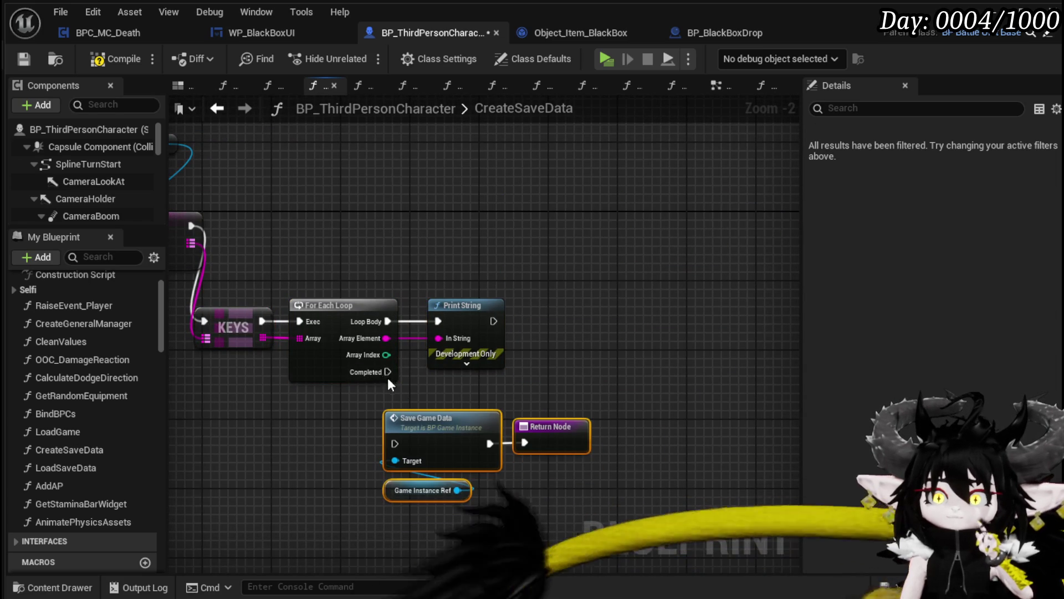
pyautogui.moveTo(387, 372); pyautogui.dragTo(381, 425)
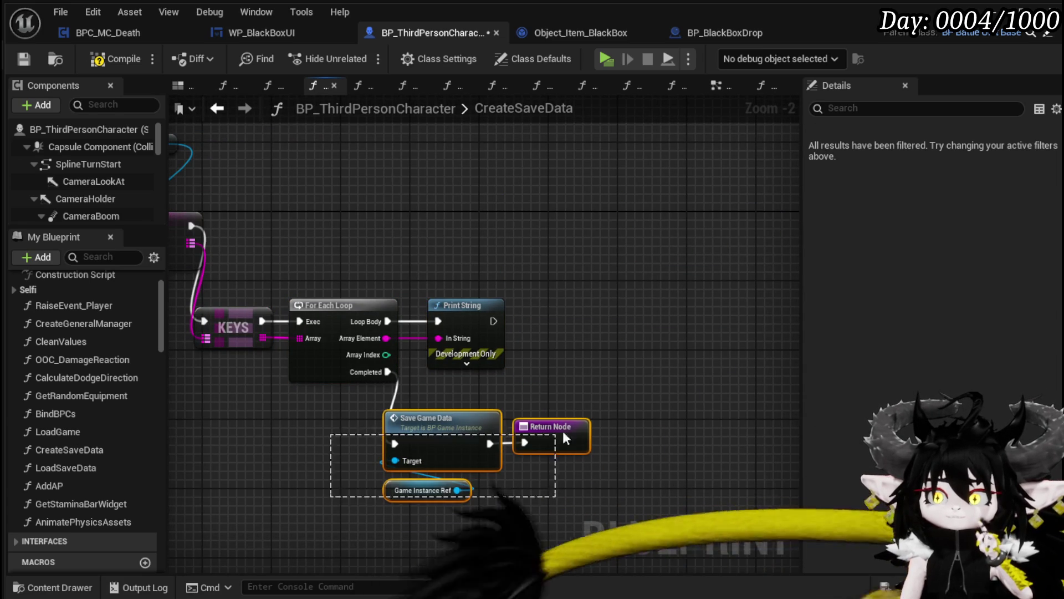
pyautogui.moveTo(559, 441); pyautogui.dragTo(593, 441)
pyautogui.click(541, 384)
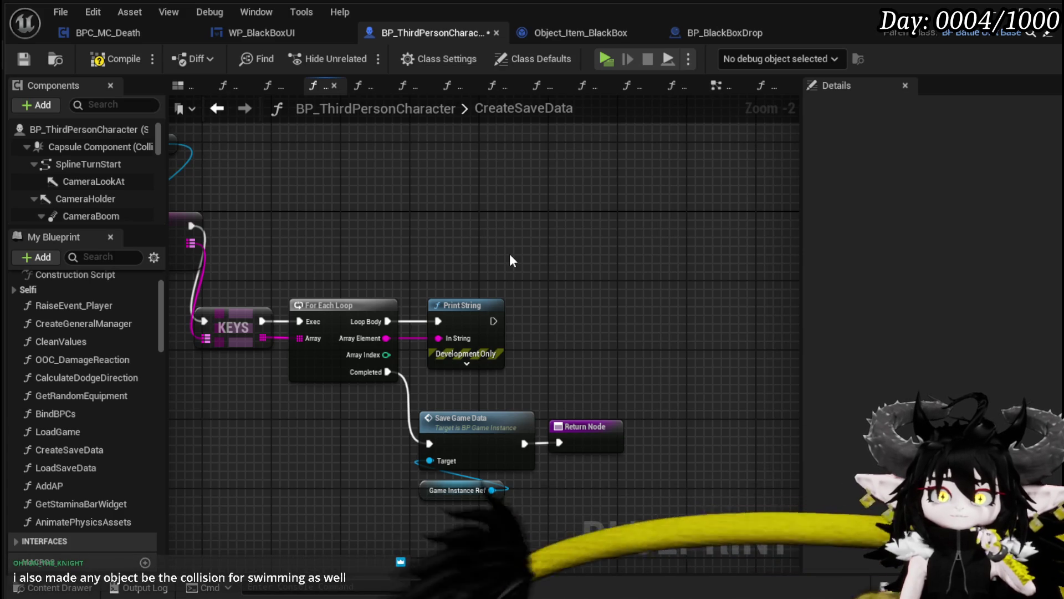
pyautogui.click(24, 59)
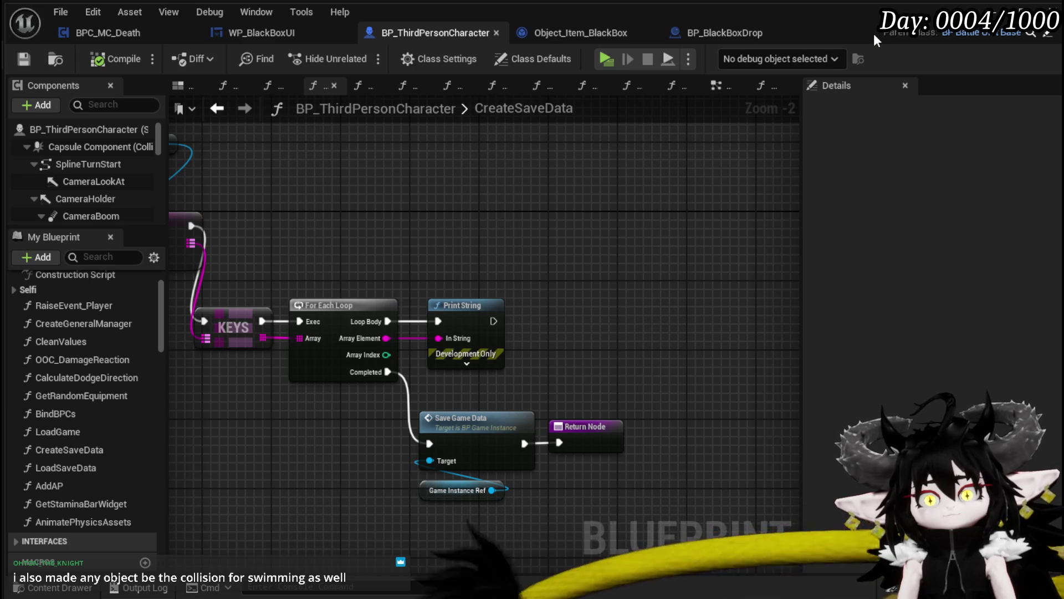
pyautogui.click(993, 12)
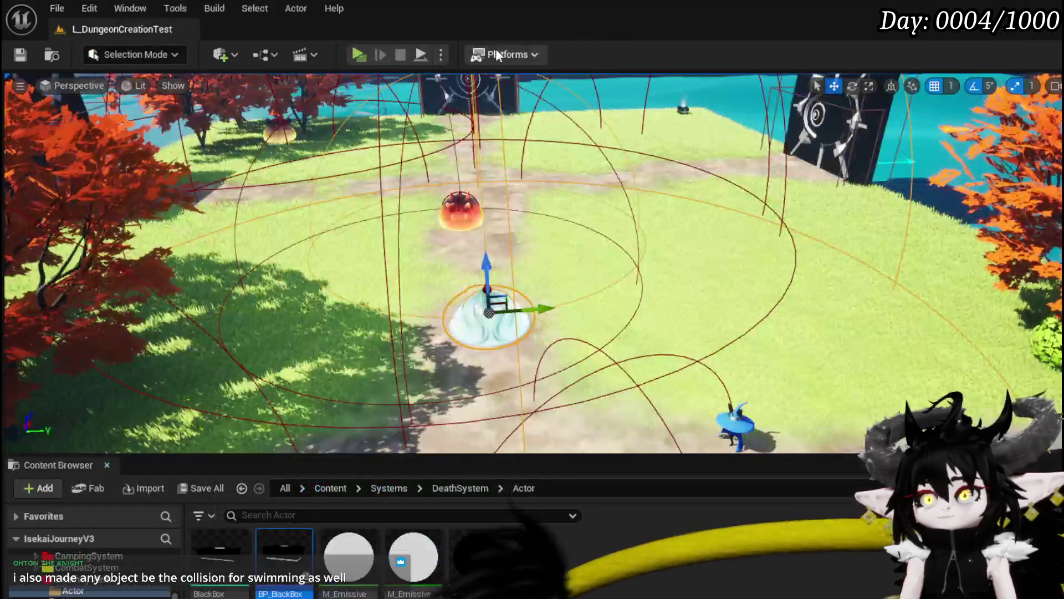
# Step: Start play, and move the 538 Essence from the Material items into the Black Box
pyautogui.click(359, 55)
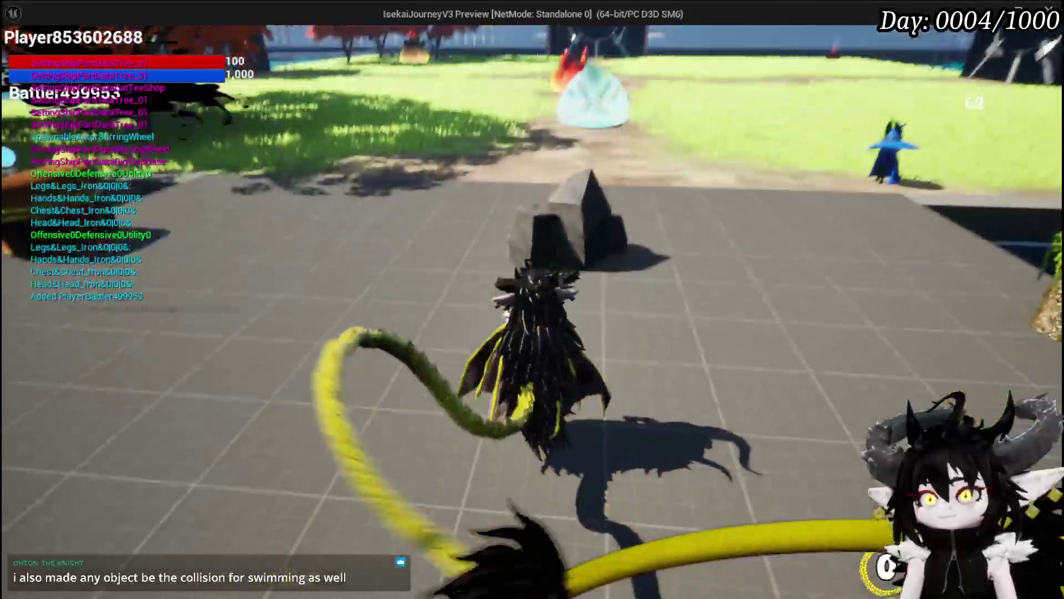
pyautogui.press('i')
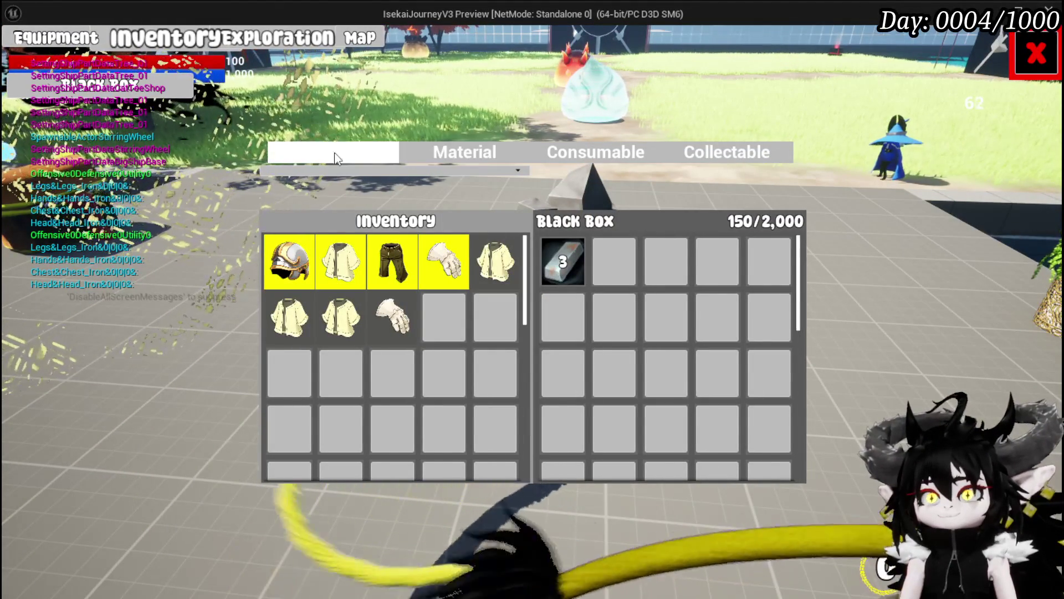
pyautogui.click(455, 158)
pyautogui.moveTo(392, 262); pyautogui.dragTo(614, 262)
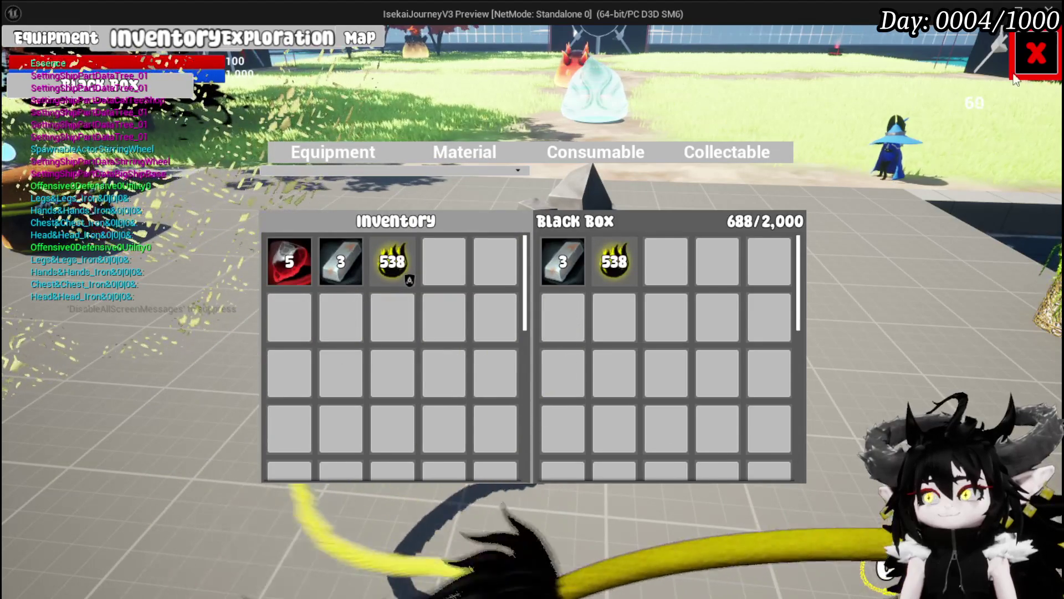
pyautogui.press('i')
# Step: Use Save Game from the in-game settings menu, then close the menu and stop playing
pyautogui.press('Escape')
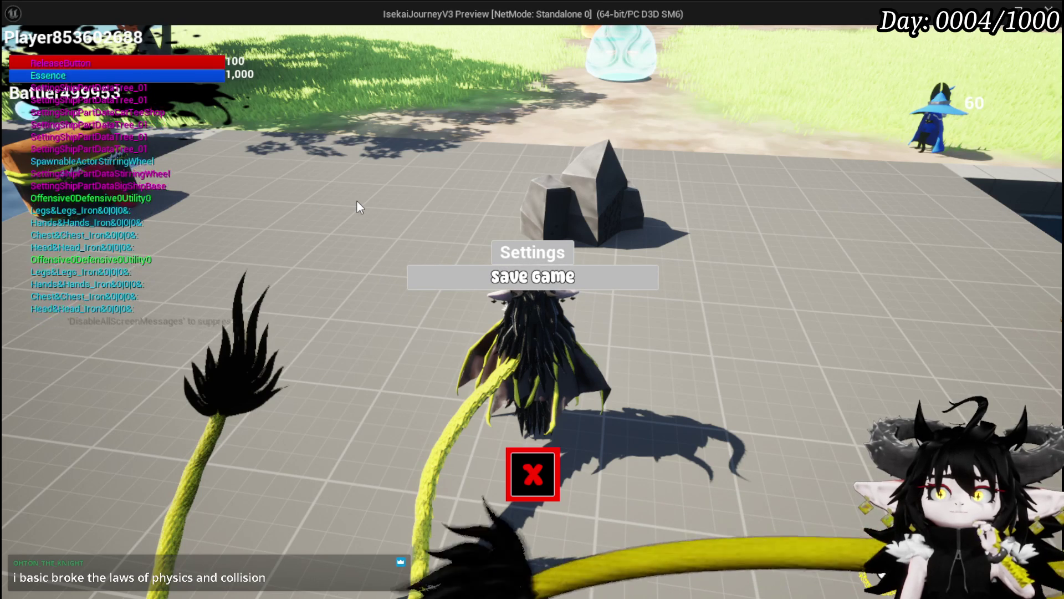
pyautogui.click(442, 284)
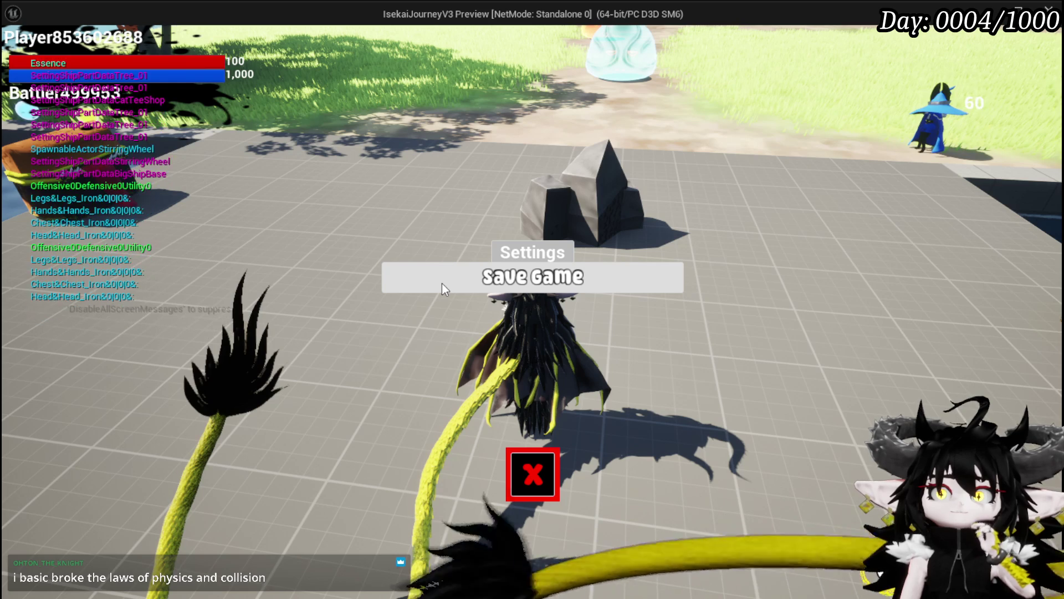
pyautogui.click(442, 284)
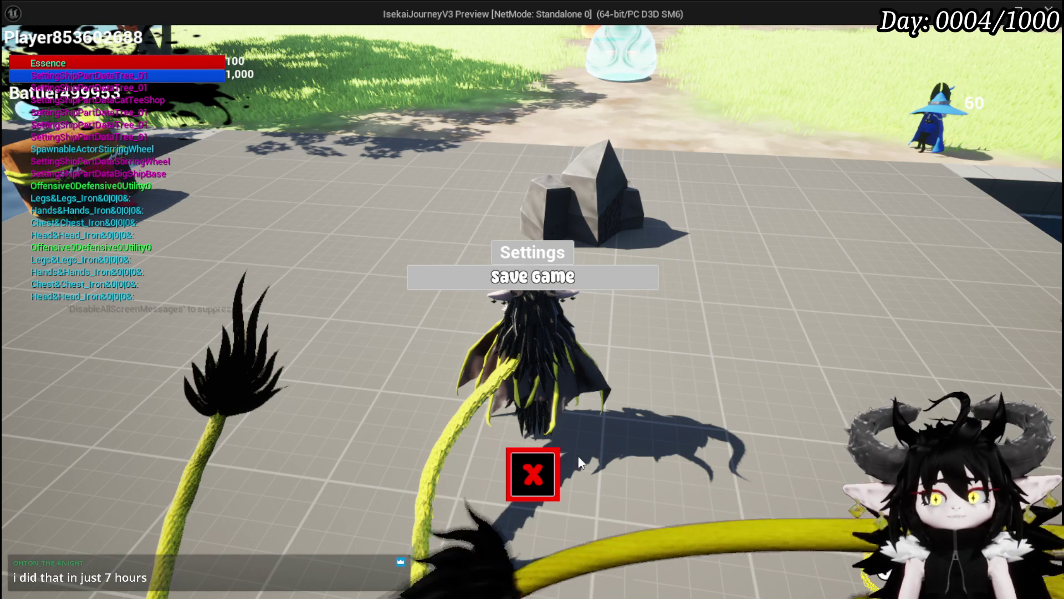
pyautogui.click(533, 474)
pyautogui.press('Escape')
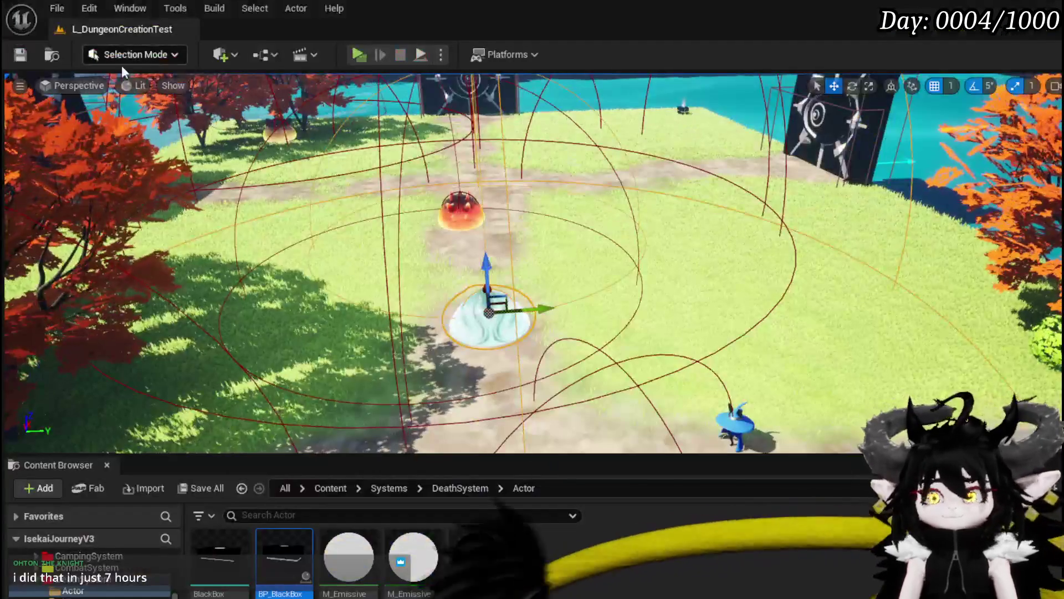
# Step: Save the level and look over the Branch and Set Data nodes in BP_BlackBoxDrop's BuildItemMap
pyautogui.click(21, 55)
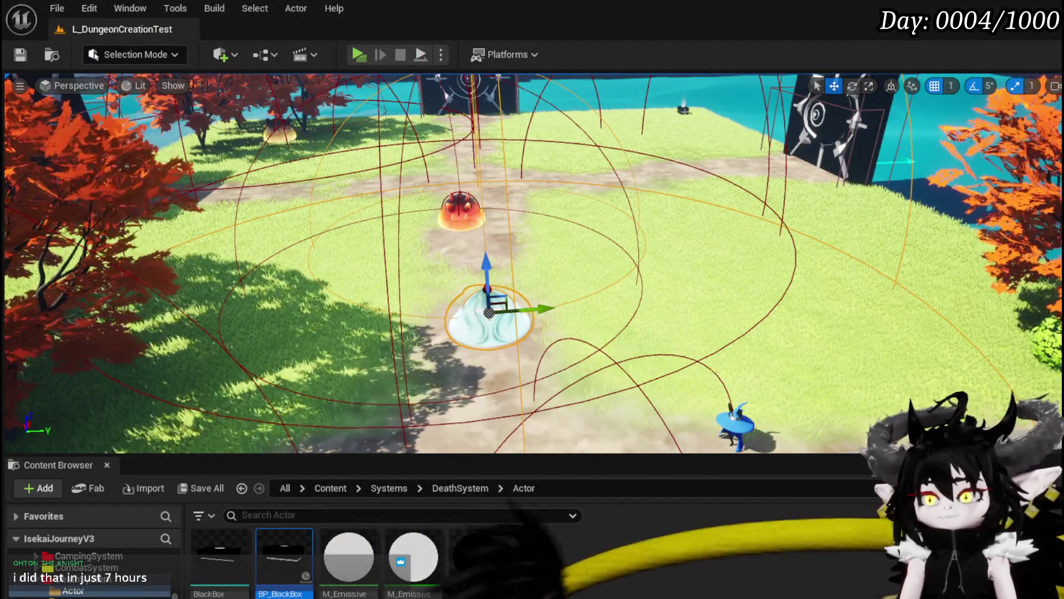
pyautogui.doubleClick(390, 590)
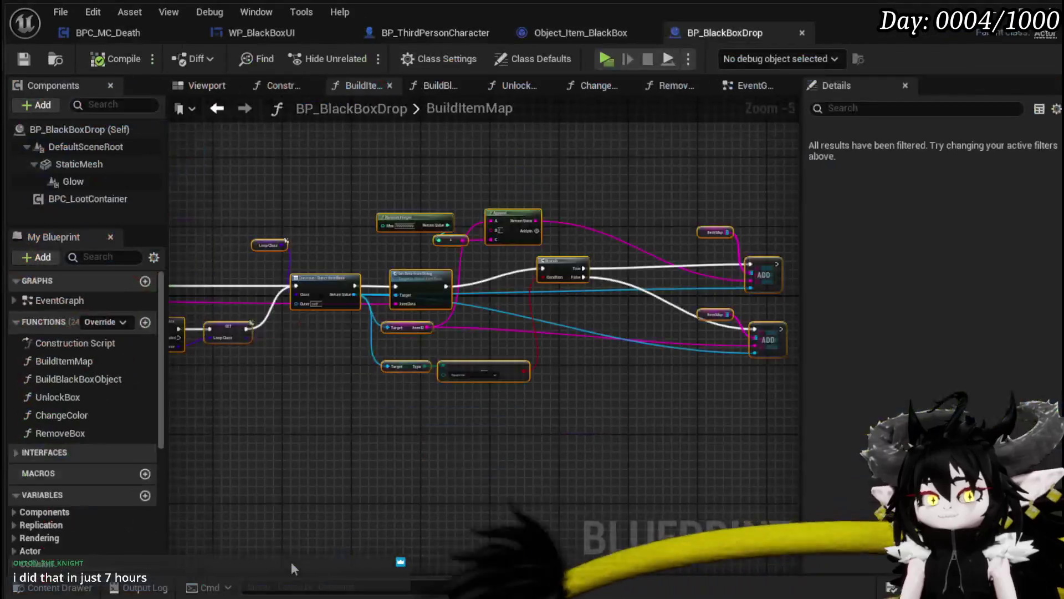
pyautogui.scroll(2, 489, 363)
pyautogui.moveTo(489, 363)
pyautogui.mouseDown()
pyautogui.moveTo(337, 325)
pyautogui.moveTo(488, 344)
pyautogui.moveTo(318, 301)
pyautogui.moveTo(543, 218)
pyautogui.moveTo(463, 235)
pyautogui.moveTo(524, 234)
pyautogui.mouseUp()
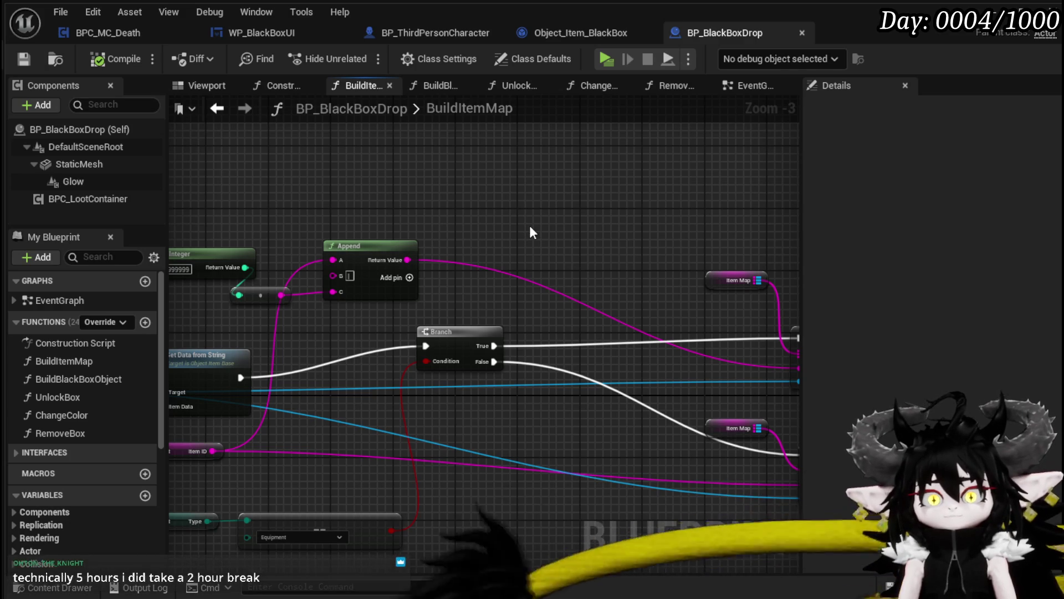
pyautogui.moveTo(530, 231)
pyautogui.mouseDown()
pyautogui.moveTo(273, 230)
pyautogui.moveTo(546, 228)
pyautogui.moveTo(488, 281)
pyautogui.moveTo(419, 299)
pyautogui.moveTo(411, 271)
pyautogui.moveTo(624, 274)
pyautogui.moveTo(418, 261)
pyautogui.mouseUp()
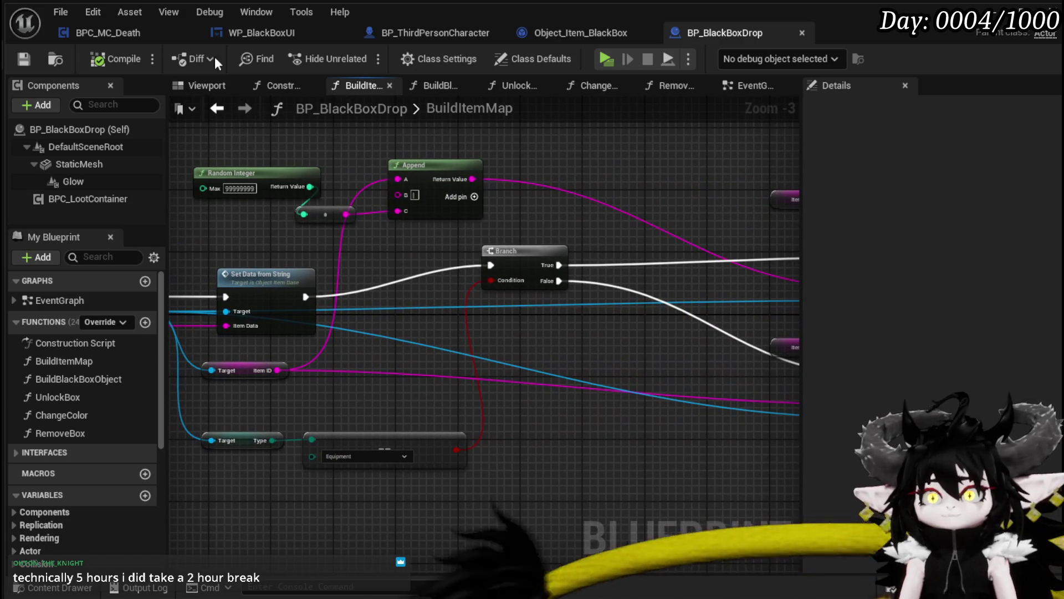
# Step: Glance at ApplySaveData, then bring CreateSaveData's Keys loop and Print String into view
pyautogui.click(593, 33)
pyautogui.moveTo(431, 292); pyautogui.dragTo(545, 353)
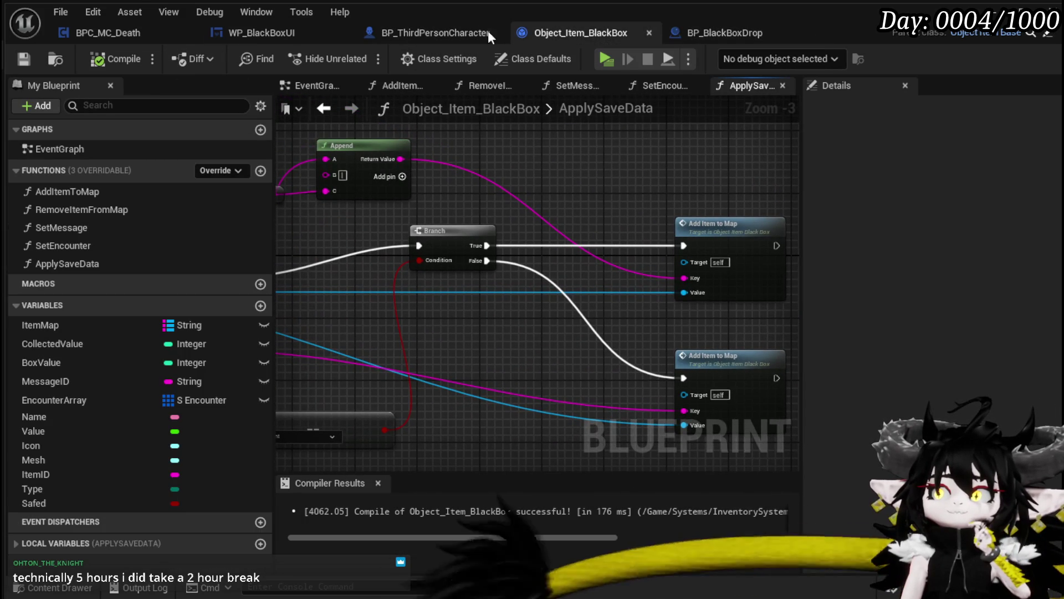
pyautogui.click(397, 33)
pyautogui.moveTo(560, 228)
pyautogui.mouseDown()
pyautogui.moveTo(611, 214)
pyautogui.moveTo(730, 230)
pyautogui.mouseUp()
pyautogui.moveTo(410, 212); pyautogui.dragTo(533, 199)
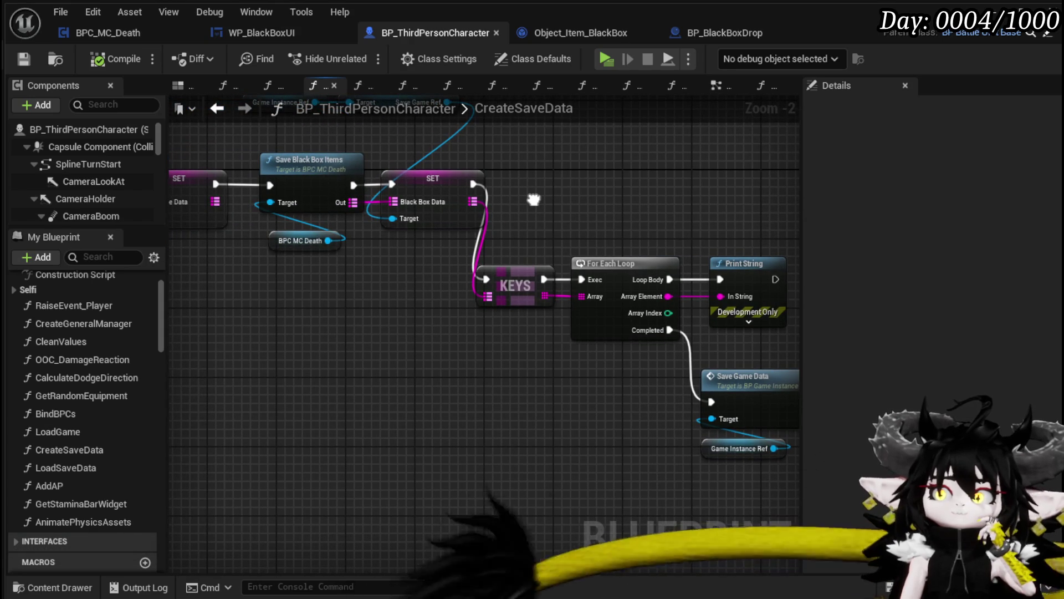
# Step: Give Print String magenta text and a 180-second duration, compile, and start a play session
pyautogui.moveTo(533, 200)
pyautogui.mouseDown()
pyautogui.moveTo(572, 263)
pyautogui.moveTo(421, 235)
pyautogui.mouseUp()
pyautogui.moveTo(641, 314); pyautogui.dragTo(693, 192)
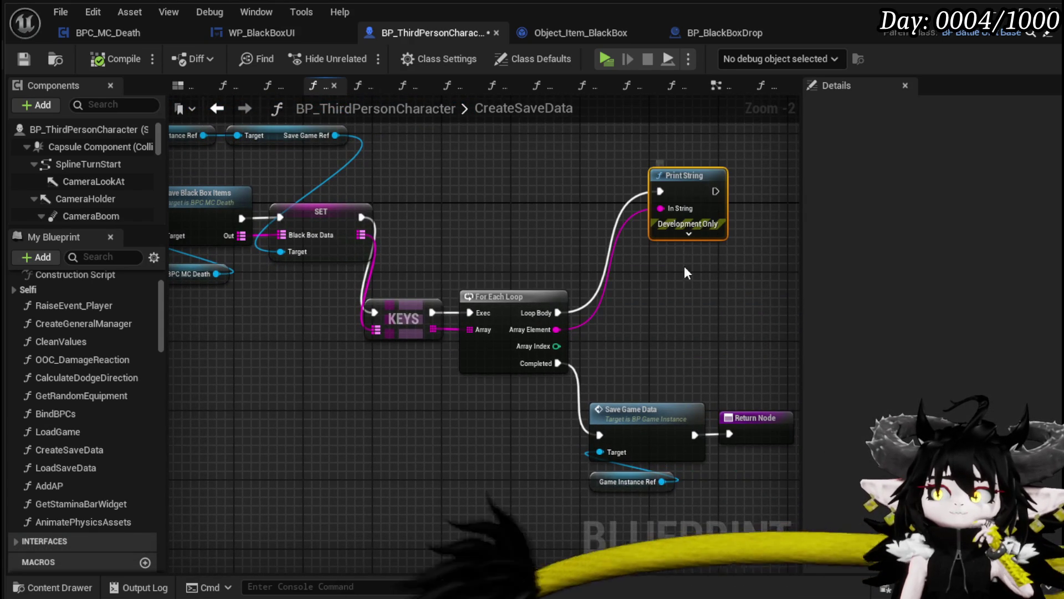
pyautogui.click(685, 235)
pyautogui.click(705, 263)
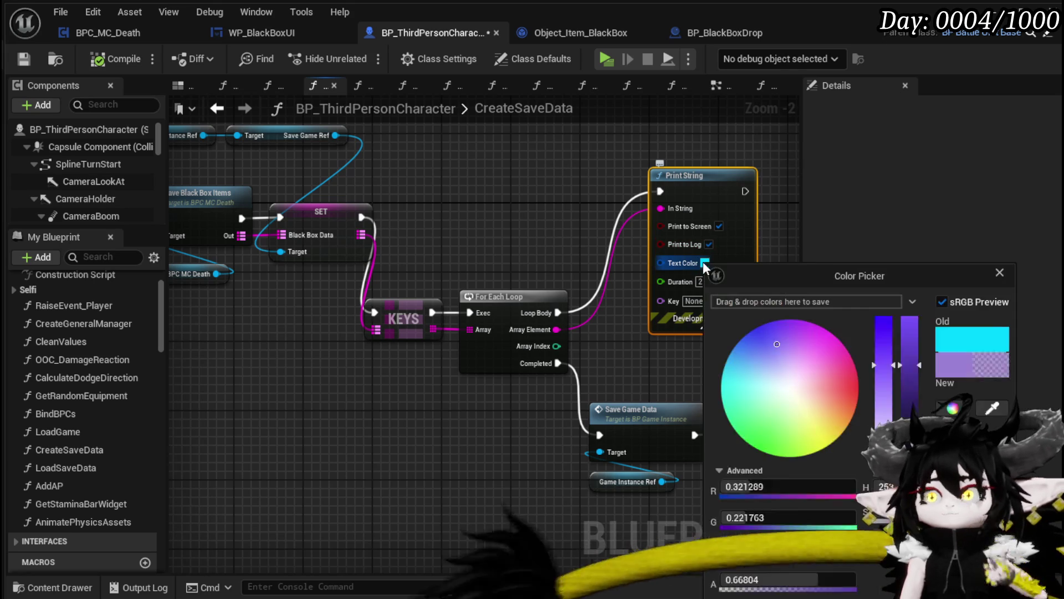
pyautogui.click(702, 280)
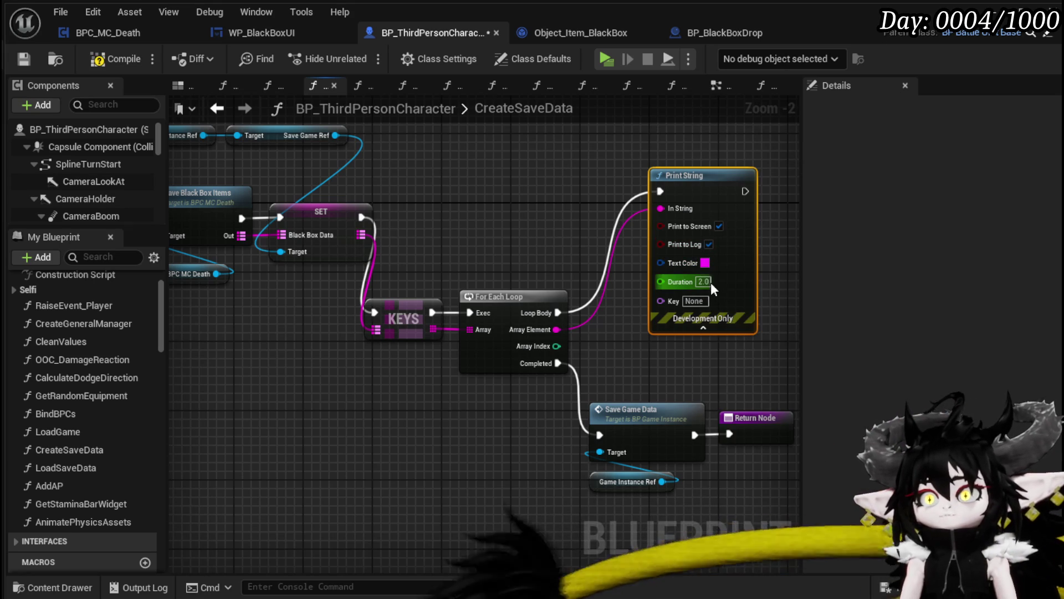
pyautogui.write('1')
pyautogui.press('Return')
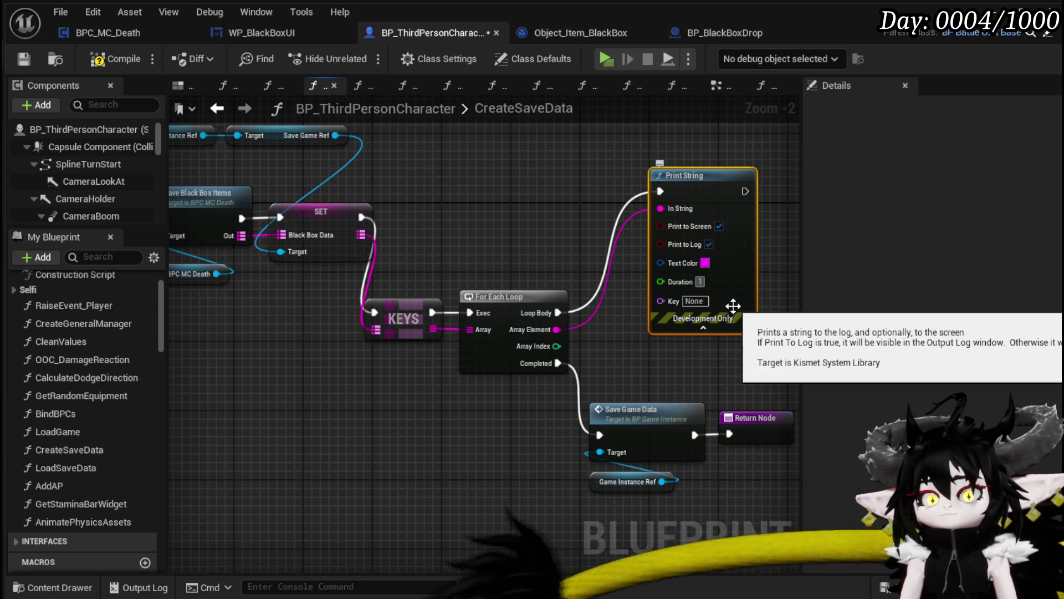
pyautogui.write('80')
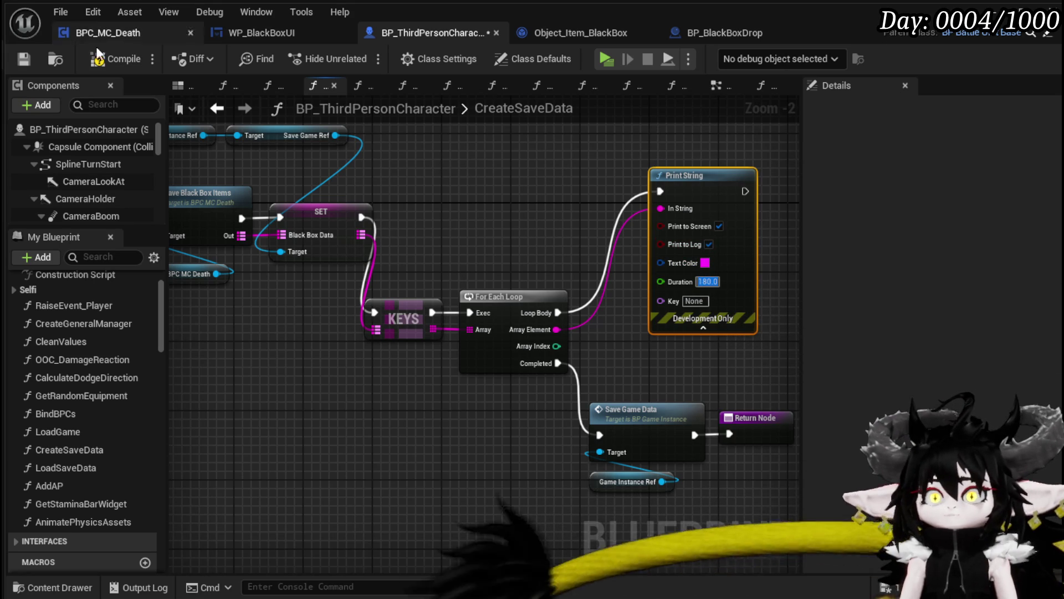
pyautogui.click(99, 58)
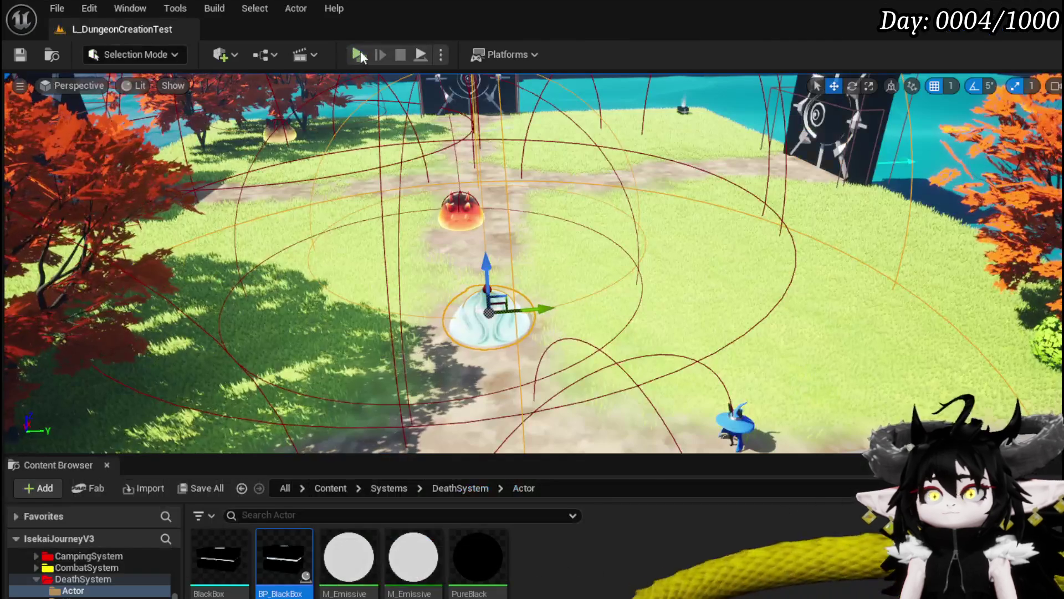
pyautogui.click(360, 51)
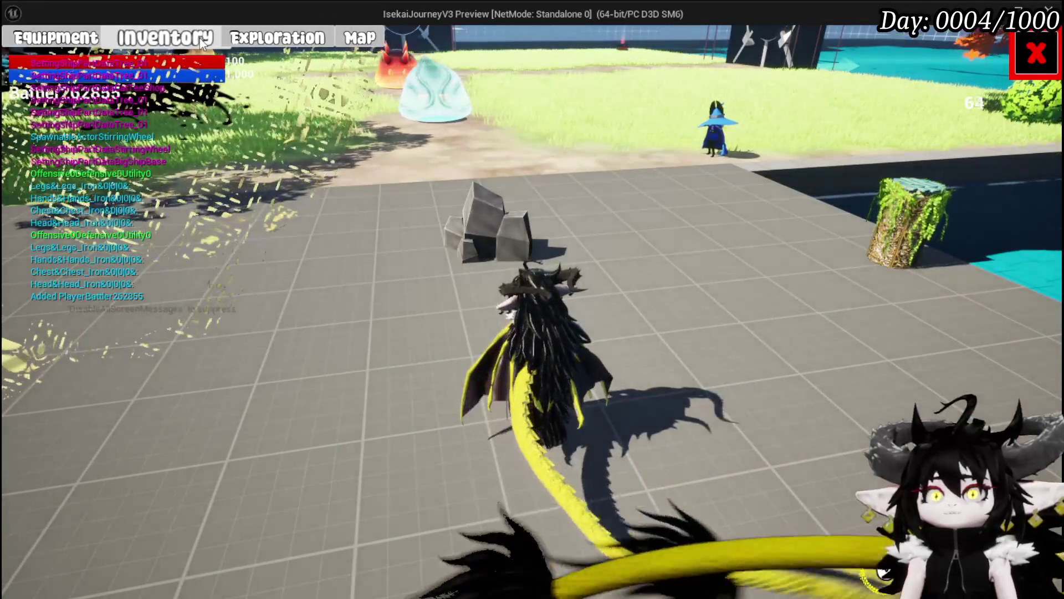
# Step: Browse the Exploration section and try opening the Black Box storage
pyautogui.click(311, 42)
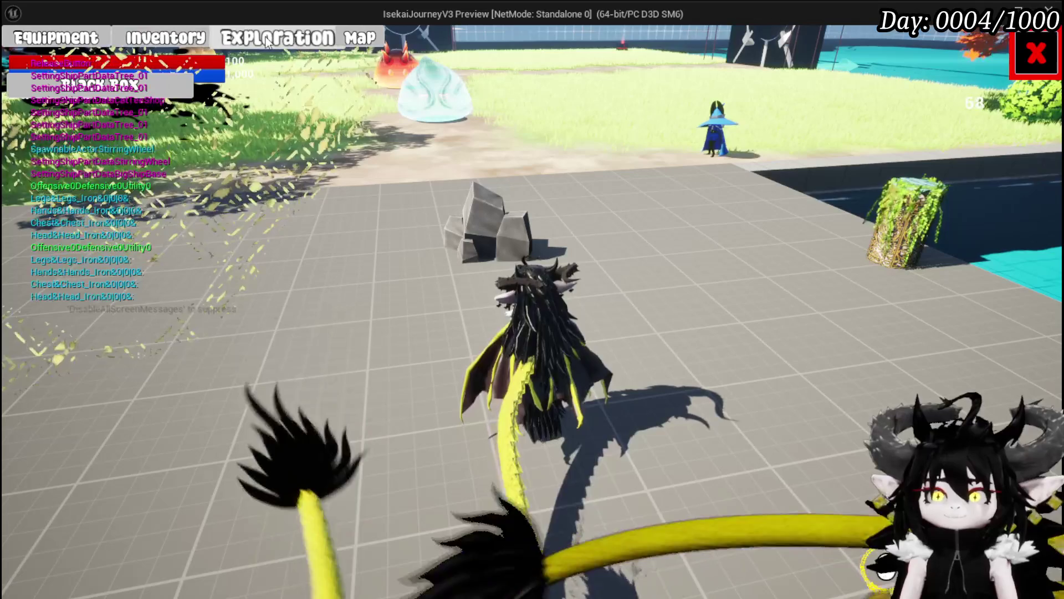
pyautogui.click(59, 40)
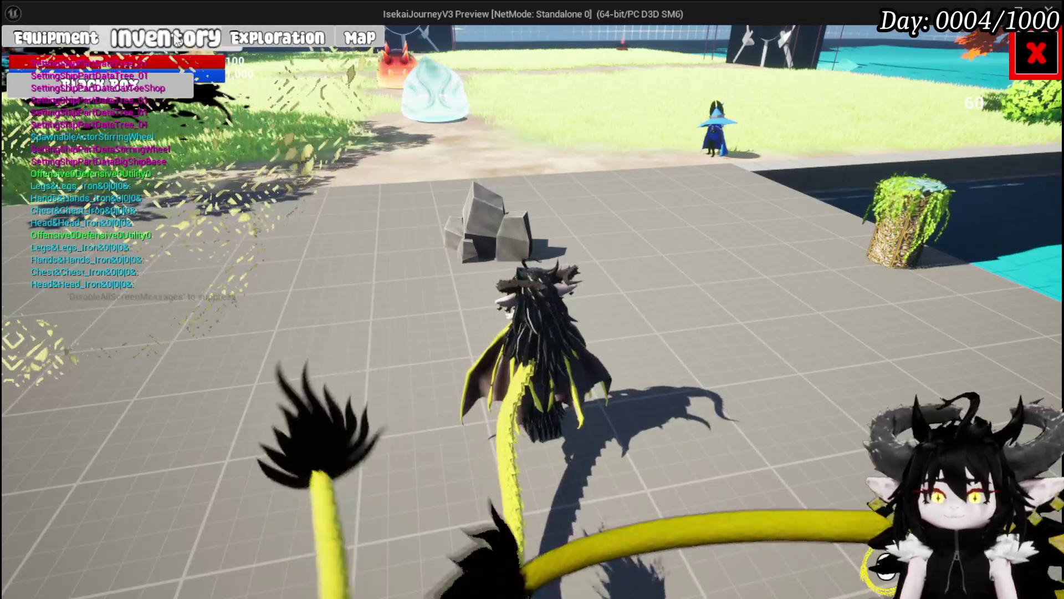
pyautogui.click(249, 43)
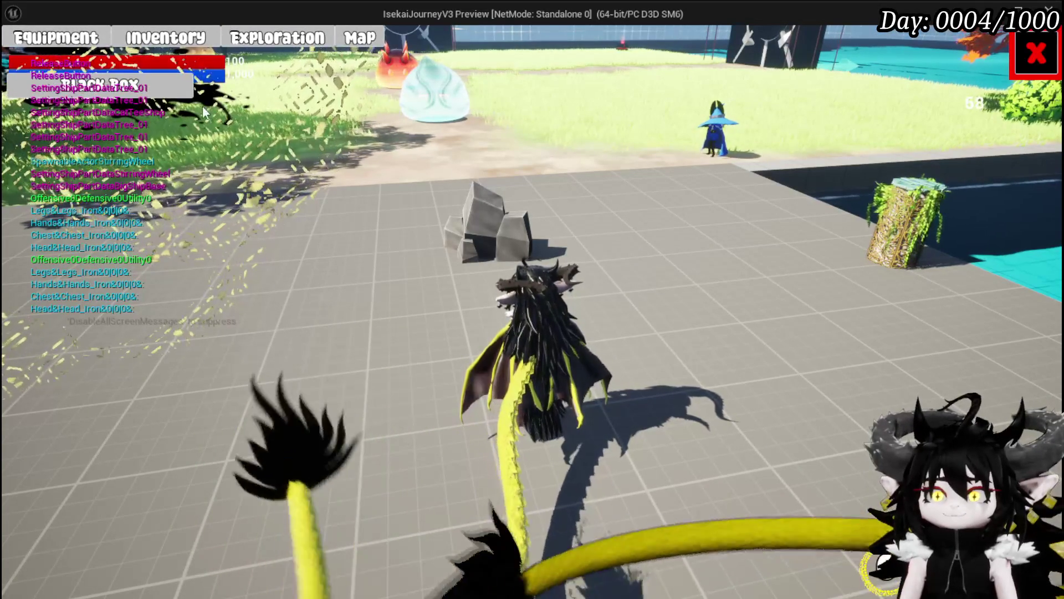
pyautogui.tripleClick(177, 86)
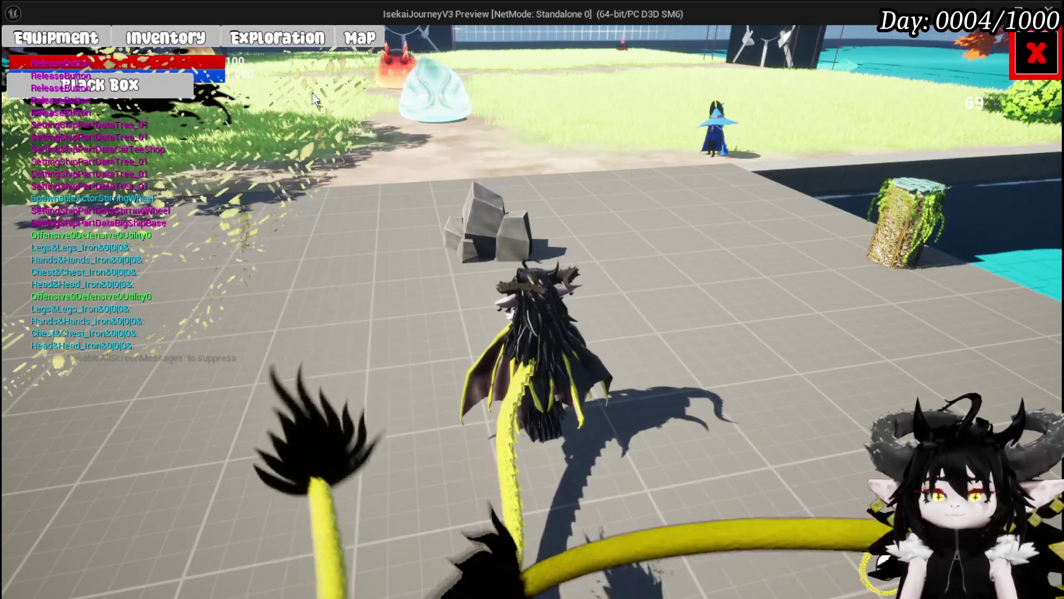
# Step: Check the inventory categories and equipment item grid, then close the game menu to resume play
pyautogui.click(183, 39)
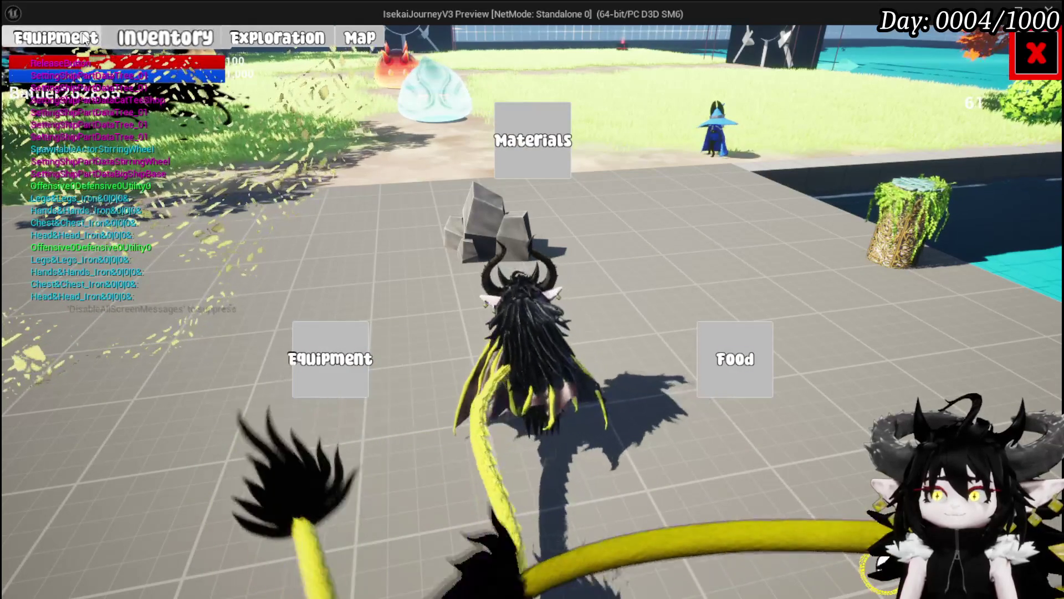
pyautogui.click(55, 37)
pyautogui.click(691, 197)
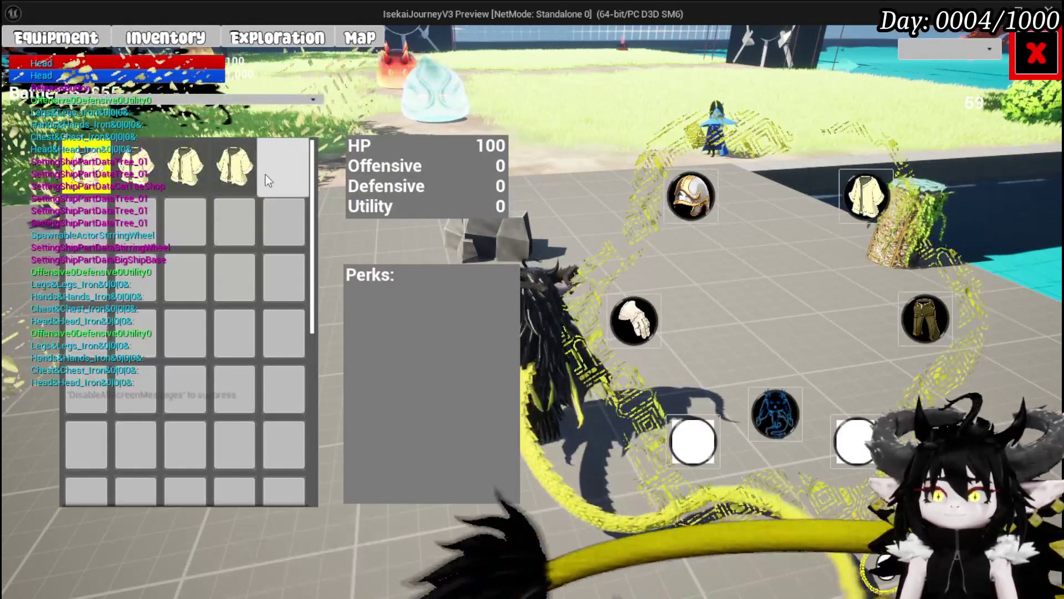
pyautogui.click(166, 37)
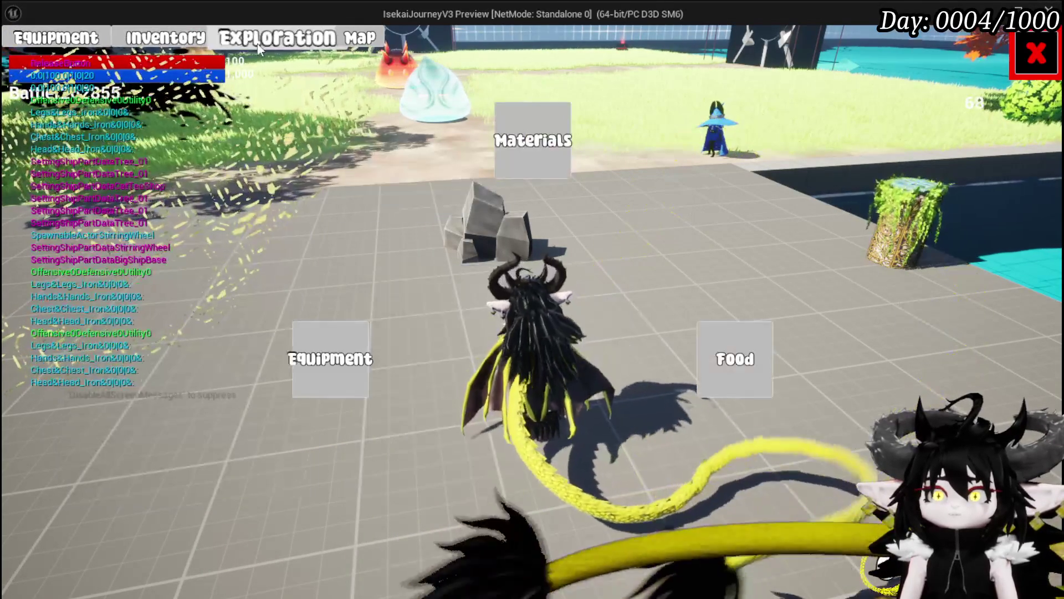
pyautogui.click(277, 37)
pyautogui.click(1009, 44)
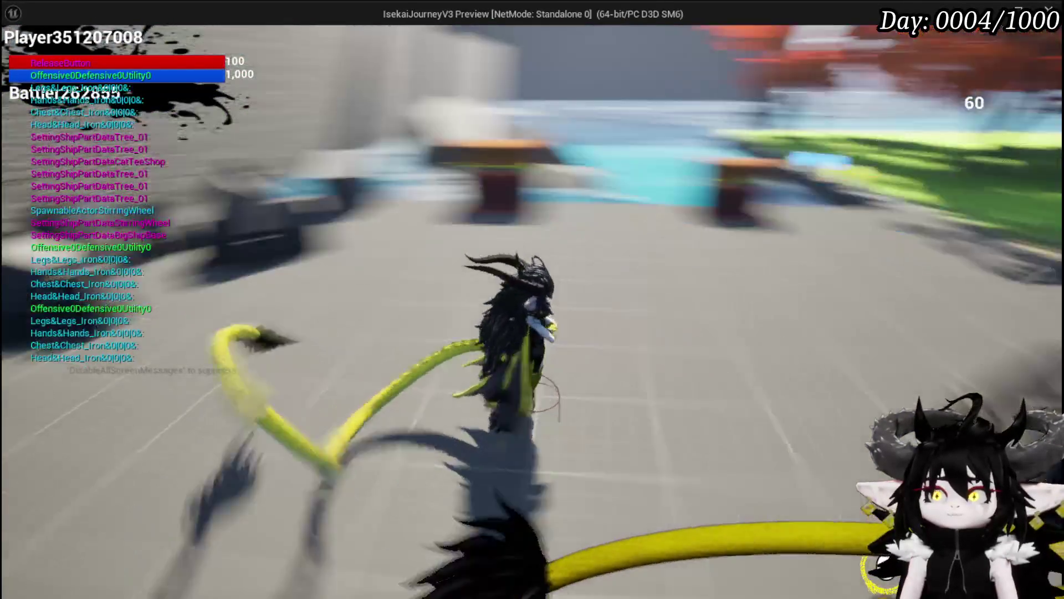
# Step: Run over to pick up the Black Box and iron ore on the way to the loot chest
pyautogui.press('w')
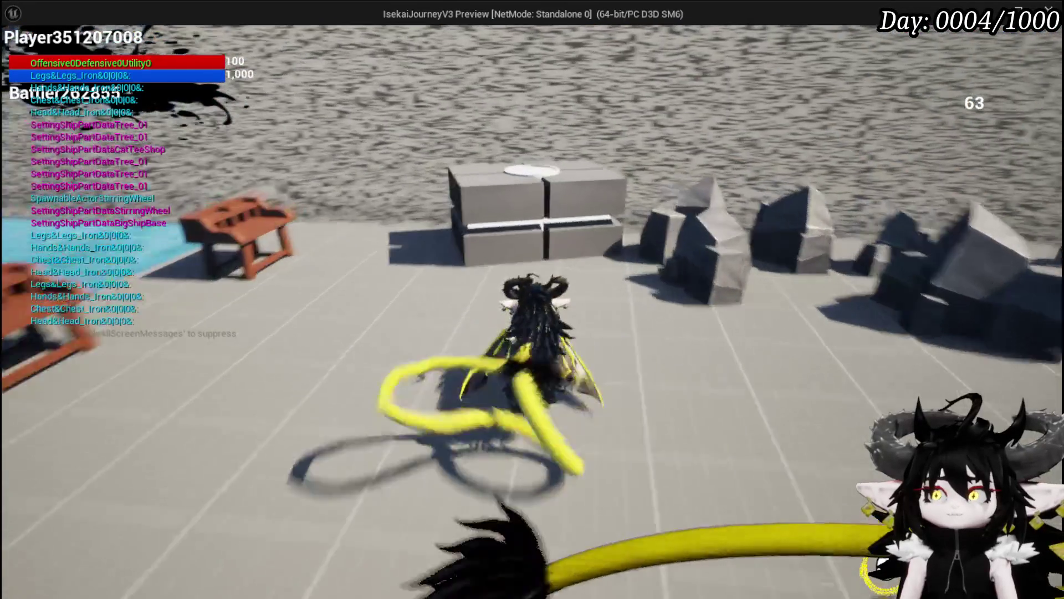
pyautogui.press('w')
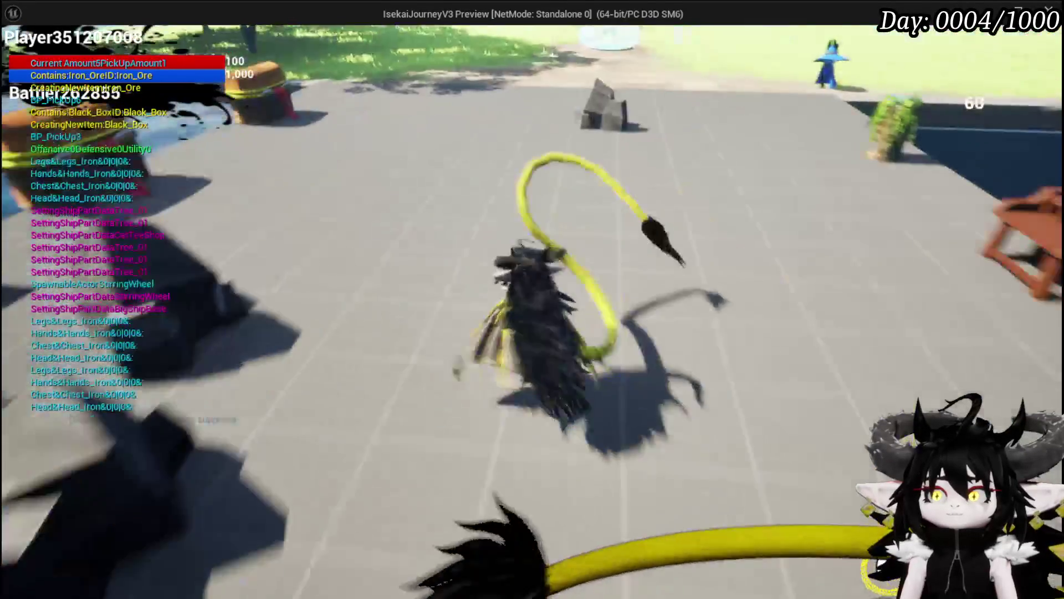
pyautogui.press('w')
# Step: Take all loot from the chest, then open the inventory showing the Black Box storage
pyautogui.press('e')
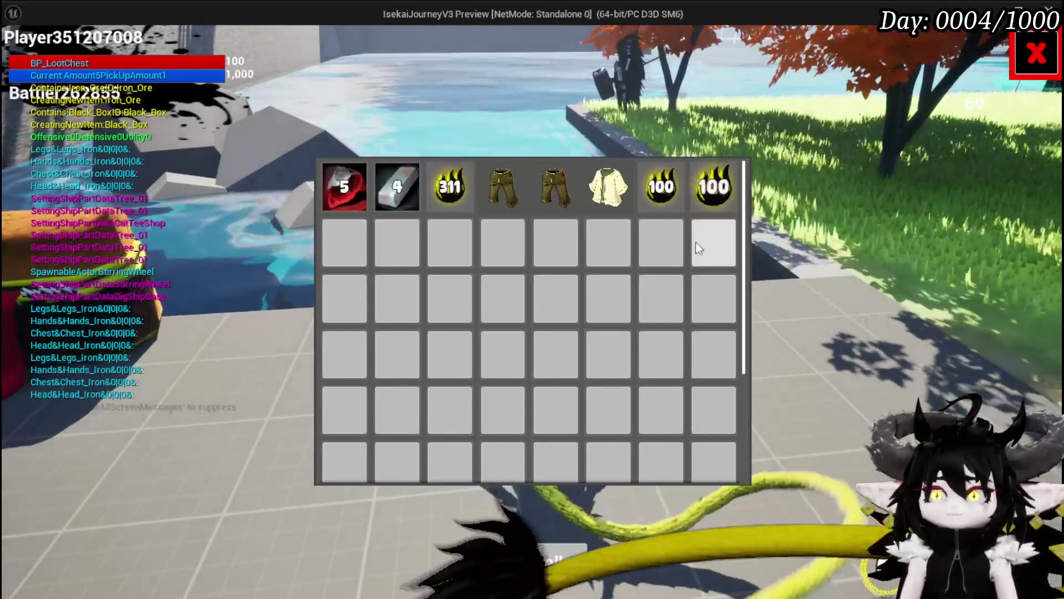
pyautogui.click(556, 561)
pyautogui.press('w')
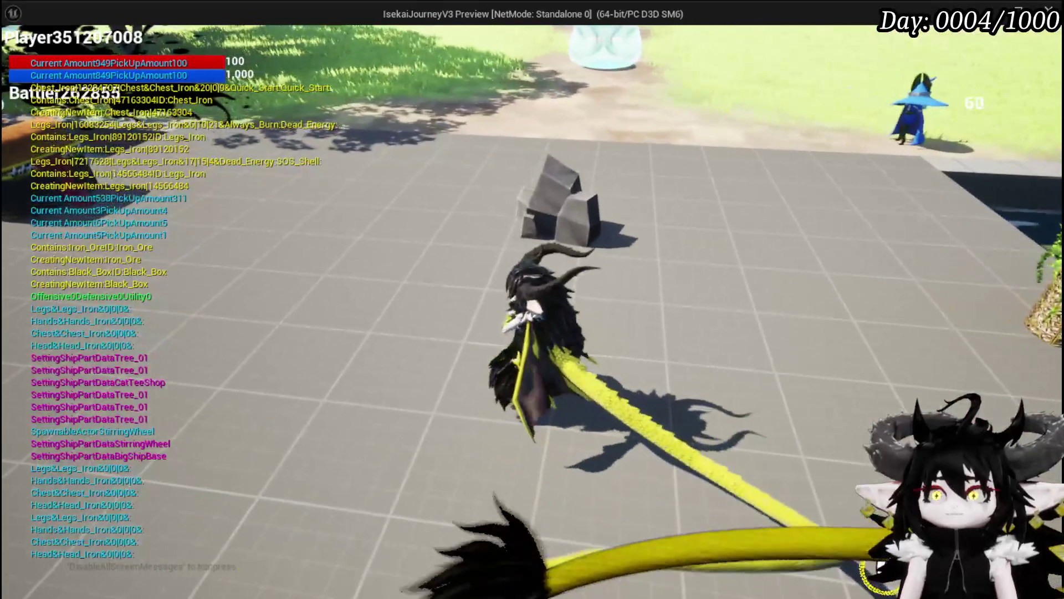
pyautogui.press('Tab')
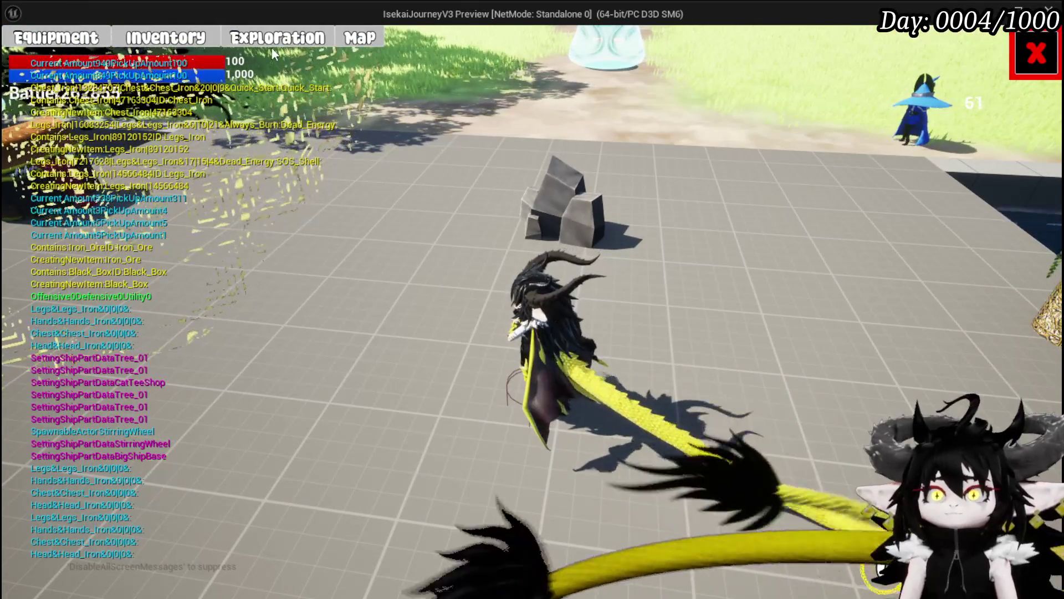
pyautogui.click(272, 45)
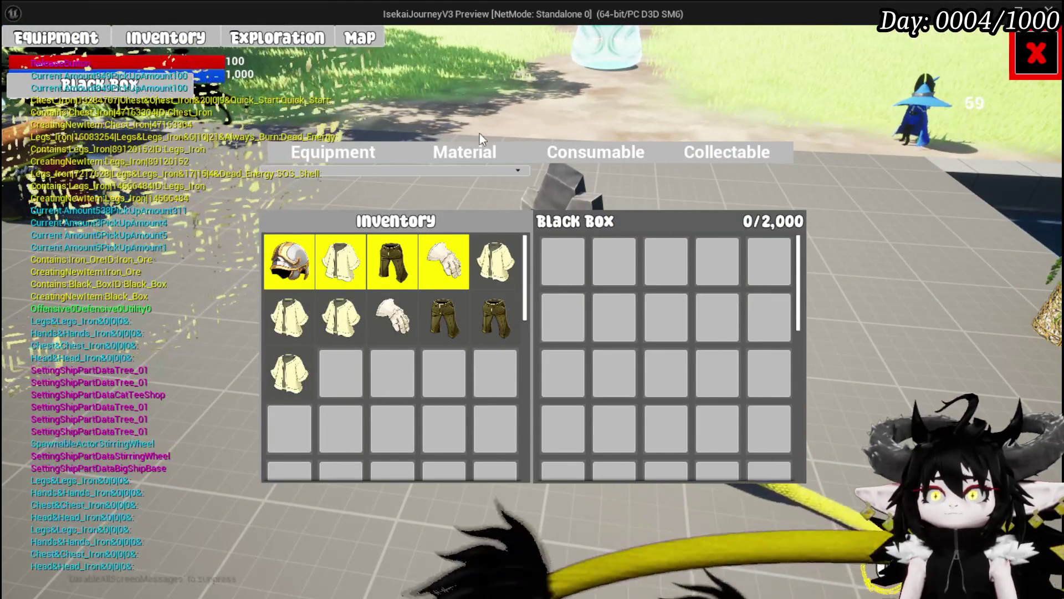
# Step: Transfer the 1,049 Essence and 7 Iron Ingots from Material items into the Black Box, then close it
pyautogui.click(433, 154)
pyautogui.click(355, 156)
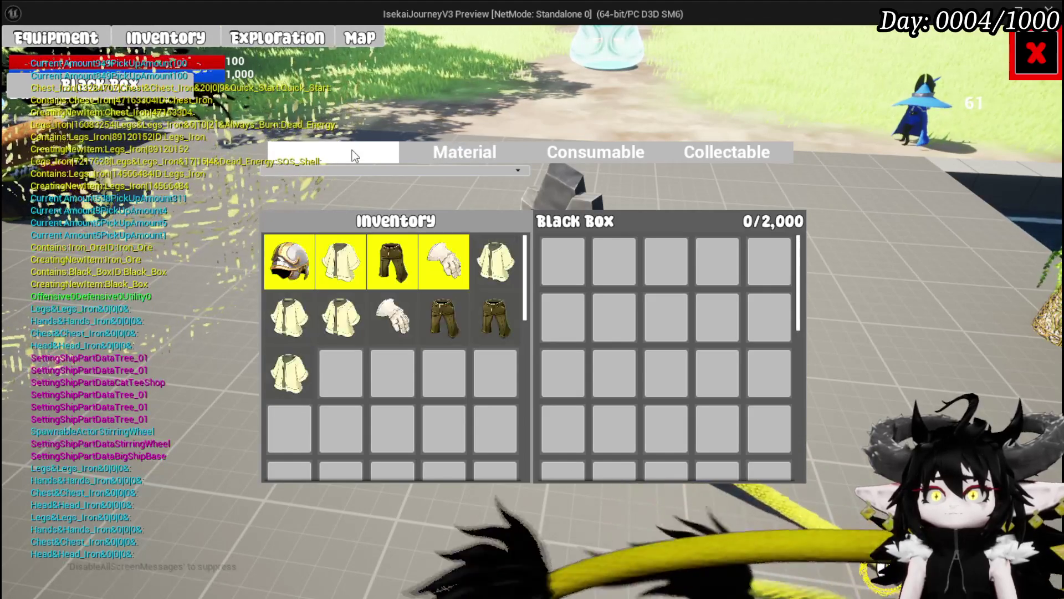
pyautogui.click(422, 153)
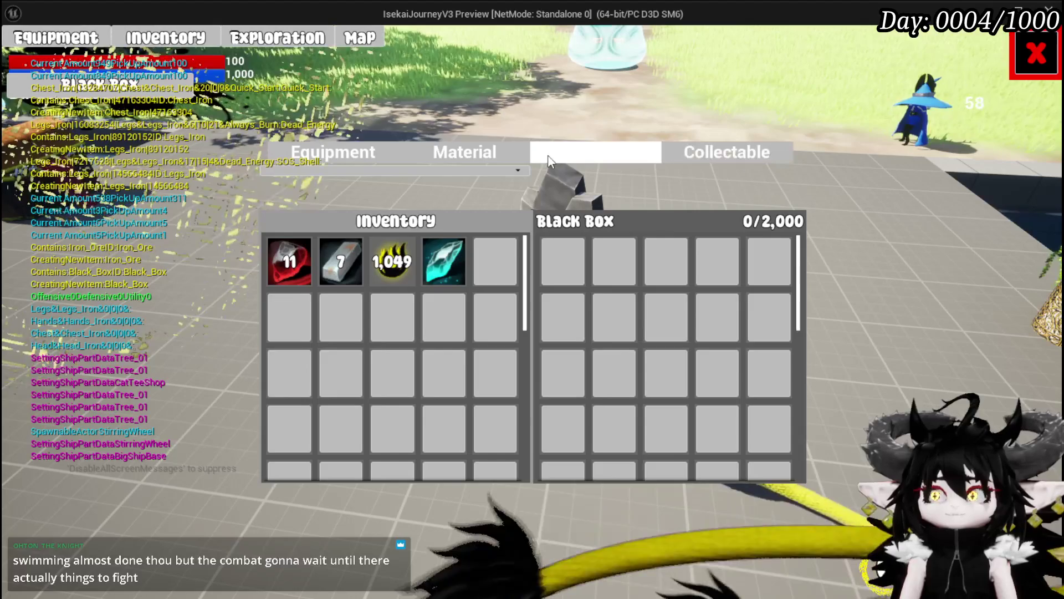
pyautogui.moveTo(388, 250)
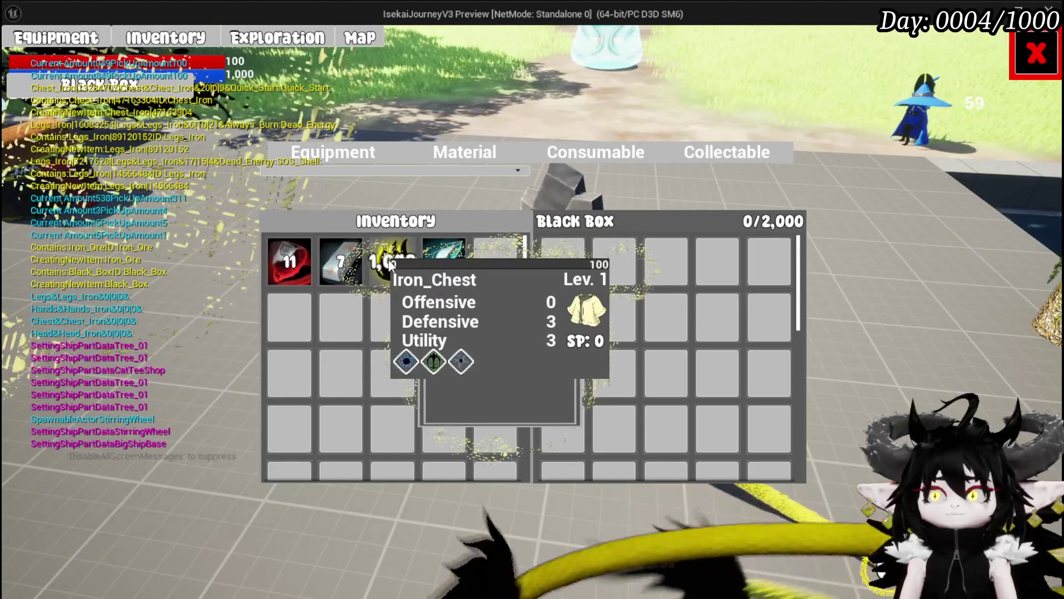
pyautogui.click(390, 264)
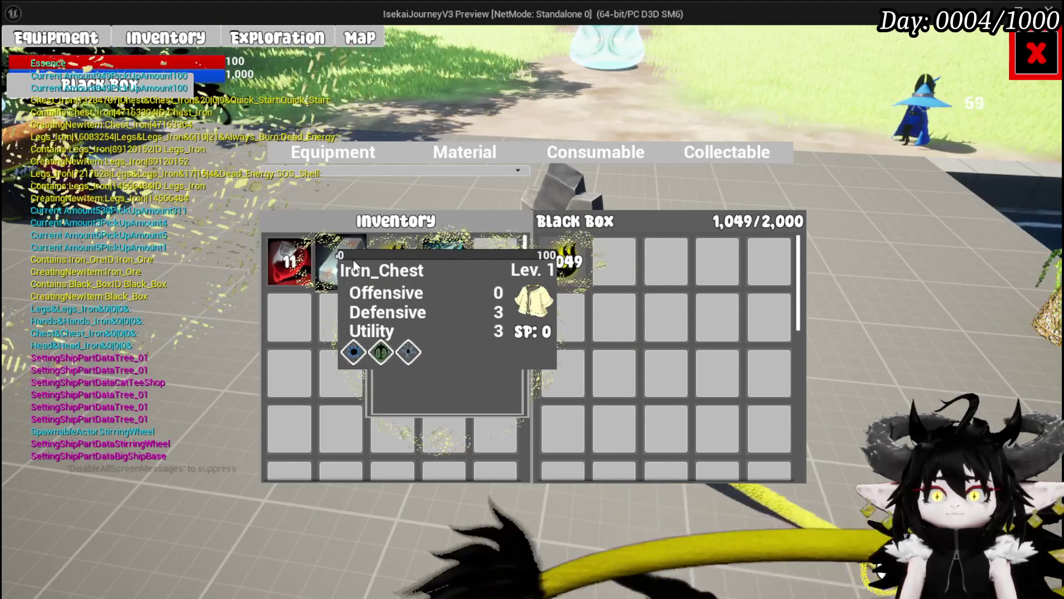
pyautogui.click(346, 264)
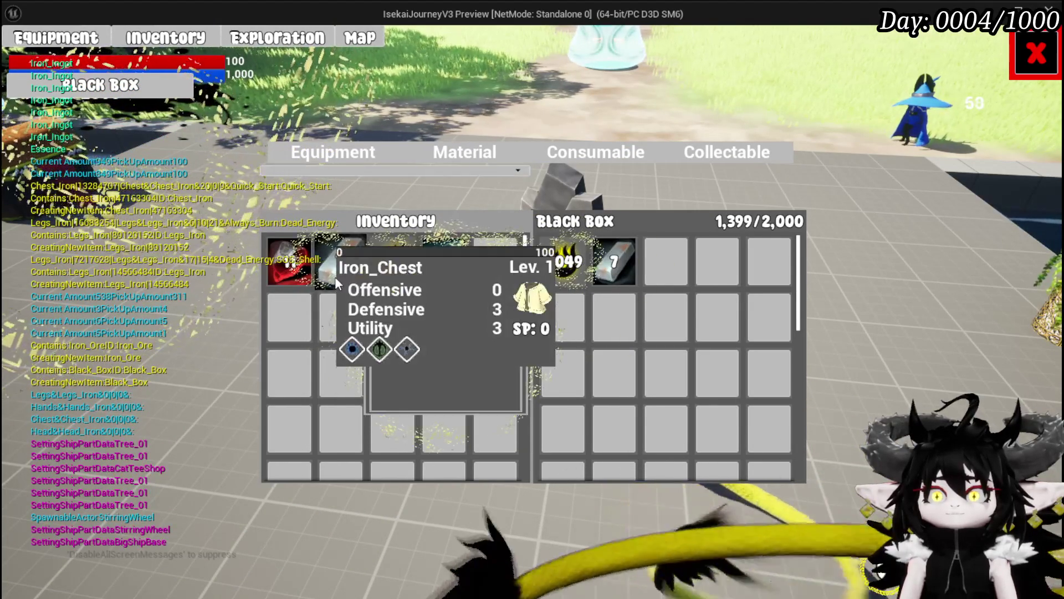
pyautogui.click(1036, 54)
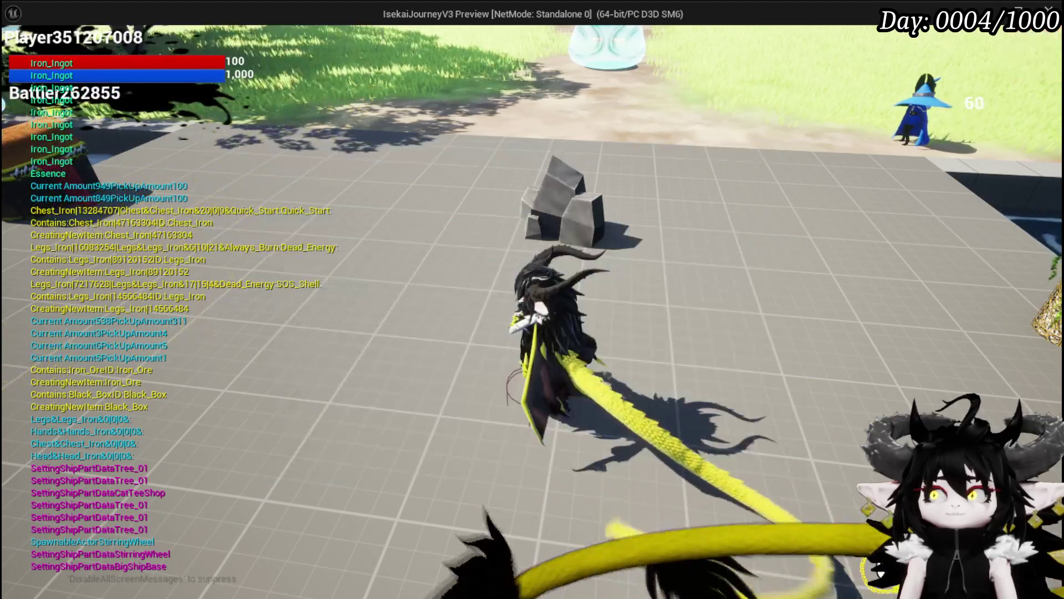
# Step: Run Save Game from the Escape settings menu, printing the Iron_Ingot and Essence keys
pyautogui.press('Escape')
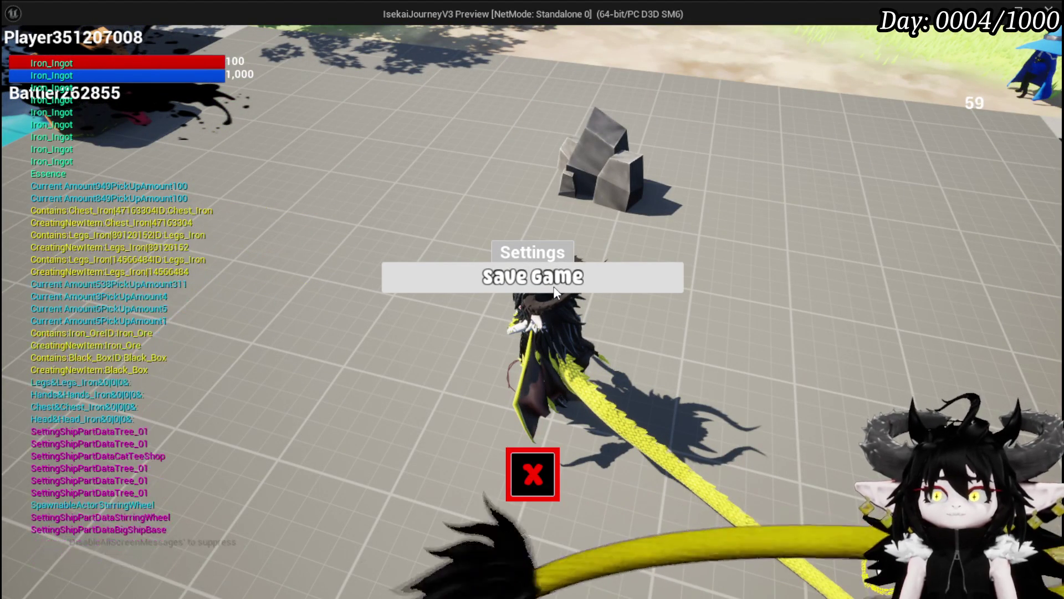
pyautogui.click(556, 285)
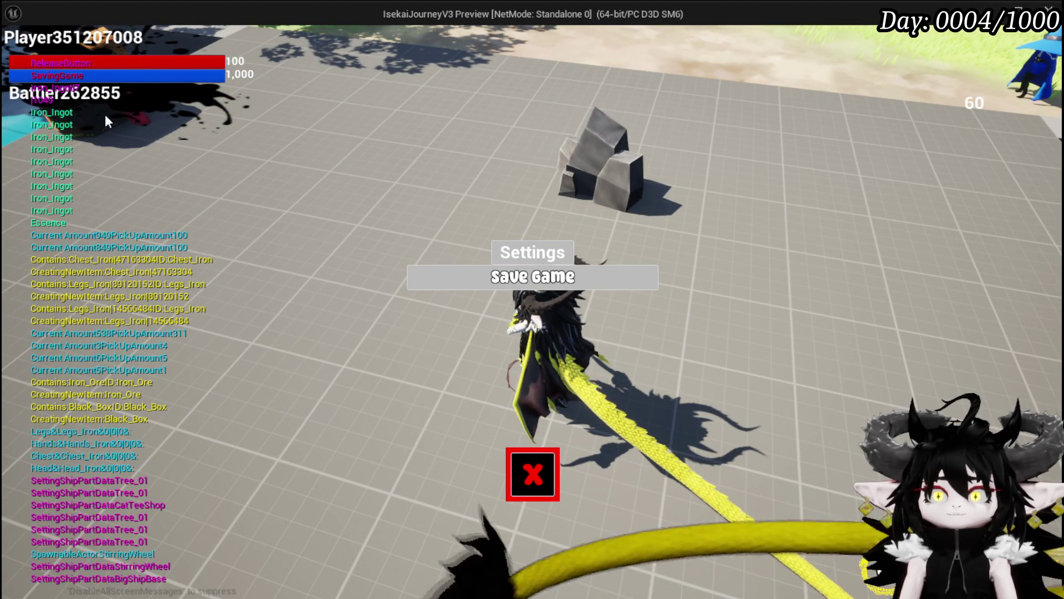
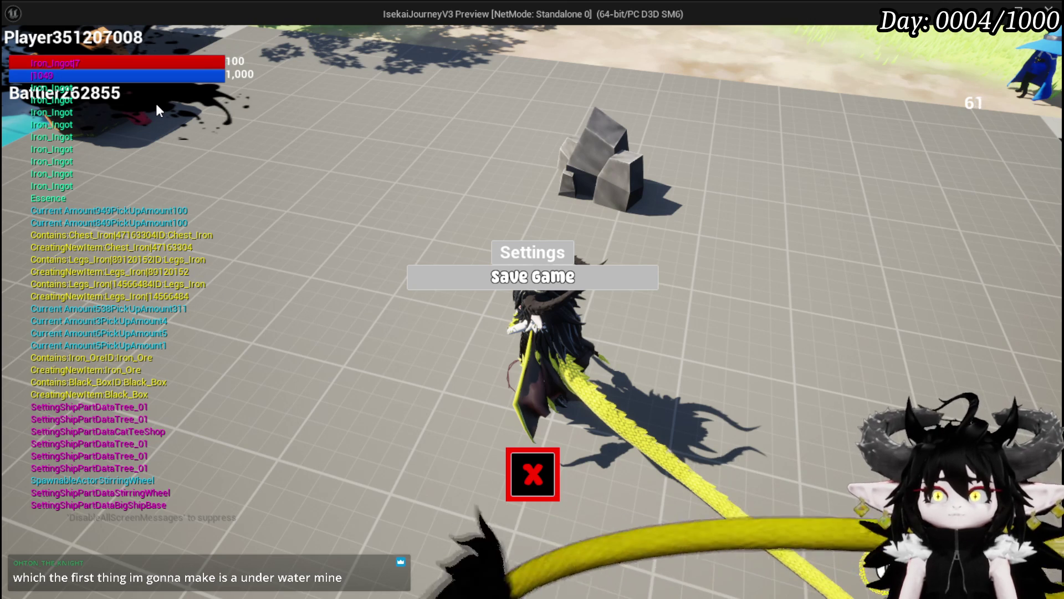
# Step: Stop the game preview, save packages, and bring CreateSaveData's Save Black Box Items call into view
pyautogui.press('Escape')
pyautogui.hotkey('ctrl', 's')
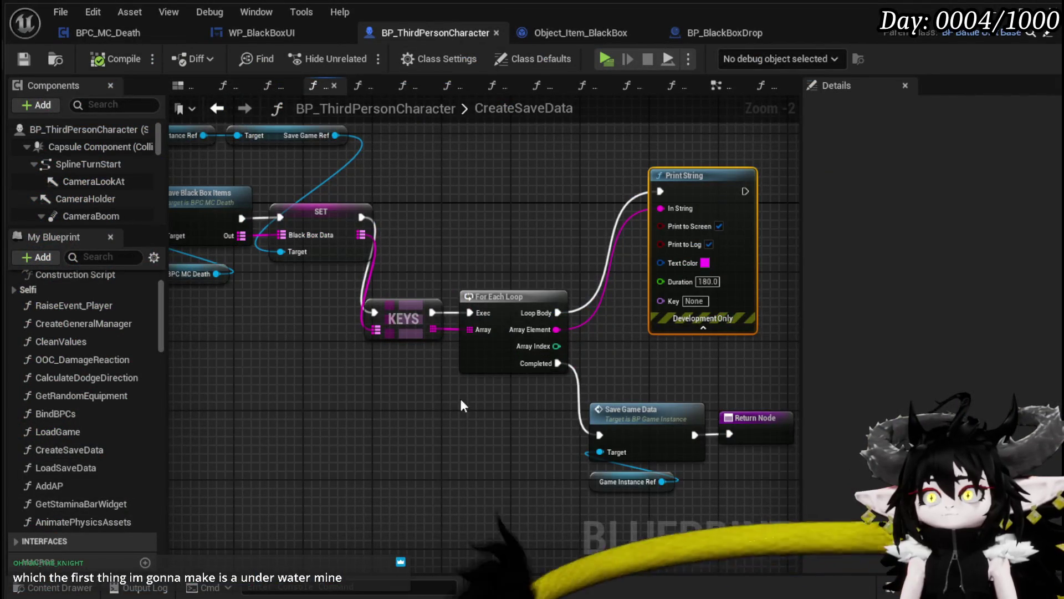
pyautogui.moveTo(461, 400)
pyautogui.mouseDown()
pyautogui.moveTo(338, 369)
pyautogui.moveTo(454, 410)
pyautogui.moveTo(518, 416)
pyautogui.mouseUp()
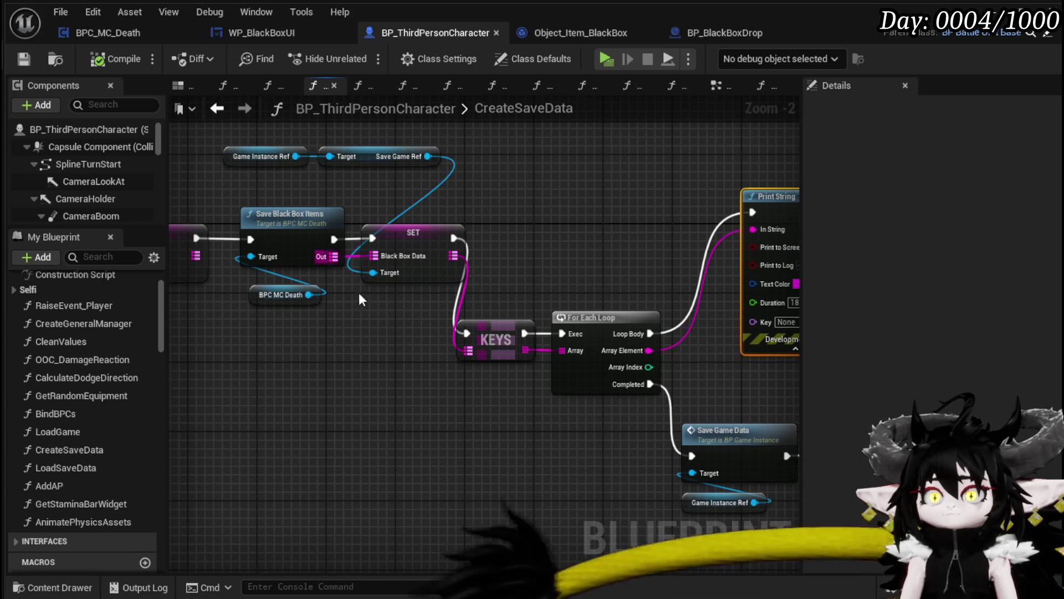
# Step: Open SaveBlackBoxItems and survey its KEYS loop, Remove Item, Return and Cast To Object_Item_BlackBox nodes
pyautogui.doubleClick(256, 209)
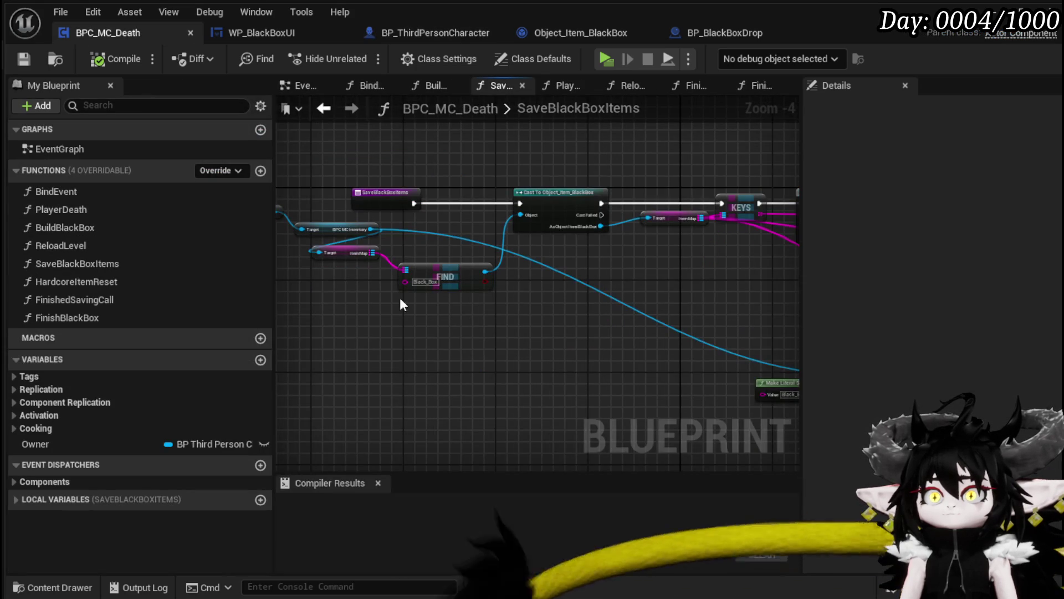
pyautogui.scroll(1, 428, 302)
pyautogui.moveTo(518, 321)
pyautogui.mouseDown()
pyautogui.moveTo(652, 338)
pyautogui.moveTo(347, 313)
pyautogui.mouseUp()
pyautogui.moveTo(763, 373)
pyautogui.mouseDown()
pyautogui.moveTo(361, 231)
pyautogui.moveTo(297, 321)
pyautogui.moveTo(363, 323)
pyautogui.mouseUp()
pyautogui.moveTo(710, 381); pyautogui.dragTo(717, 331)
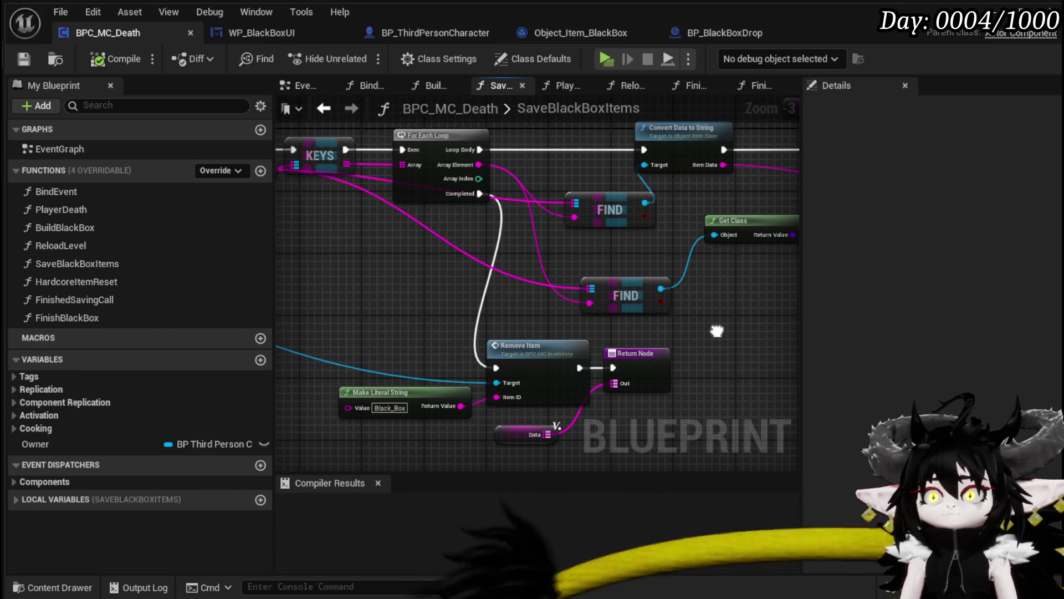
pyautogui.scroll(-1, 433, 329)
pyautogui.moveTo(665, 384); pyautogui.dragTo(665, 382)
pyautogui.moveTo(362, 241)
pyautogui.mouseDown()
pyautogui.moveTo(626, 319)
pyautogui.moveTo(316, 272)
pyautogui.mouseUp()
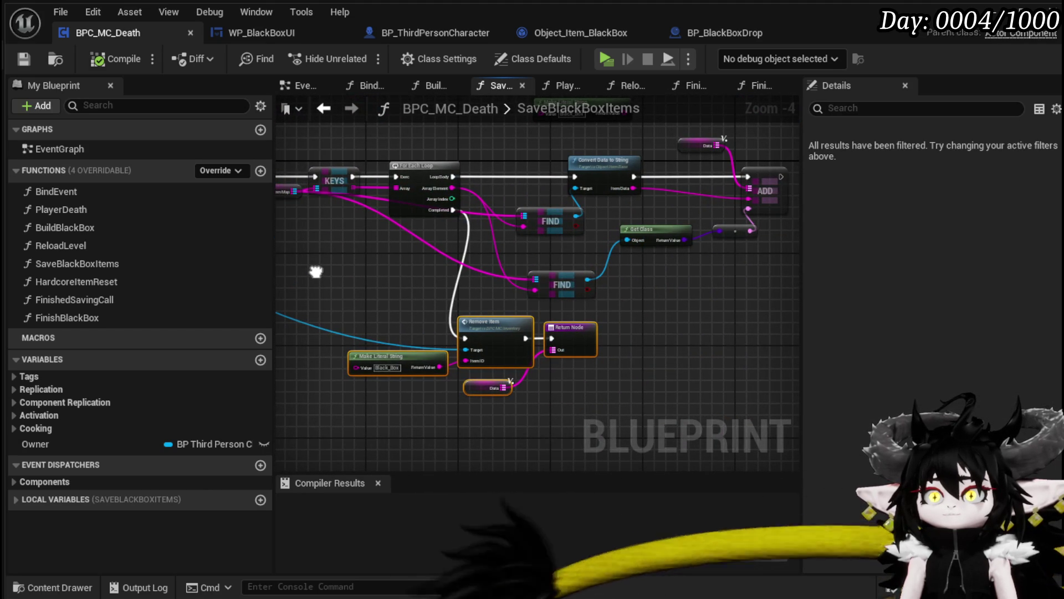
pyautogui.moveTo(316, 272); pyautogui.dragTo(302, 294)
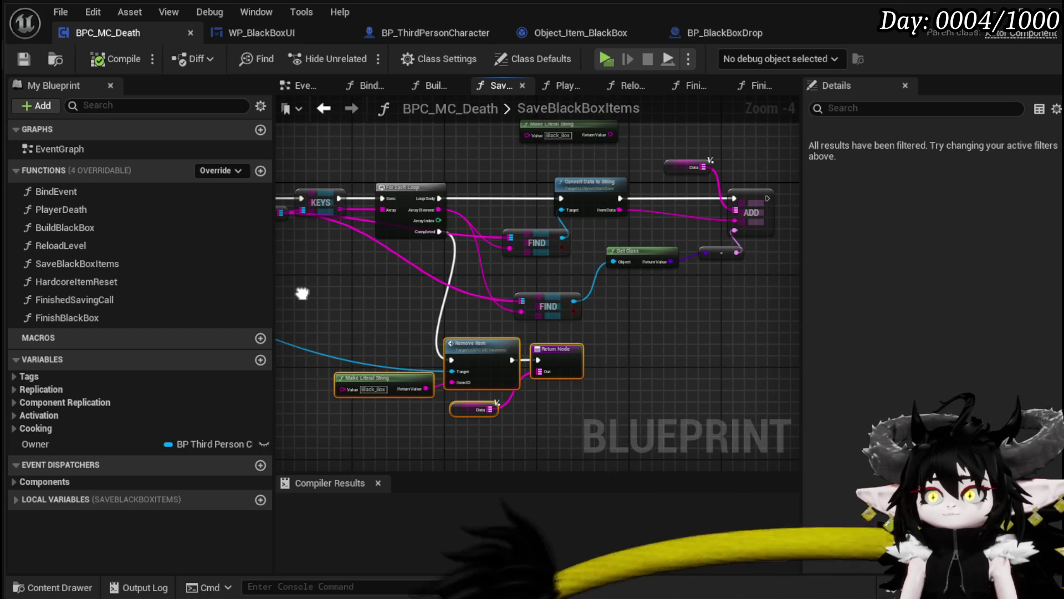
pyautogui.moveTo(302, 293)
pyautogui.mouseDown()
pyautogui.moveTo(541, 314)
pyautogui.moveTo(783, 314)
pyautogui.moveTo(504, 299)
pyautogui.mouseUp()
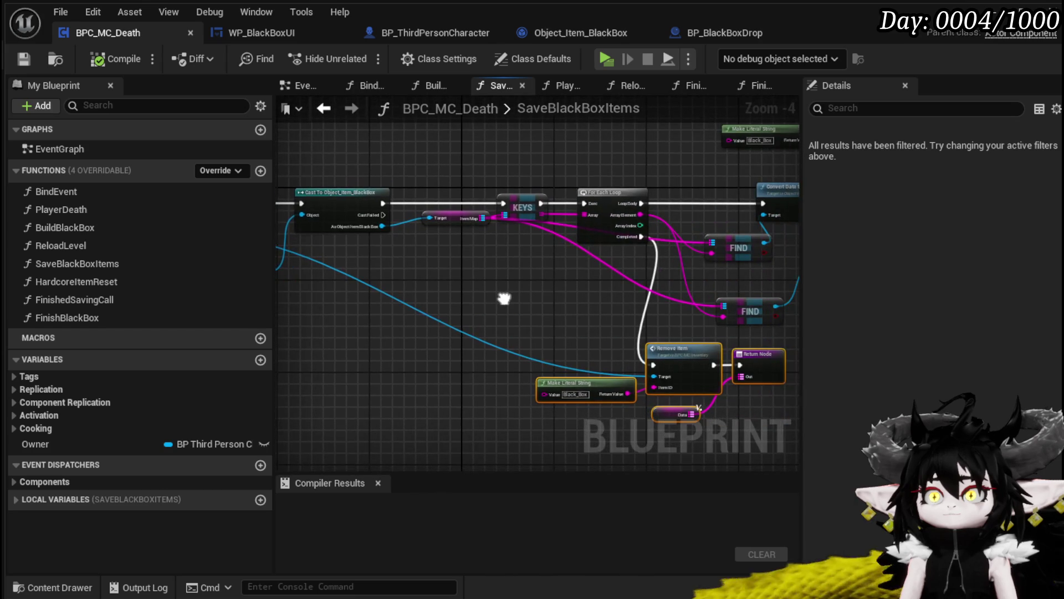
# Step: Cut the loop's Completed wire from Remove Item and move the Remove Item group left
pyautogui.keyDown('alt'); pyautogui.click(644, 237); pyautogui.keyUp('alt')
pyautogui.moveTo(636, 261)
pyautogui.mouseDown()
pyautogui.moveTo(475, 229)
pyautogui.moveTo(676, 355)
pyautogui.mouseUp()
pyautogui.moveTo(305, 288)
pyautogui.mouseDown()
pyautogui.moveTo(682, 340)
pyautogui.moveTo(421, 309)
pyautogui.mouseUp()
pyautogui.moveTo(686, 283)
pyautogui.mouseDown()
pyautogui.moveTo(359, 261)
pyautogui.moveTo(615, 332)
pyautogui.mouseUp()
# Step: Duplicate the Owner and inventory Target nodes and wire the copy into Remove Item's Target
pyautogui.moveTo(296, 177); pyautogui.dragTo(375, 226)
pyautogui.hotkey('ctrl', 'c')
pyautogui.hotkey('ctrl', 'v')
pyautogui.moveTo(538, 330)
pyautogui.mouseDown()
pyautogui.moveTo(582, 351)
pyautogui.moveTo(537, 330)
pyautogui.mouseUp()
pyautogui.press('Escape')
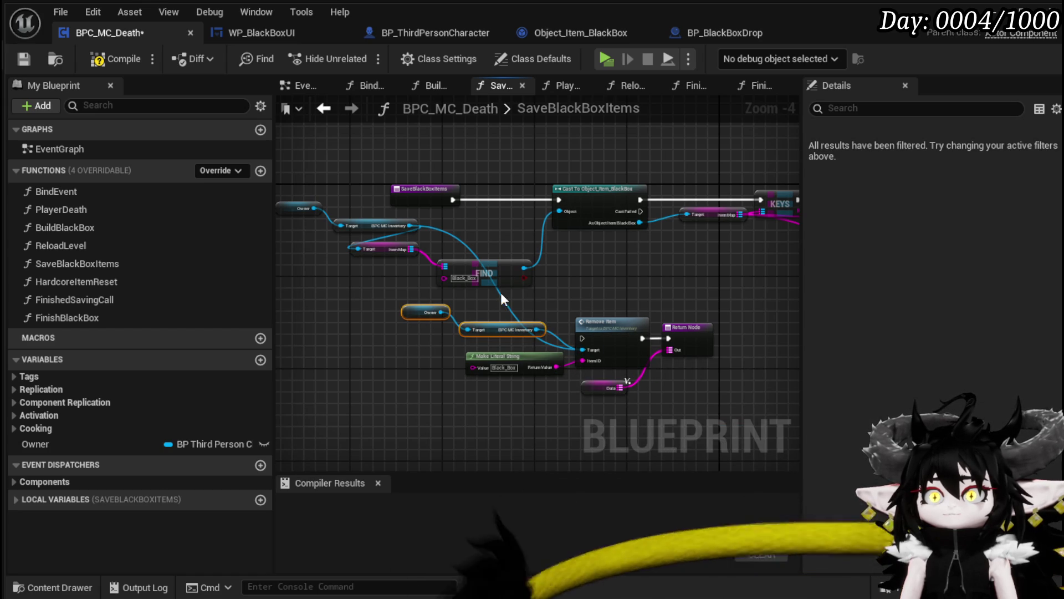
pyautogui.click(503, 297)
pyautogui.moveTo(399, 400); pyautogui.dragTo(740, 314)
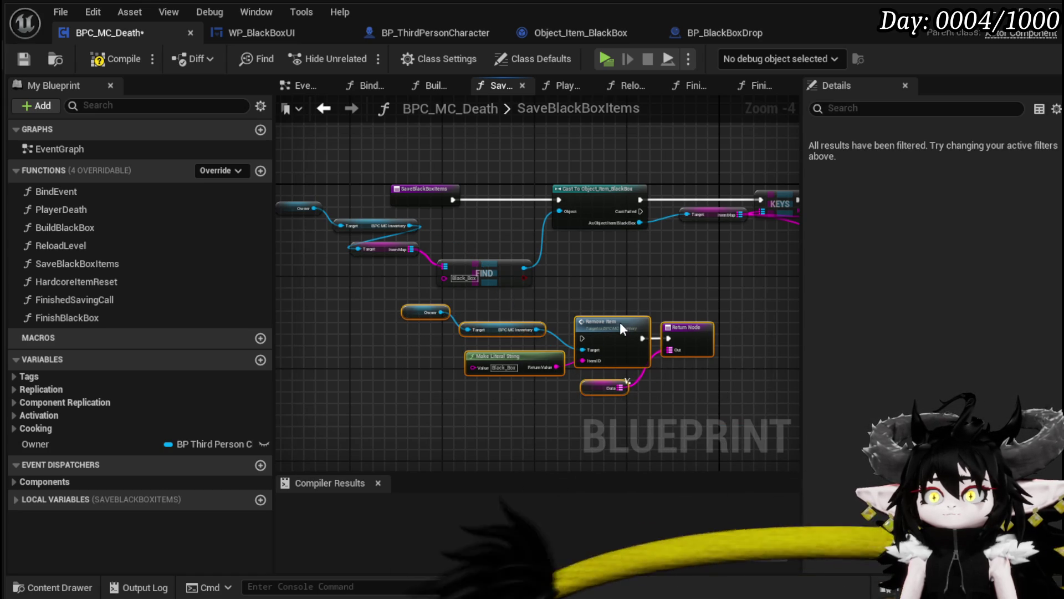
# Step: Collapse the selected Remove Item nodes into a new function named RemoveBlackBox
pyautogui.rightClick(620, 325)
pyautogui.click(683, 537)
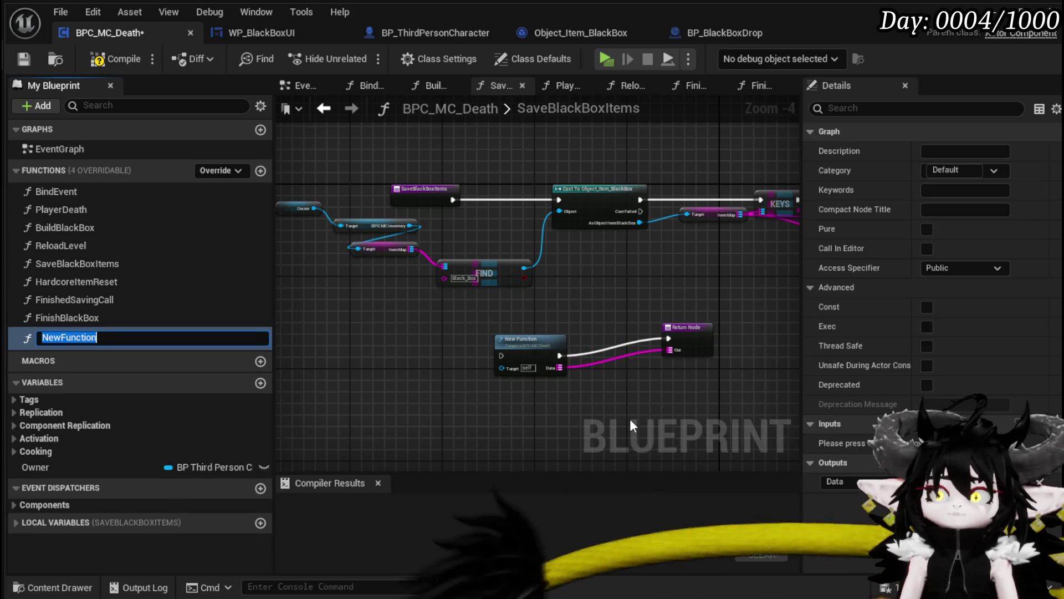
pyautogui.write('R')
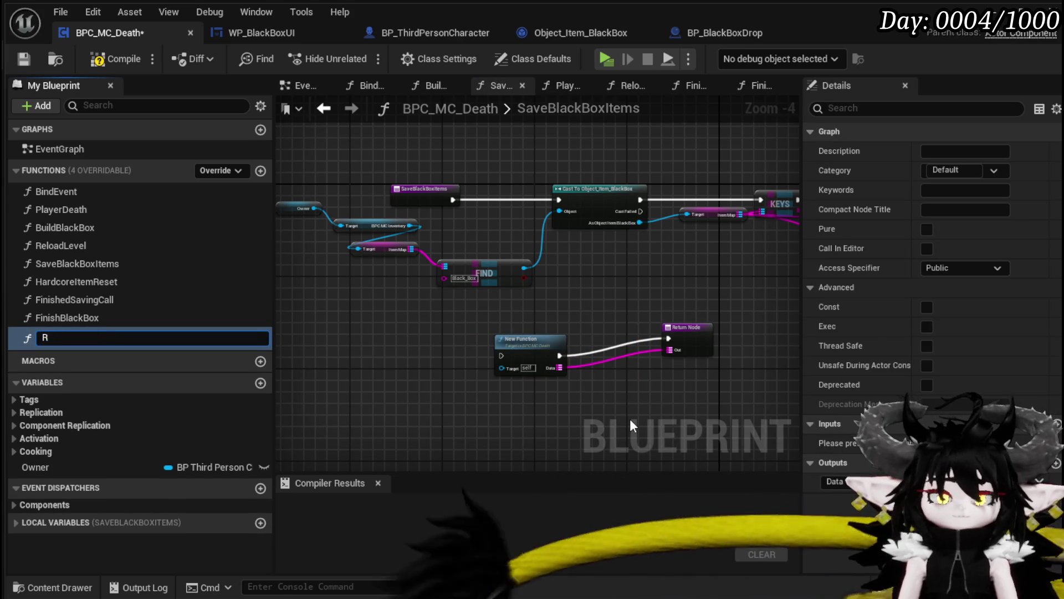
pyautogui.write('emoveBlackBox')
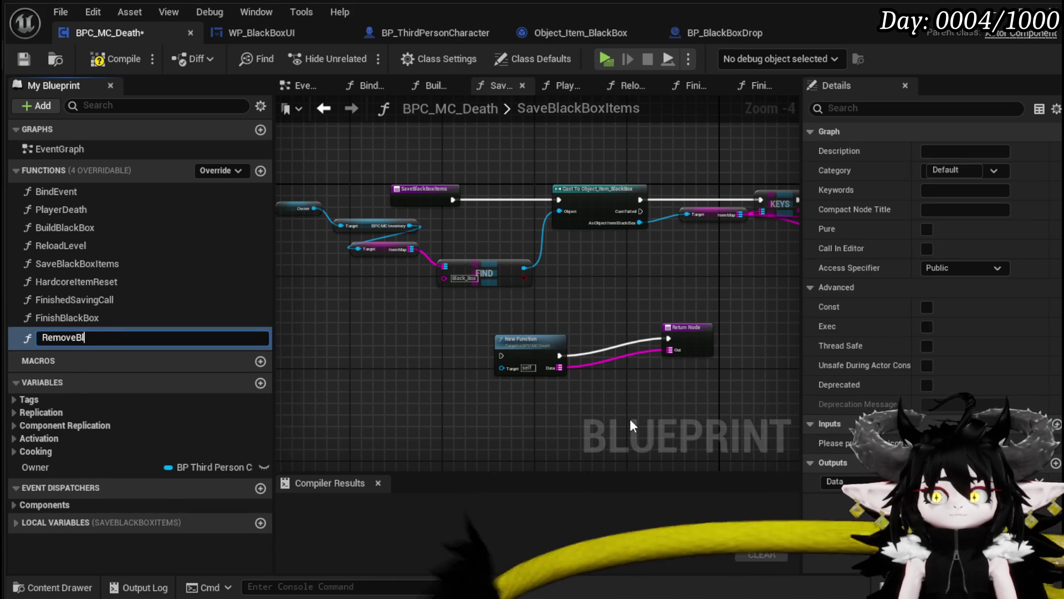
pyautogui.press('Return')
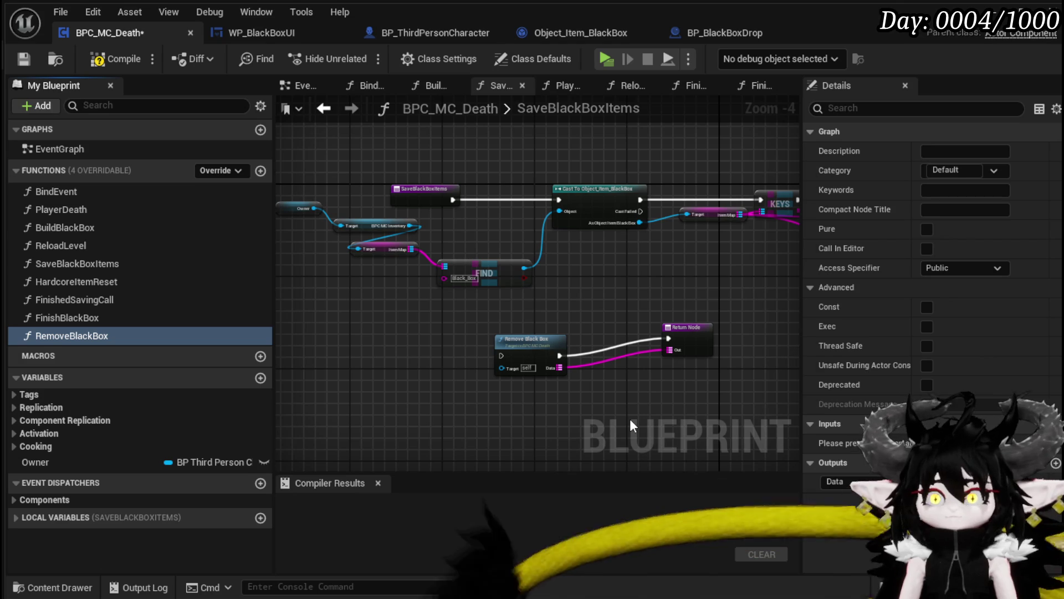
# Step: Connect the loop's Completed output directly to the Return Node
pyautogui.moveTo(603, 268)
pyautogui.mouseDown()
pyautogui.moveTo(468, 274)
pyautogui.moveTo(288, 257)
pyautogui.mouseUp()
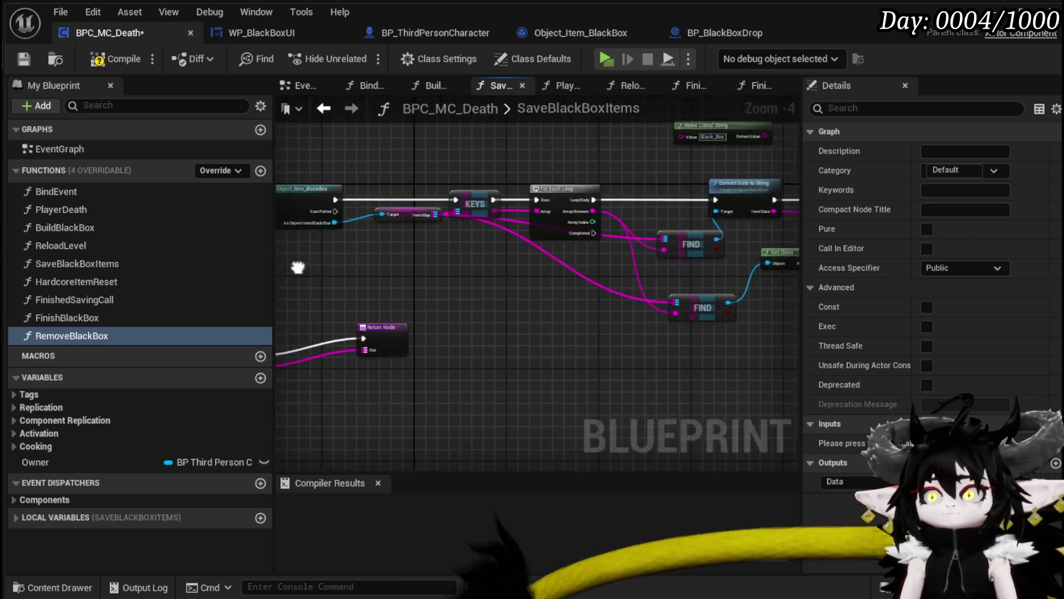
pyautogui.moveTo(488, 280); pyautogui.dragTo(364, 285)
pyautogui.moveTo(490, 297)
pyautogui.mouseDown()
pyautogui.moveTo(638, 282)
pyautogui.moveTo(584, 277)
pyautogui.mouseUp()
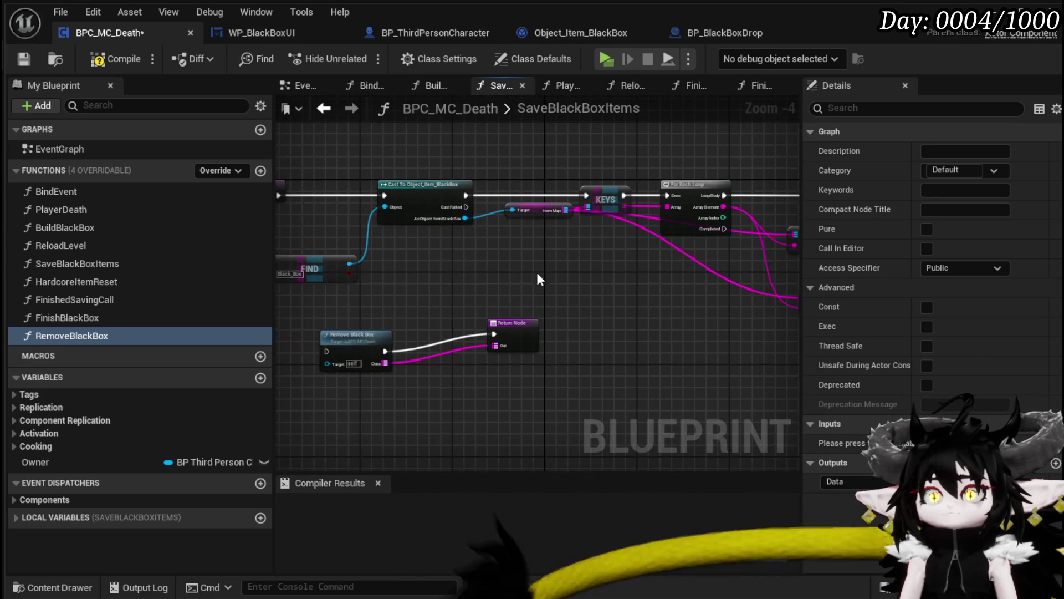
pyautogui.moveTo(467, 263)
pyautogui.mouseDown()
pyautogui.moveTo(621, 265)
pyautogui.moveTo(264, 244)
pyautogui.mouseUp()
pyautogui.moveTo(512, 297)
pyautogui.mouseDown()
pyautogui.moveTo(485, 296)
pyautogui.moveTo(520, 299)
pyautogui.mouseUp()
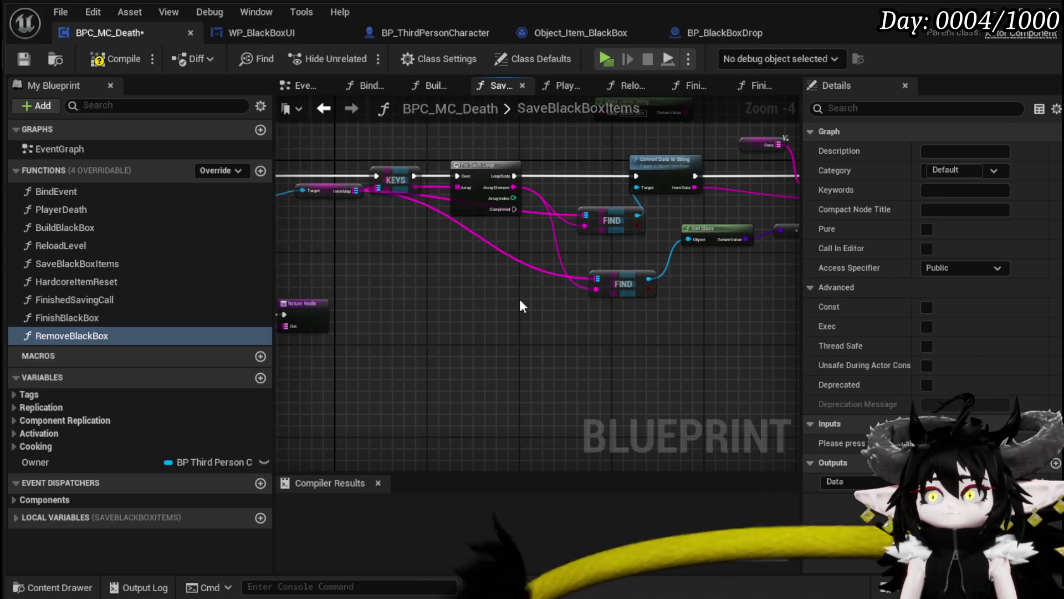
pyautogui.moveTo(508, 211)
pyautogui.mouseDown()
pyautogui.moveTo(497, 305)
pyautogui.moveTo(557, 317)
pyautogui.moveTo(582, 277)
pyautogui.mouseUp()
pyautogui.moveTo(692, 212)
pyautogui.mouseDown()
pyautogui.moveTo(497, 292)
pyautogui.moveTo(469, 315)
pyautogui.moveTo(747, 342)
pyautogui.mouseUp()
# Step: Delete the Remove Black Box call node and compile the blueprint
pyautogui.moveTo(674, 313); pyautogui.dragTo(399, 353)
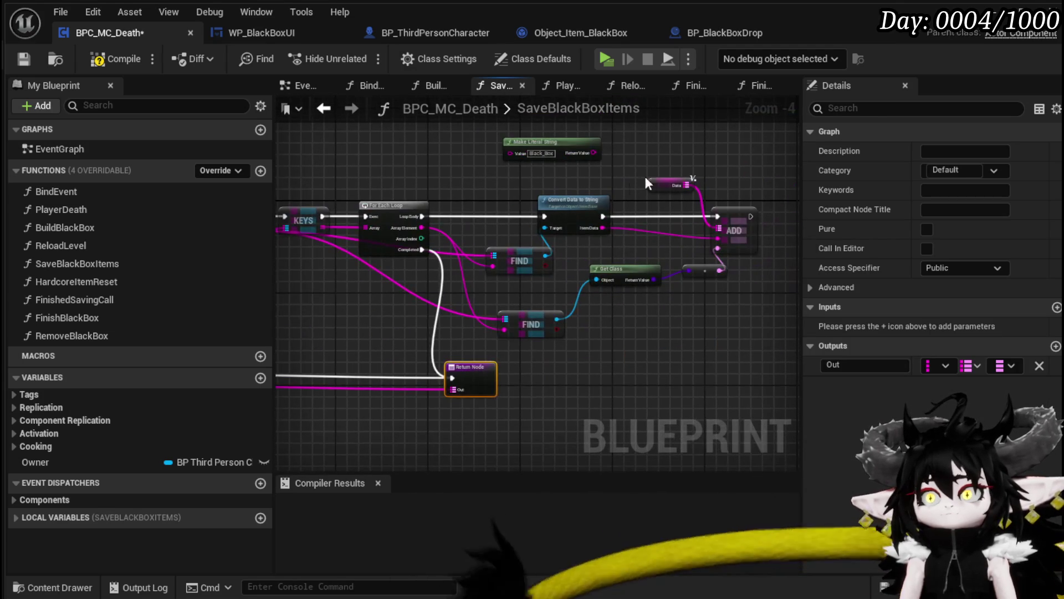
pyautogui.moveTo(490, 347); pyautogui.dragTo(602, 283)
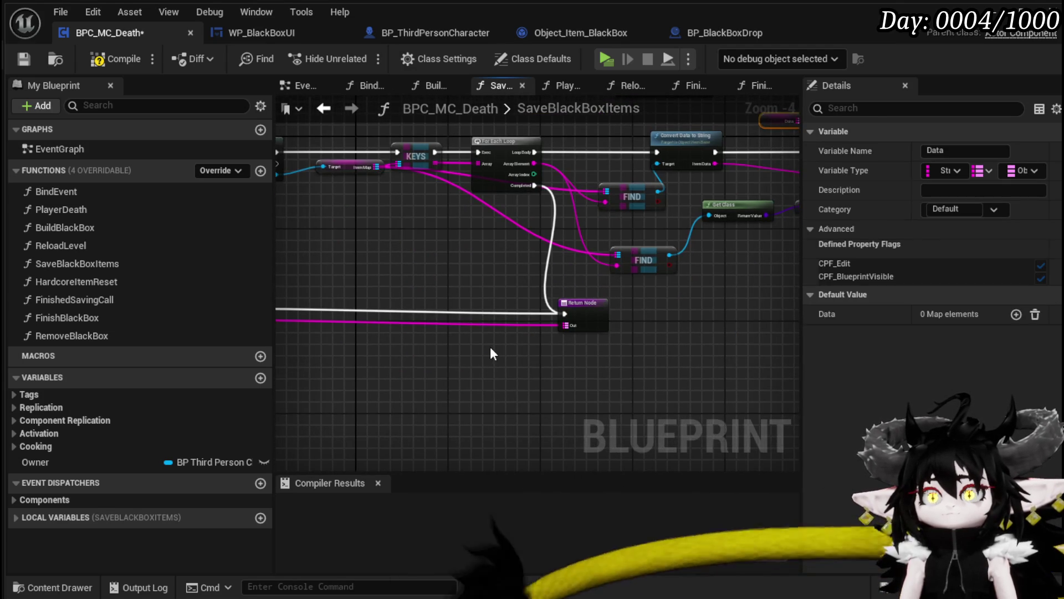
pyautogui.moveTo(528, 352); pyautogui.dragTo(566, 325)
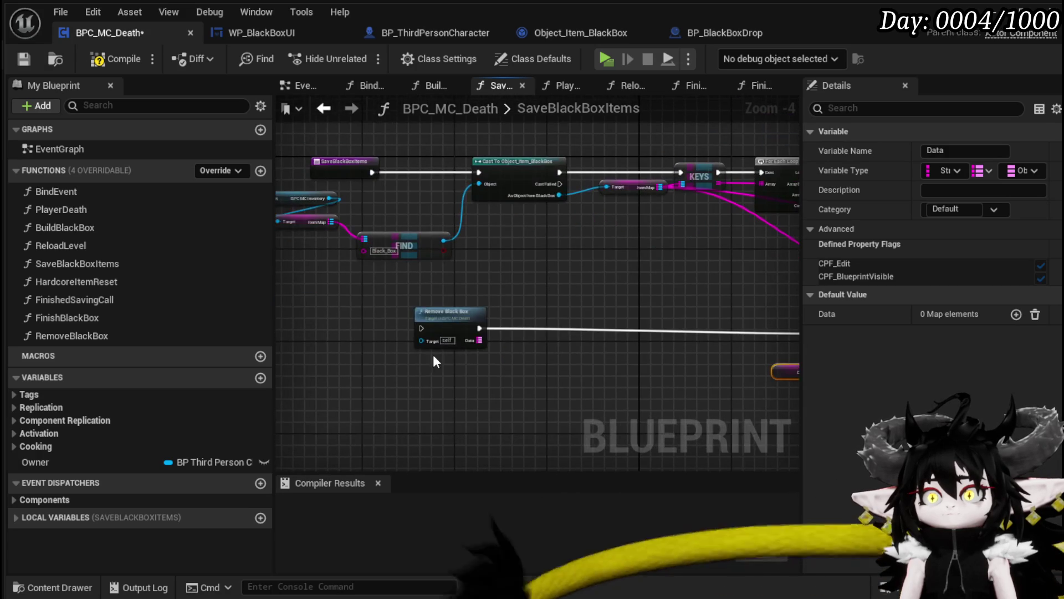
pyautogui.click(437, 338)
pyautogui.press('Delete')
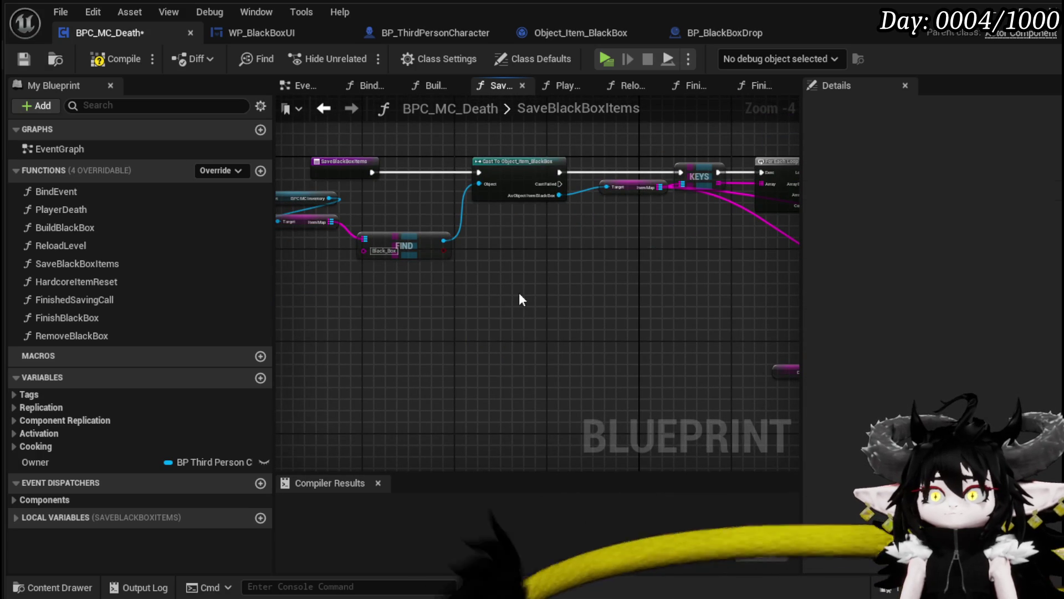
pyautogui.click(21, 57)
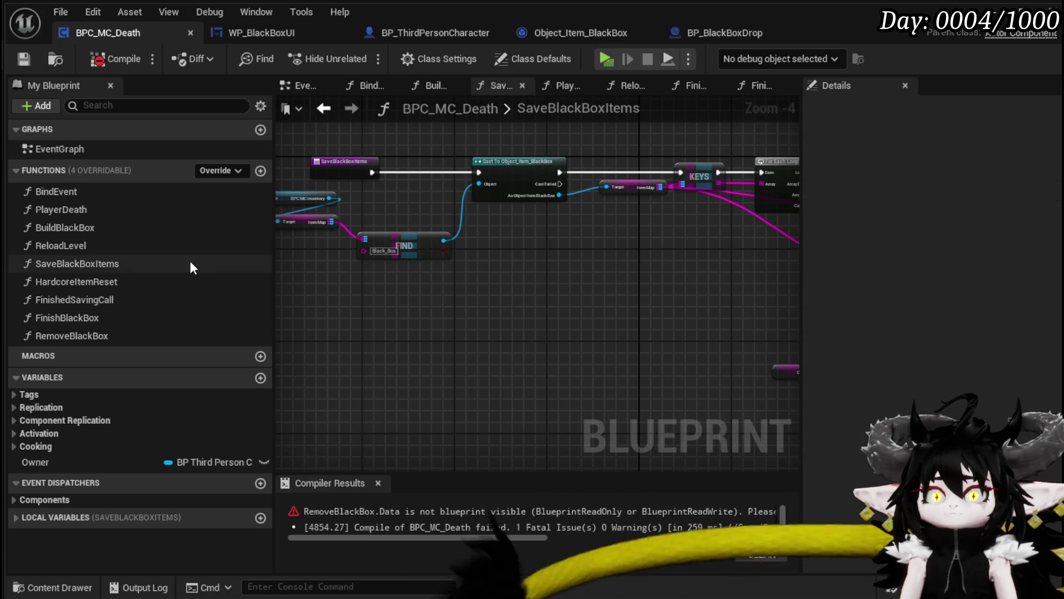
pyautogui.doubleClick(98, 209)
# Step: Review the PlayerDeath graph from Branch and FIND through Set Input Mode and Reload Level
pyautogui.moveTo(301, 268)
pyautogui.mouseDown()
pyautogui.moveTo(573, 340)
pyautogui.moveTo(418, 311)
pyautogui.moveTo(656, 330)
pyautogui.moveTo(551, 327)
pyautogui.moveTo(543, 341)
pyautogui.mouseUp()
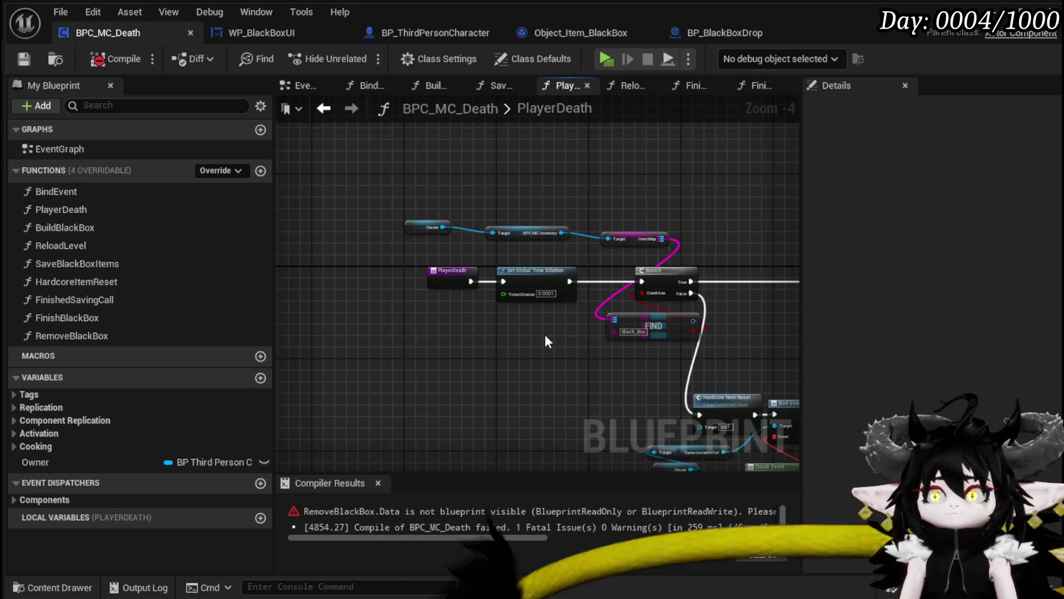
pyautogui.moveTo(733, 318); pyautogui.dragTo(571, 278)
pyautogui.scroll(2, 576, 283)
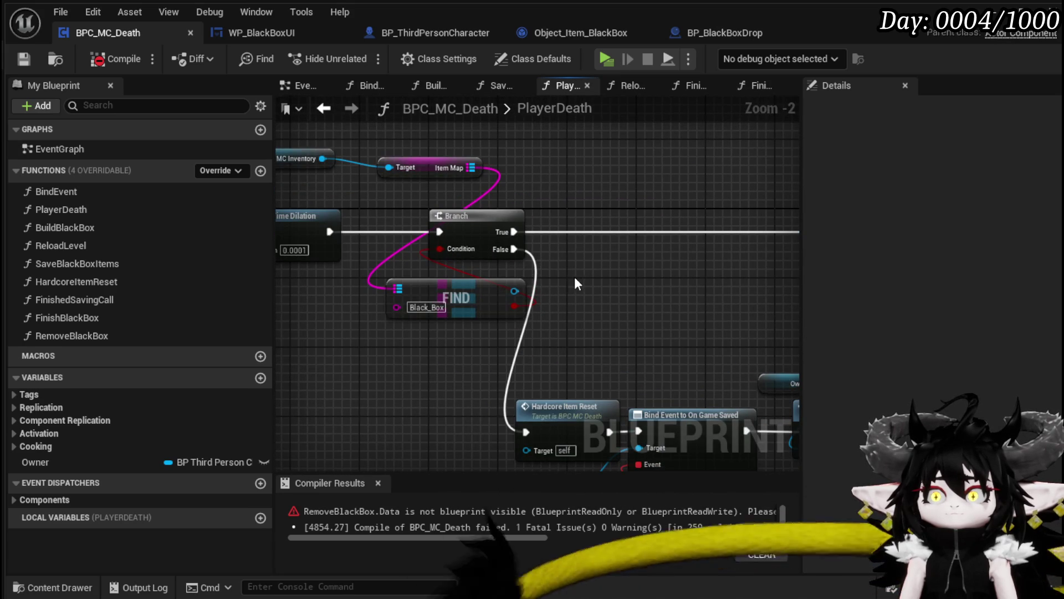
pyautogui.moveTo(644, 288); pyautogui.dragTo(345, 294)
pyautogui.scroll(-1, 345, 294)
pyautogui.moveTo(657, 314)
pyautogui.mouseDown()
pyautogui.moveTo(483, 309)
pyautogui.moveTo(397, 321)
pyautogui.mouseUp()
pyautogui.moveTo(788, 346); pyautogui.dragTo(546, 352)
pyautogui.scroll(-3, 546, 352)
pyautogui.moveTo(571, 297); pyautogui.dragTo(536, 288)
pyautogui.scroll(3, 609, 299)
pyautogui.scroll(-1, 689, 304)
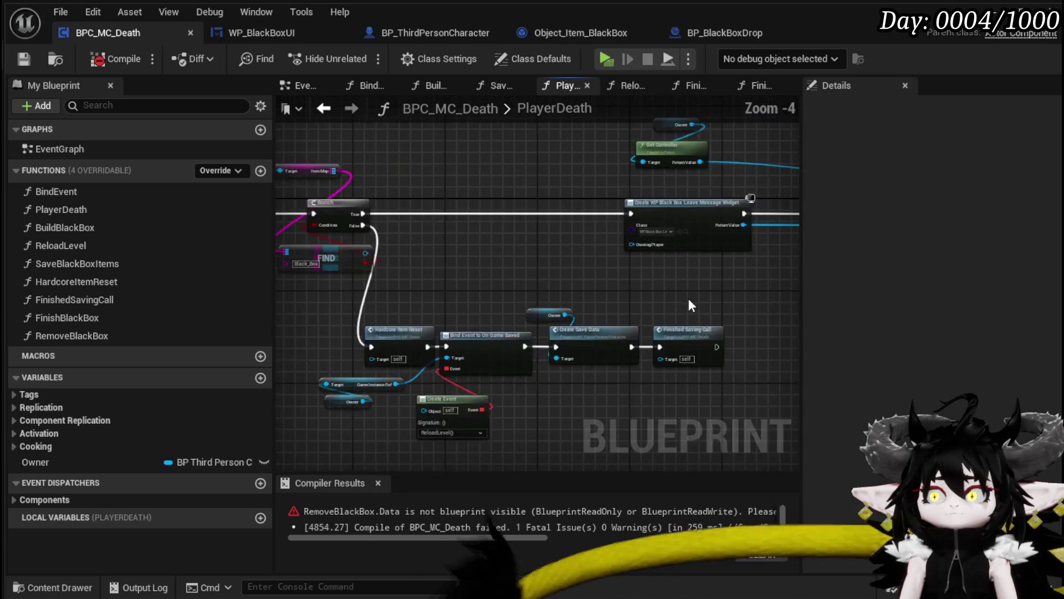
pyautogui.scroll(-1, 741, 305)
pyautogui.moveTo(741, 304)
pyautogui.mouseDown()
pyautogui.moveTo(465, 304)
pyautogui.moveTo(317, 326)
pyautogui.moveTo(767, 307)
pyautogui.mouseUp()
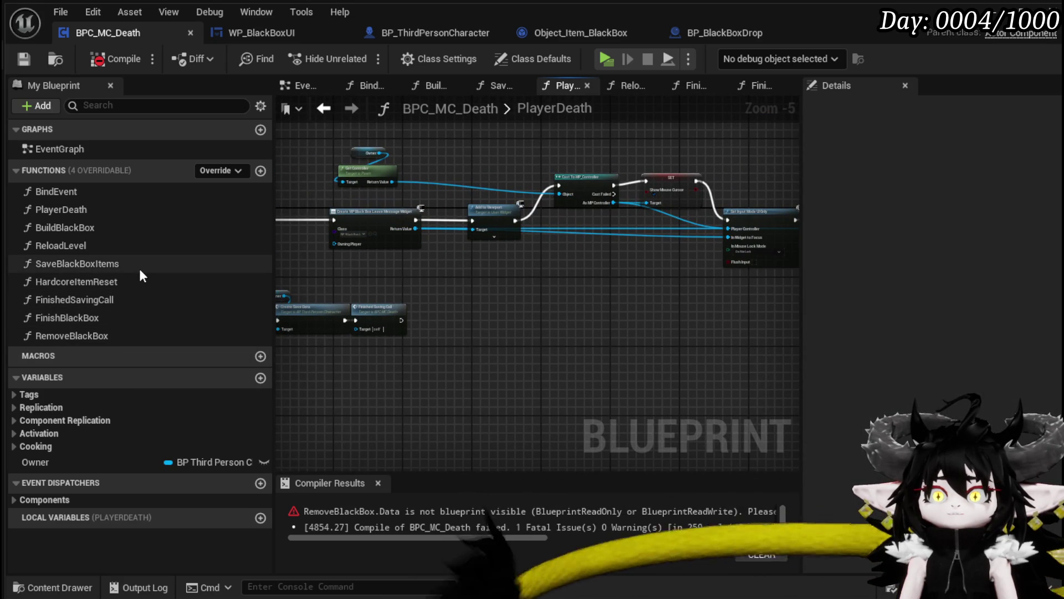
# Step: Check SaveBlackBoxItems and ReloadLevel, then look over the BuildBlackBox graph
pyautogui.doubleClick(139, 270)
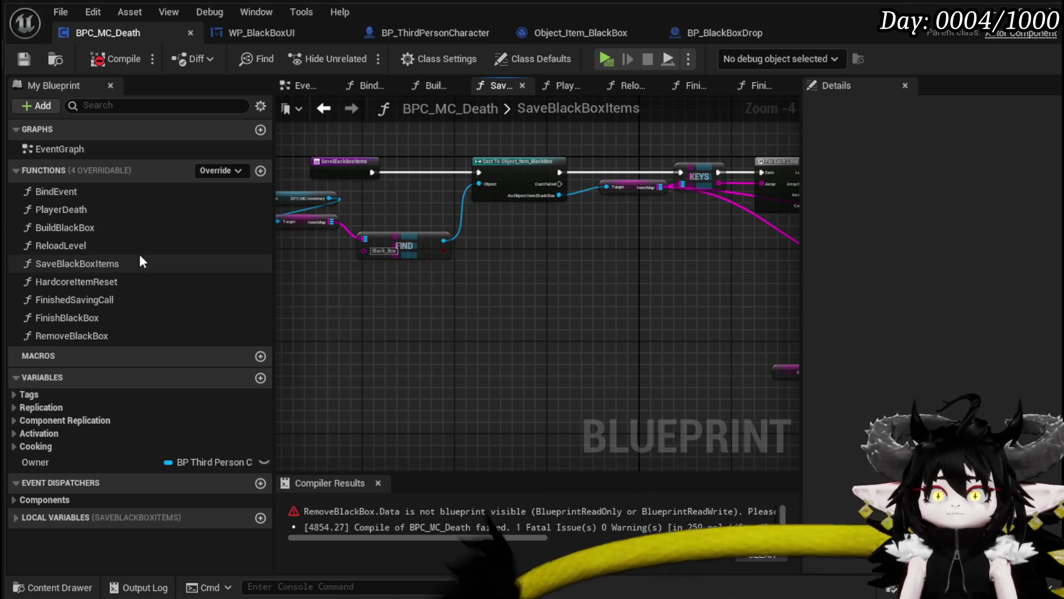
pyautogui.doubleClick(145, 249)
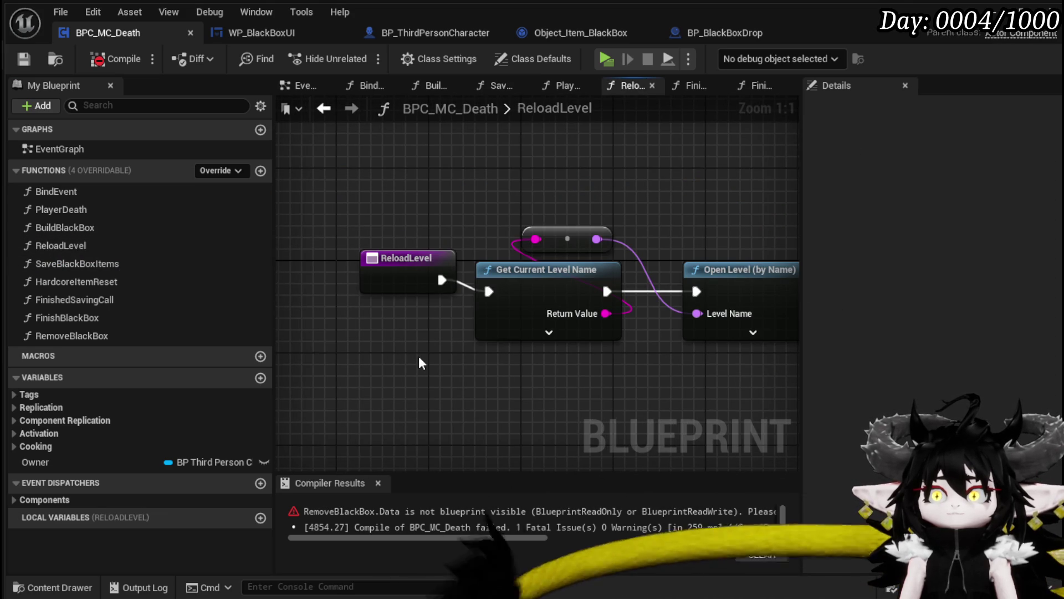
pyautogui.scroll(-2, 557, 356)
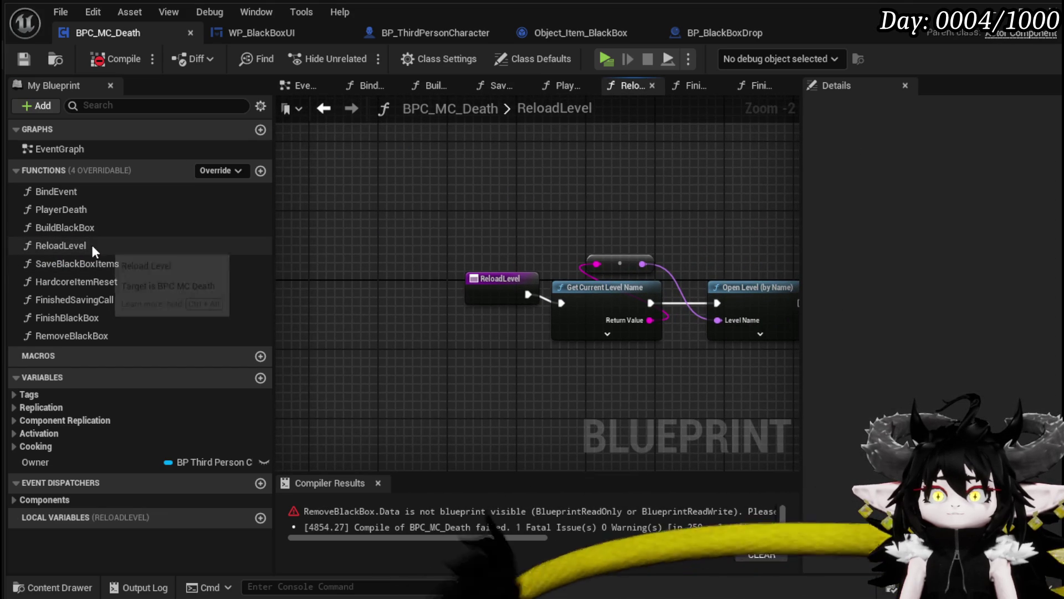
pyautogui.doubleClick(119, 227)
pyautogui.scroll(-1, 620, 366)
pyautogui.moveTo(616, 364)
pyautogui.mouseDown()
pyautogui.moveTo(395, 347)
pyautogui.moveTo(765, 407)
pyautogui.mouseUp()
pyautogui.scroll(-2, 456, 379)
pyautogui.moveTo(468, 383)
pyautogui.mouseDown()
pyautogui.moveTo(483, 358)
pyautogui.moveTo(441, 340)
pyautogui.mouseUp()
pyautogui.scroll(3, 363, 363)
pyautogui.moveTo(621, 361)
pyautogui.mouseDown()
pyautogui.moveTo(541, 387)
pyautogui.moveTo(916, 417)
pyautogui.mouseUp()
pyautogui.moveTo(554, 360)
pyautogui.mouseDown()
pyautogui.moveTo(717, 353)
pyautogui.moveTo(693, 355)
pyautogui.moveTo(739, 387)
pyautogui.moveTo(644, 375)
pyautogui.moveTo(477, 381)
pyautogui.mouseUp()
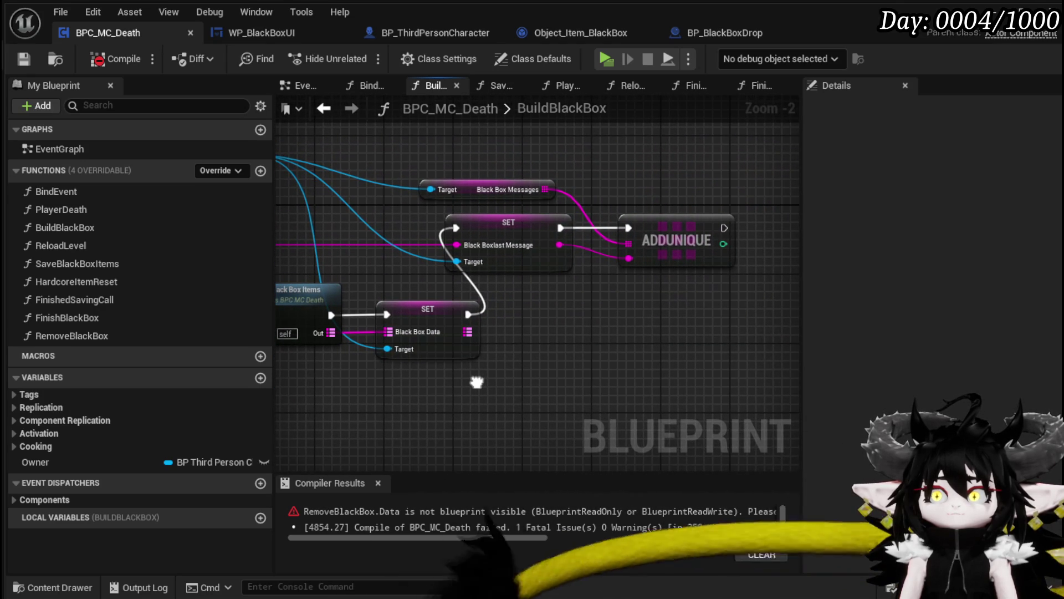
# Step: Add a Remove Black Box call to BuildBlackBox and place it beside the ADDUNIQUE node
pyautogui.moveTo(6, 331); pyautogui.dragTo(489, 325)
pyautogui.moveTo(767, 246)
pyautogui.mouseDown()
pyautogui.moveTo(547, 318)
pyautogui.moveTo(795, 333)
pyautogui.mouseUp()
pyautogui.hotkey('ctrl', 'v')
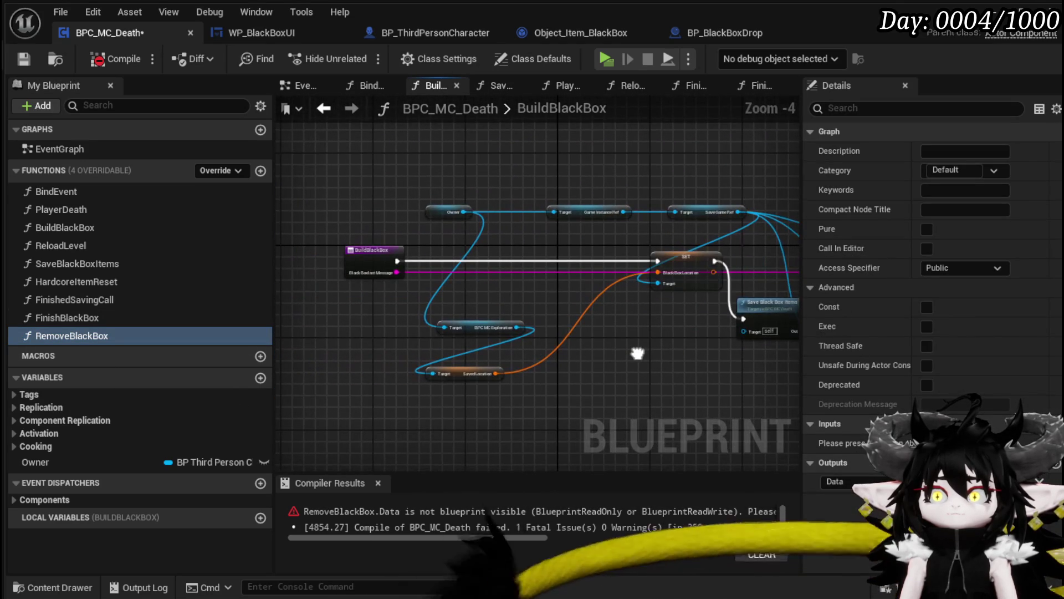
pyautogui.moveTo(636, 352); pyautogui.dragTo(446, 351)
pyautogui.moveTo(652, 327)
pyautogui.mouseDown()
pyautogui.moveTo(714, 263)
pyautogui.moveTo(696, 257)
pyautogui.mouseUp()
pyautogui.scroll(3, 696, 257)
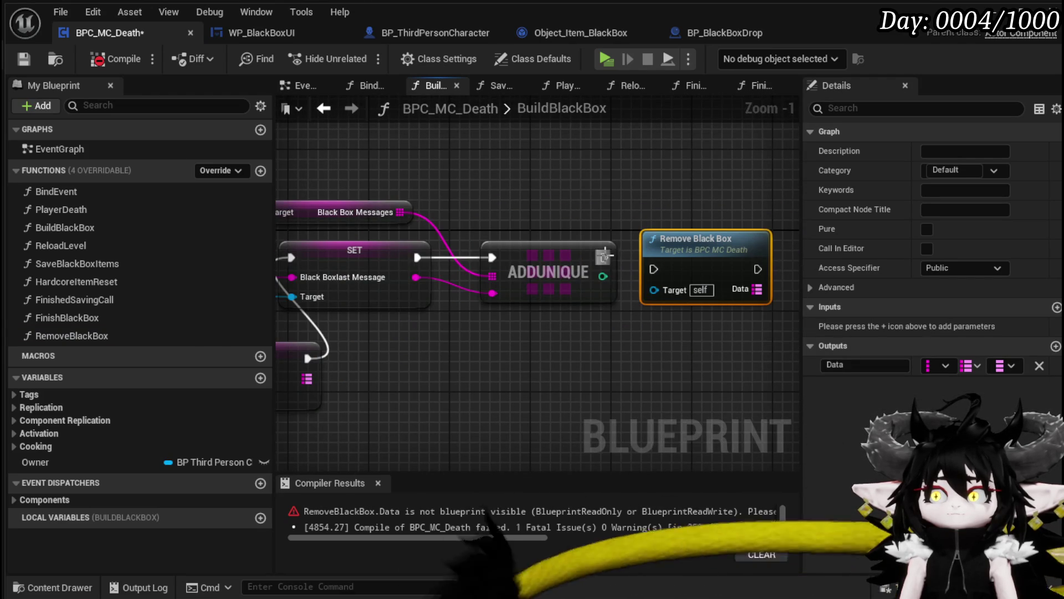
# Step: Remove the Data output from the RemoveBlackBox function and recompile
pyautogui.doubleClick(690, 244)
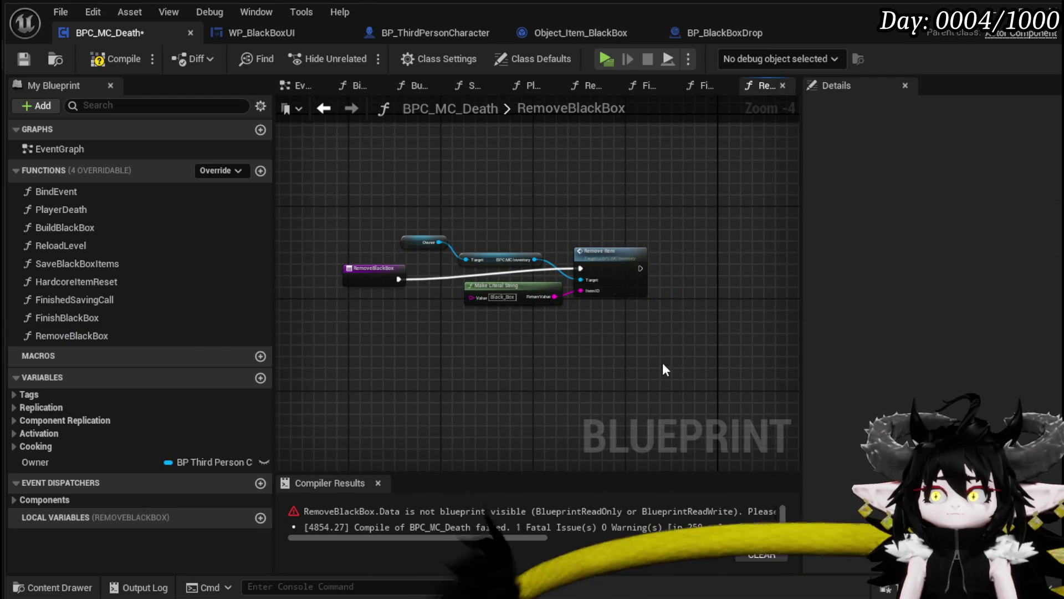
pyautogui.click(399, 288)
pyautogui.moveTo(398, 289); pyautogui.dragTo(397, 295)
pyautogui.click(417, 331)
pyautogui.click(108, 55)
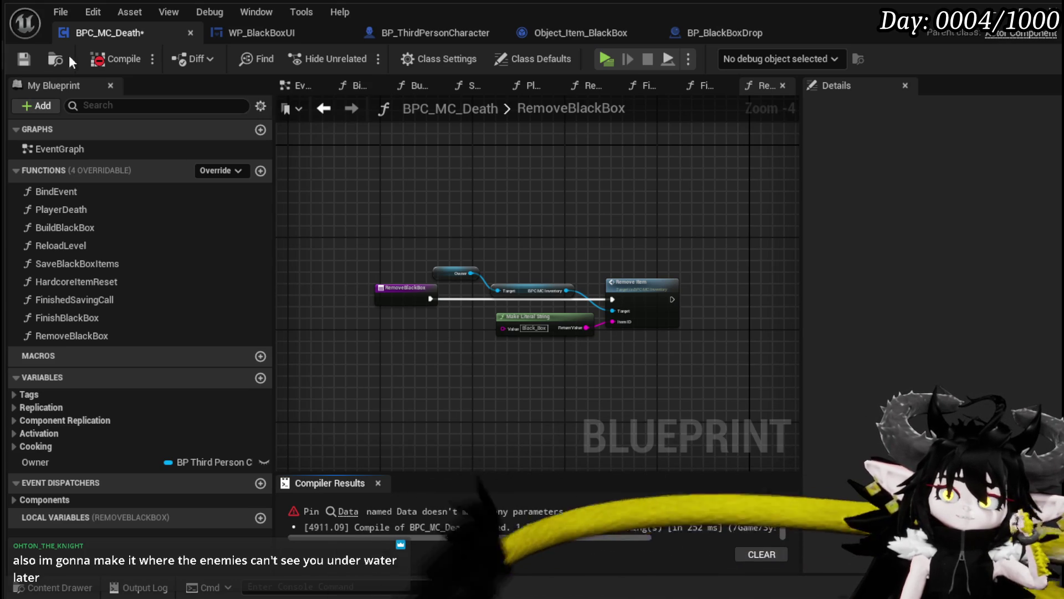
# Step: Refresh the erroring Remove Black Box node, delete it from BuildBlackBox, and recompile without errors
pyautogui.click(348, 512)
pyautogui.rightClick(615, 273)
pyautogui.click(681, 378)
pyautogui.scroll(-2, 651, 341)
pyautogui.moveTo(652, 344)
pyautogui.mouseDown()
pyautogui.moveTo(438, 312)
pyautogui.moveTo(470, 381)
pyautogui.moveTo(441, 312)
pyautogui.moveTo(352, 315)
pyautogui.mouseUp()
pyautogui.scroll(-3, 470, 382)
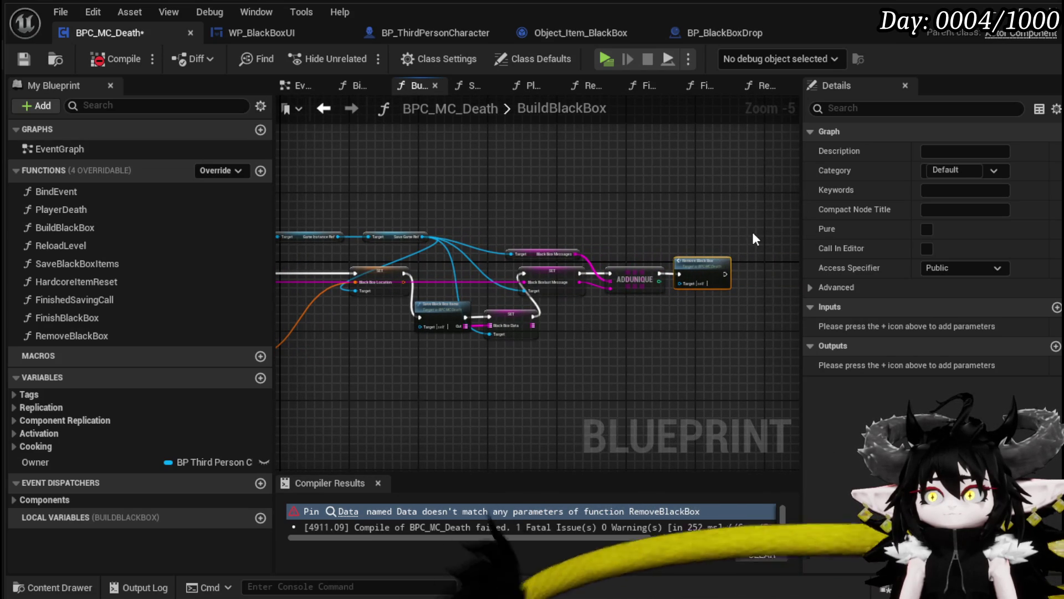
pyautogui.press('Delete')
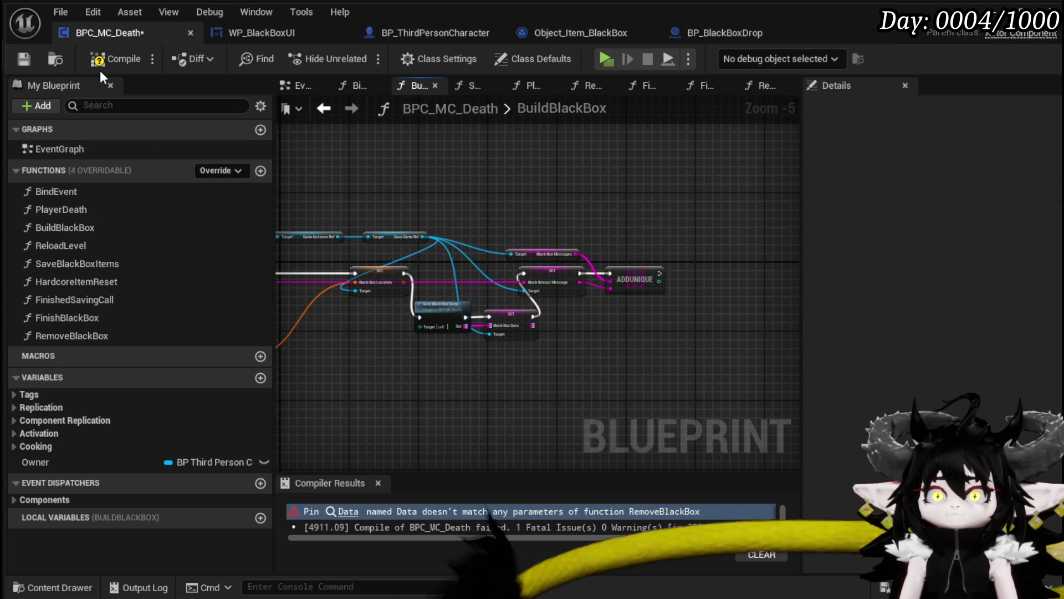
pyautogui.click(107, 59)
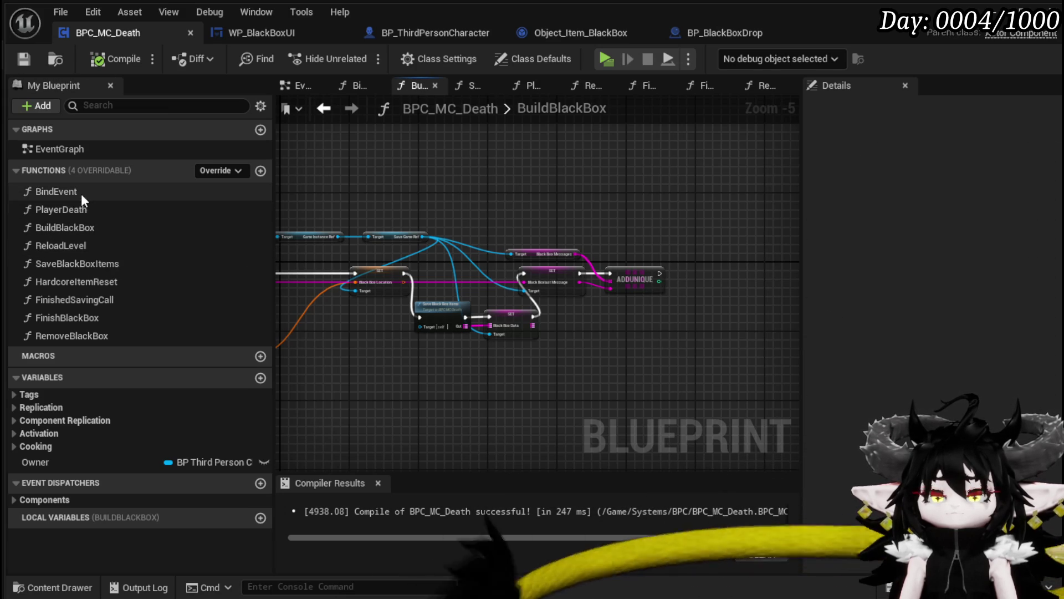
pyautogui.doubleClick(81, 209)
# Step: Review PlayerDeath from its start through widget creation, input mode and event binding
pyautogui.moveTo(437, 287); pyautogui.dragTo(779, 305)
pyautogui.scroll(2, 563, 277)
pyautogui.moveTo(563, 277)
pyautogui.mouseDown()
pyautogui.moveTo(659, 280)
pyautogui.moveTo(487, 255)
pyautogui.mouseUp()
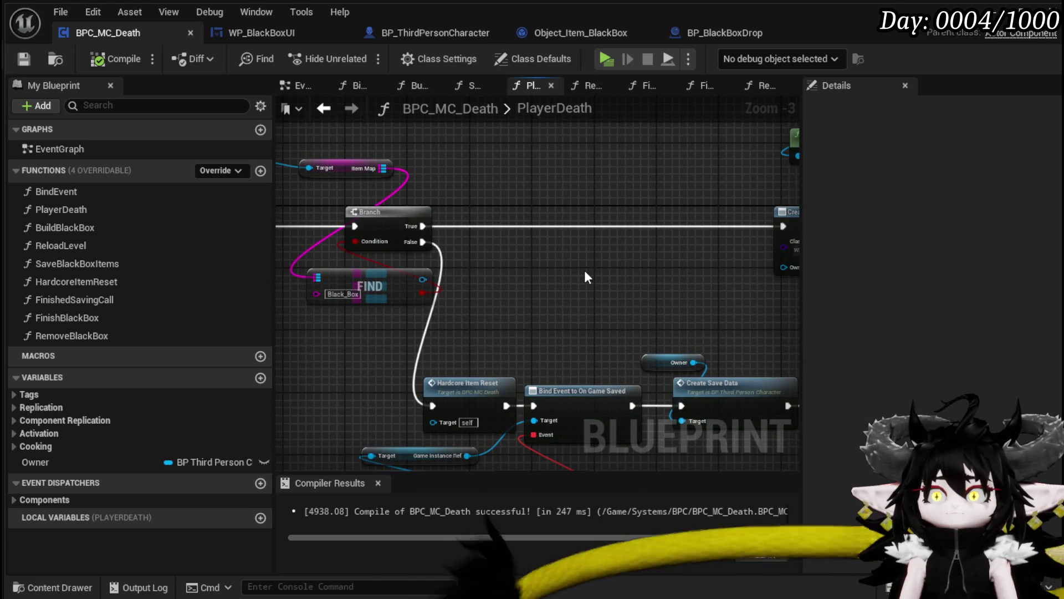
pyautogui.moveTo(586, 277)
pyautogui.mouseDown()
pyautogui.moveTo(292, 288)
pyautogui.moveTo(452, 311)
pyautogui.moveTo(321, 311)
pyautogui.mouseUp()
pyautogui.moveTo(443, 308); pyautogui.dragTo(322, 302)
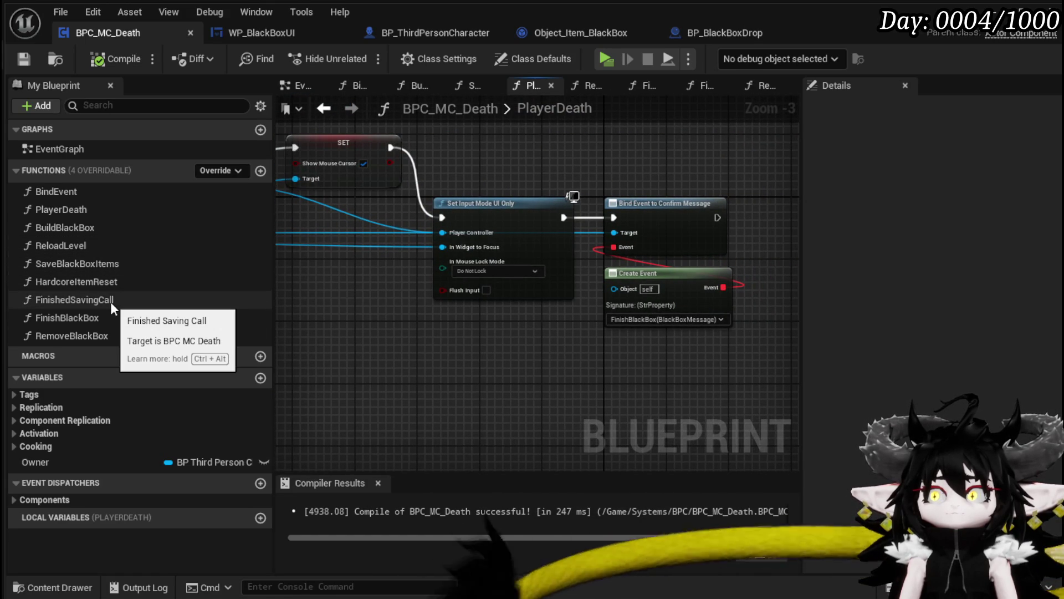
# Step: In FinishBlackBox, insert a Remove Black Box call after Build Black Box, wire it, and save
pyautogui.doubleClick(120, 318)
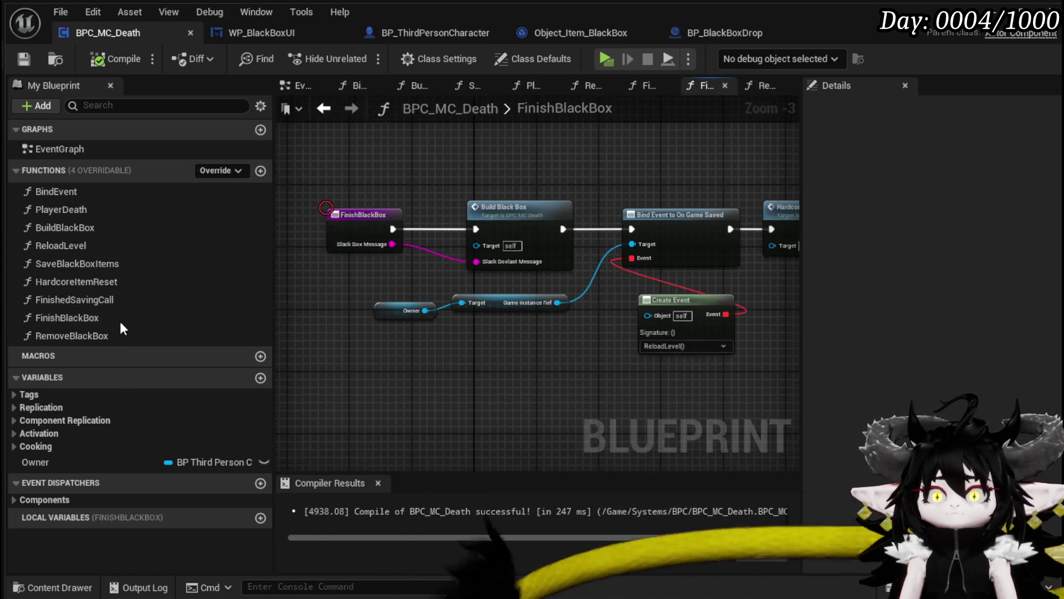
pyautogui.moveTo(464, 355)
pyautogui.mouseDown()
pyautogui.moveTo(350, 349)
pyautogui.moveTo(457, 197)
pyautogui.moveTo(522, 258)
pyautogui.moveTo(418, 231)
pyautogui.mouseUp()
pyautogui.click(491, 191)
pyautogui.moveTo(72, 335)
pyautogui.mouseDown()
pyautogui.moveTo(498, 219)
pyautogui.moveTo(491, 248)
pyautogui.moveTo(500, 244)
pyautogui.mouseUp()
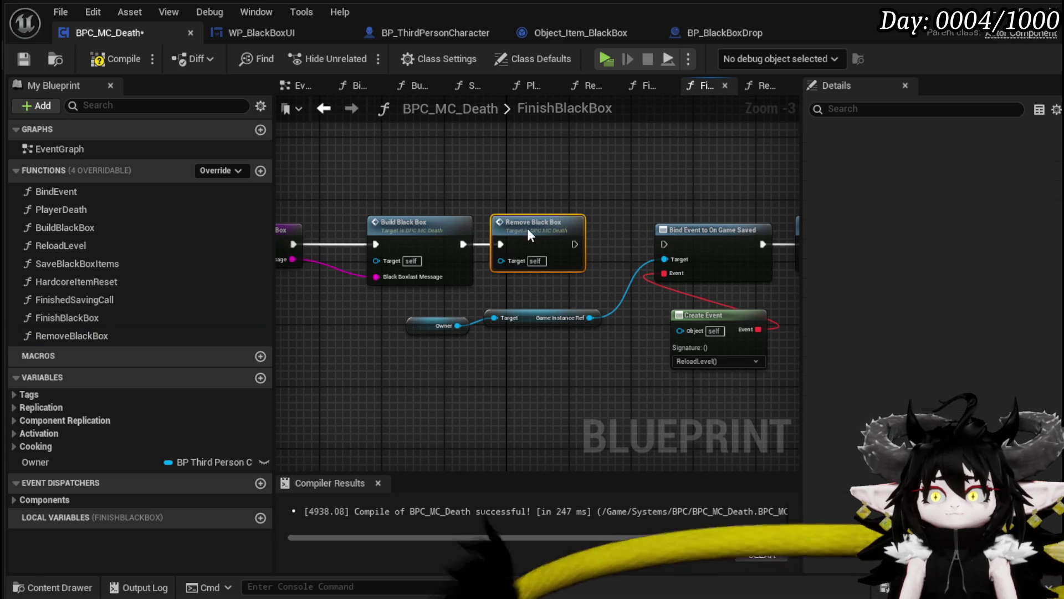
pyautogui.moveTo(574, 244); pyautogui.dragTo(689, 247)
pyautogui.moveTo(649, 209)
pyautogui.mouseDown()
pyautogui.moveTo(495, 218)
pyautogui.moveTo(696, 212)
pyautogui.mouseUp()
pyautogui.click(19, 60)
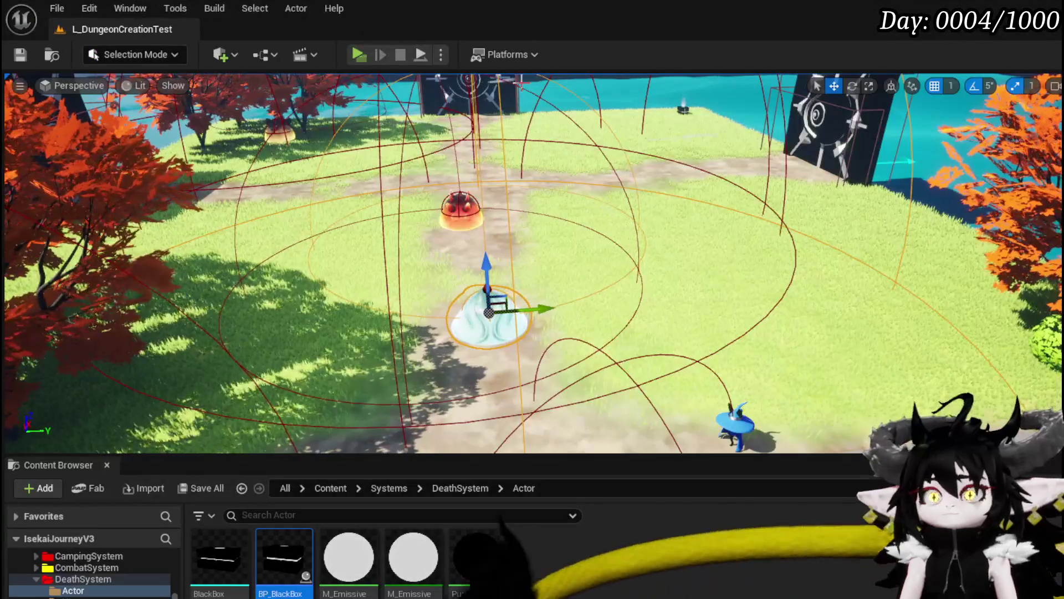
# Step: Playtest: move the 1,049 Essence stack into the Black Box, save the game, and exit play
pyautogui.click(359, 54)
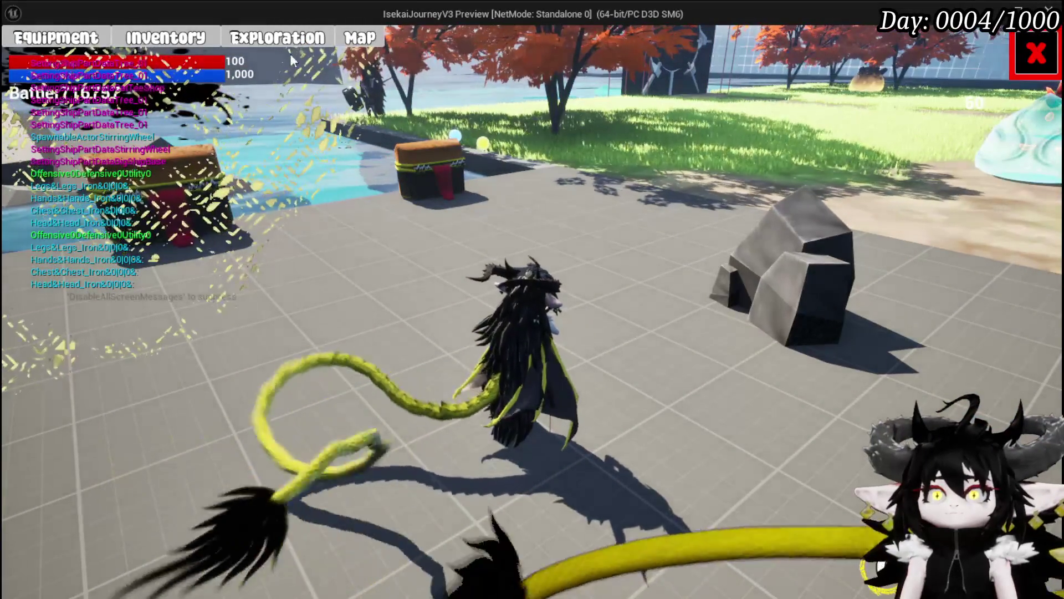
pyautogui.click(289, 45)
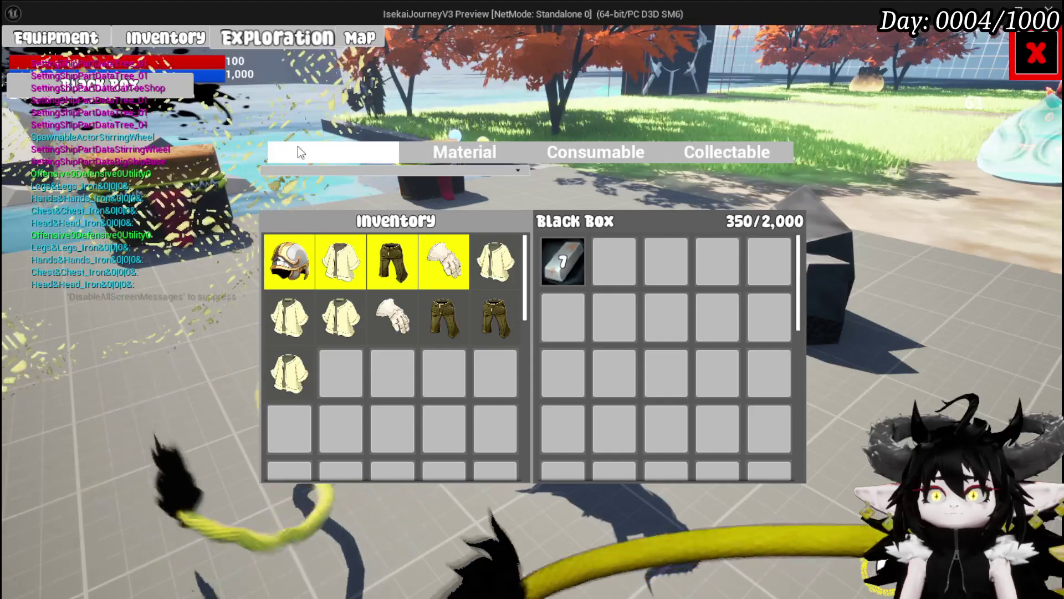
pyautogui.click(455, 158)
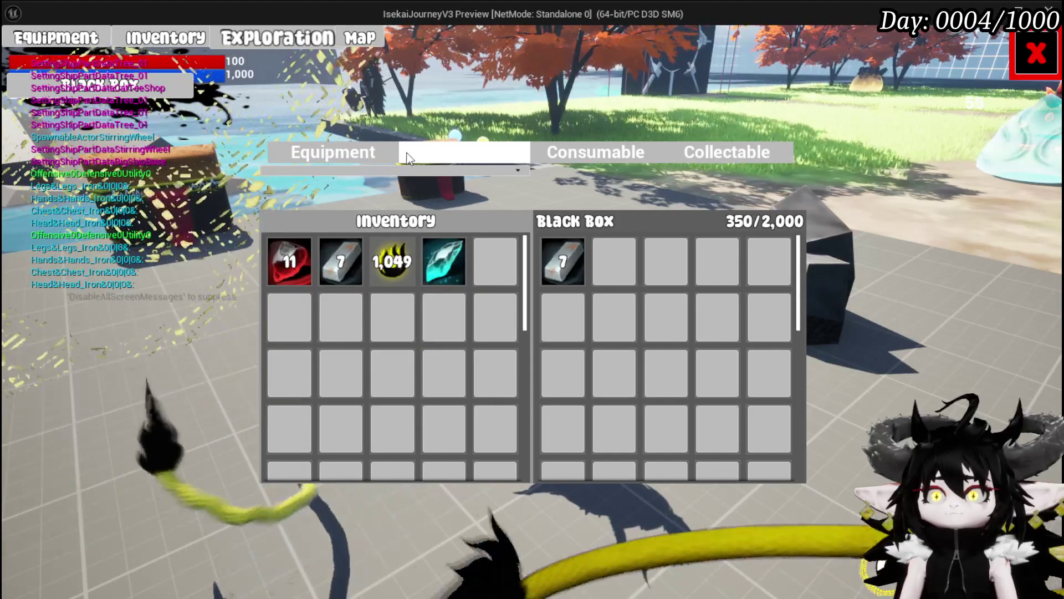
pyautogui.moveTo(386, 263)
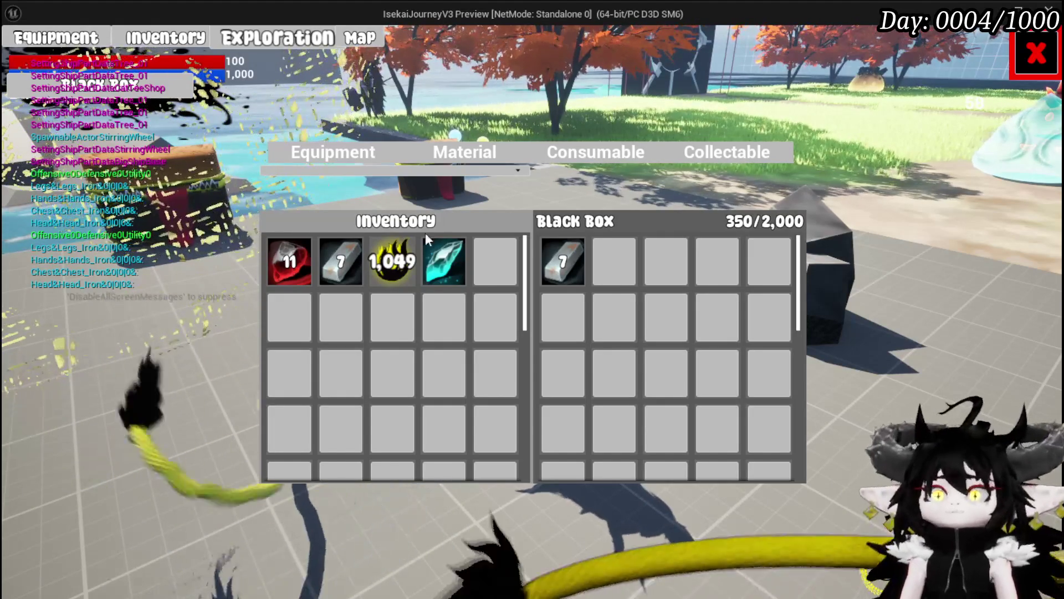
pyautogui.click(391, 271)
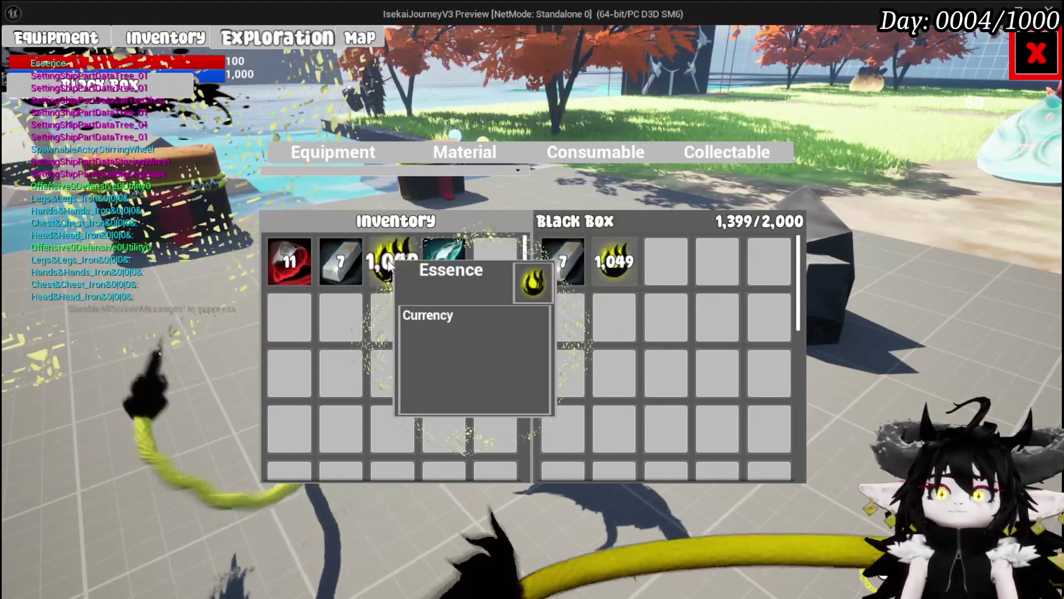
pyautogui.click(1040, 57)
pyautogui.click(532, 277)
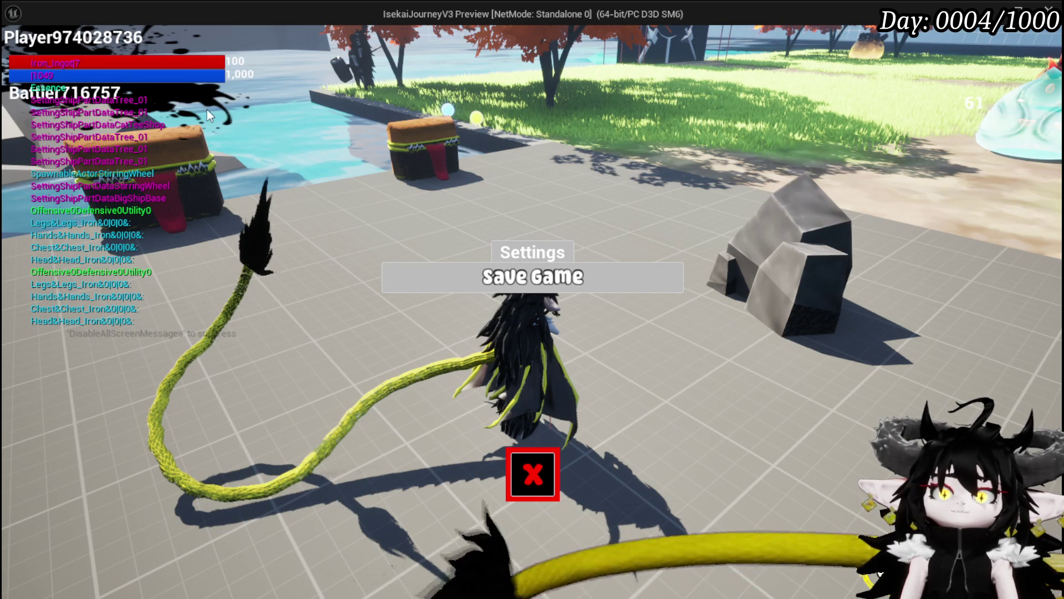
pyautogui.press('Escape')
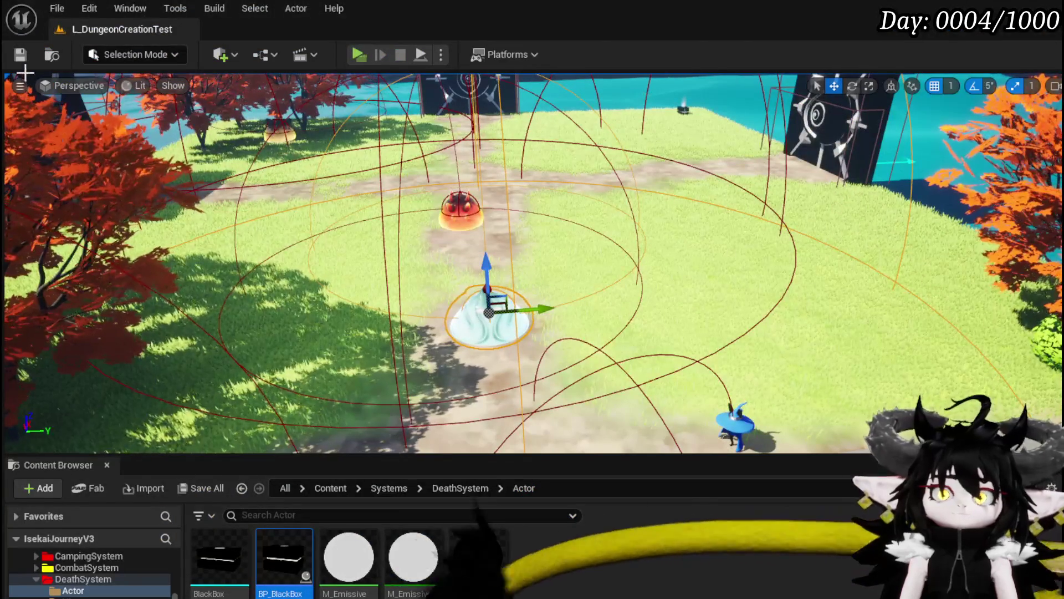
# Step: Save all packages, then open the AddEssence function graph in WP_BlackBoxUI
pyautogui.click(20, 56)
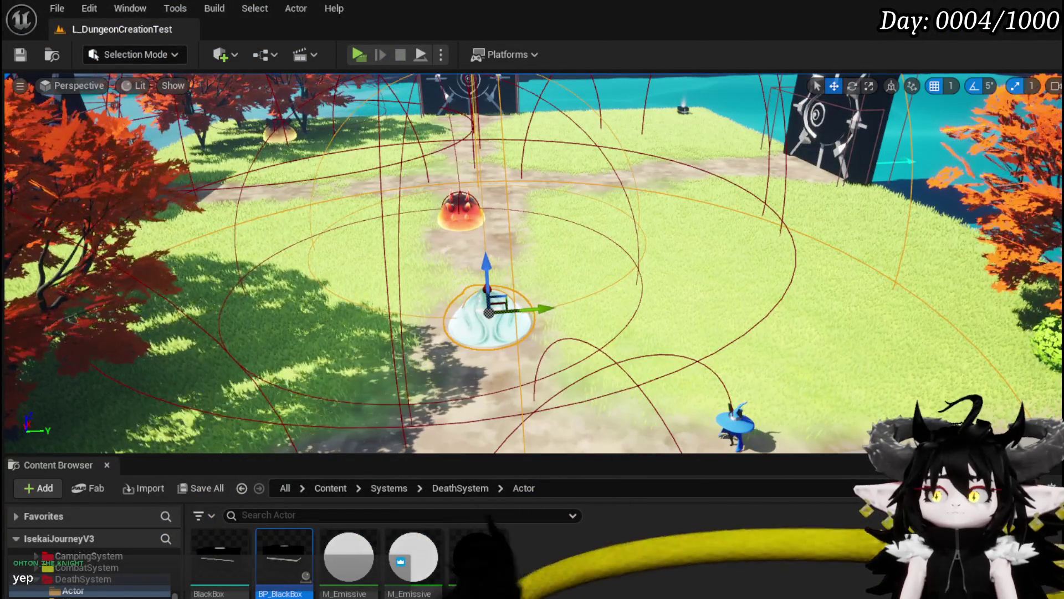
pyautogui.hotkey('alt', 'Tab')
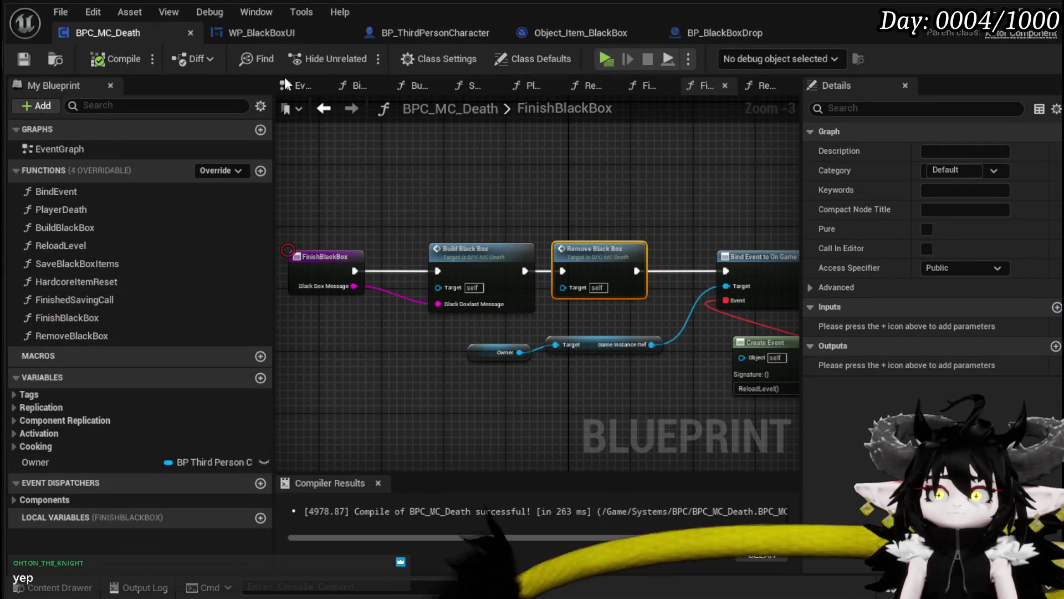
pyautogui.click(263, 33)
pyautogui.moveTo(649, 209)
pyautogui.mouseDown()
pyautogui.moveTo(609, 301)
pyautogui.moveTo(681, 388)
pyautogui.moveTo(811, 265)
pyautogui.moveTo(904, 255)
pyautogui.mouseUp()
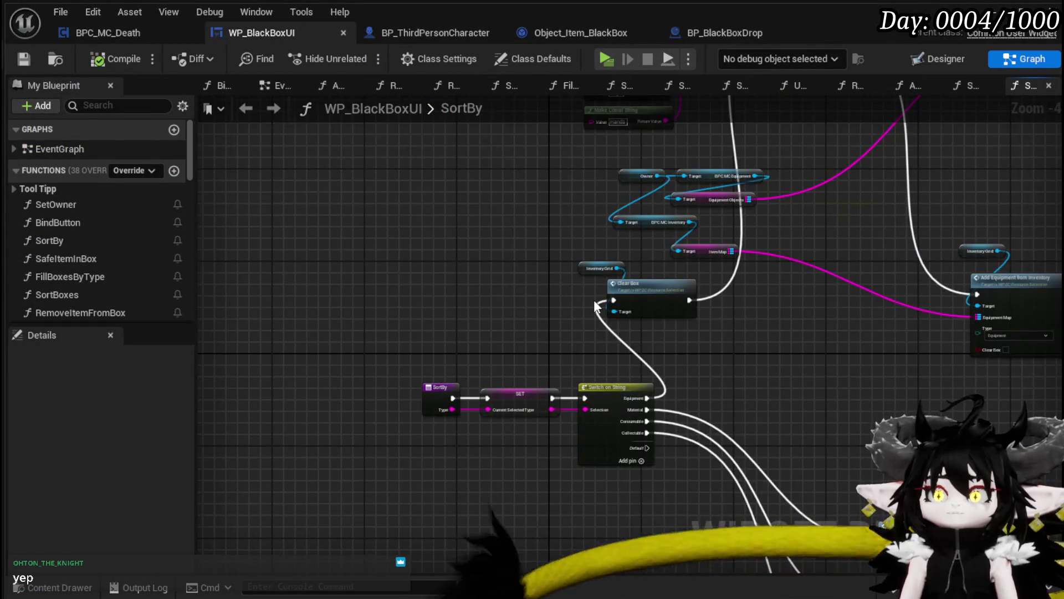
pyautogui.scroll(-5, 117, 227)
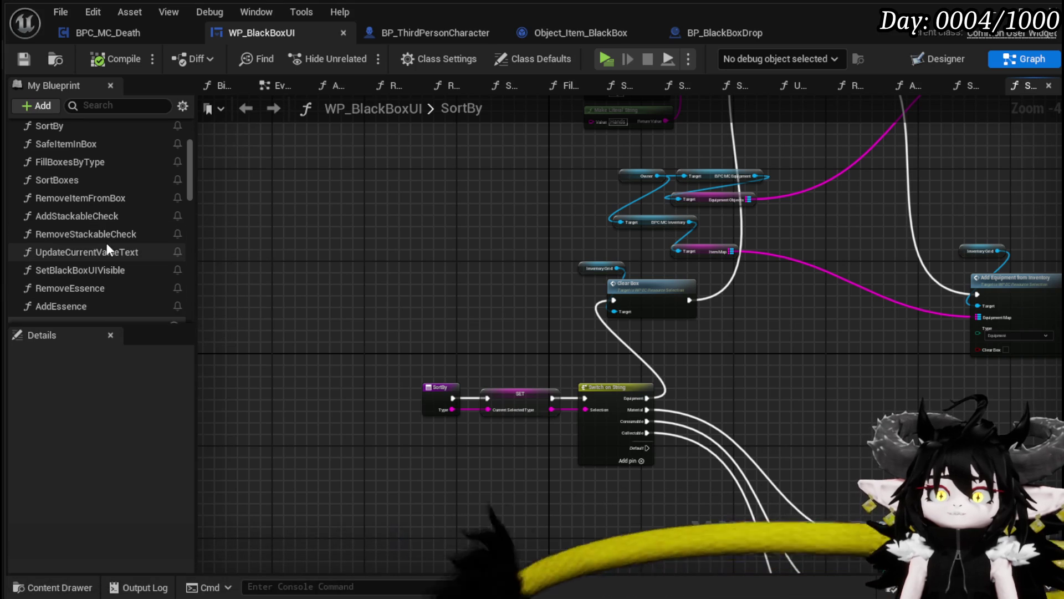
pyautogui.doubleClick(92, 306)
pyautogui.moveTo(526, 261)
pyautogui.mouseDown()
pyautogui.moveTo(319, 258)
pyautogui.moveTo(613, 276)
pyautogui.moveTo(393, 255)
pyautogui.mouseUp()
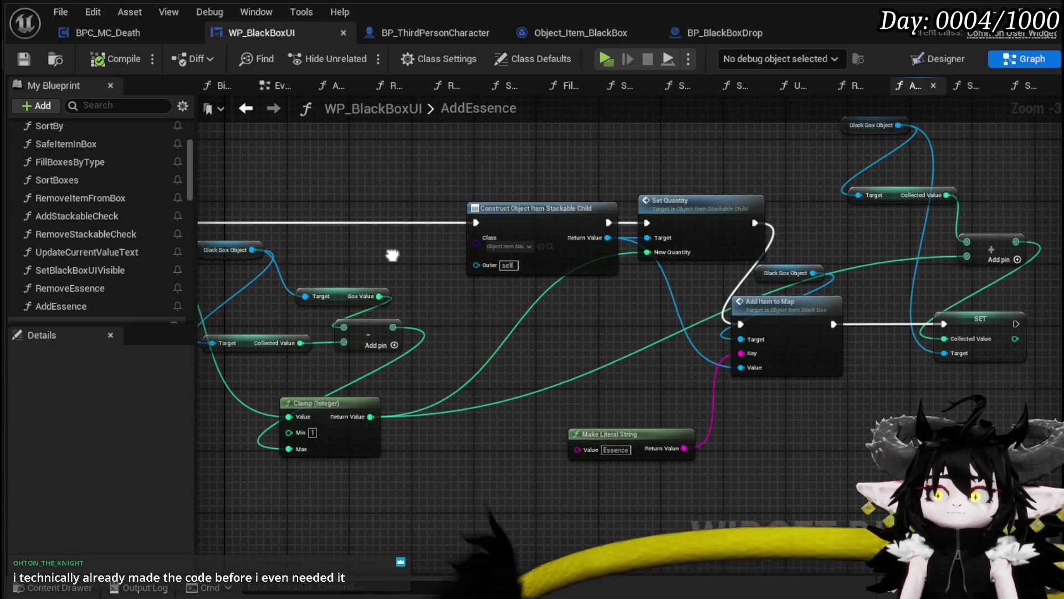
# Step: Open the AddItemToMap function and look over BP_BlackBoxDrop's BuildItemMap graph
pyautogui.moveTo(816, 392); pyautogui.dragTo(645, 349)
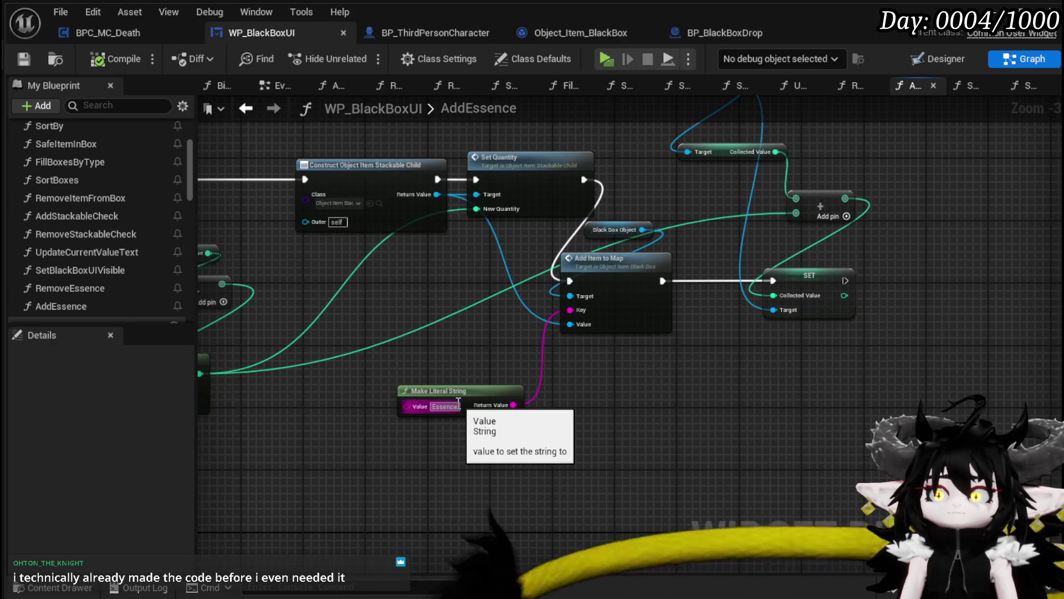
pyautogui.doubleClick(609, 293)
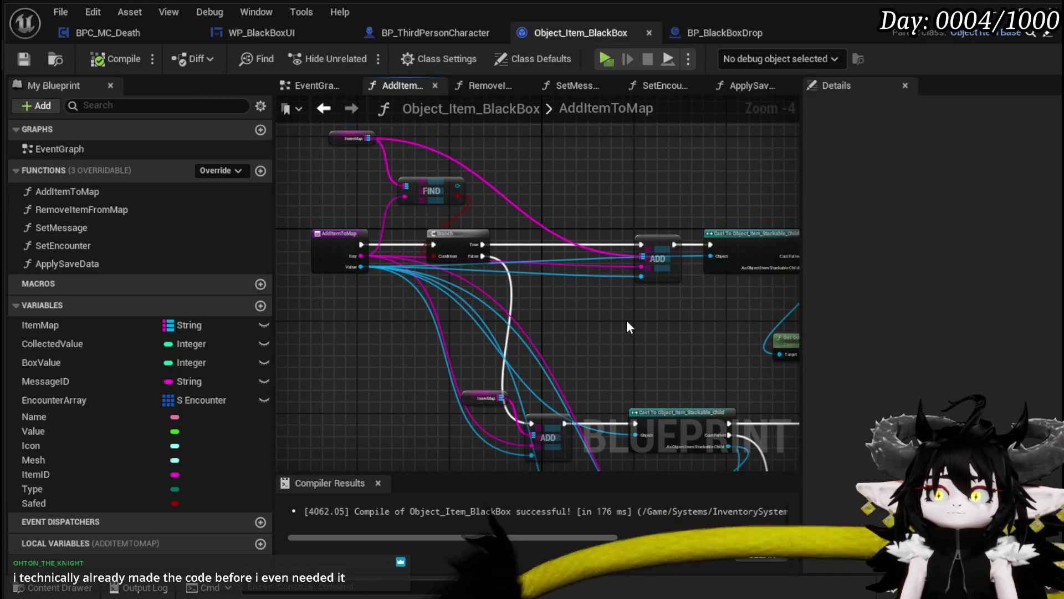
pyautogui.moveTo(626, 327)
pyautogui.mouseDown()
pyautogui.moveTo(442, 314)
pyautogui.moveTo(584, 321)
pyautogui.moveTo(580, 277)
pyautogui.moveTo(649, 302)
pyautogui.moveTo(596, 200)
pyautogui.moveTo(611, 231)
pyautogui.moveTo(496, 211)
pyautogui.moveTo(406, 163)
pyautogui.moveTo(563, 207)
pyautogui.moveTo(637, 245)
pyautogui.mouseUp()
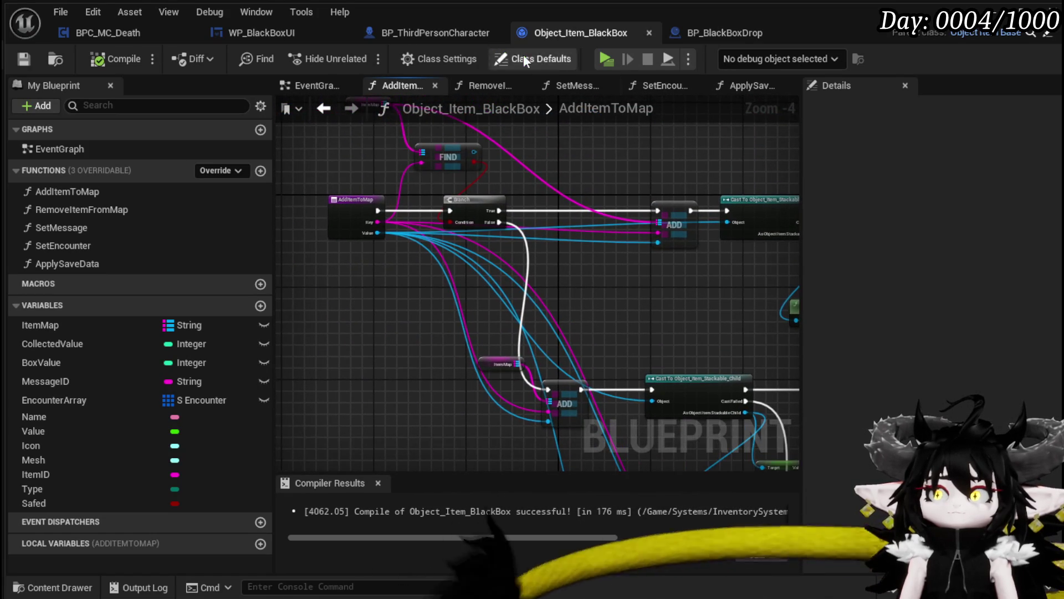
pyautogui.click(696, 34)
pyautogui.moveTo(416, 241)
pyautogui.mouseDown()
pyautogui.moveTo(469, 245)
pyautogui.moveTo(528, 148)
pyautogui.mouseUp()
# Step: Move the Object_Item_BlackBox and BP_BlackBoxDrop tabs before BP_ThirdPersonCharacter, then return to AddEssence
pyautogui.click(553, 35)
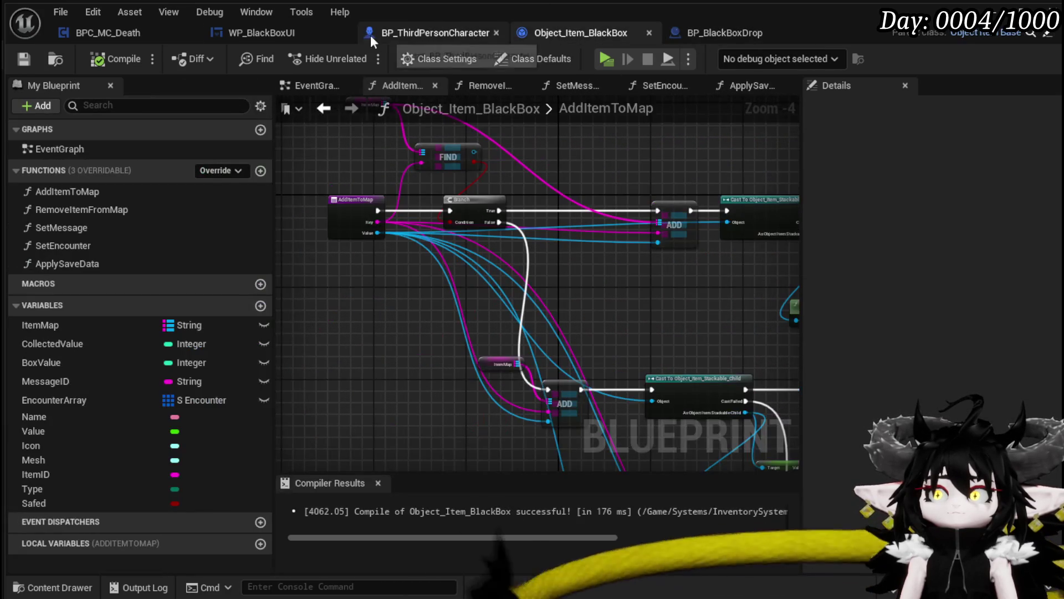
pyautogui.moveTo(568, 26); pyautogui.dragTo(440, 26)
pyautogui.moveTo(702, 33); pyautogui.dragTo(609, 32)
pyautogui.click(338, 33)
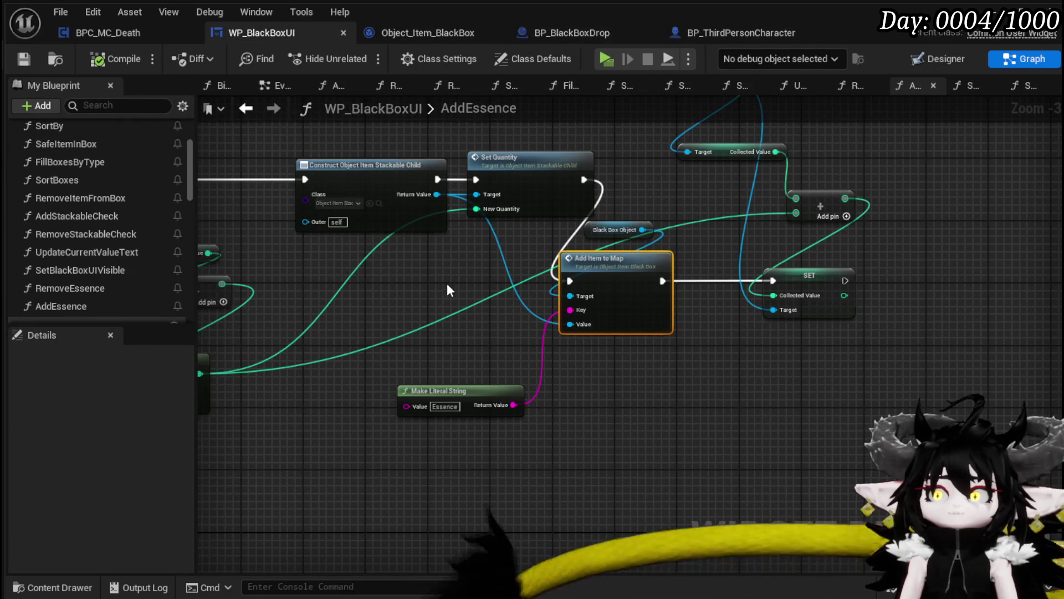
pyautogui.moveTo(464, 274); pyautogui.dragTo(560, 303)
pyautogui.moveTo(495, 300)
pyautogui.mouseDown()
pyautogui.moveTo(618, 281)
pyautogui.moveTo(622, 308)
pyautogui.moveTo(750, 201)
pyautogui.moveTo(677, 192)
pyautogui.mouseUp()
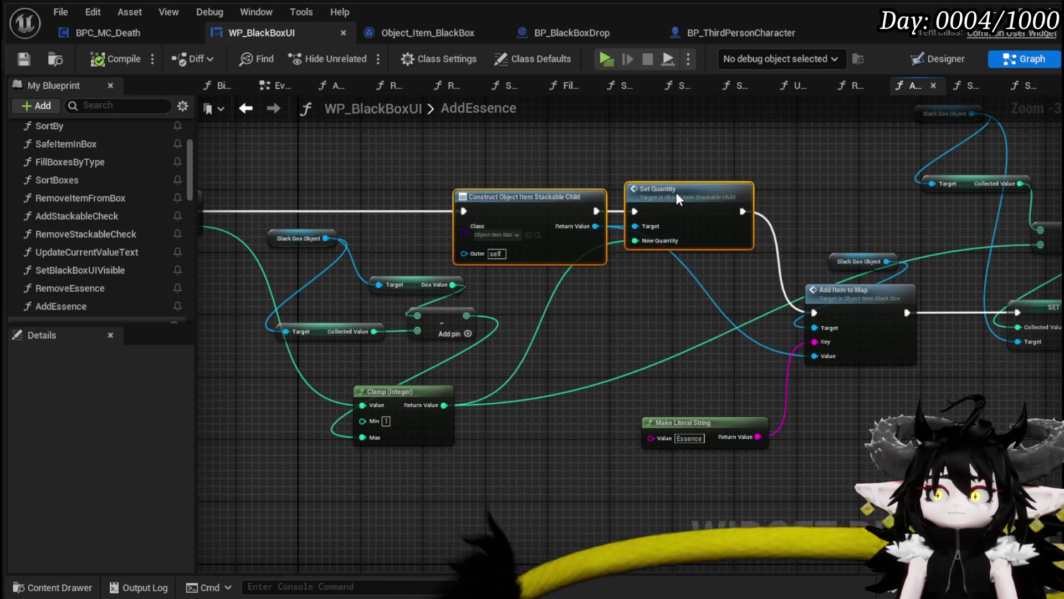
# Step: Rearrange the AddEssence graph, moving Black Box Object beside Add Item to Map and the value nodes down
pyautogui.click(565, 171)
pyautogui.moveTo(566, 171); pyautogui.dragTo(633, 180)
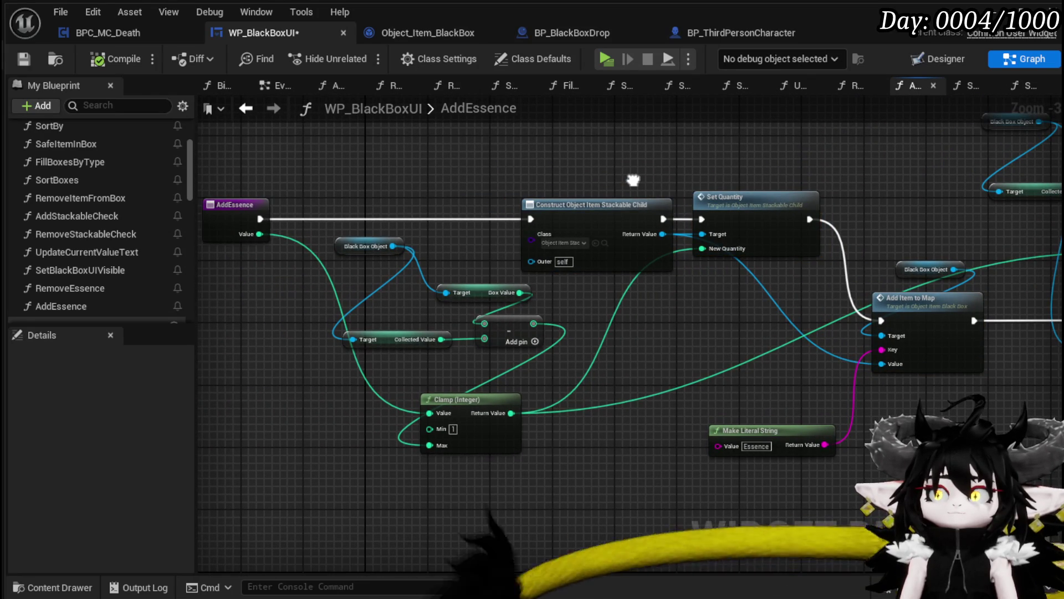
pyautogui.moveTo(616, 144)
pyautogui.mouseDown()
pyautogui.moveTo(539, 129)
pyautogui.moveTo(687, 132)
pyautogui.mouseUp()
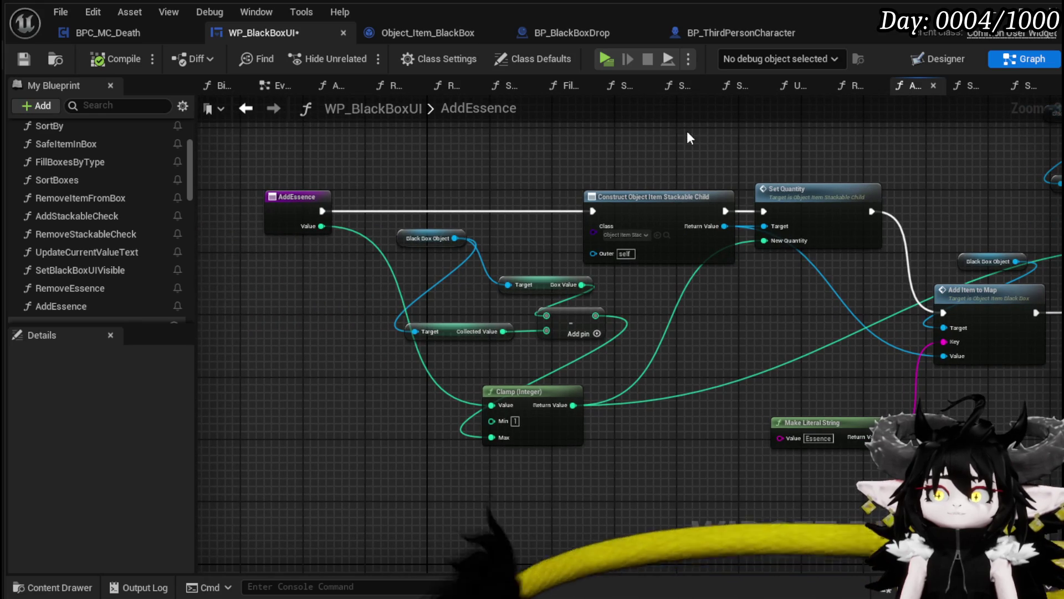
pyautogui.moveTo(428, 231); pyautogui.dragTo(284, 282)
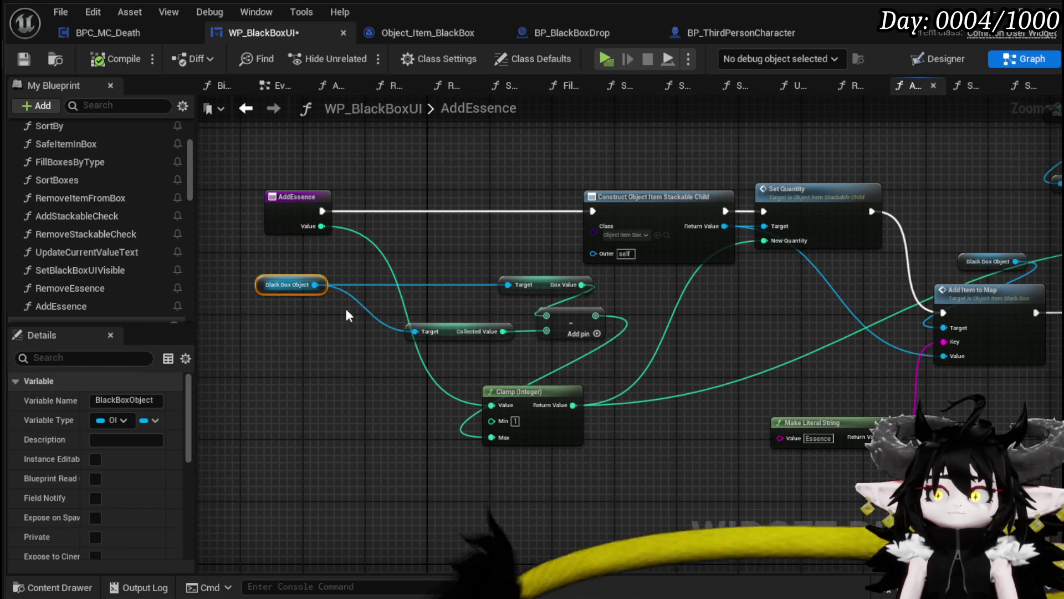
pyautogui.moveTo(467, 357); pyautogui.dragTo(570, 275)
pyautogui.moveTo(571, 319); pyautogui.dragTo(376, 380)
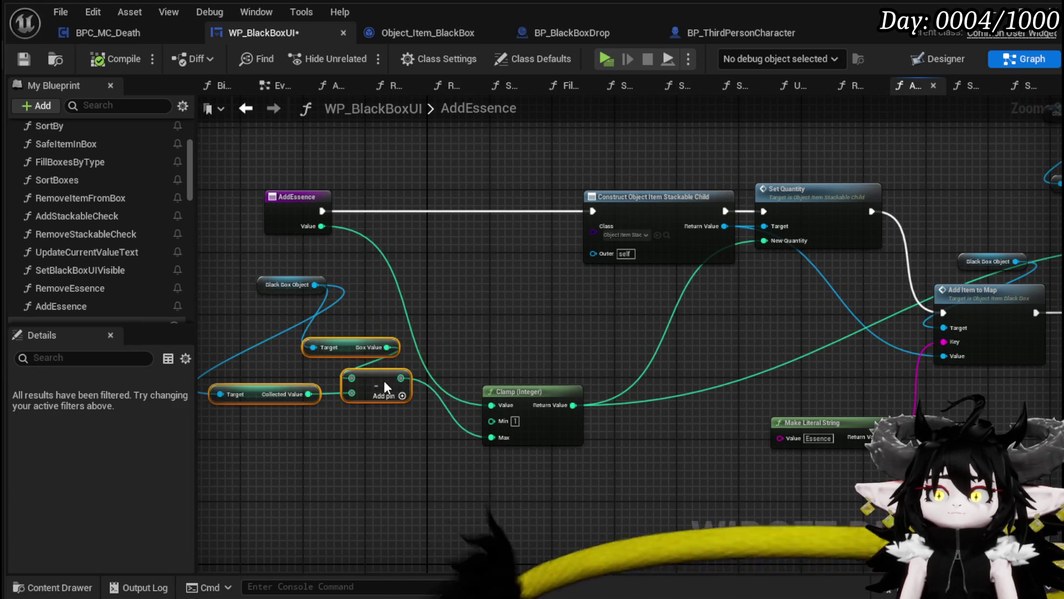
pyautogui.click(488, 321)
pyautogui.moveTo(444, 310); pyautogui.dragTo(552, 312)
pyautogui.moveTo(375, 294)
pyautogui.mouseDown()
pyautogui.moveTo(308, 295)
pyautogui.moveTo(285, 314)
pyautogui.moveTo(942, 272)
pyautogui.moveTo(900, 272)
pyautogui.mouseUp()
pyautogui.moveTo(676, 332); pyautogui.dragTo(392, 341)
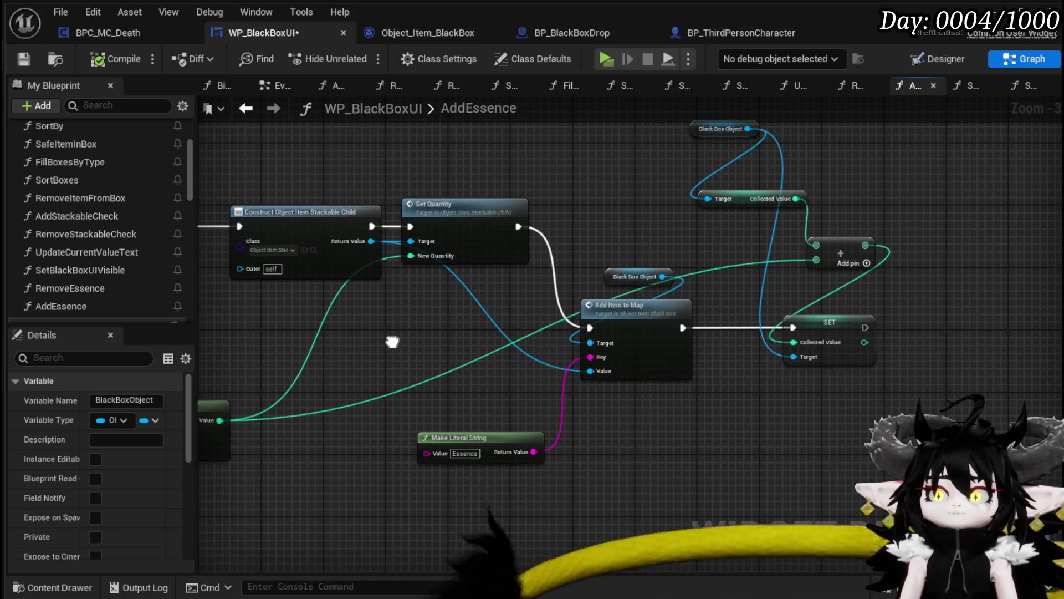
pyautogui.moveTo(392, 341)
pyautogui.mouseDown()
pyautogui.moveTo(638, 399)
pyautogui.moveTo(665, 393)
pyautogui.moveTo(652, 402)
pyautogui.mouseUp()
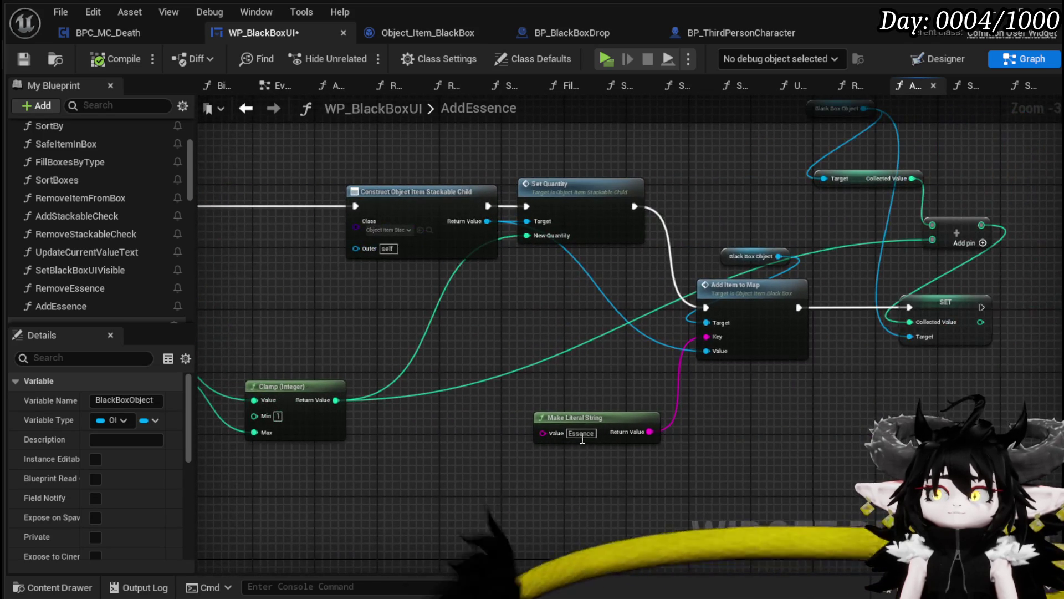
pyautogui.moveTo(727, 347)
pyautogui.mouseDown()
pyautogui.moveTo(941, 395)
pyautogui.moveTo(299, 261)
pyautogui.mouseUp()
# Step: Add a Key input to AddEssence from the map key, place it above Value, then compile and save
pyautogui.click(262, 266)
pyautogui.scroll(-5, 177, 467)
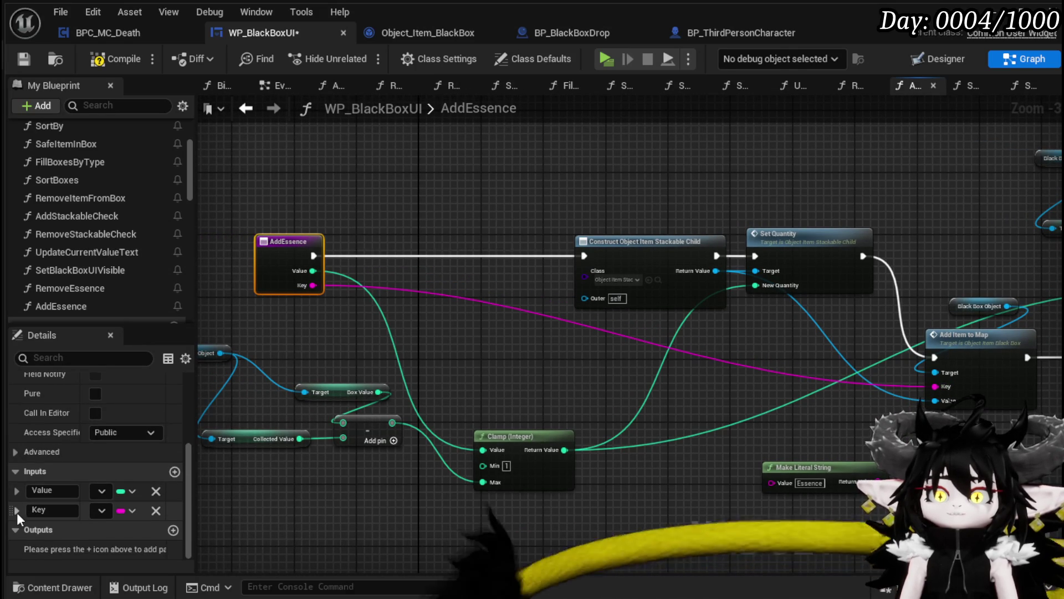
pyautogui.moveTo(8, 511); pyautogui.dragTo(11, 488)
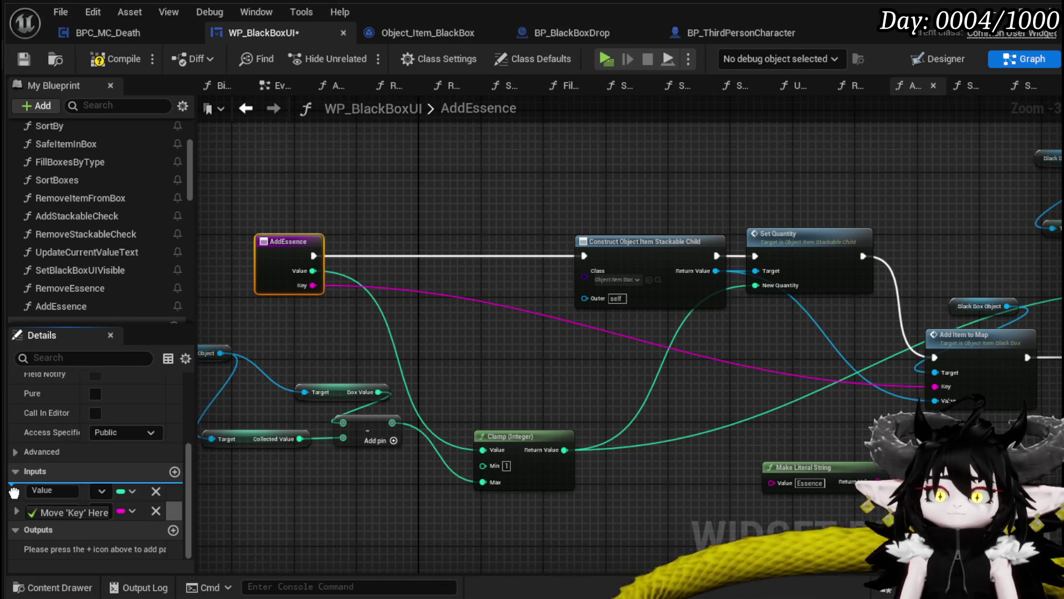
pyautogui.click(406, 347)
pyautogui.click(117, 58)
pyautogui.click(25, 58)
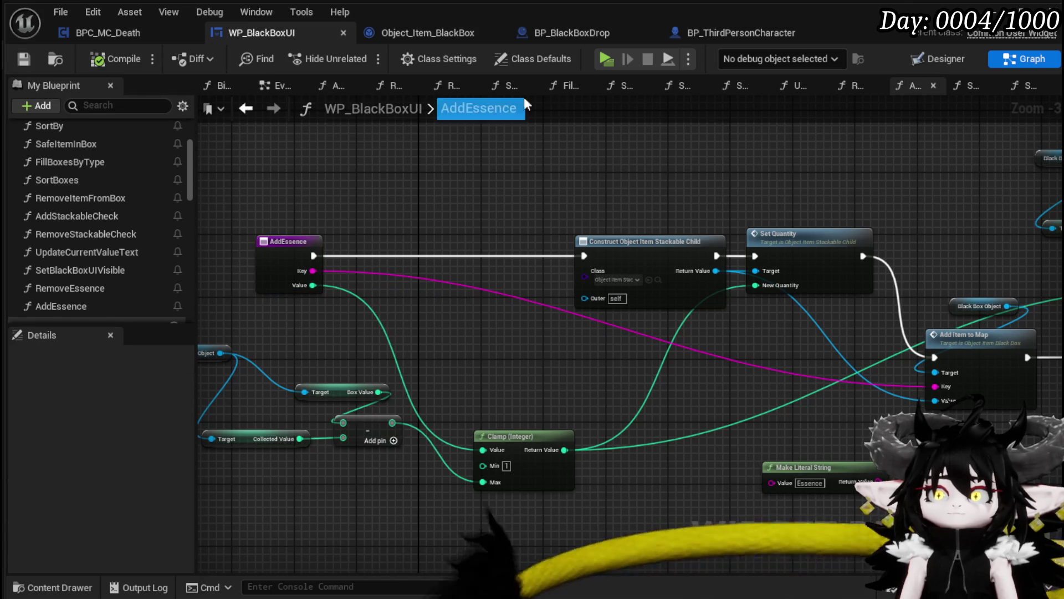
# Step: Rename AddEssence's Key input to ItemID, then compile and save WP_BlackBoxUI
pyautogui.click(296, 265)
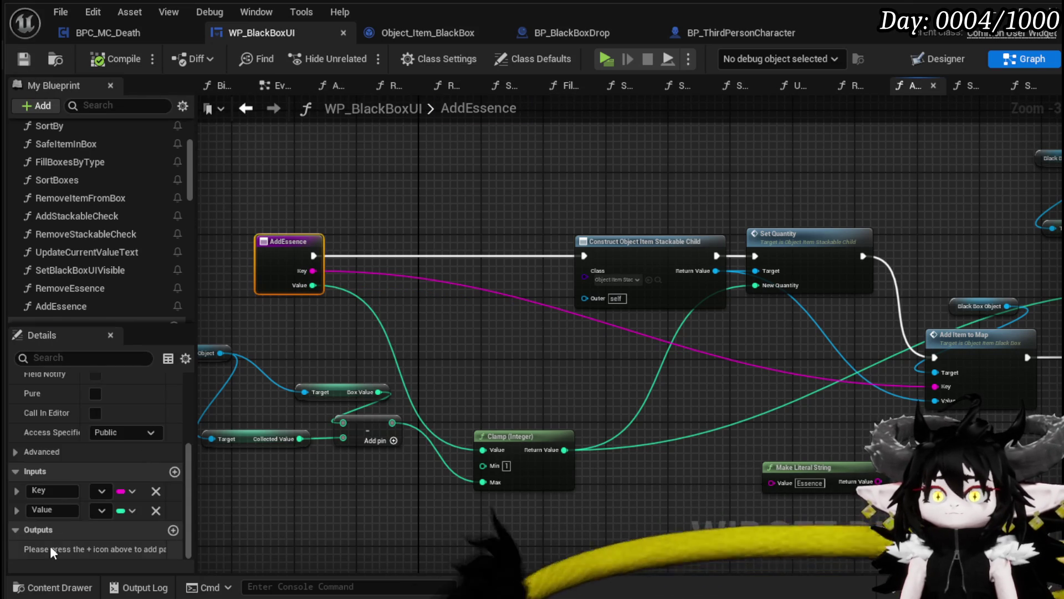
pyautogui.click(30, 470)
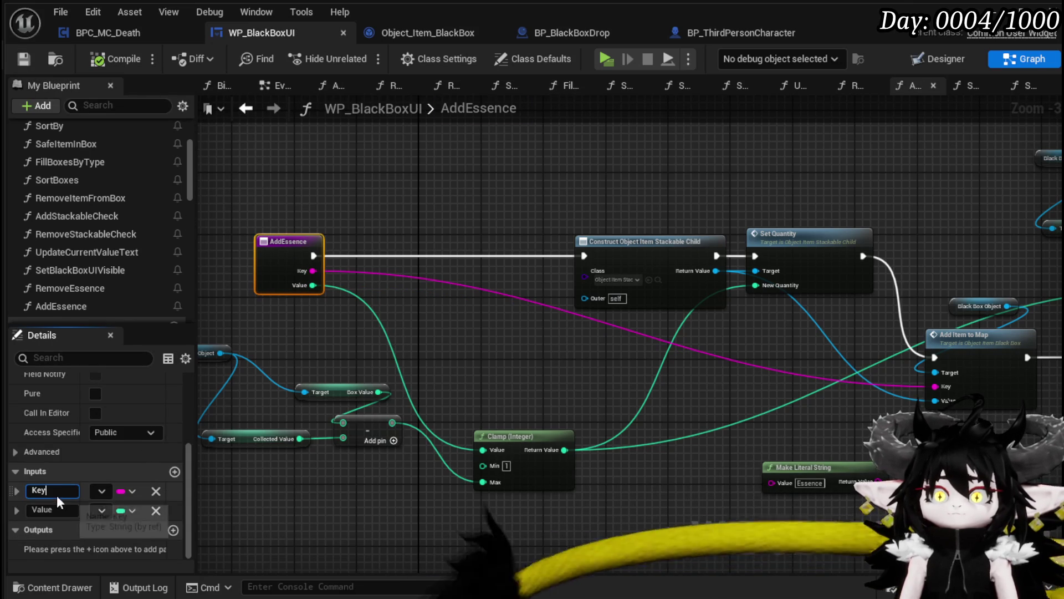
pyautogui.doubleClick(22, 490)
pyautogui.write('ItemID')
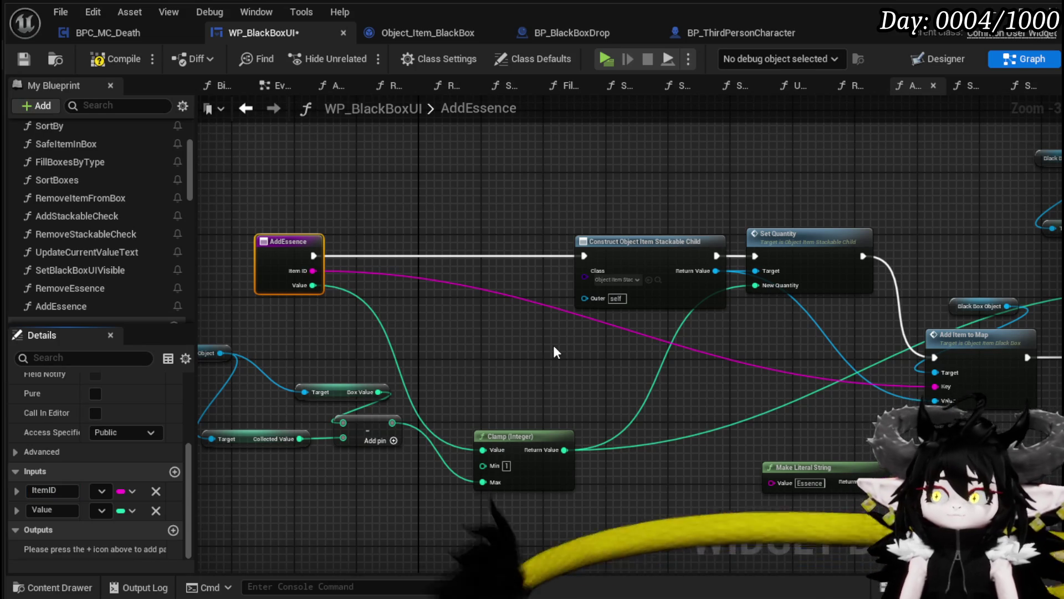
pyautogui.click(111, 59)
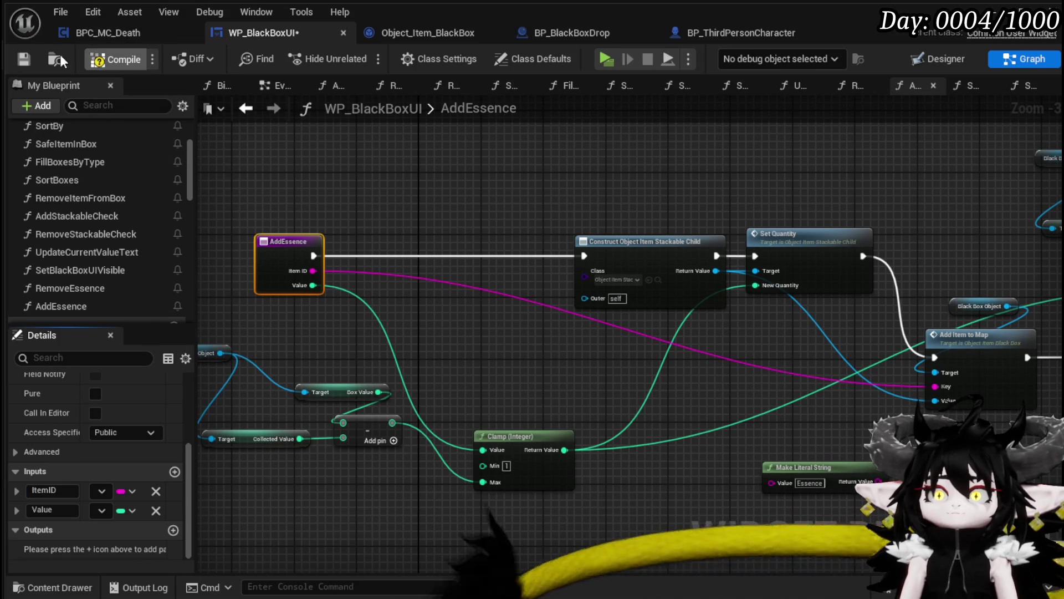
pyautogui.click(24, 59)
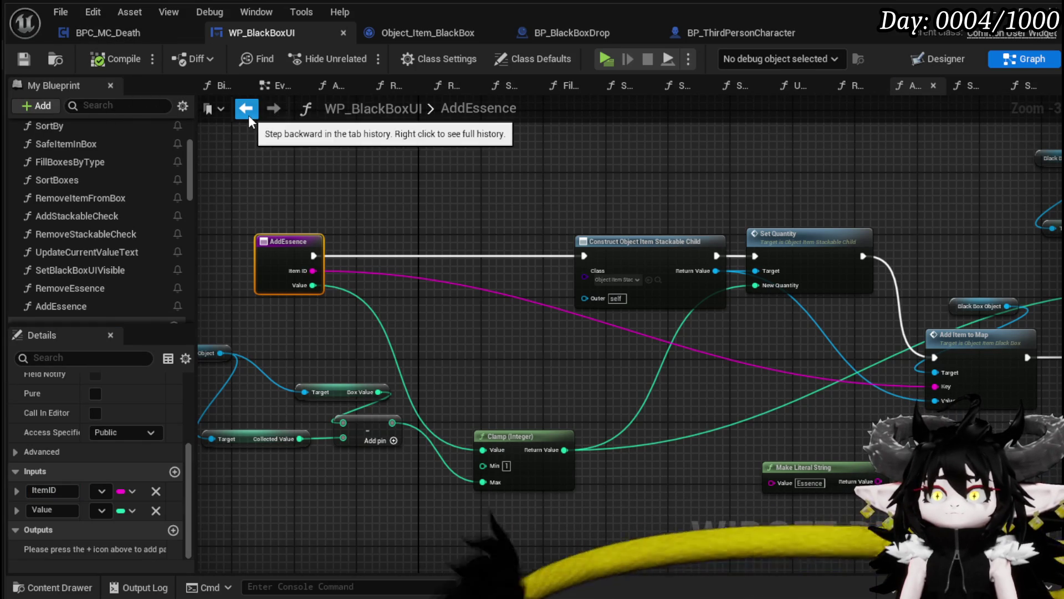
pyautogui.click(246, 109)
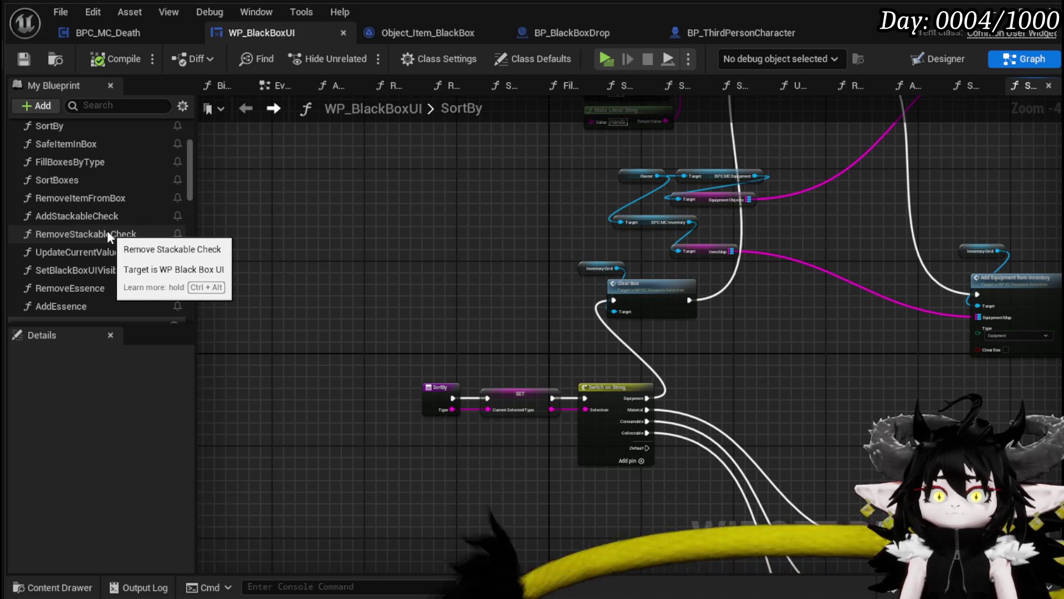
# Step: Look over the AddStackableCheck function graph, then return to the SortBy graph
pyautogui.doubleClick(117, 212)
pyautogui.moveTo(711, 264); pyautogui.dragTo(957, 258)
pyautogui.moveTo(669, 385)
pyautogui.mouseDown()
pyautogui.moveTo(1062, 366)
pyautogui.moveTo(355, 277)
pyautogui.moveTo(666, 268)
pyautogui.moveTo(748, 332)
pyautogui.moveTo(613, 295)
pyautogui.moveTo(862, 387)
pyautogui.moveTo(776, 477)
pyautogui.moveTo(821, 300)
pyautogui.mouseUp()
pyautogui.click(257, 111)
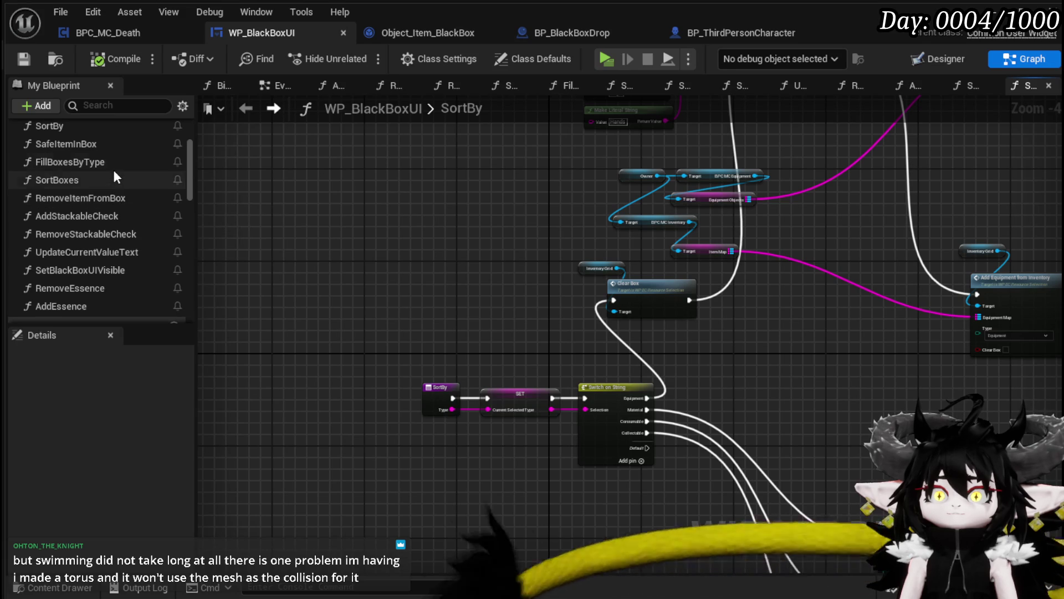
# Step: In SafeItemInBox, wire the upper FIND node's key into Add Essence's ItemID, then compile and save
pyautogui.doubleClick(121, 146)
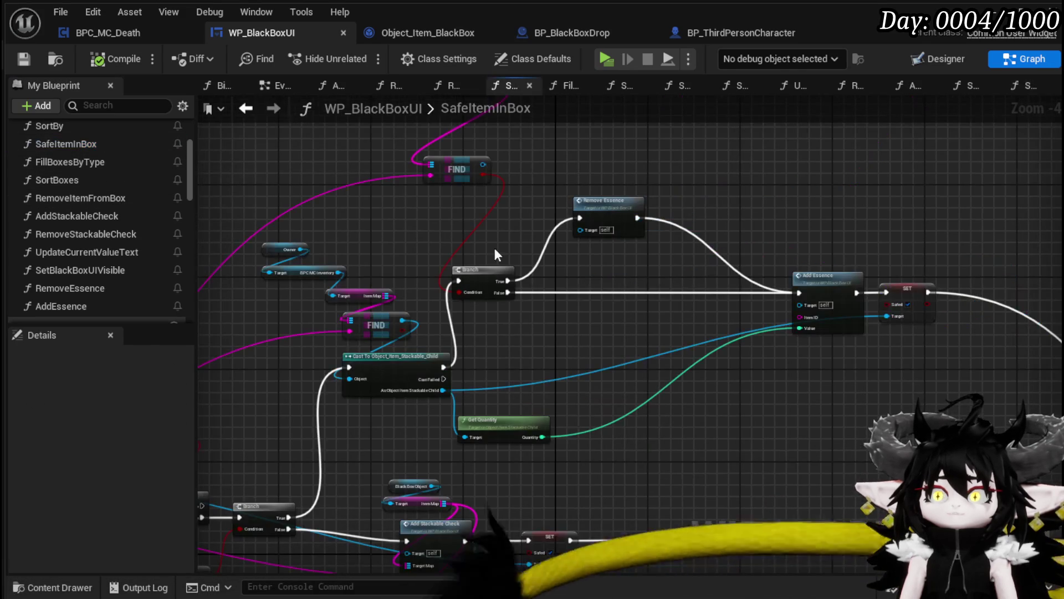
pyautogui.moveTo(578, 340); pyautogui.dragTo(633, 306)
pyautogui.moveTo(706, 297)
pyautogui.mouseDown()
pyautogui.moveTo(693, 332)
pyautogui.moveTo(713, 368)
pyautogui.moveTo(677, 416)
pyautogui.moveTo(545, 392)
pyautogui.mouseUp()
pyautogui.moveTo(424, 222)
pyautogui.mouseDown()
pyautogui.moveTo(410, 333)
pyautogui.moveTo(425, 440)
pyautogui.moveTo(625, 404)
pyautogui.moveTo(406, 429)
pyautogui.moveTo(884, 374)
pyautogui.moveTo(698, 227)
pyautogui.moveTo(777, 226)
pyautogui.moveTo(766, 228)
pyautogui.mouseUp()
pyautogui.moveTo(814, 325); pyautogui.dragTo(915, 308)
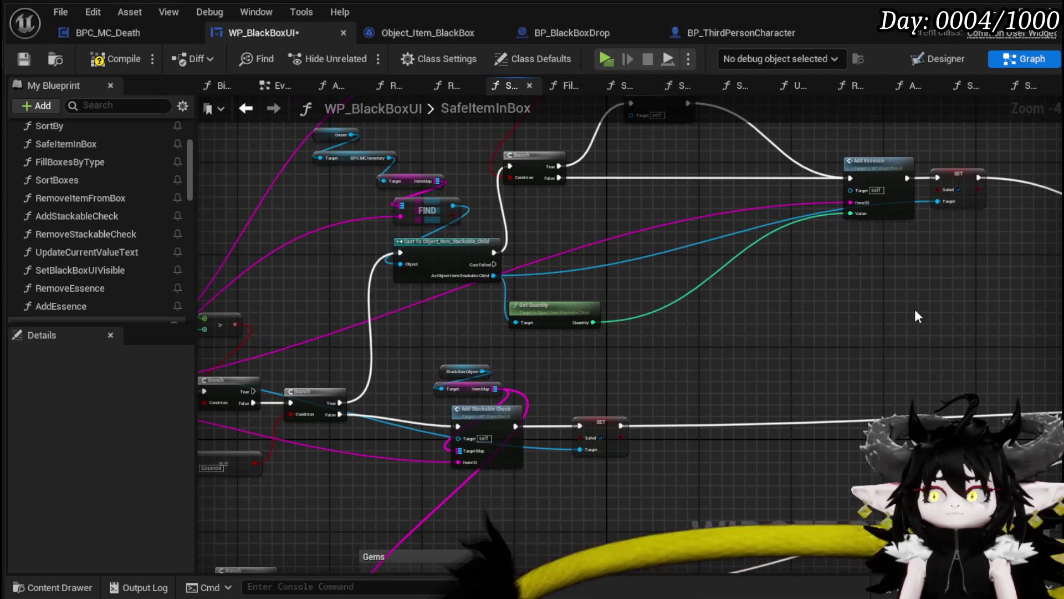
pyautogui.click(112, 60)
pyautogui.click(23, 60)
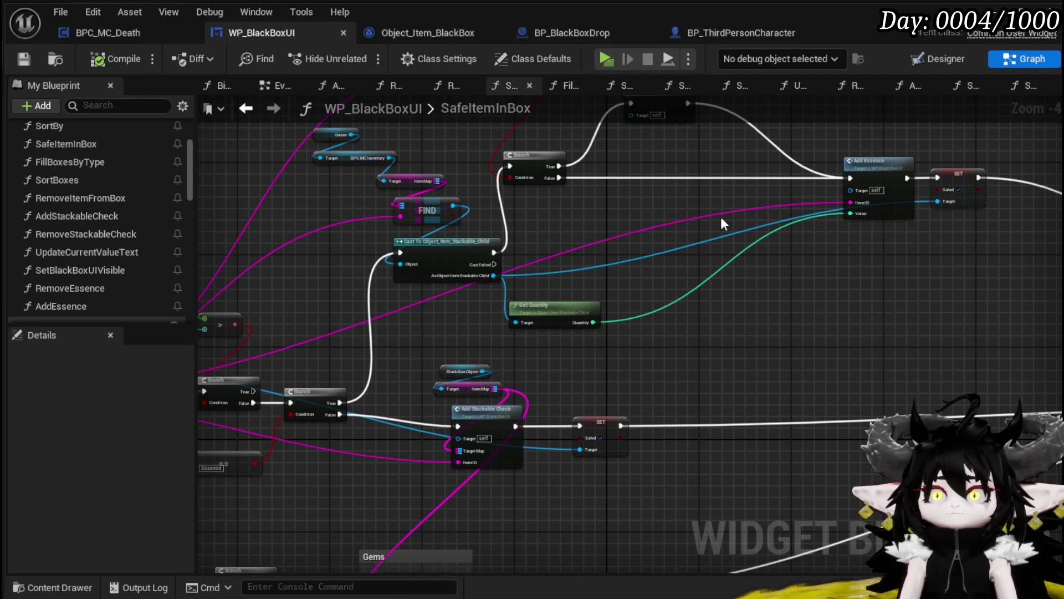
# Step: Check the AddEssence definition, then add a breakpoint on the Add Essence node
pyautogui.doubleClick(881, 166)
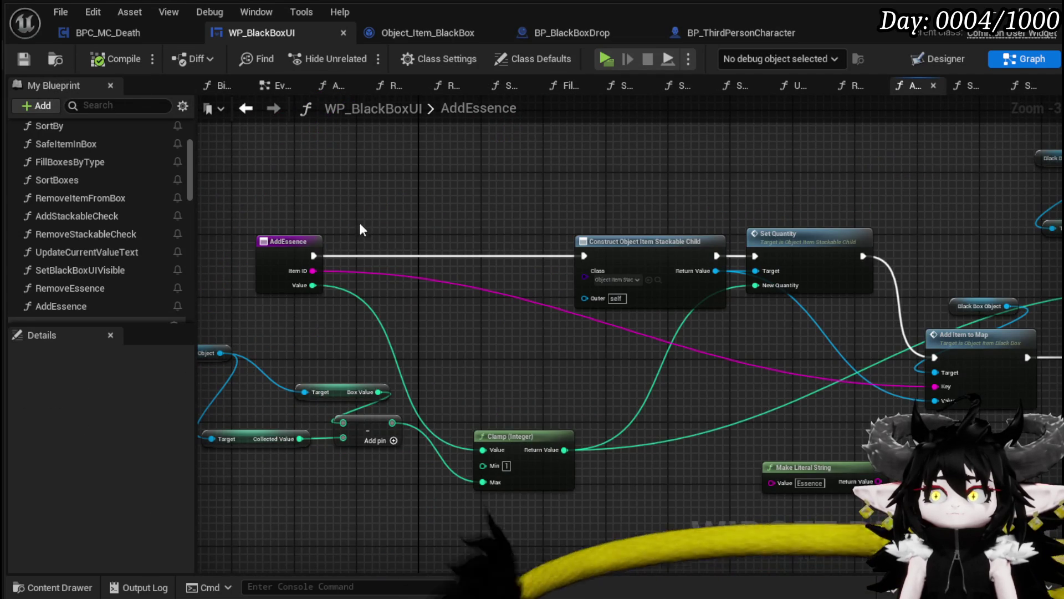
pyautogui.click(250, 108)
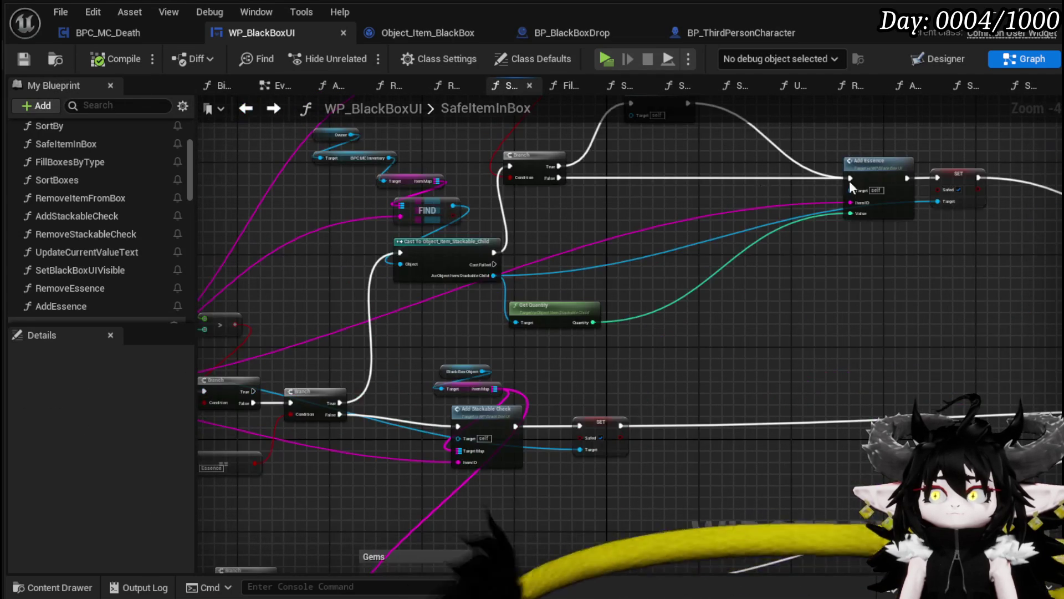
pyautogui.rightClick(867, 173)
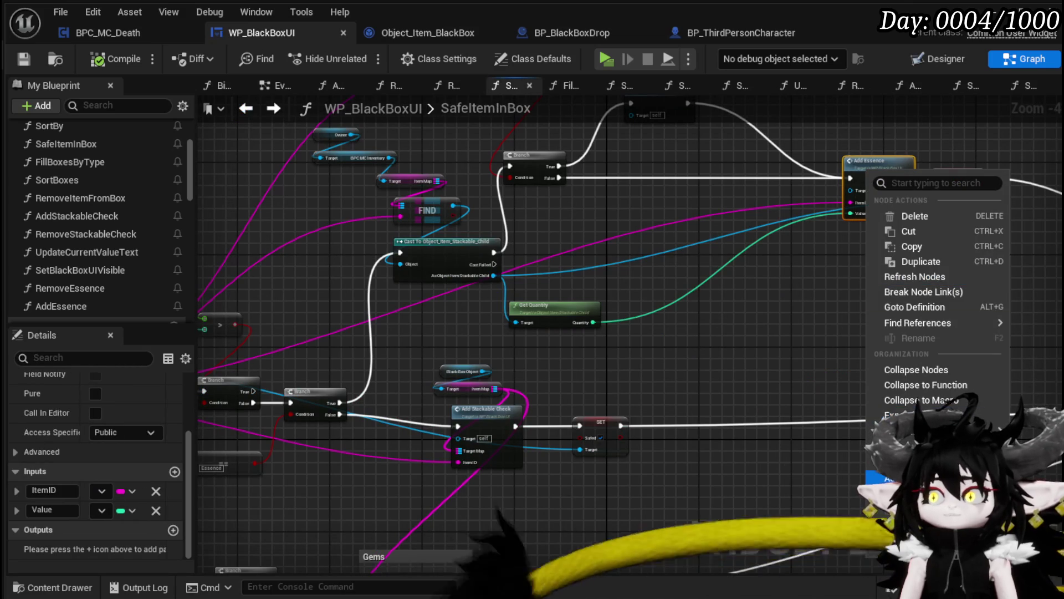
pyautogui.click(887, 478)
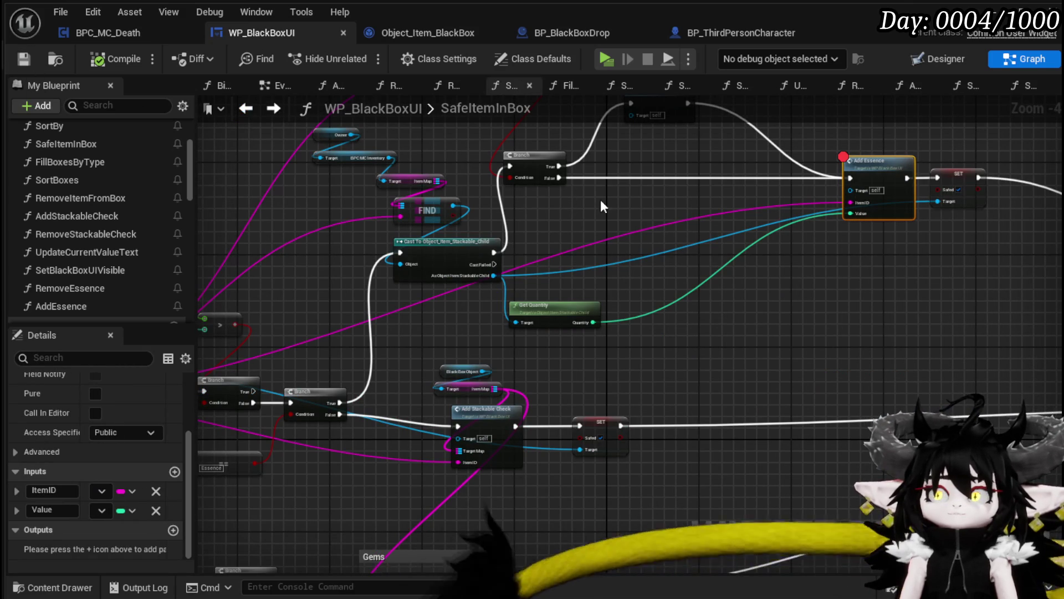
pyautogui.moveTo(653, 155); pyautogui.dragTo(693, 238)
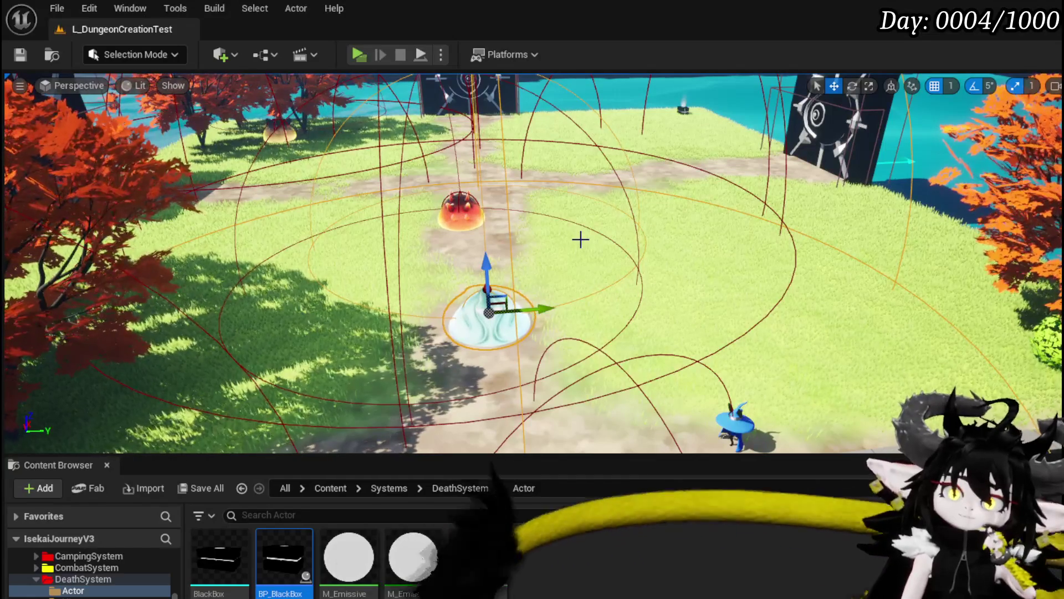
# Step: Save the L_DungeonCreationTest level
pyautogui.click(24, 51)
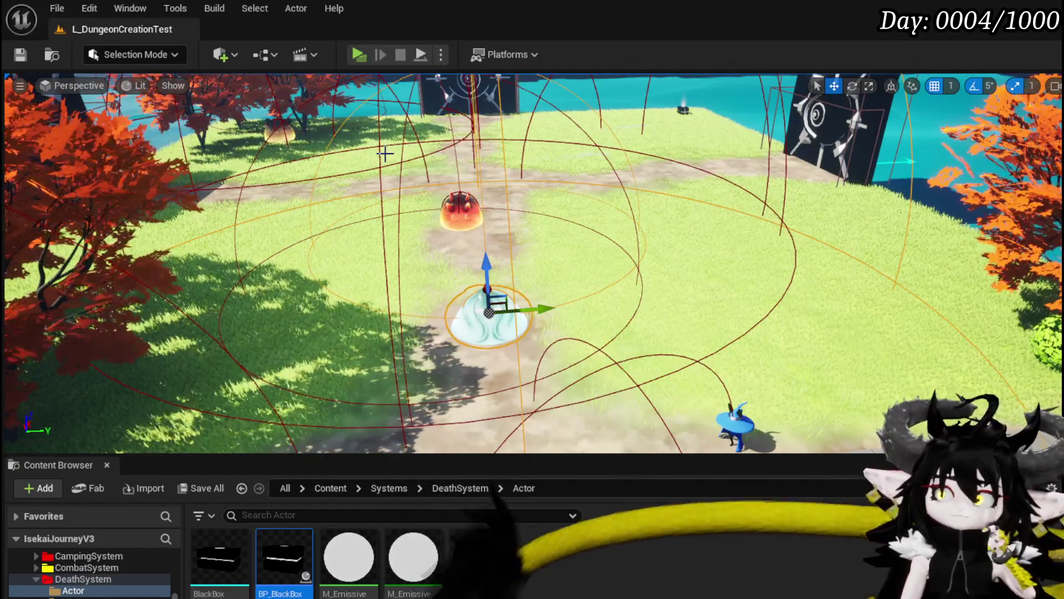
pyautogui.moveTo(386, 153)
pyautogui.mouseDown()
pyautogui.moveTo(399, 155)
pyautogui.moveTo(338, 161)
pyautogui.moveTo(366, 166)
pyautogui.moveTo(355, 196)
pyautogui.mouseUp()
pyautogui.moveTo(395, 131); pyautogui.dragTo(395, 130)
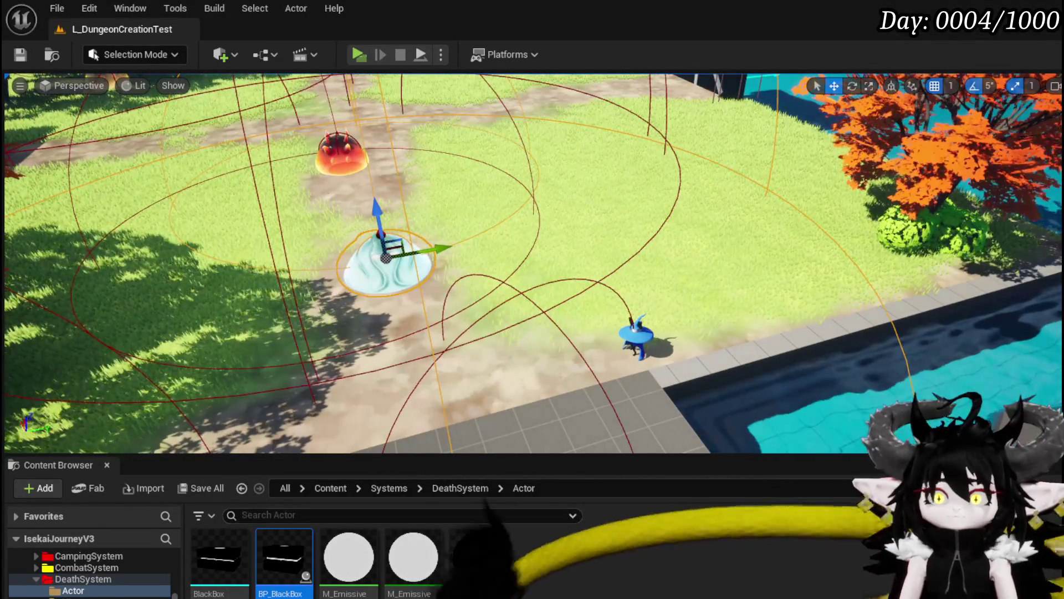
# Step: Zoom in on the pool, select the rock and open its SmallRock mesh asset
pyautogui.scroll(-3, 91, 571)
pyautogui.scroll(-5, 135, 577)
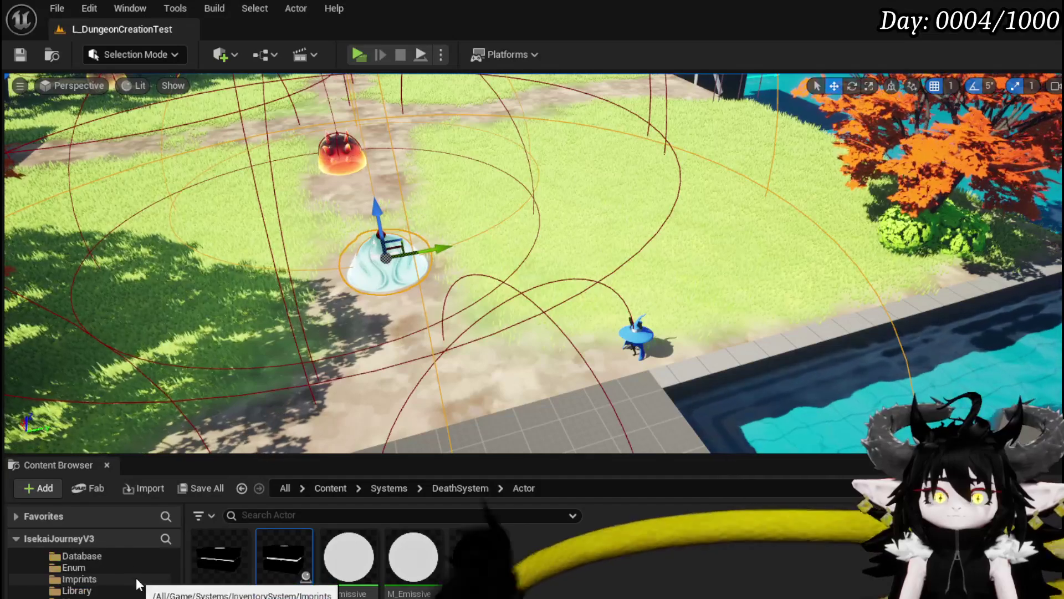
pyautogui.scroll(-3, 92, 570)
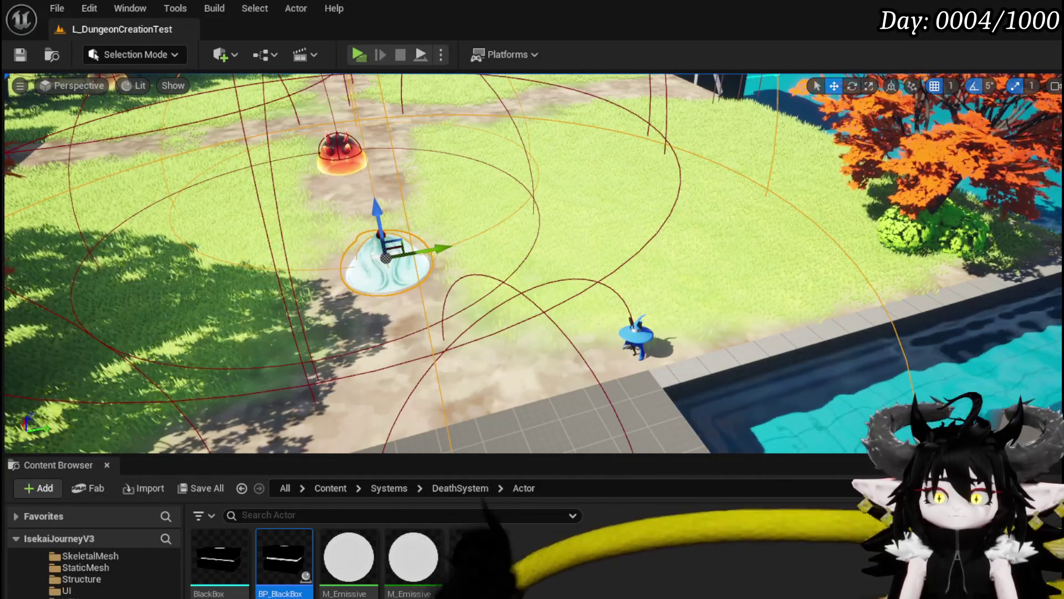
pyautogui.scroll(-3, 92, 571)
pyautogui.scroll(-3, 91, 571)
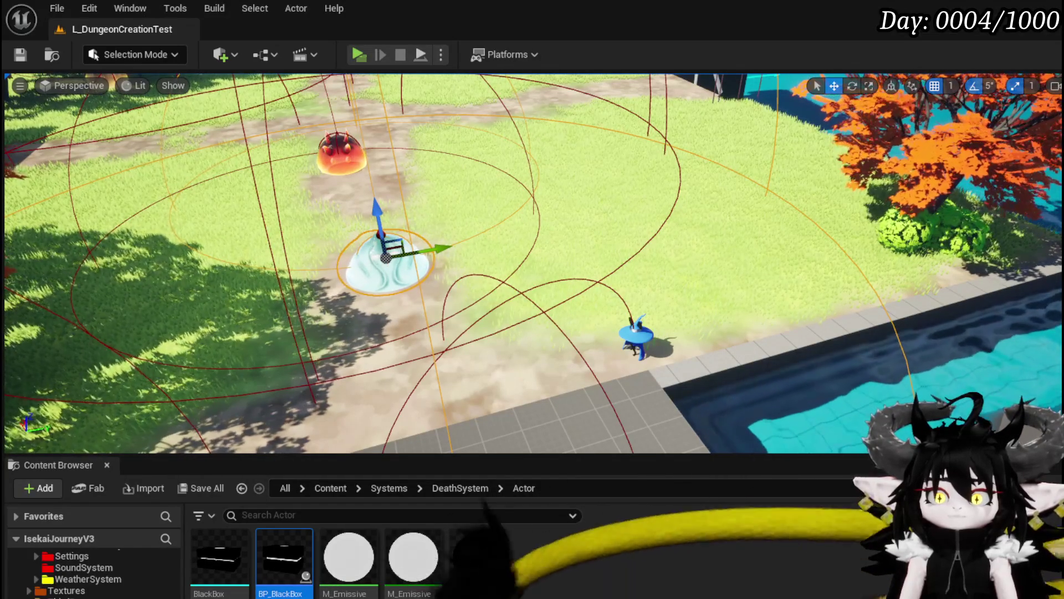
pyautogui.scroll(4, 92, 571)
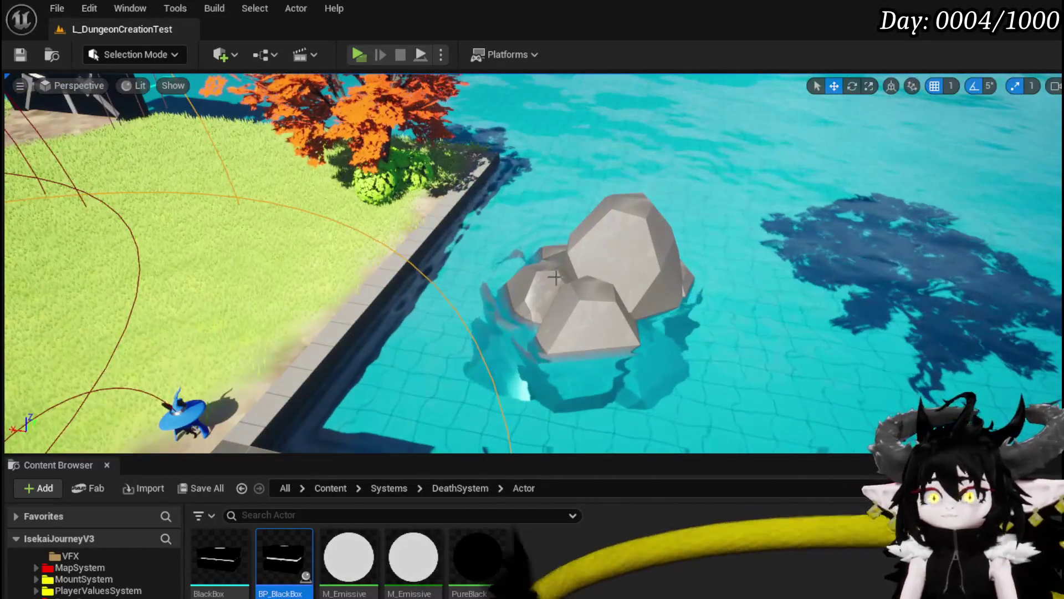
pyautogui.click(554, 333)
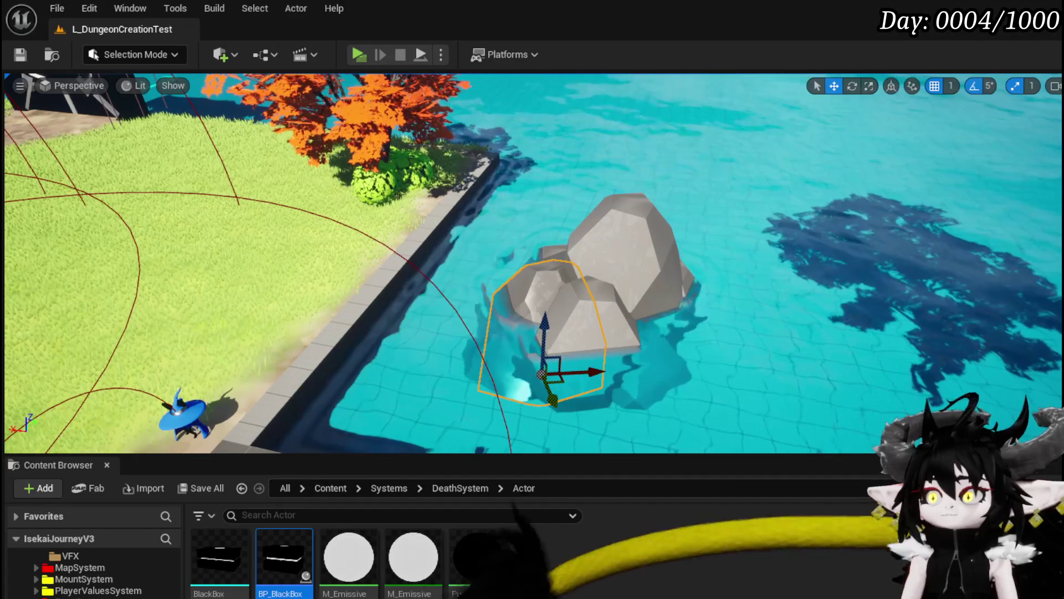
pyautogui.hotkey('ctrl', 'e')
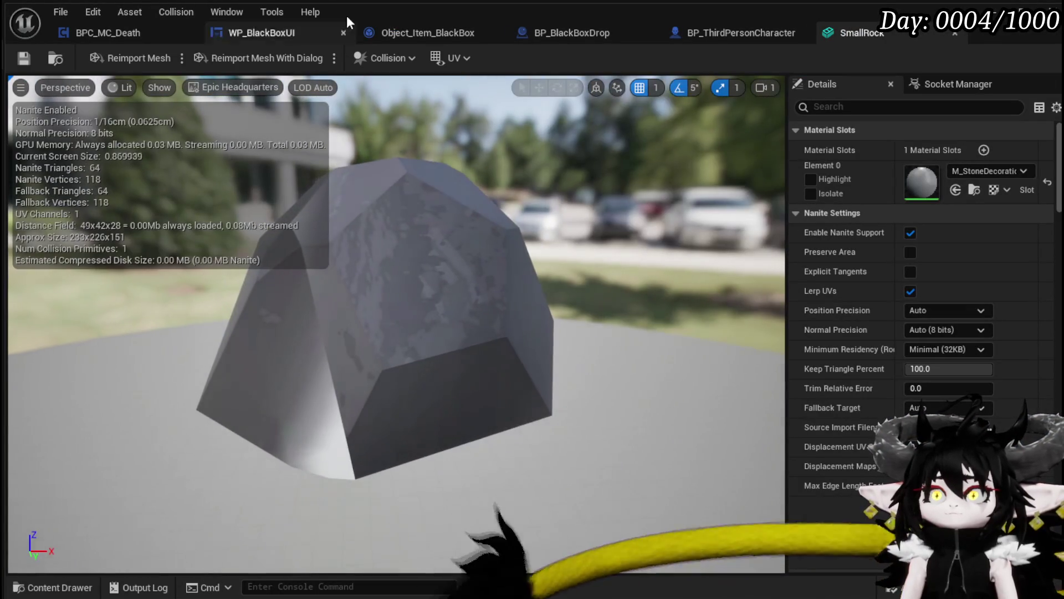
# Step: Show SmallRock's simple and complex collision and orbit the rock to compare them
pyautogui.click(408, 57)
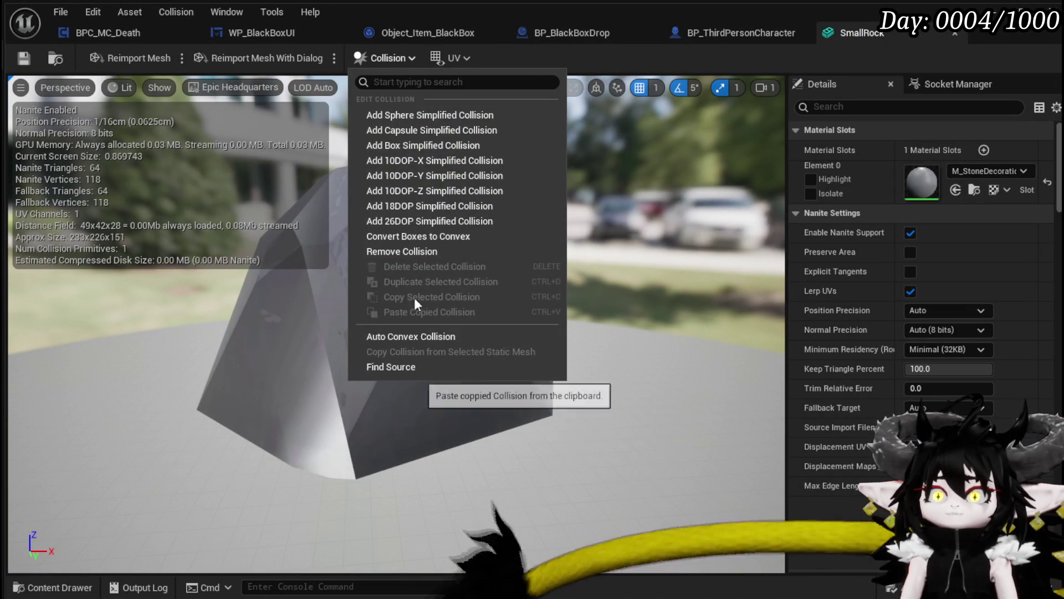
pyautogui.click(159, 87)
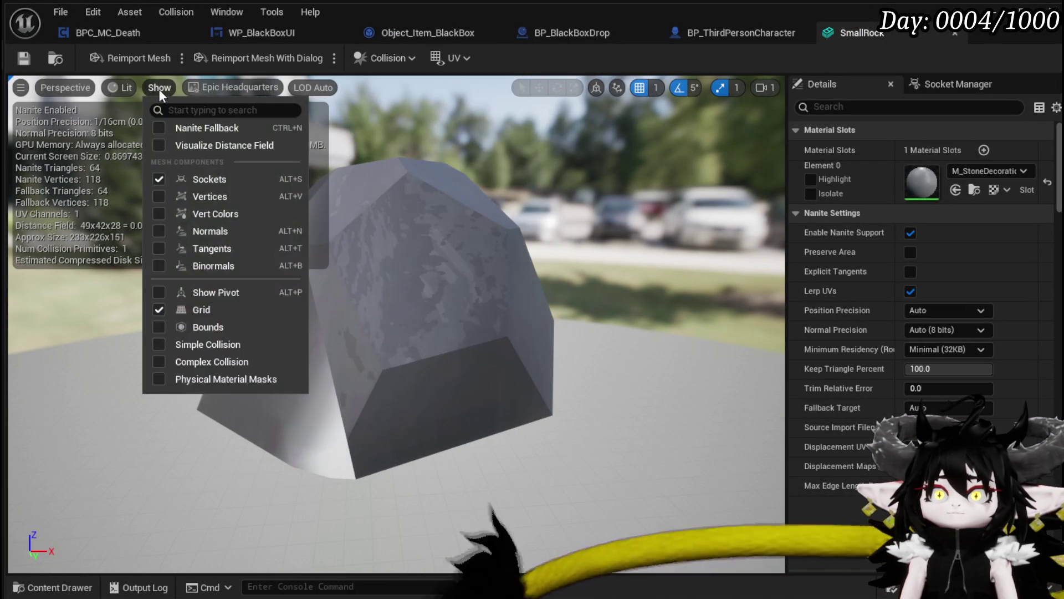
pyautogui.click(151, 348)
pyautogui.click(158, 370)
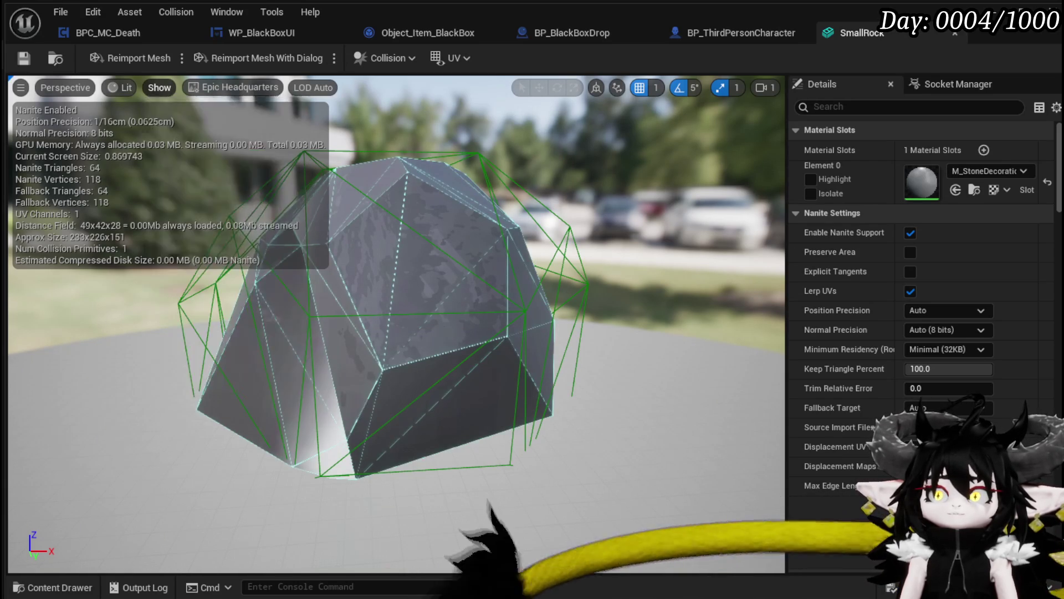
pyautogui.moveTo(421, 310); pyautogui.dragTo(597, 263)
pyautogui.moveTo(481, 221); pyautogui.dragTo(317, 265)
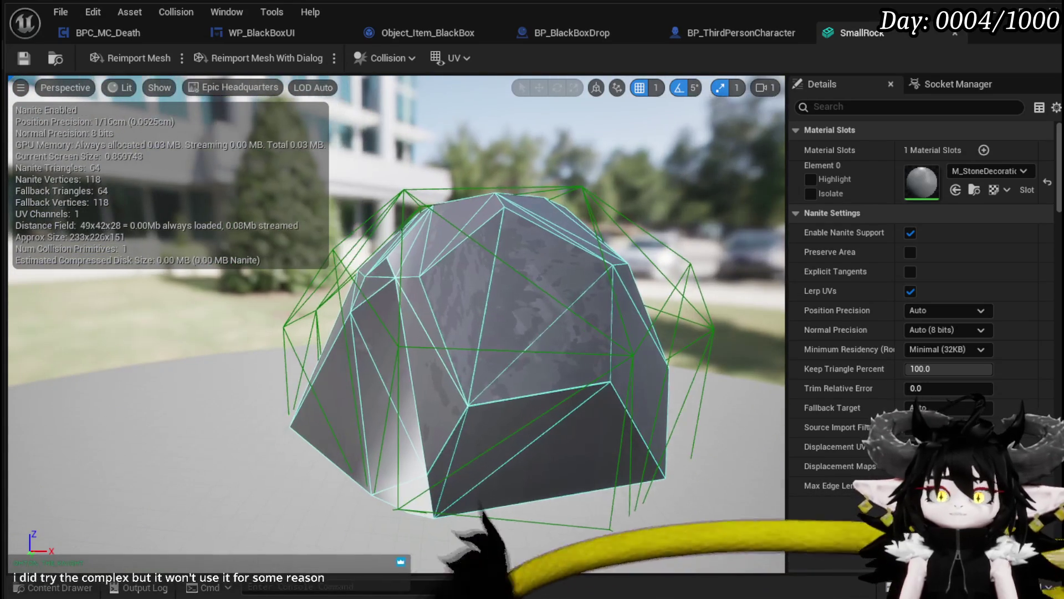
pyautogui.moveTo(552, 267); pyautogui.dragTo(465, 225)
pyautogui.moveTo(363, 213)
pyautogui.mouseDown()
pyautogui.moveTo(785, 191)
pyautogui.moveTo(615, 166)
pyautogui.mouseUp()
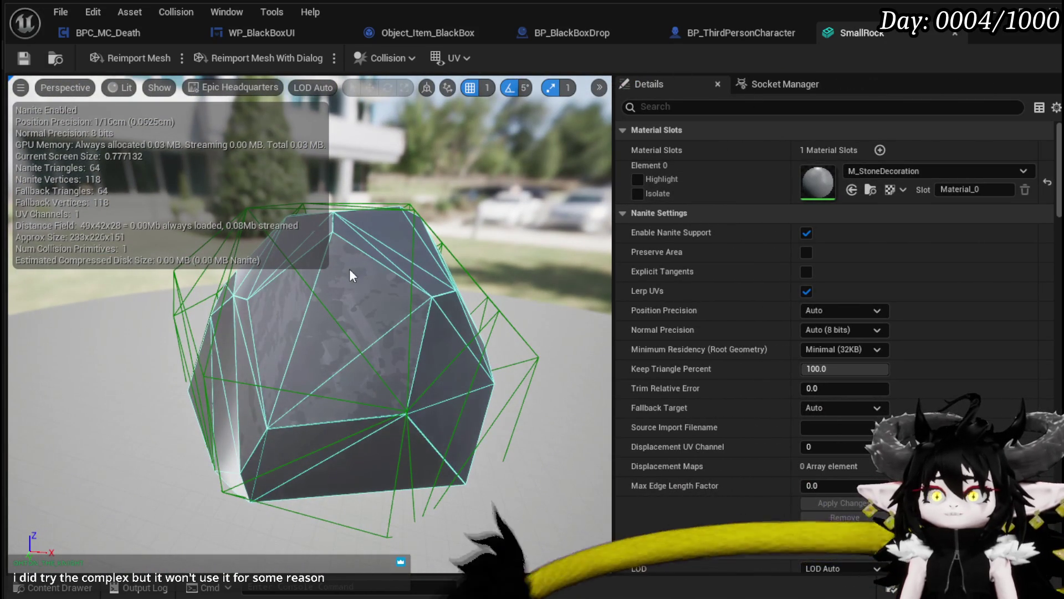
# Step: Review the Collision Complexity dropdown, leaving it at Project Default
pyautogui.scroll(-5, 724, 261)
pyautogui.scroll(-20, 724, 261)
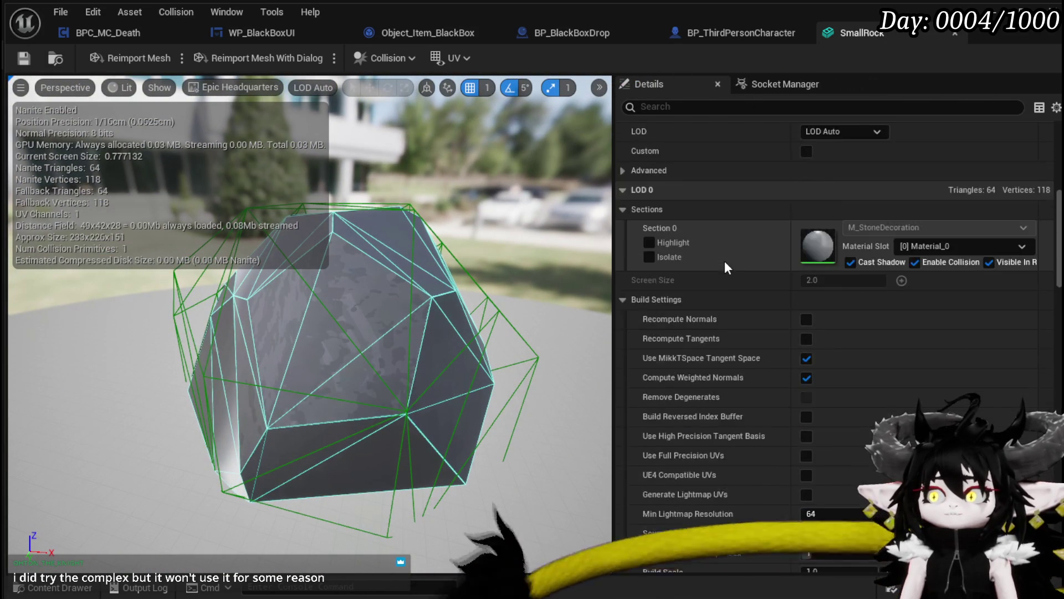
pyautogui.scroll(-15, 724, 261)
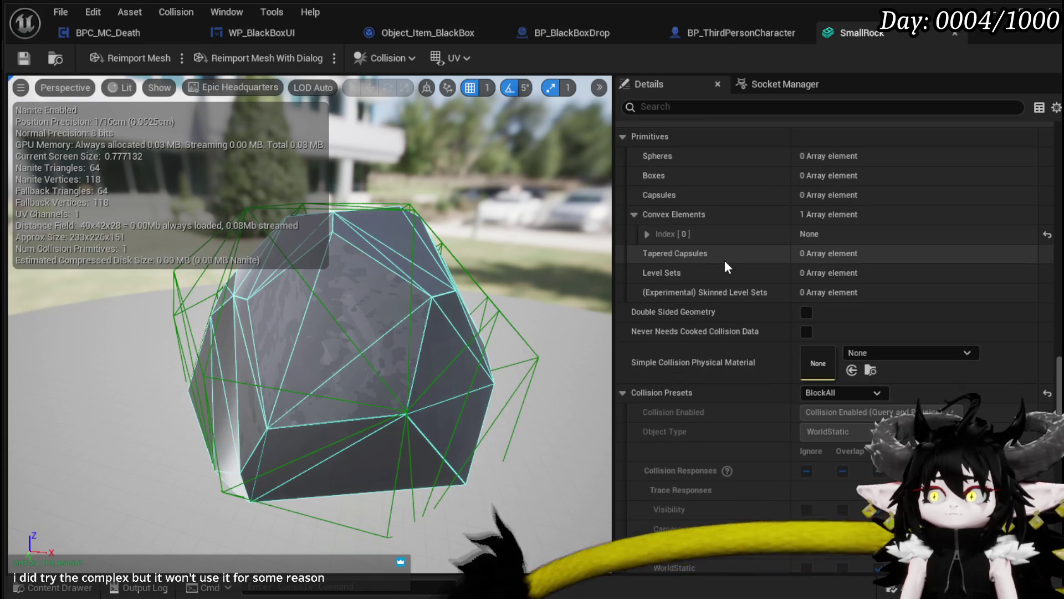
pyautogui.scroll(-18, 724, 260)
pyautogui.moveTo(639, 255)
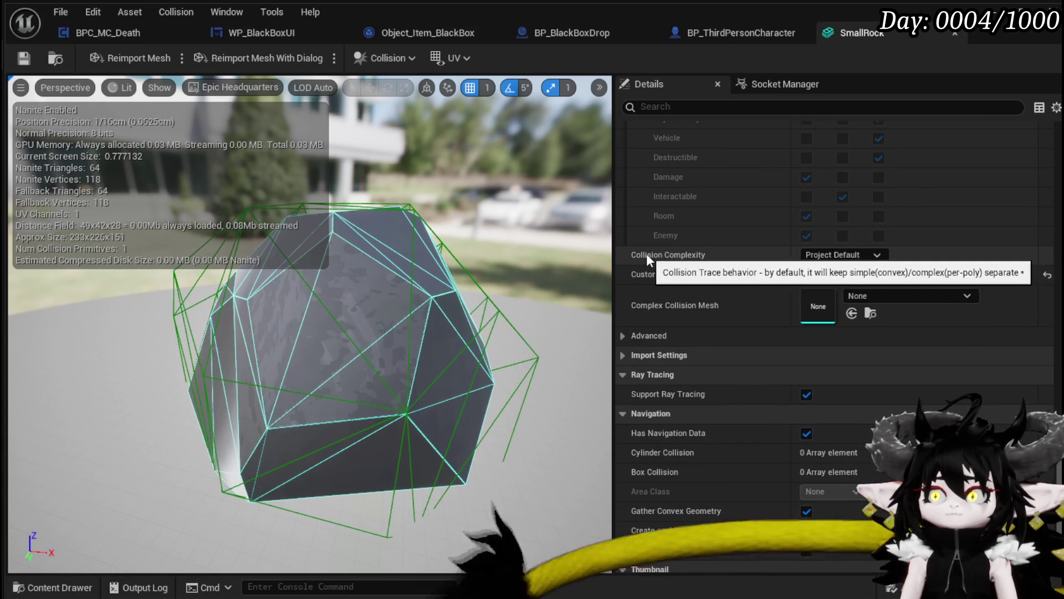
pyautogui.click(824, 257)
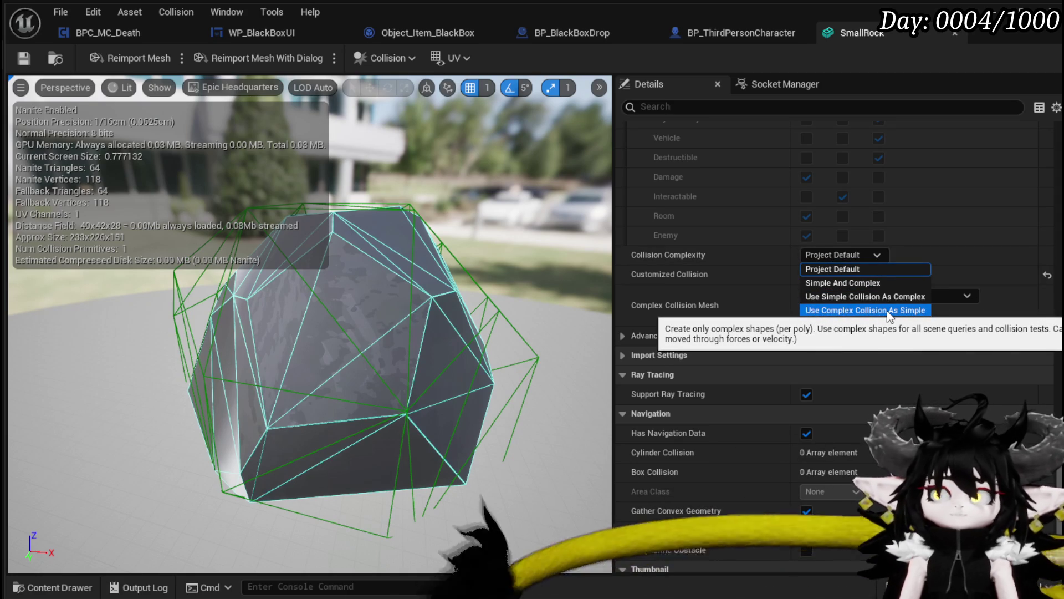
pyautogui.click(826, 270)
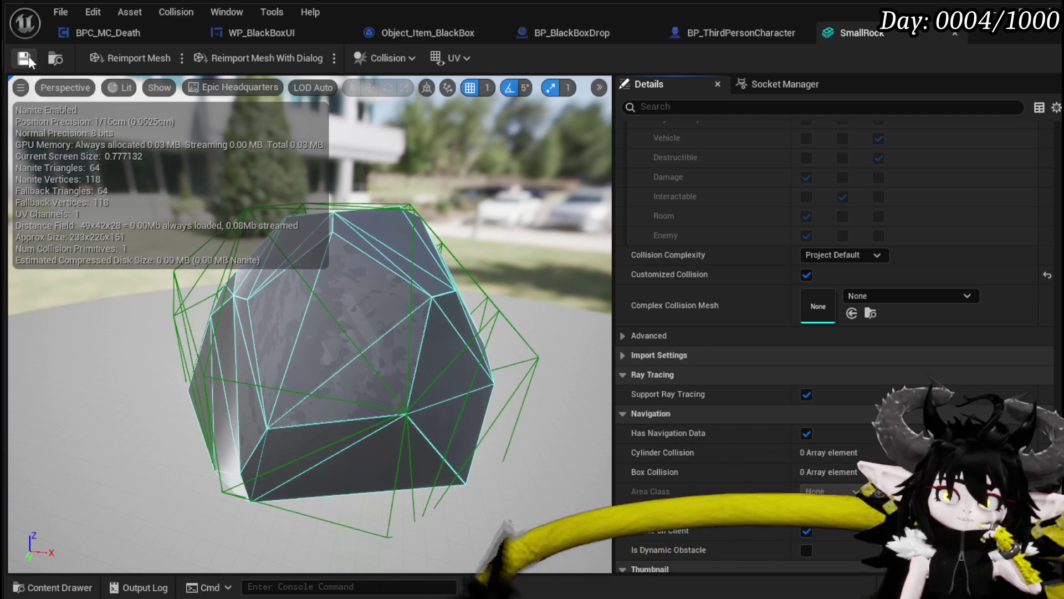
# Step: Close the SmallRock mesh editor and look over the CreateSaveData graph
pyautogui.click(954, 31)
pyautogui.moveTo(665, 244)
pyautogui.mouseDown()
pyautogui.moveTo(529, 235)
pyautogui.moveTo(479, 217)
pyautogui.mouseUp()
pyautogui.scroll(-1, 594, 230)
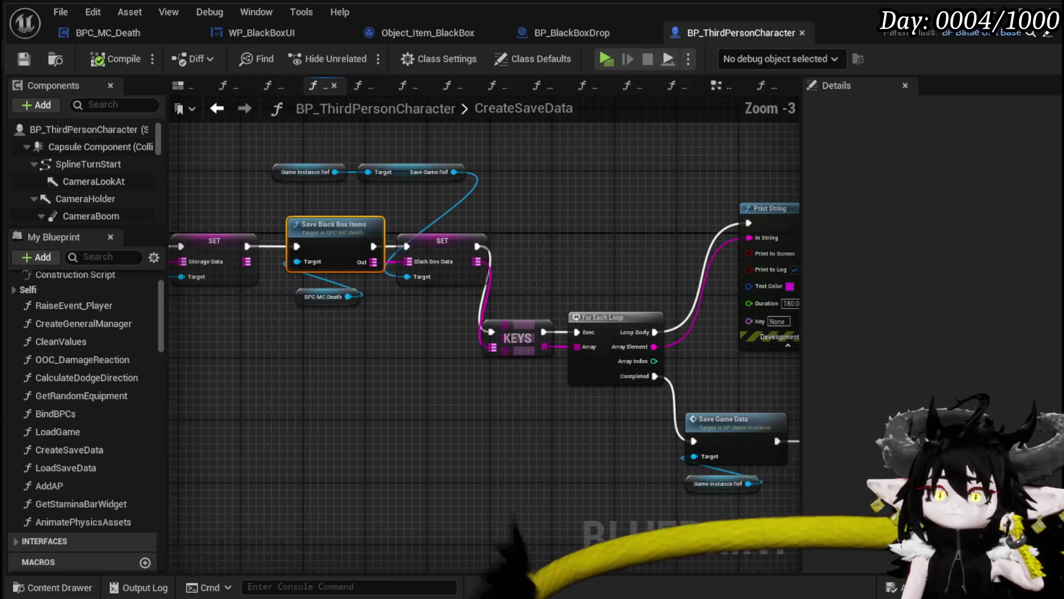
pyautogui.moveTo(450, 422)
pyautogui.mouseDown()
pyautogui.moveTo(525, 383)
pyautogui.moveTo(565, 380)
pyautogui.moveTo(415, 362)
pyautogui.mouseUp()
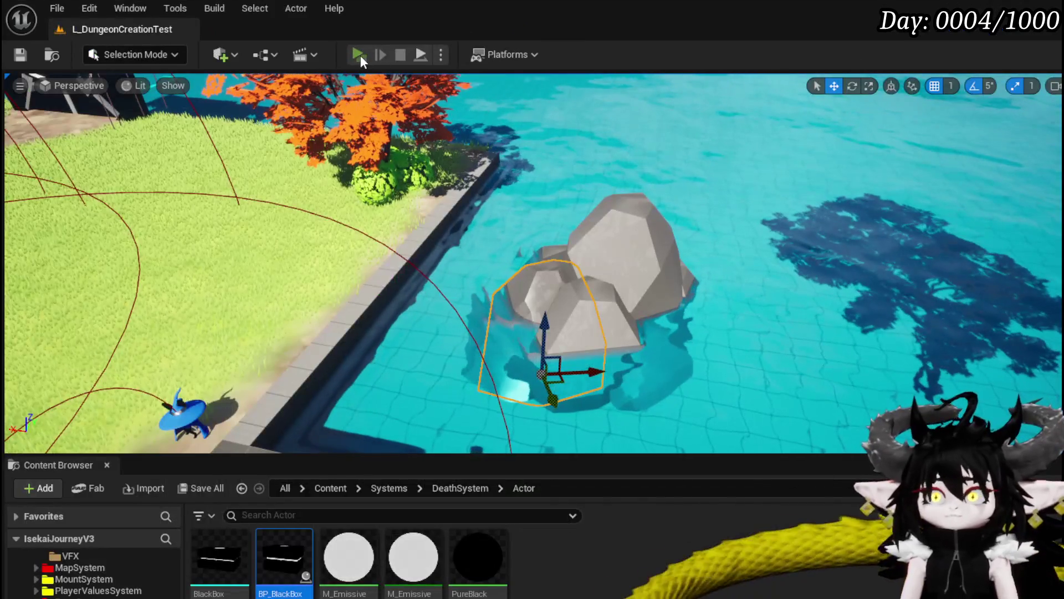
# Step: Play the game, open the inventory, and move Essence from Material into the Black Box
pyautogui.click(360, 55)
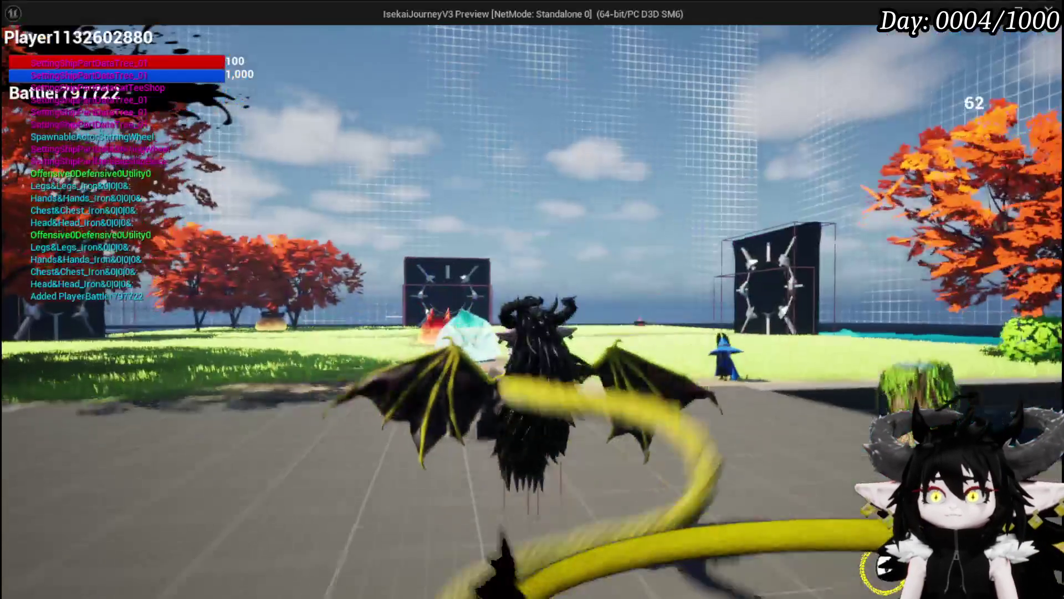
pyautogui.press('e')
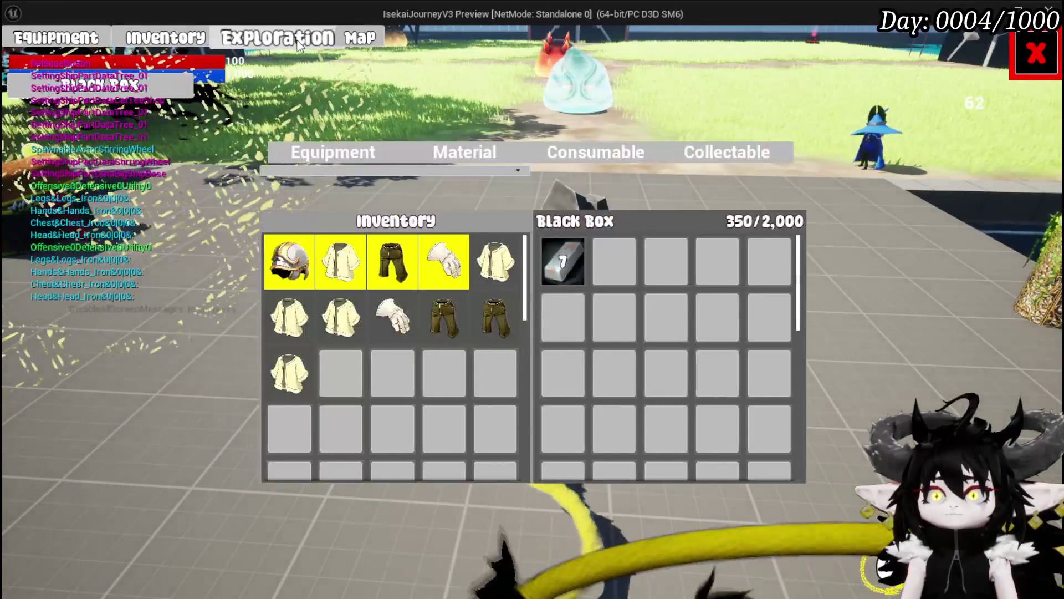
pyautogui.click(485, 155)
pyautogui.click(388, 257)
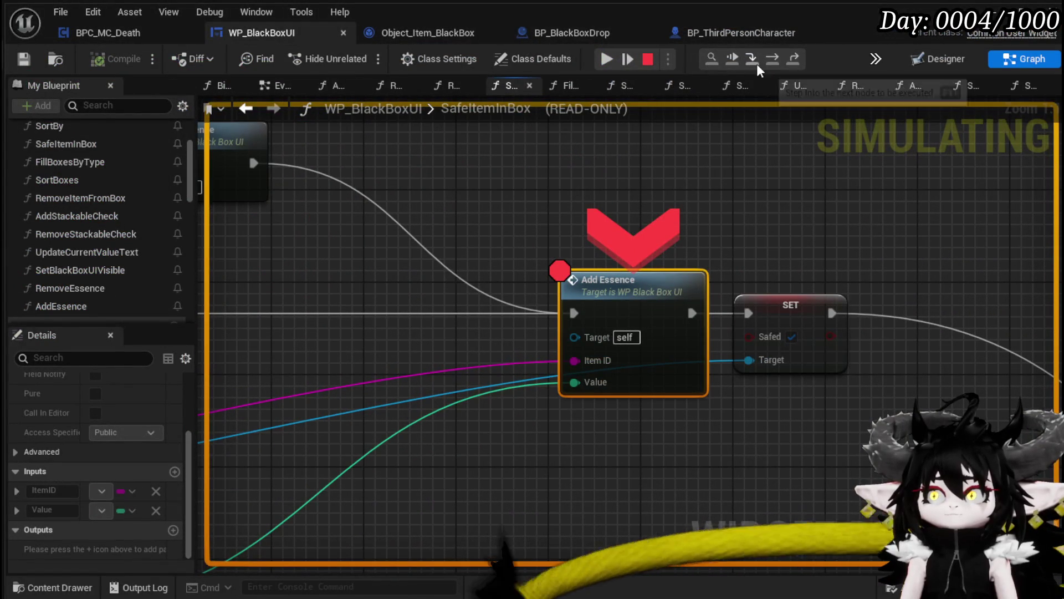
pyautogui.moveTo(487, 364)
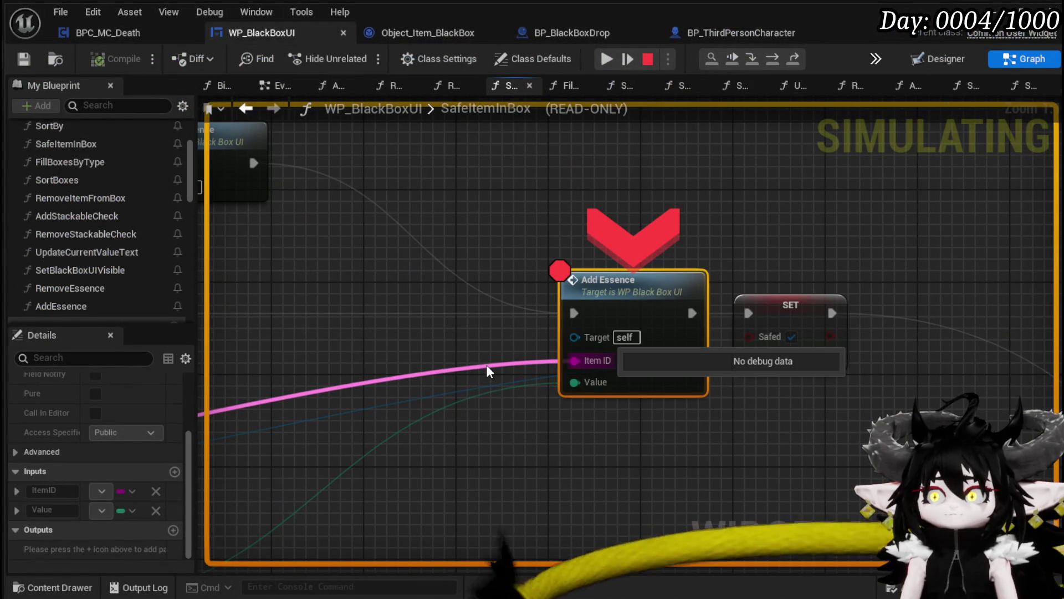
# Step: Inspect SafeItemInBox's nodes at the Add Essence breakpoint, then stop the play session
pyautogui.scroll(-2, 487, 364)
pyautogui.moveTo(467, 325)
pyautogui.mouseDown()
pyautogui.moveTo(613, 318)
pyautogui.moveTo(730, 340)
pyautogui.moveTo(1009, 195)
pyautogui.mouseUp()
pyautogui.moveTo(746, 226); pyautogui.dragTo(920, 290)
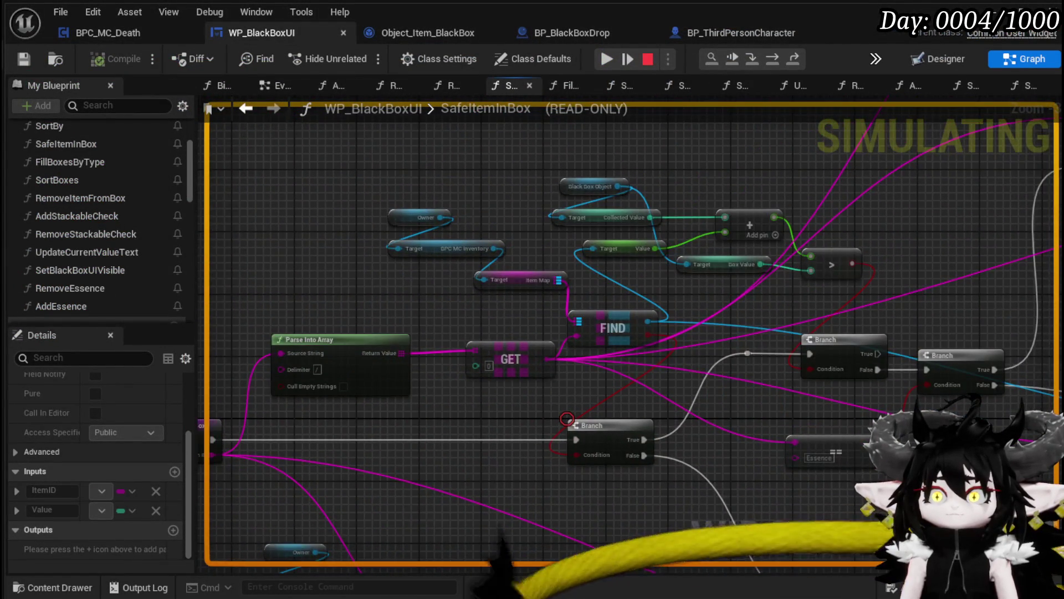
pyautogui.moveTo(455, 420); pyautogui.dragTo(580, 358)
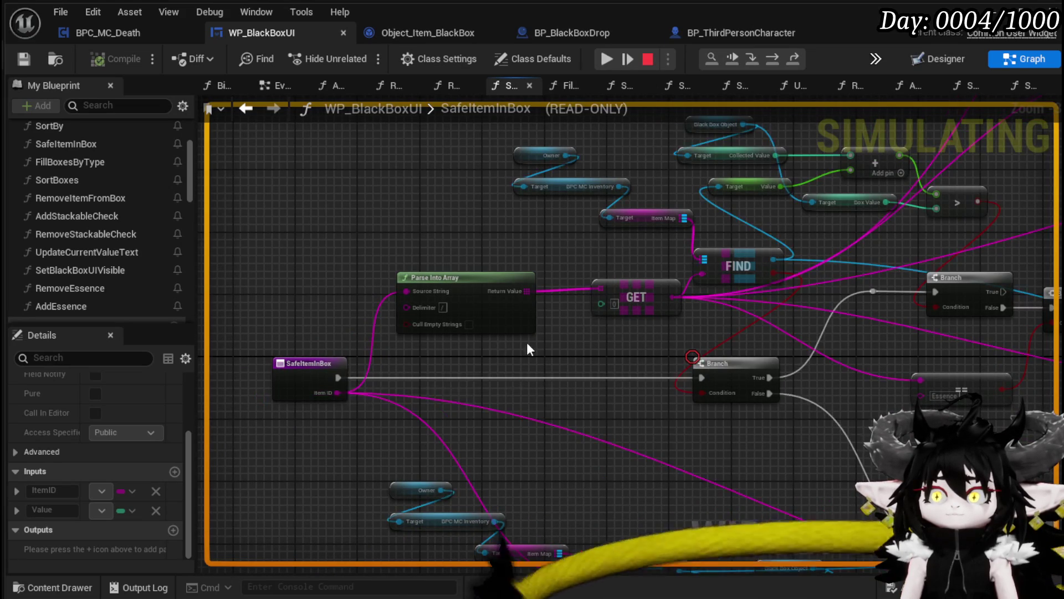
pyautogui.scroll(-6, 567, 338)
pyautogui.scroll(4, 580, 317)
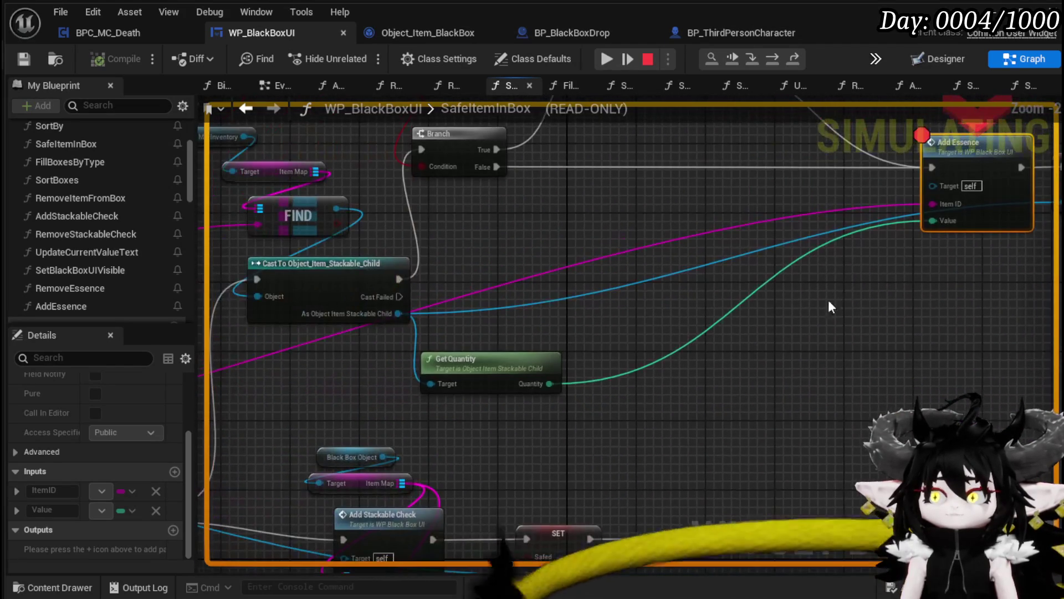
pyautogui.click(647, 58)
pyautogui.scroll(-3, 691, 237)
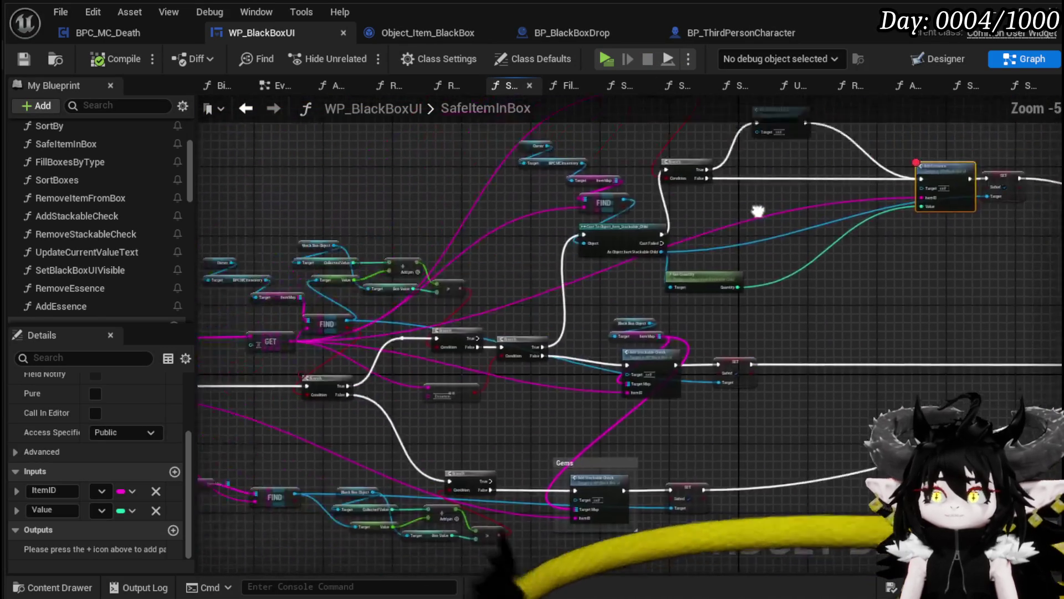
# Step: Wire the entry node's Item ID into Add Essence's Item ID, save WP_BlackBoxUI, and play again
pyautogui.moveTo(269, 390)
pyautogui.mouseDown()
pyautogui.moveTo(940, 220)
pyautogui.moveTo(950, 189)
pyautogui.moveTo(941, 201)
pyautogui.mouseUp()
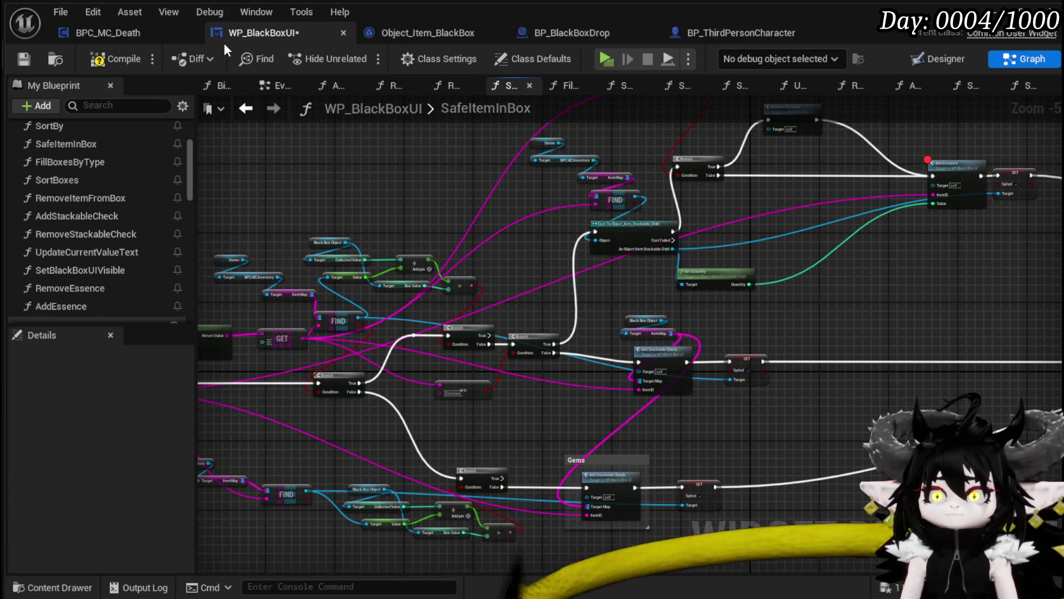
pyautogui.click(32, 59)
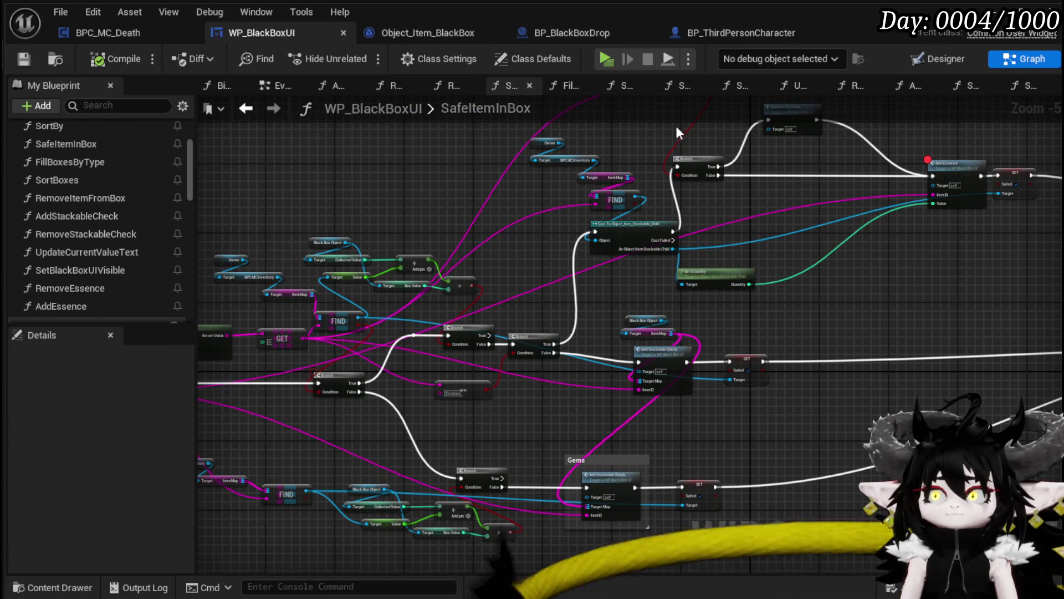
pyautogui.moveTo(890, 141); pyautogui.dragTo(669, 200)
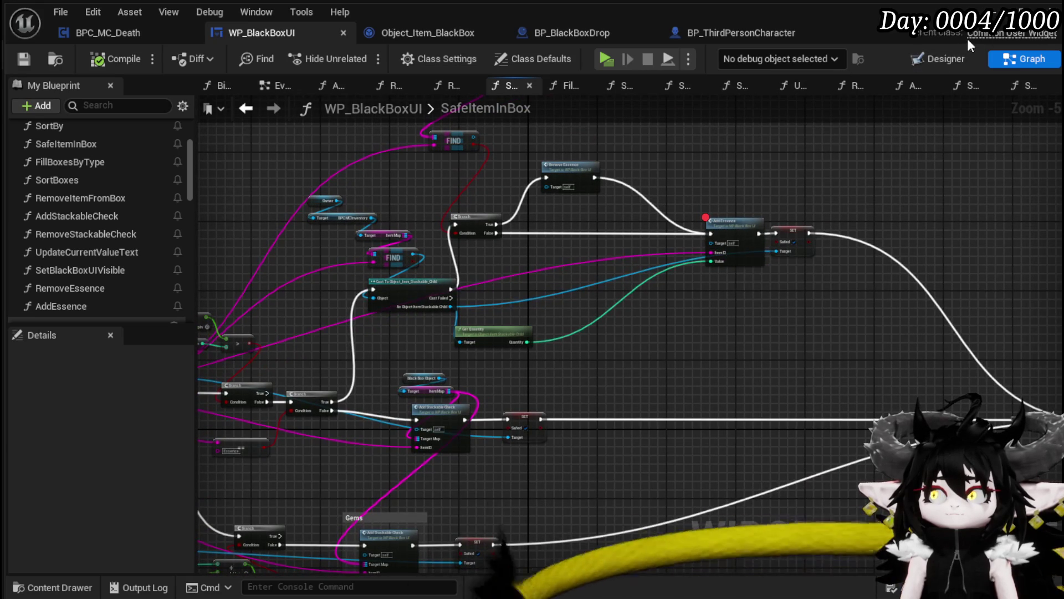
pyautogui.click(1021, 20)
pyautogui.click(351, 55)
# Step: Move Essence from the Material tab into the Black Box and open AddEssence at the breakpoint
pyautogui.press('e')
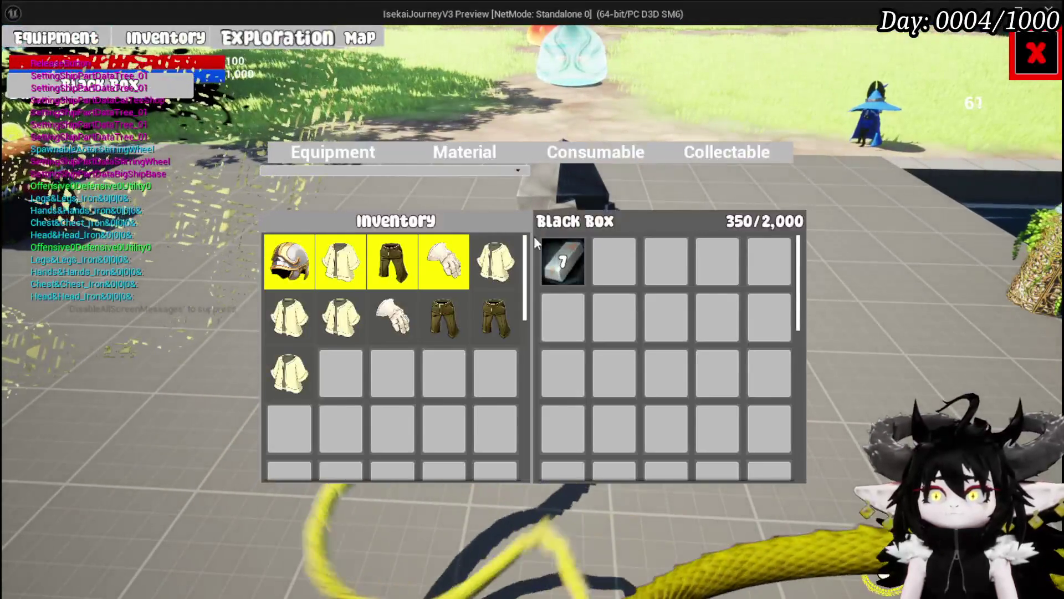
pyautogui.click(466, 151)
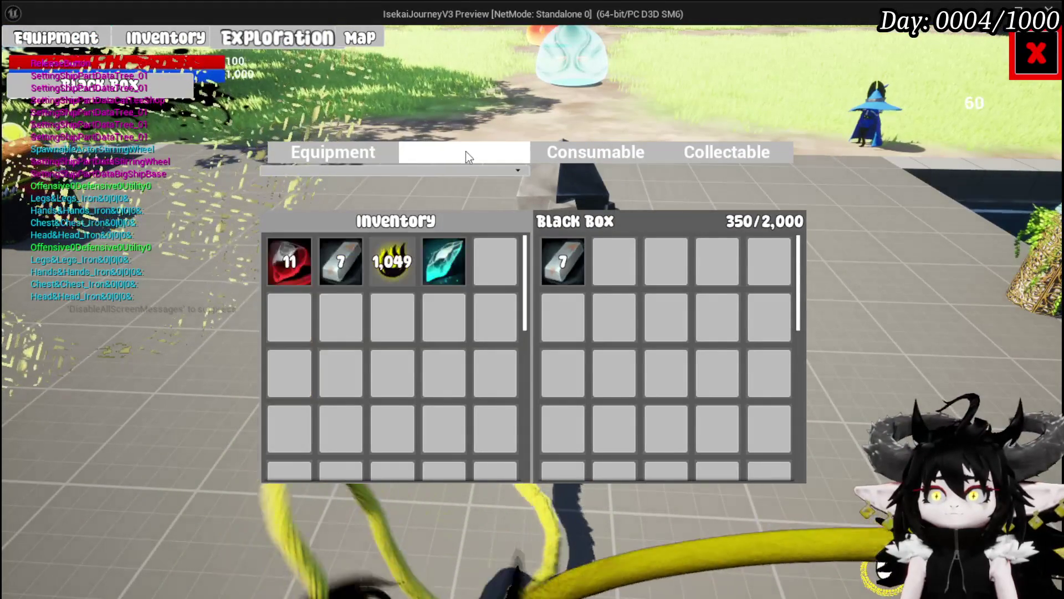
pyautogui.moveTo(443, 261); pyautogui.dragTo(534, 260)
pyautogui.moveTo(510, 361)
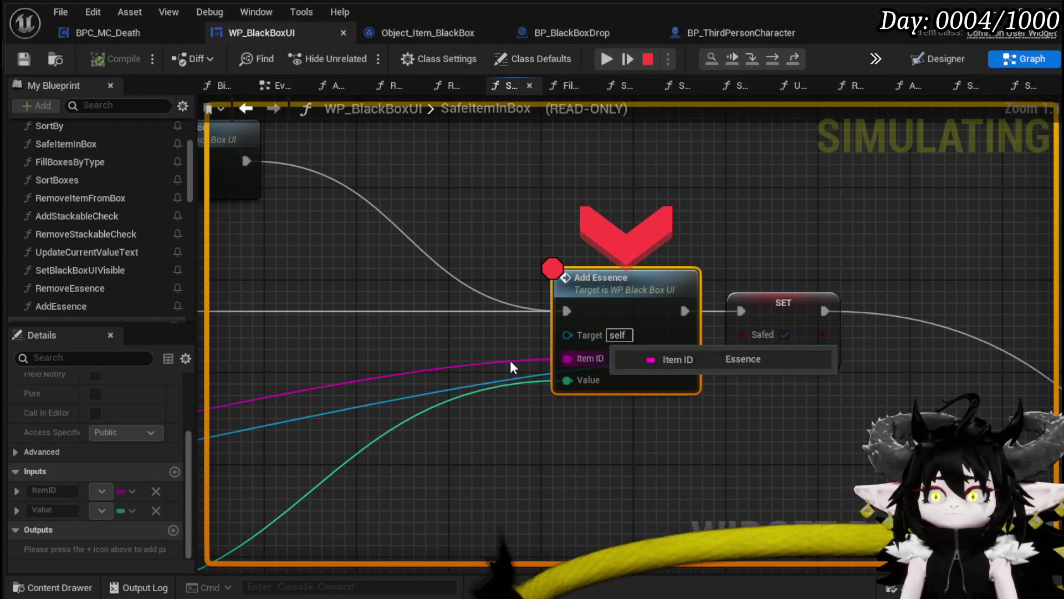
pyautogui.doubleClick(641, 311)
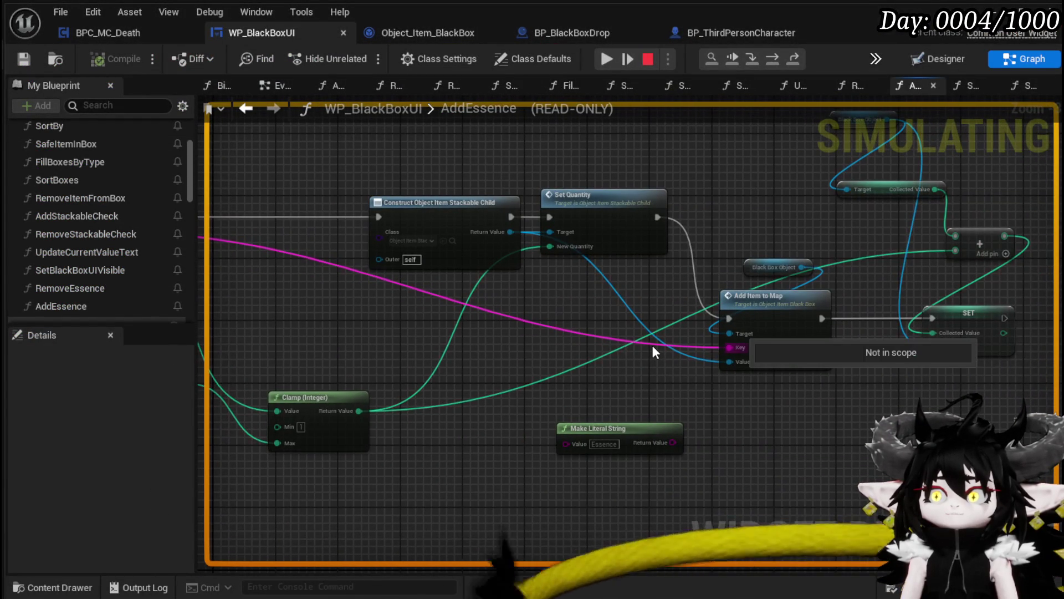
pyautogui.moveTo(696, 301); pyautogui.dragTo(996, 299)
pyautogui.moveTo(454, 236)
pyautogui.mouseDown()
pyautogui.moveTo(549, 301)
pyautogui.moveTo(549, 266)
pyautogui.moveTo(737, 108)
pyautogui.mouseUp()
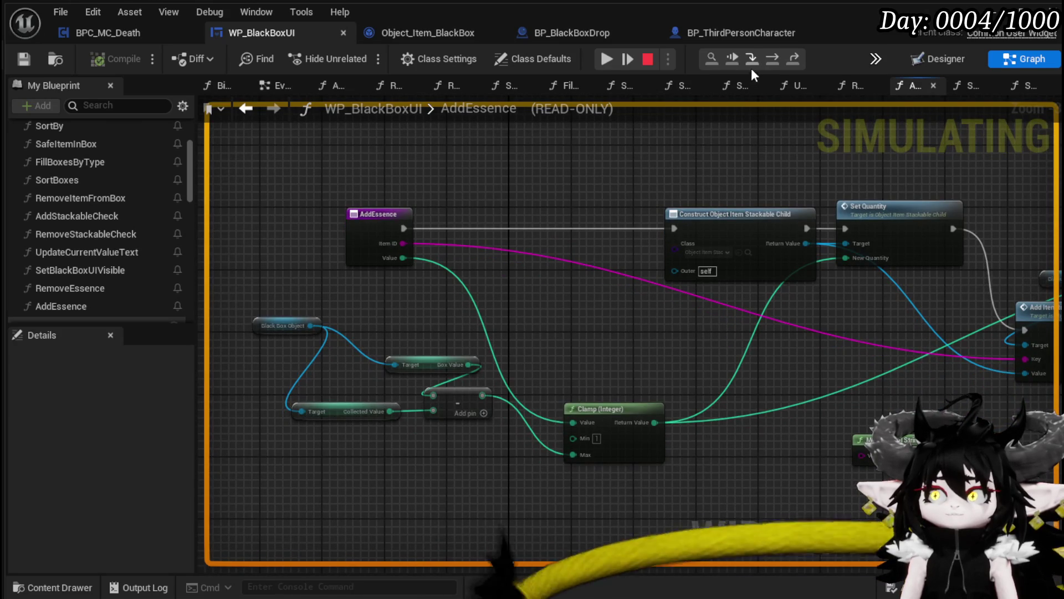
# Step: Step into AddEssence and advance node by node to Add Item to Map
pyautogui.click(751, 64)
pyautogui.moveTo(640, 346)
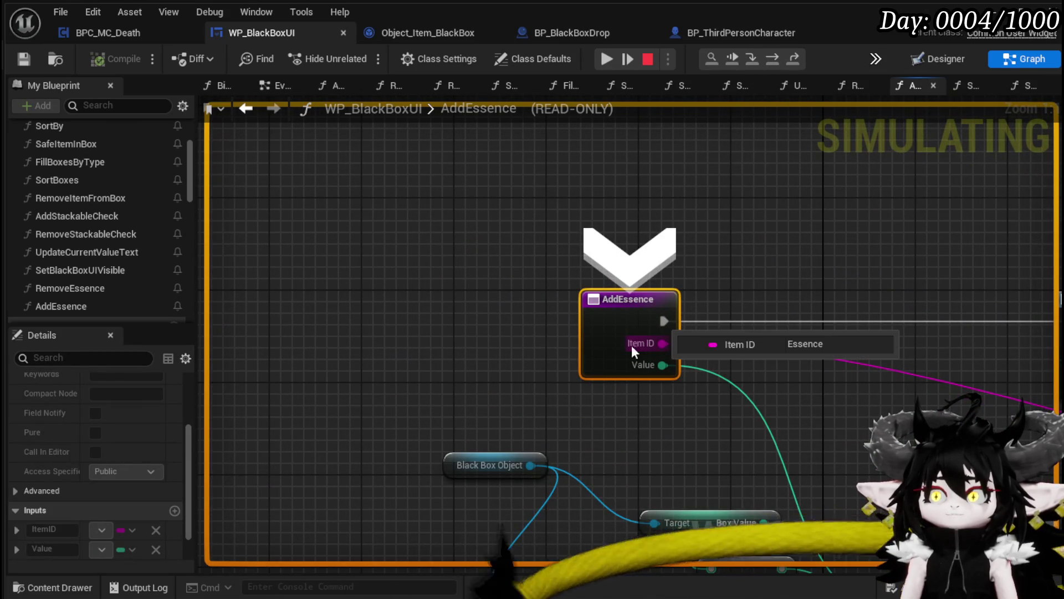
pyautogui.click(776, 64)
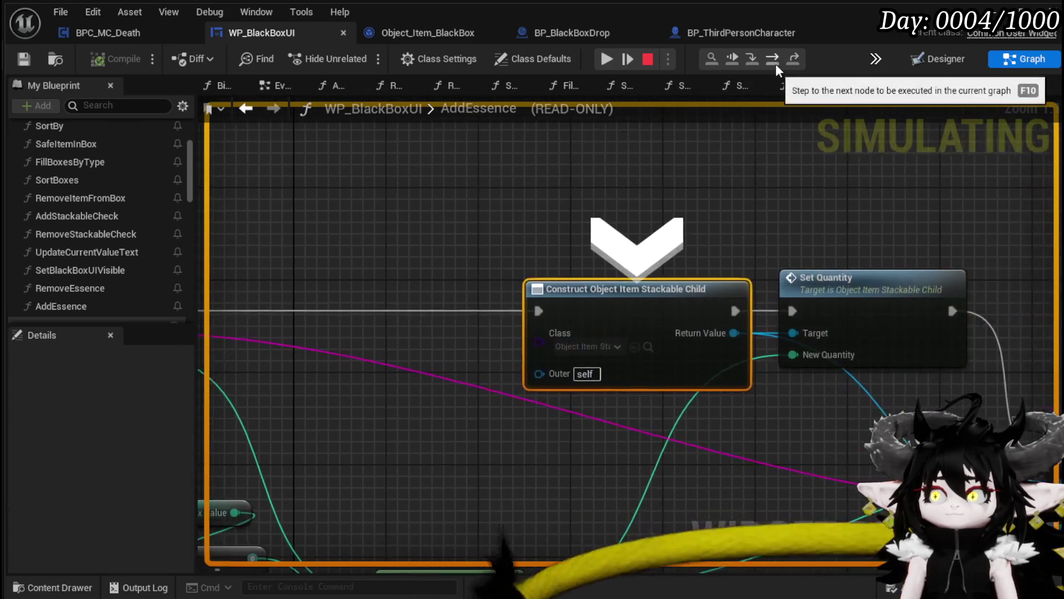
pyautogui.click(776, 64)
pyautogui.click(776, 64)
pyautogui.moveTo(457, 352)
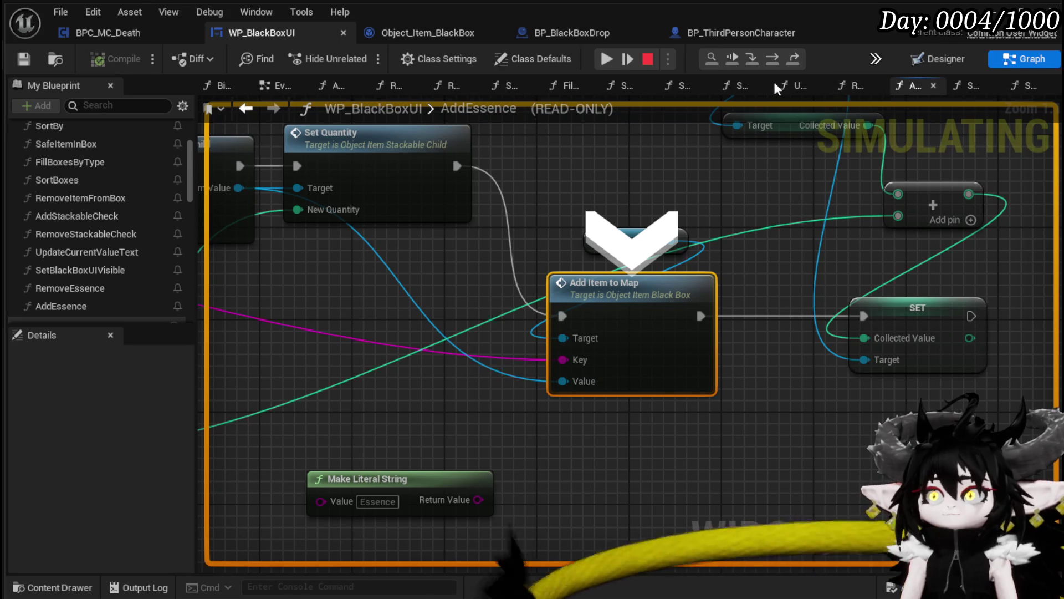
# Step: Step into Add Item to Map through the ADD, Cast and Collected Value nodes, then resume
pyautogui.click(750, 59)
pyautogui.moveTo(626, 302)
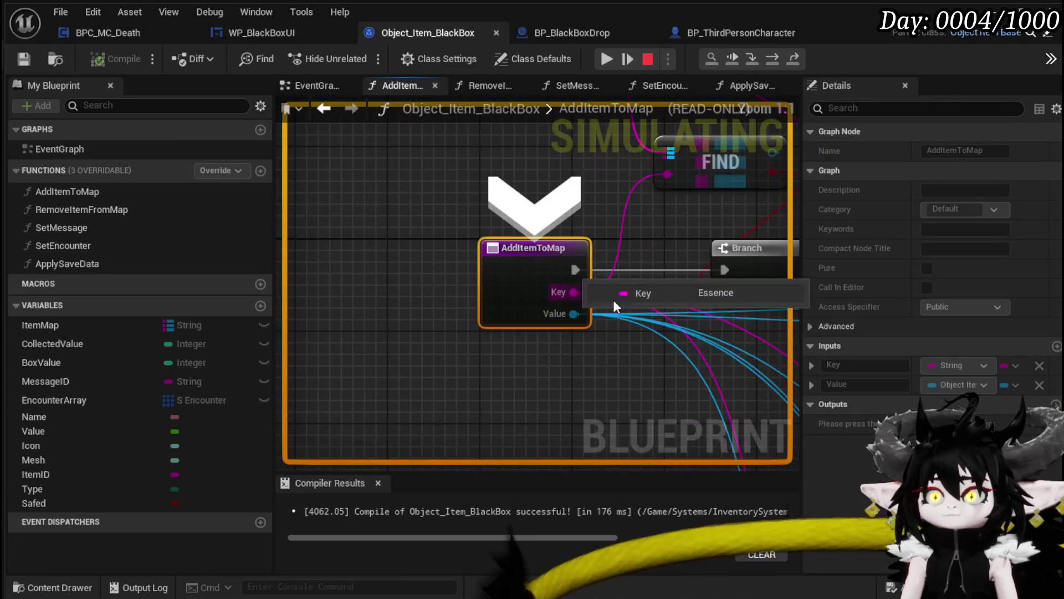
pyautogui.click(777, 61)
pyautogui.click(777, 62)
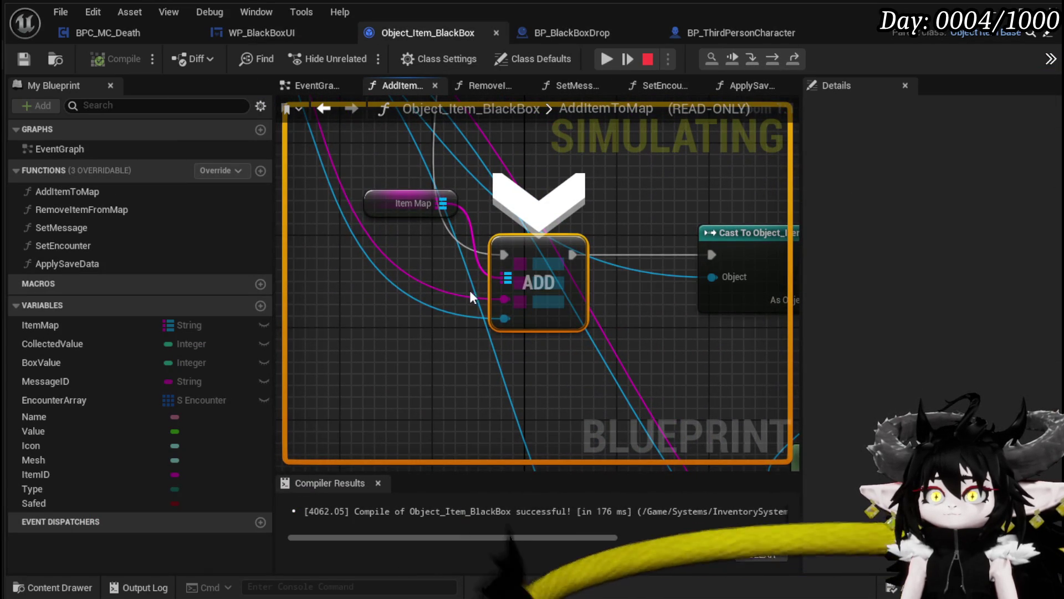
pyautogui.click(775, 57)
pyautogui.click(774, 56)
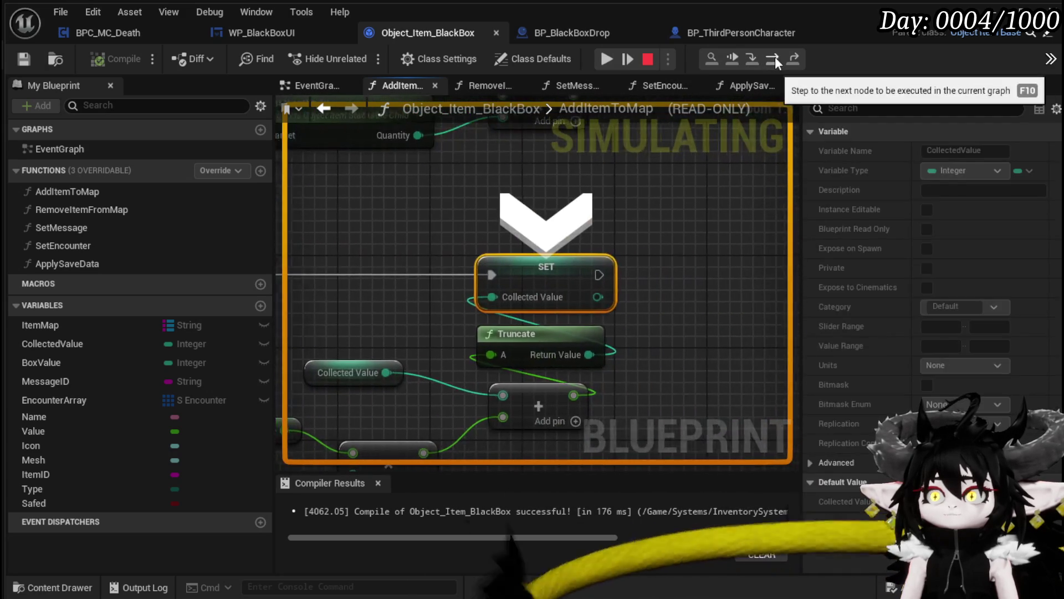
pyautogui.click(607, 59)
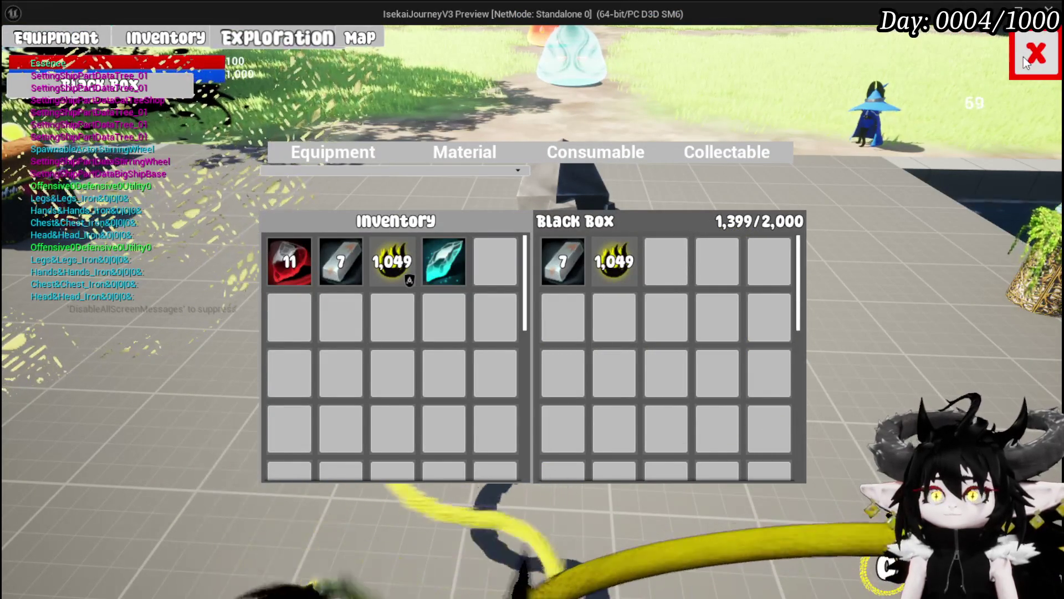
# Step: Close the inventory, save the game from the pause menu, and stop the preview
pyautogui.click(1024, 57)
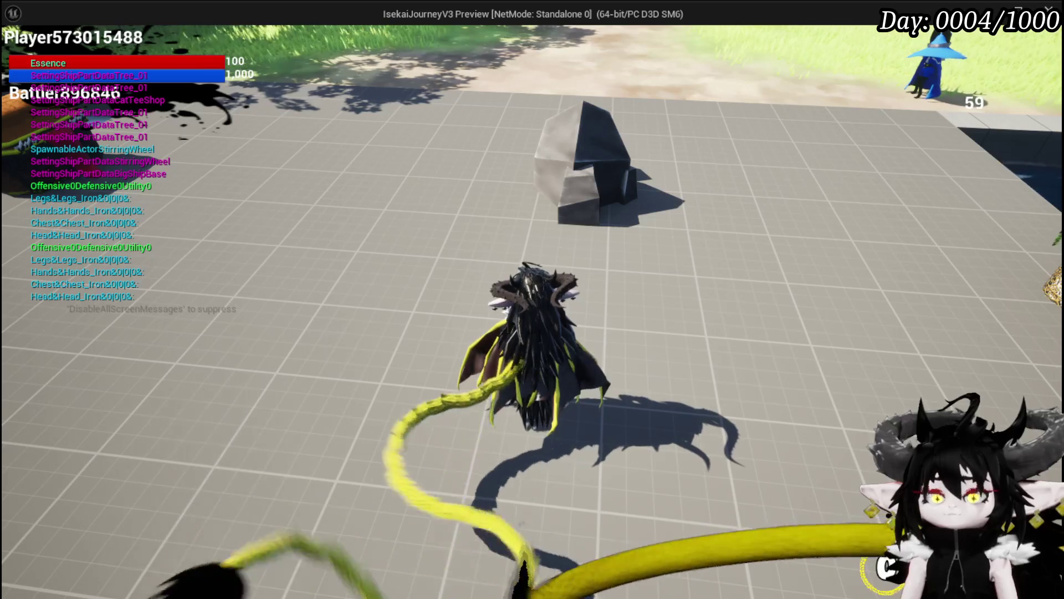
pyautogui.press('Escape')
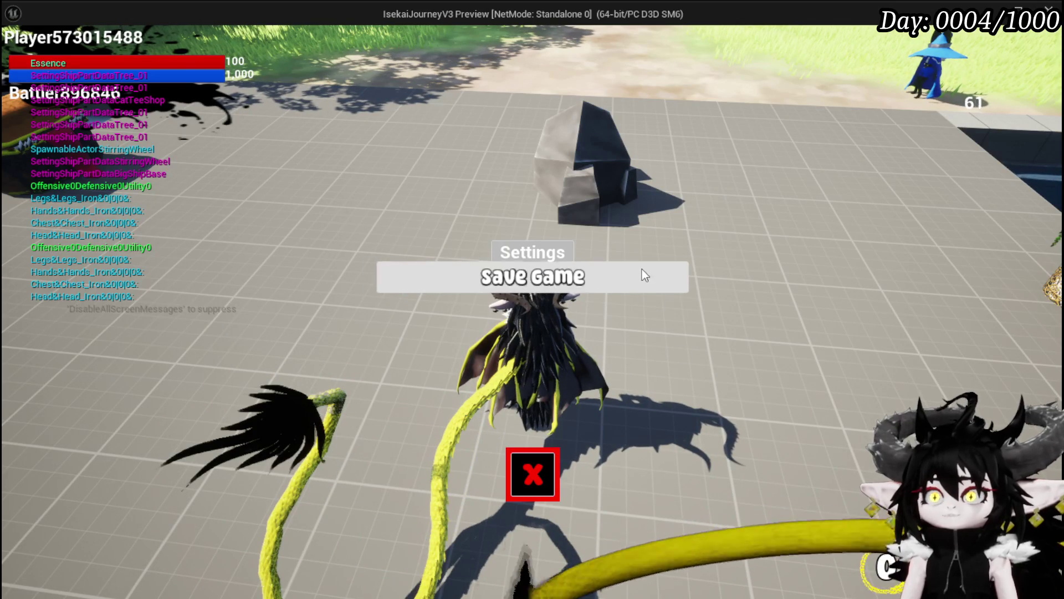
pyautogui.click(643, 275)
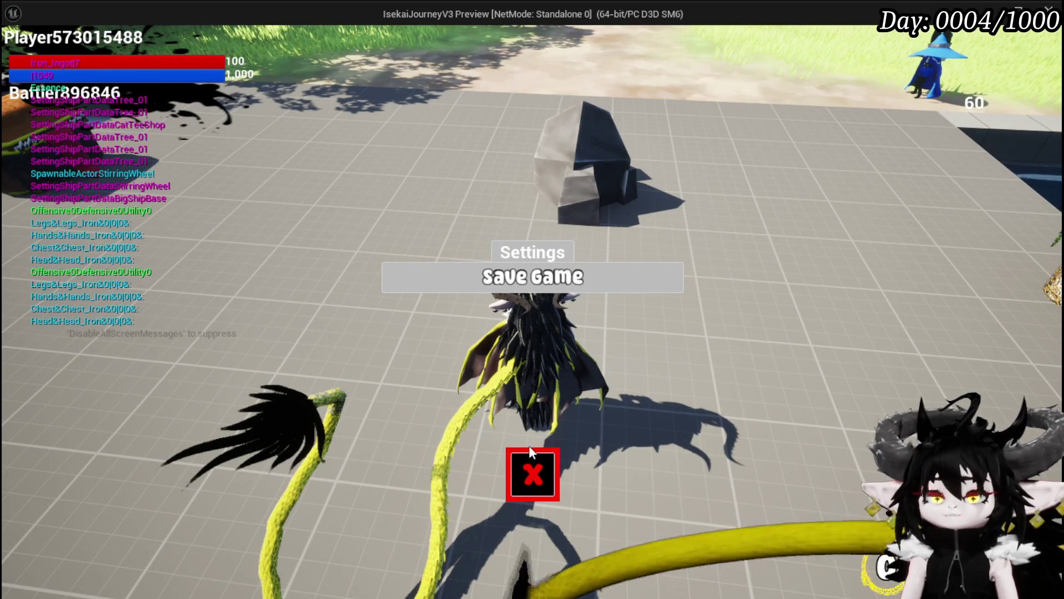
pyautogui.click(533, 471)
pyautogui.press('Escape')
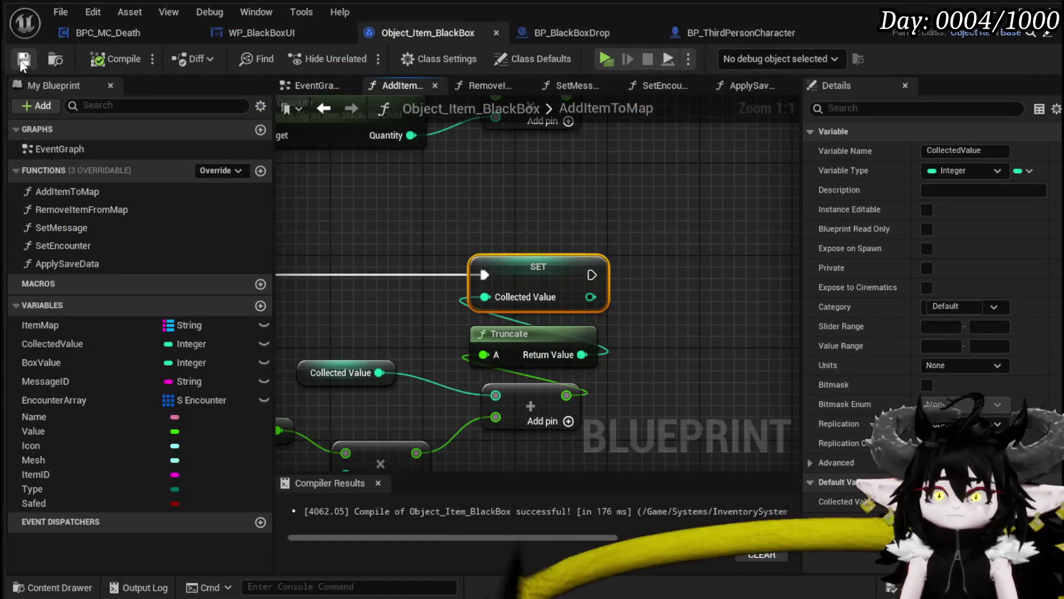
# Step: Open Save Black Box Items from CreateSaveData and pan across its For Each Loop, FIND and ADD nodes
pyautogui.click(689, 35)
pyautogui.moveTo(468, 207); pyautogui.dragTo(640, 271)
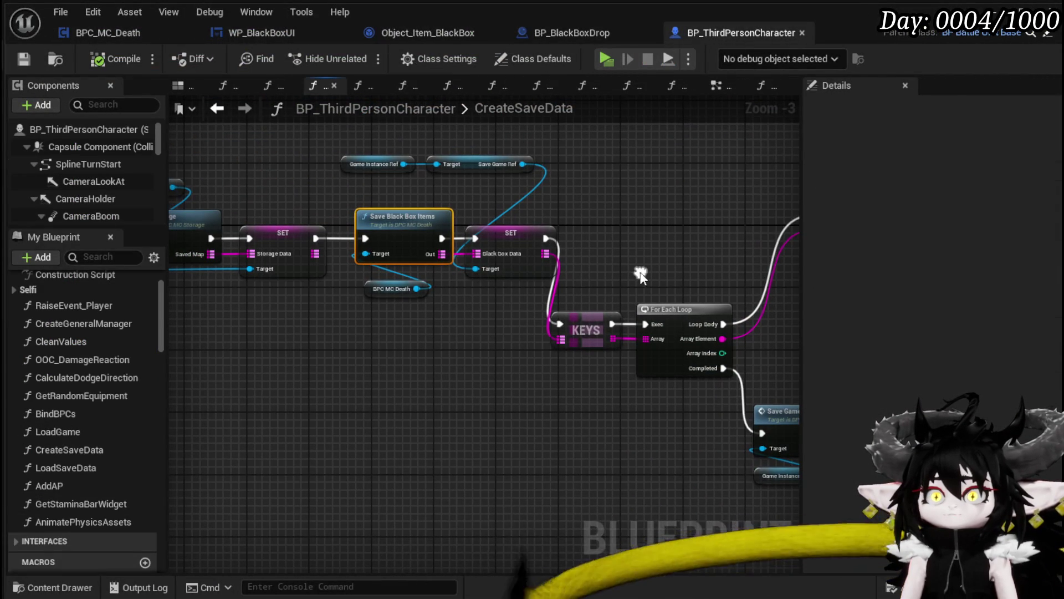
pyautogui.click(382, 314)
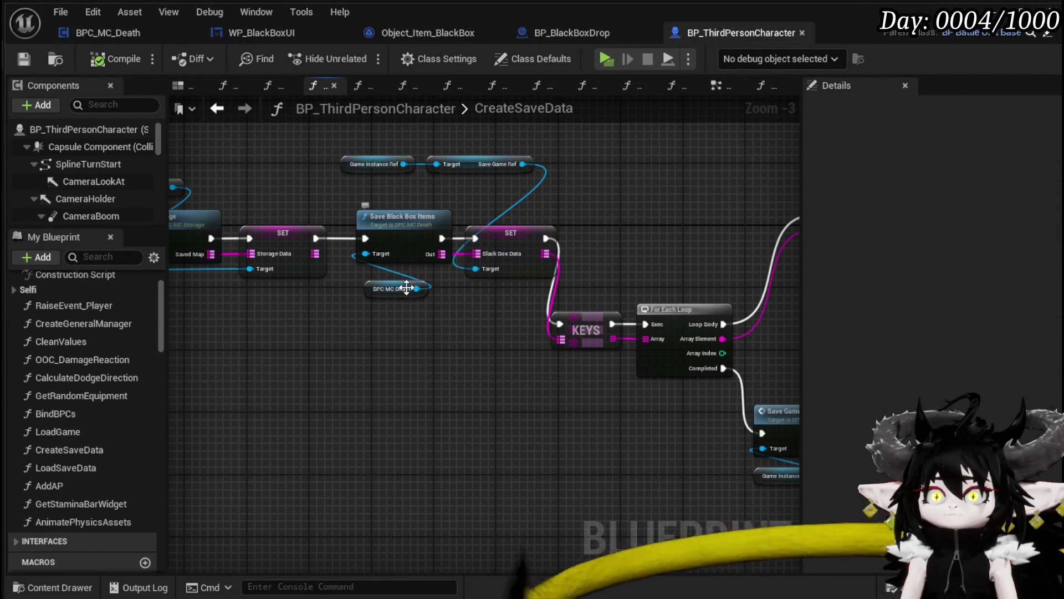
pyautogui.doubleClick(400, 226)
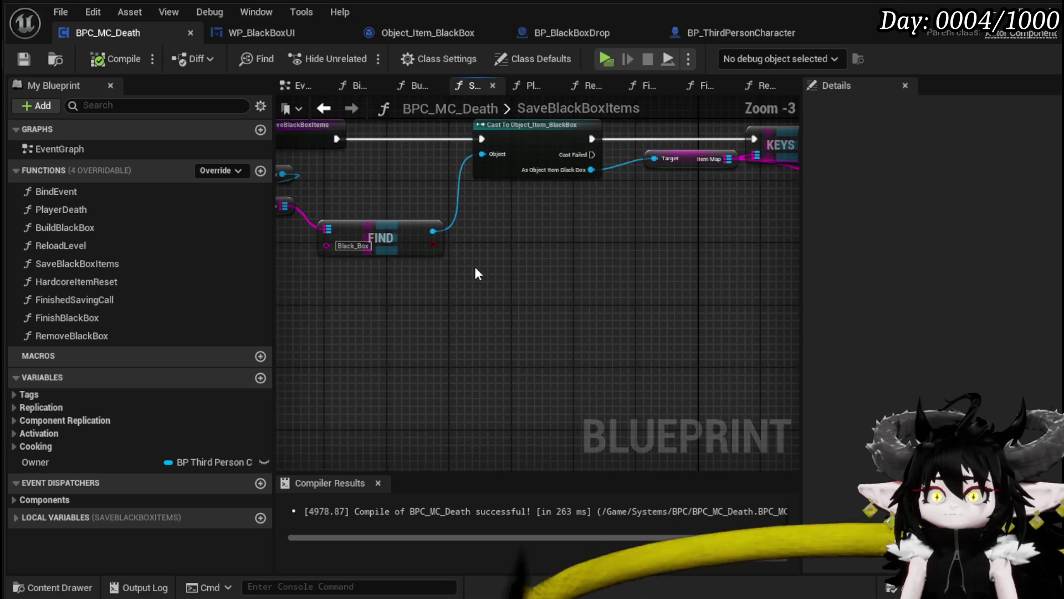
pyautogui.moveTo(560, 290); pyautogui.dragTo(694, 327)
pyautogui.moveTo(436, 194)
pyautogui.mouseDown()
pyautogui.moveTo(494, 315)
pyautogui.moveTo(457, 330)
pyautogui.moveTo(327, 337)
pyautogui.mouseUp()
pyautogui.moveTo(639, 263)
pyautogui.mouseDown()
pyautogui.moveTo(449, 281)
pyautogui.moveTo(541, 263)
pyautogui.moveTo(566, 228)
pyautogui.moveTo(564, 284)
pyautogui.mouseUp()
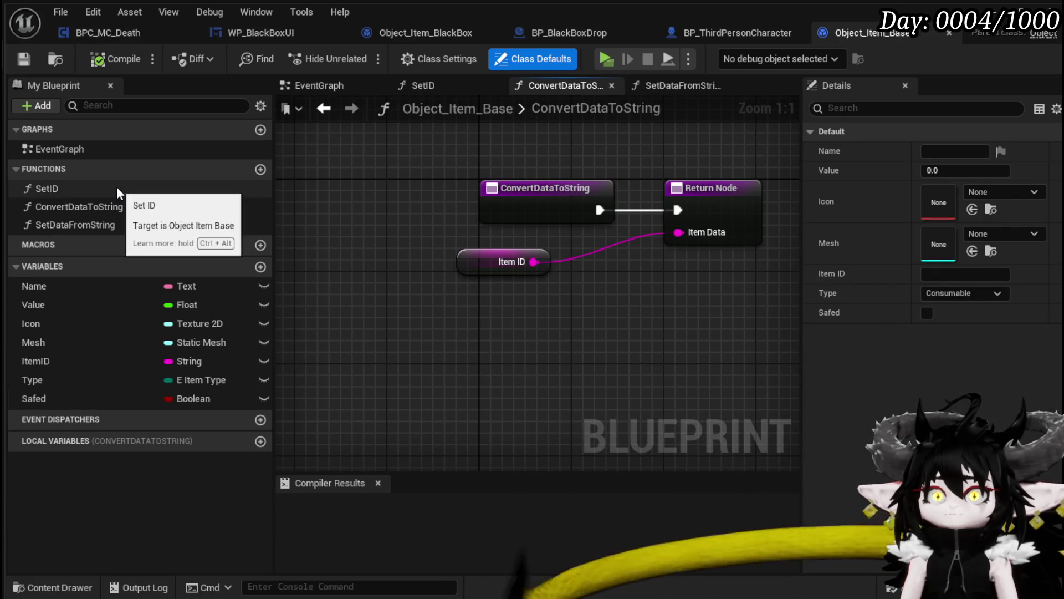
# Step: Compare AddItemToMap and BuildItemMap, reopen SaveBlackBoxItems, then minimize the blueprint editor
pyautogui.doubleClick(543, 107)
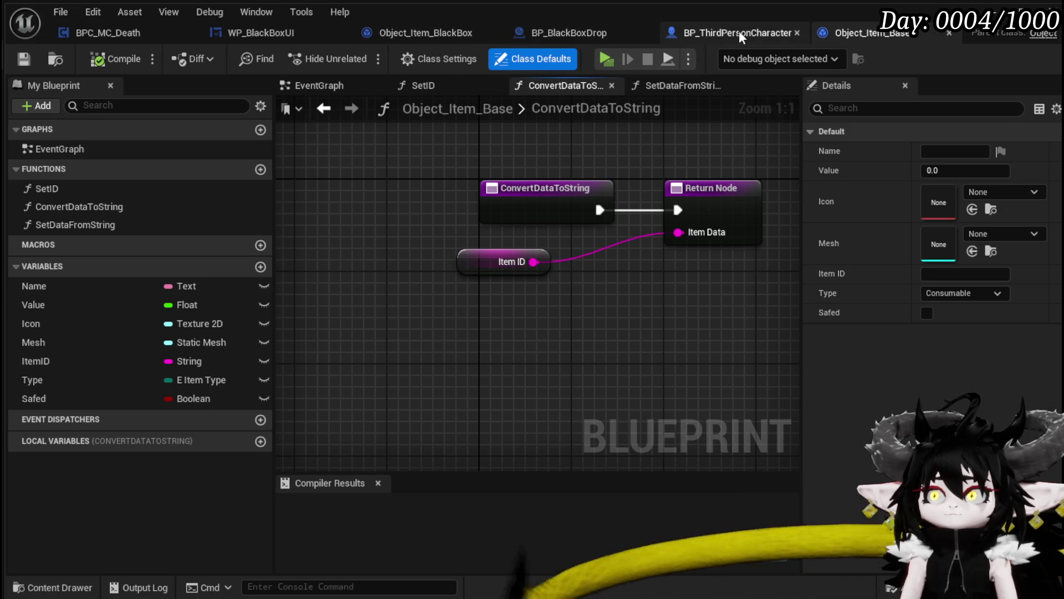
pyautogui.click(406, 33)
pyautogui.click(530, 34)
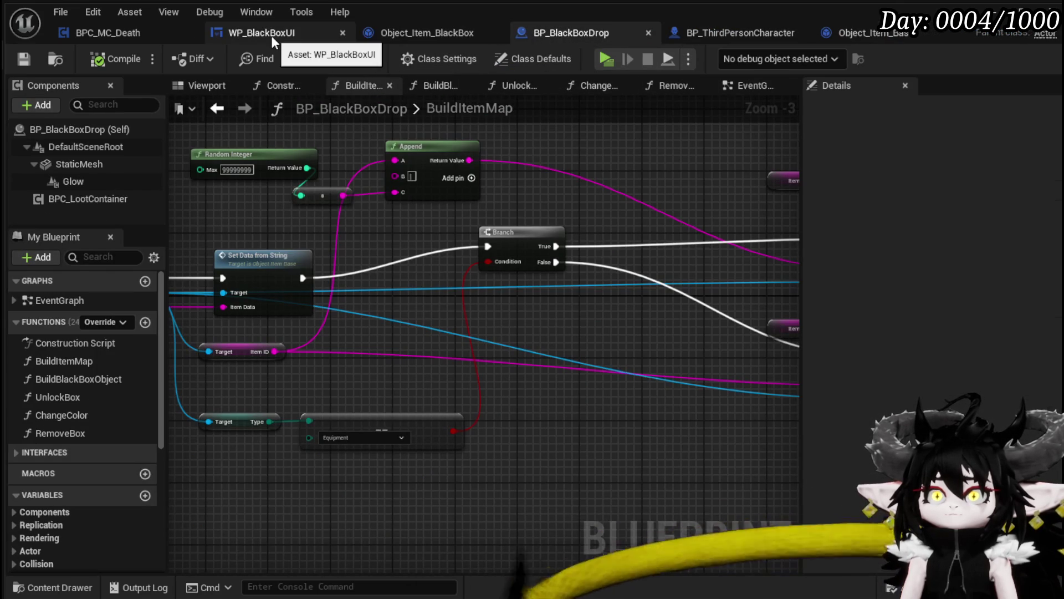
pyautogui.click(699, 32)
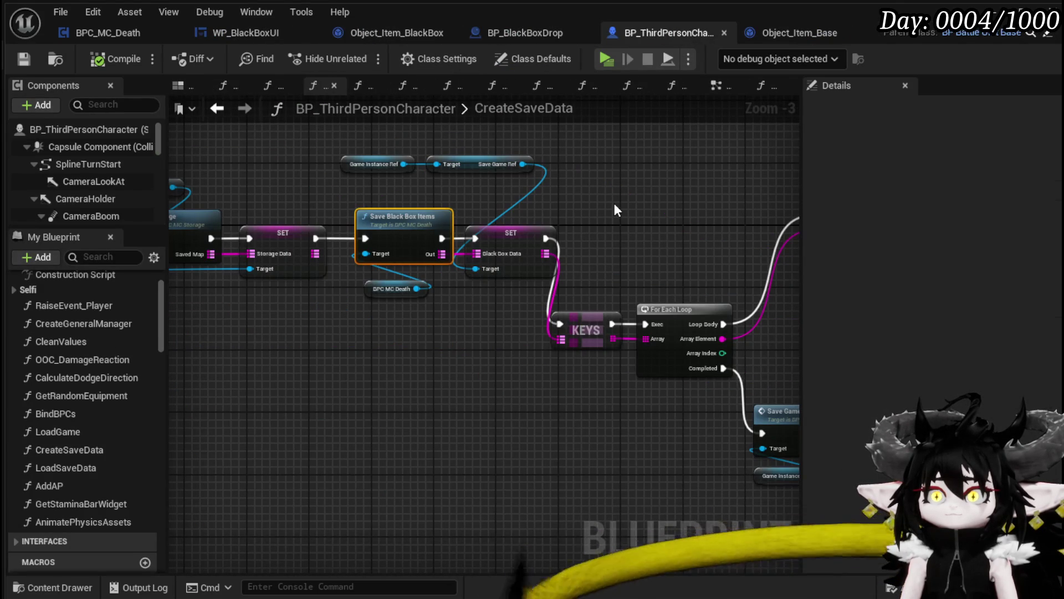
pyautogui.doubleClick(401, 213)
pyautogui.moveTo(455, 201)
pyautogui.mouseDown()
pyautogui.moveTo(463, 117)
pyautogui.moveTo(480, 109)
pyautogui.moveTo(575, 160)
pyautogui.moveTo(311, 206)
pyautogui.moveTo(460, 192)
pyautogui.moveTo(512, 203)
pyautogui.mouseUp()
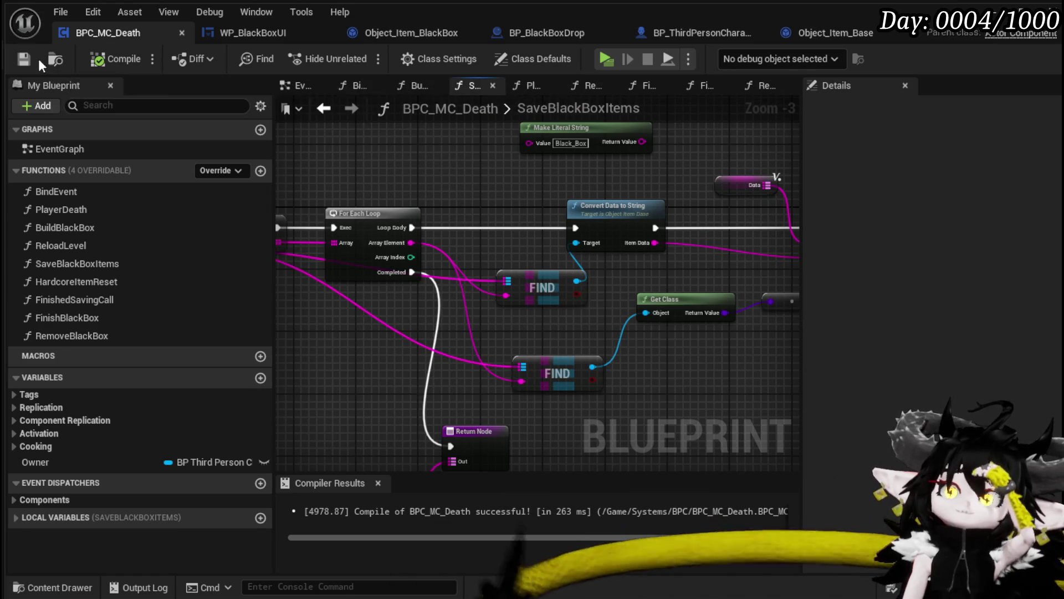
pyautogui.click(1001, 8)
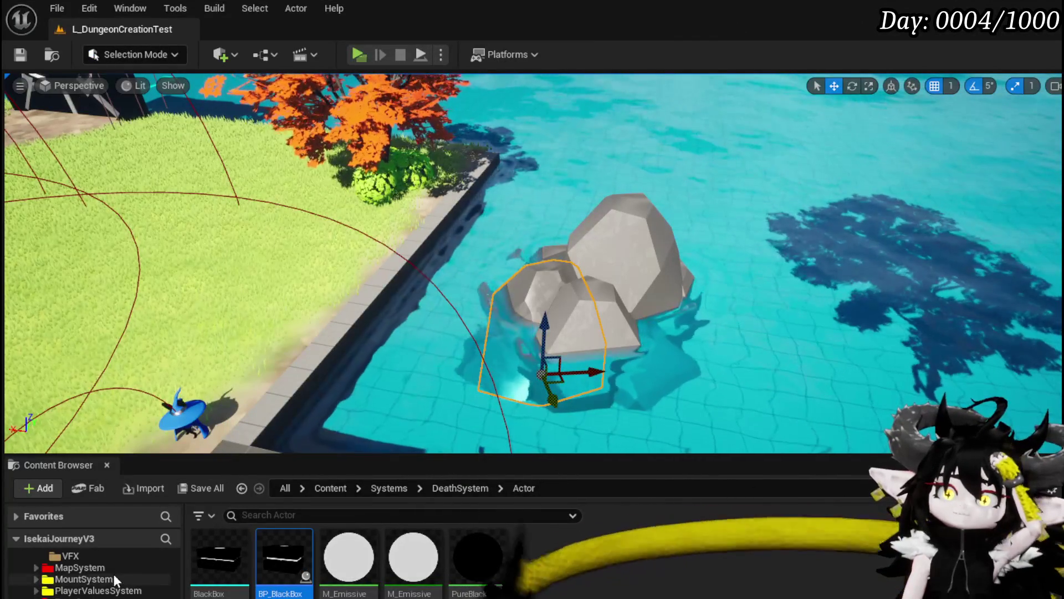
# Step: Browse to InventorySystem > Object > Item and open Object_Item_Stackable_Child
pyautogui.scroll(5, 114, 574)
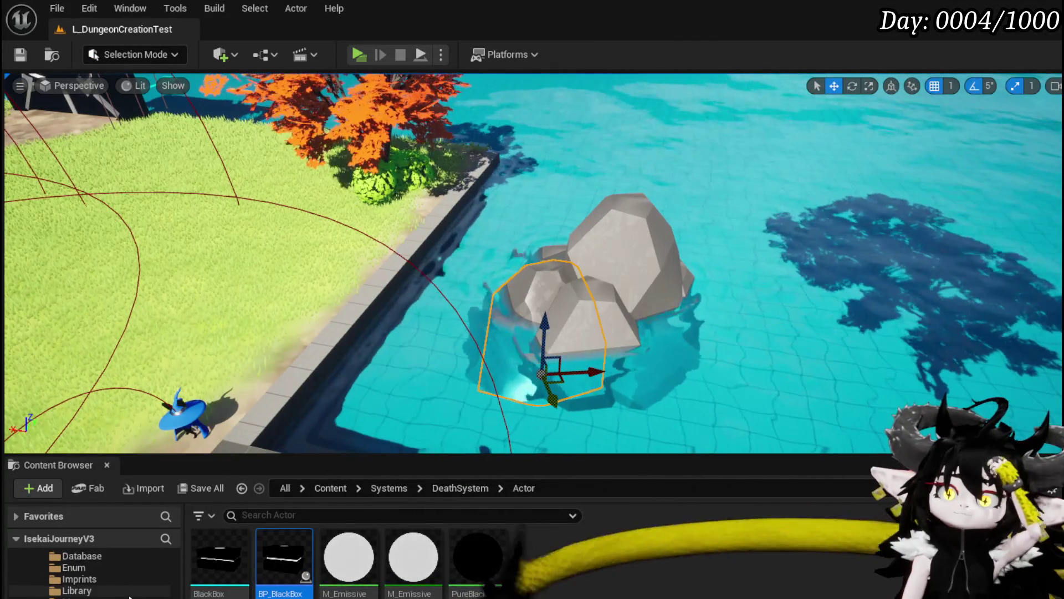
pyautogui.click(130, 596)
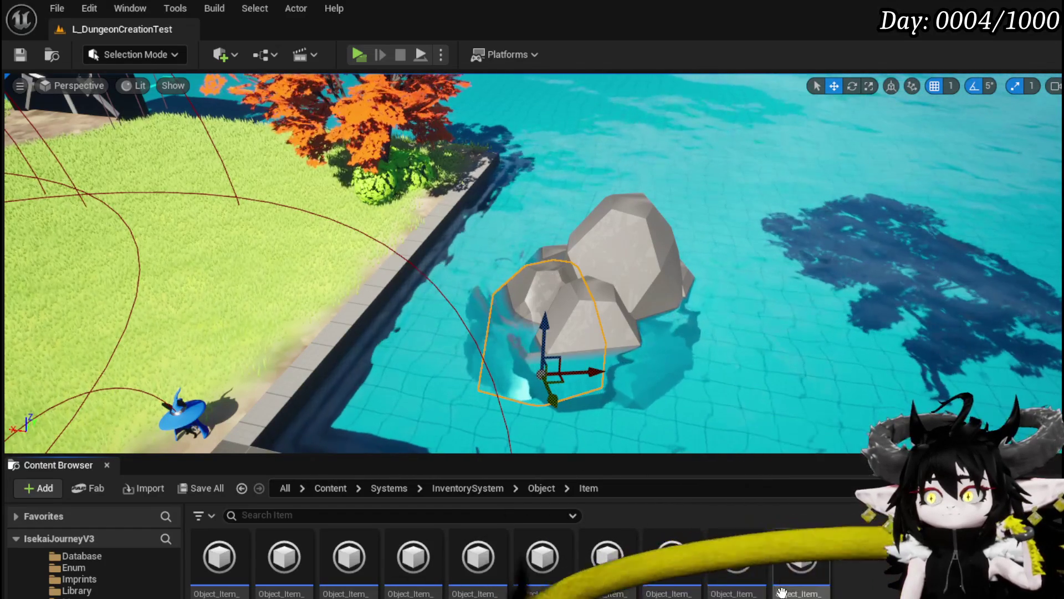
pyautogui.doubleClick(736, 558)
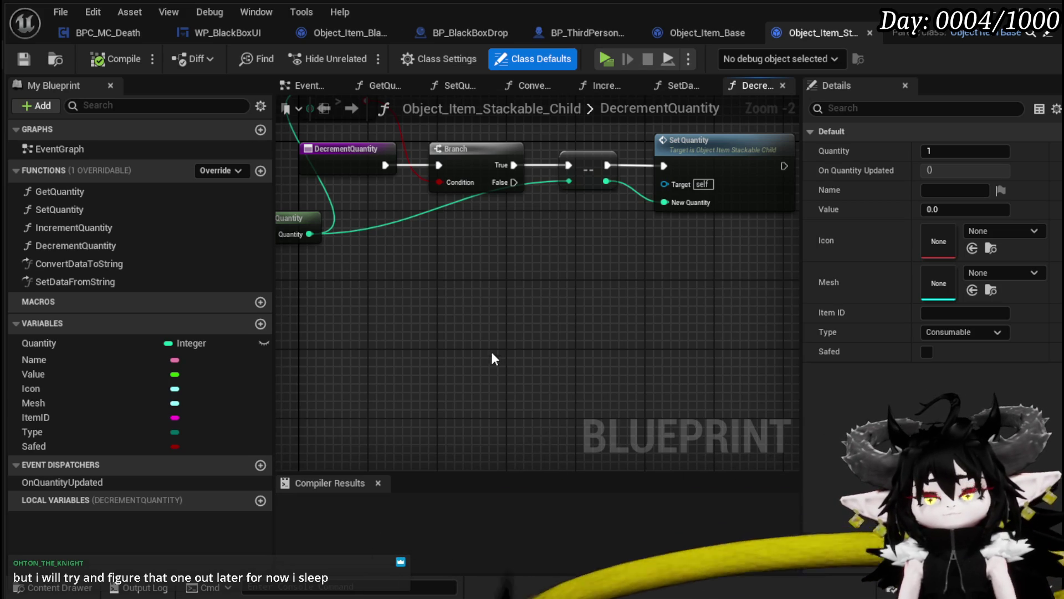
# Step: Line up the > compare node and Get Quantity directly above the Branch node
pyautogui.scroll(-2, 495, 357)
pyautogui.scroll(1, 560, 381)
pyautogui.scroll(2, 500, 350)
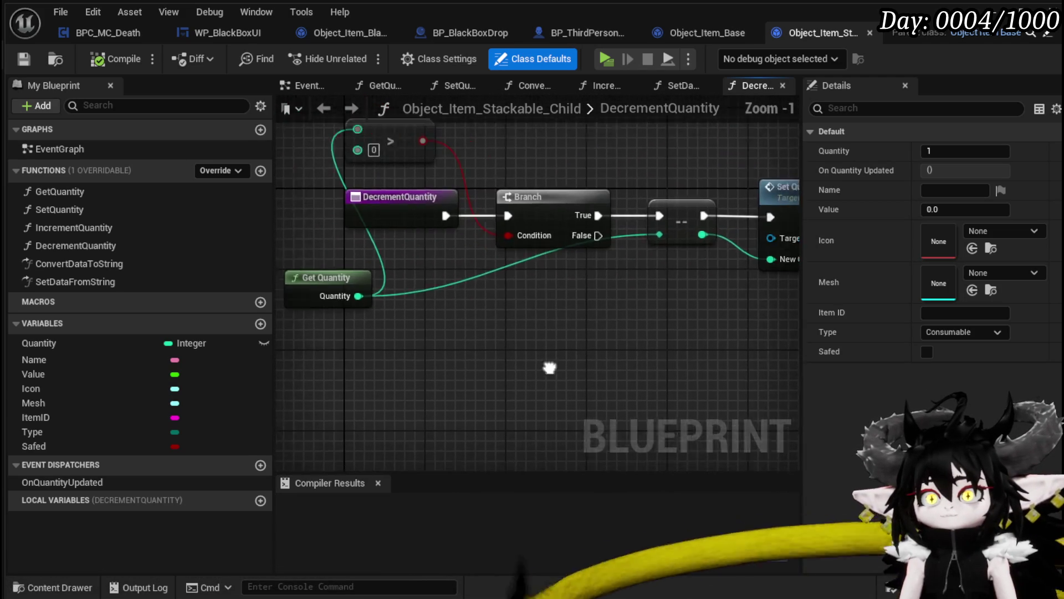
pyautogui.moveTo(378, 224); pyautogui.dragTo(479, 217)
pyautogui.moveTo(464, 367); pyautogui.dragTo(464, 216)
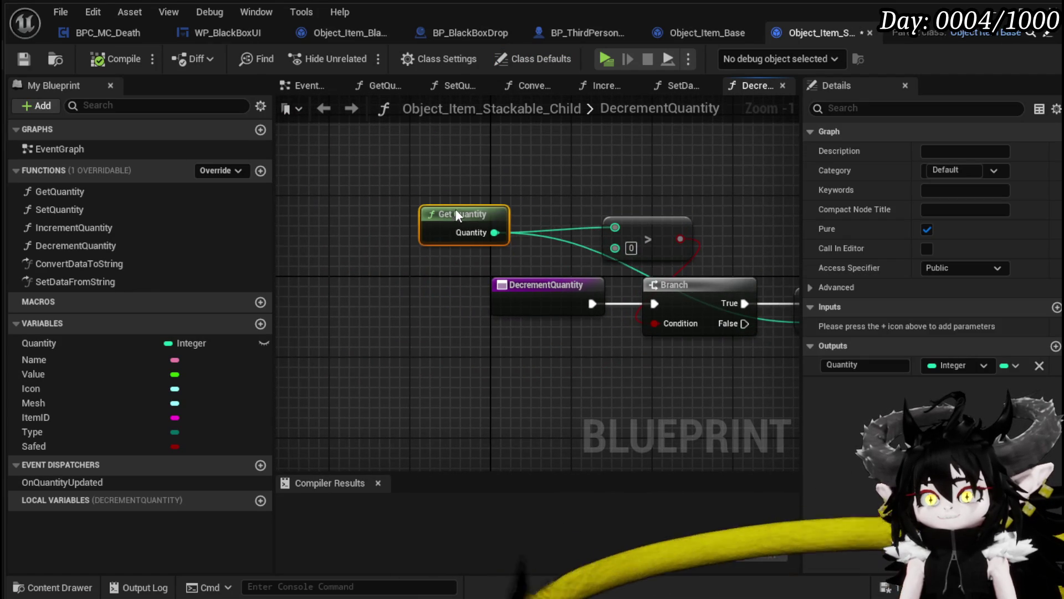
pyautogui.moveTo(723, 201); pyautogui.dragTo(489, 201)
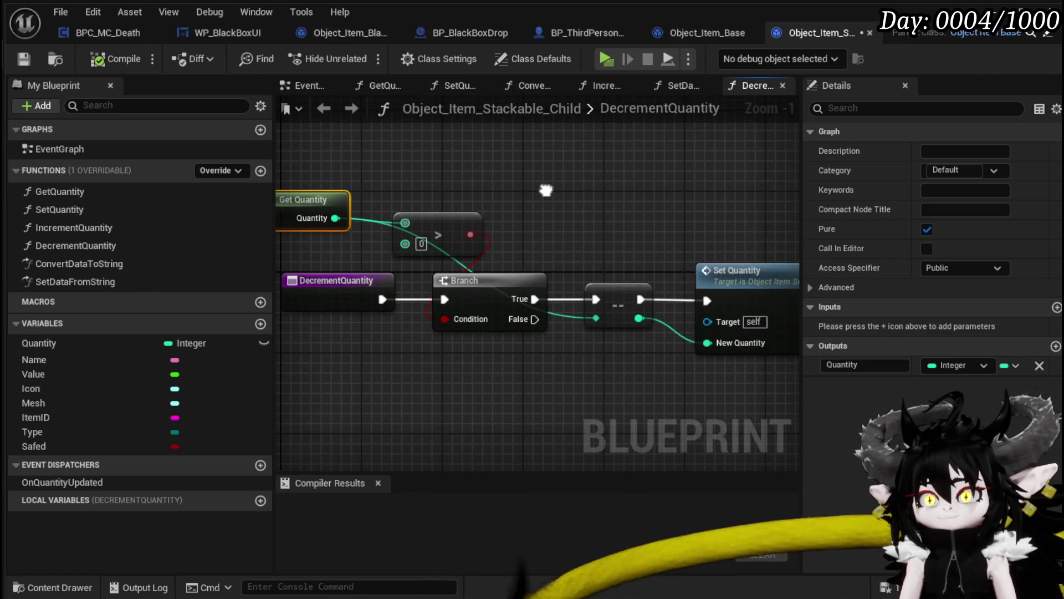
pyautogui.moveTo(460, 234)
pyautogui.mouseDown()
pyautogui.moveTo(452, 192)
pyautogui.moveTo(681, 235)
pyautogui.mouseUp()
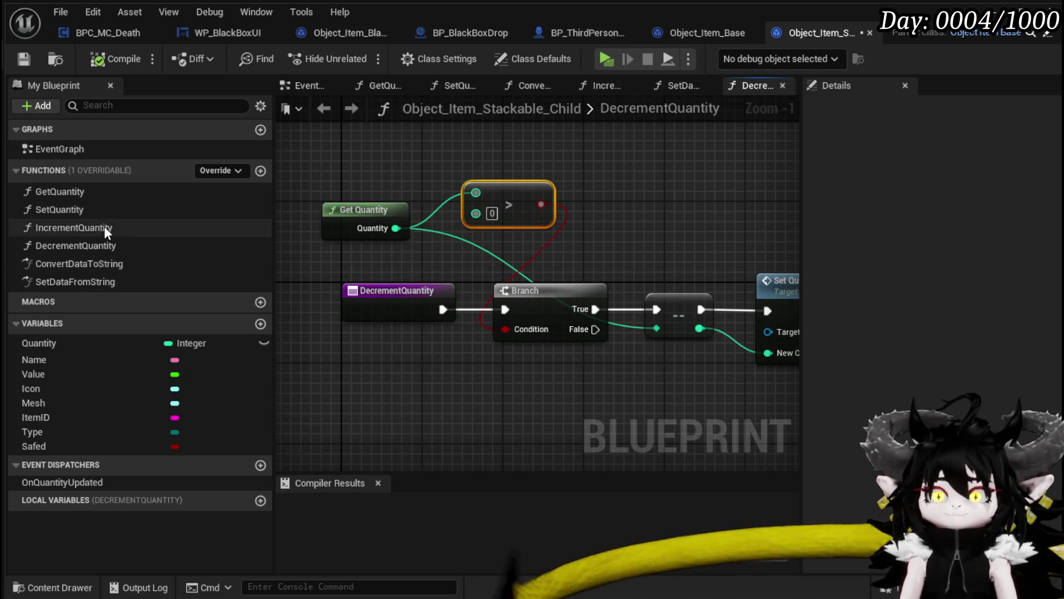
# Step: Look over Stackable Child's SetDataFromString graph, then view Object_Item_Base's ConvertDataToString graph
pyautogui.doubleClick(110, 283)
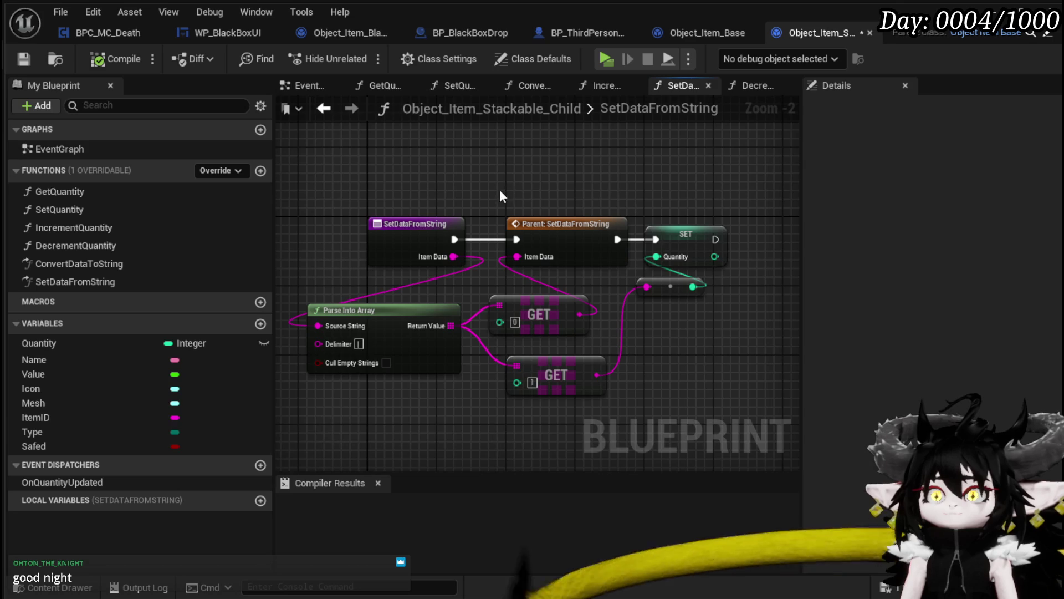
pyautogui.moveTo(500, 189); pyautogui.dragTo(544, 188)
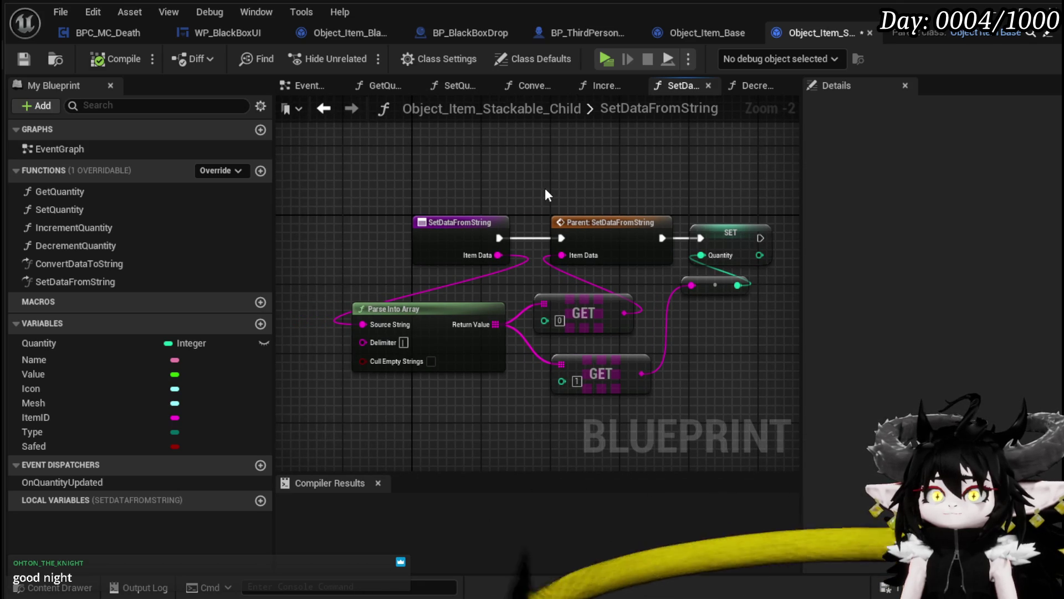
pyautogui.click(671, 32)
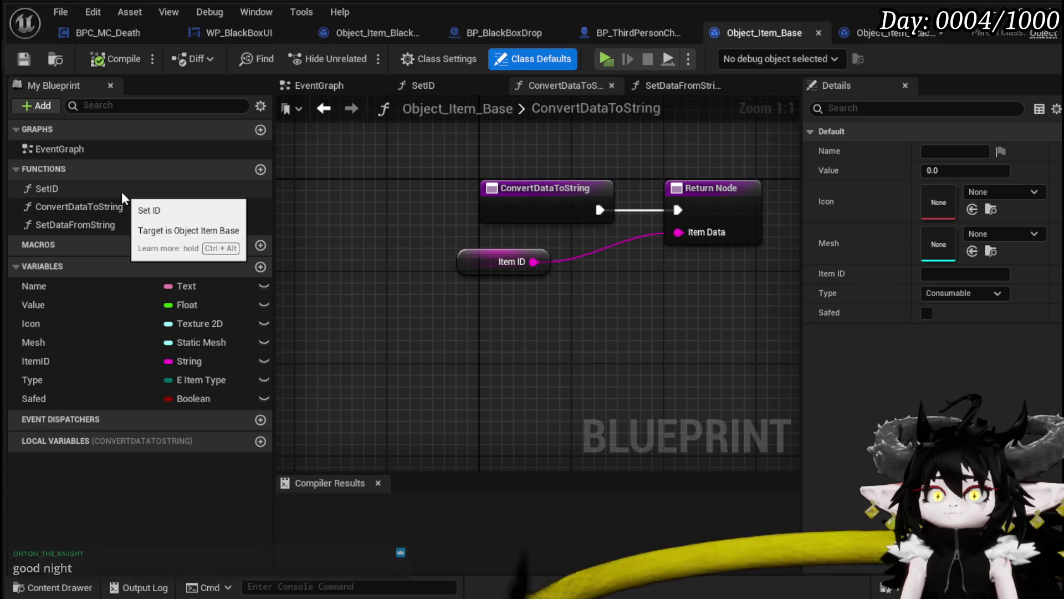
# Step: Review Object_Item_Base's SetDataFromString SET nodes and its ConvertDataToString graph
pyautogui.doubleClick(143, 224)
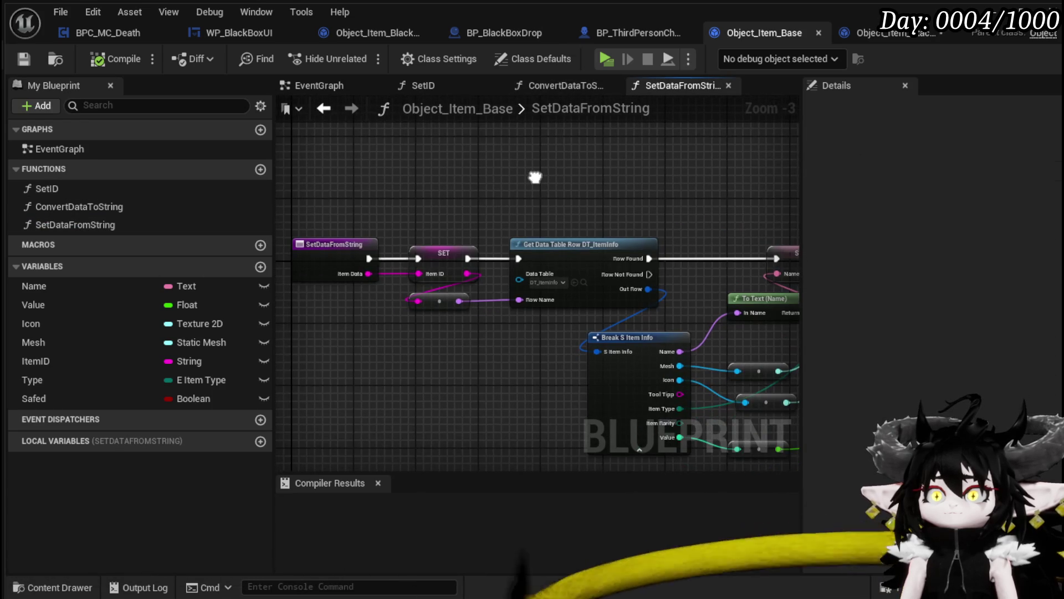
pyautogui.moveTo(535, 177); pyautogui.dragTo(300, 157)
pyautogui.moveTo(422, 171)
pyautogui.mouseDown()
pyautogui.moveTo(342, 170)
pyautogui.moveTo(777, 195)
pyautogui.mouseUp()
pyautogui.moveTo(449, 185)
pyautogui.mouseDown()
pyautogui.moveTo(532, 186)
pyautogui.moveTo(481, 368)
pyautogui.mouseUp()
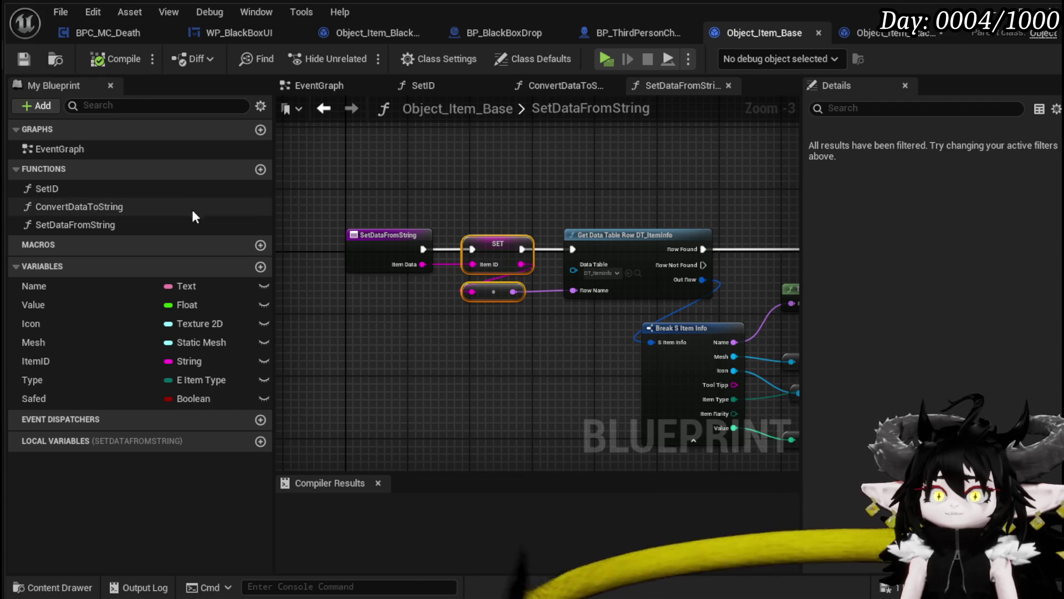
pyautogui.doubleClick(78, 206)
pyautogui.hotkey('ctrl', 'a')
pyautogui.click(380, 260)
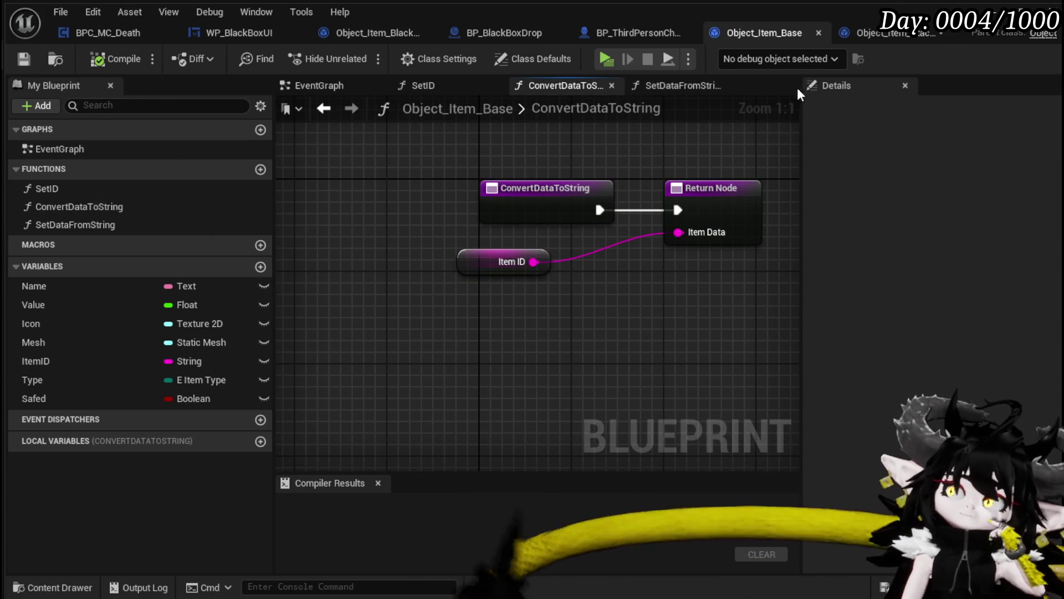
# Step: Save the Object_Item_Stackable_Child blueprint, then bring up BP_BlackBoxDrop
pyautogui.click(873, 34)
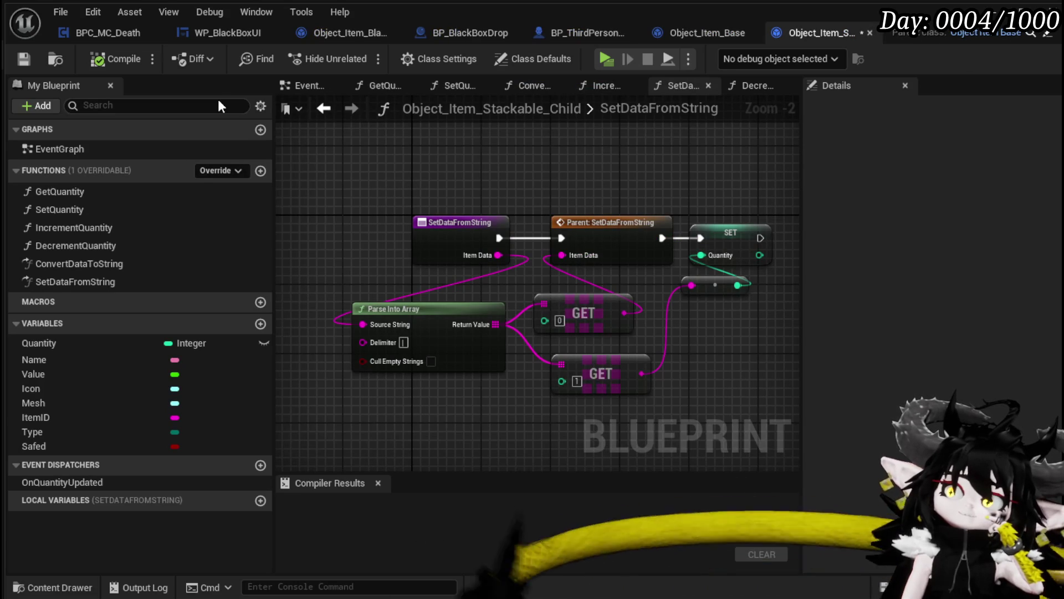
pyautogui.click(23, 59)
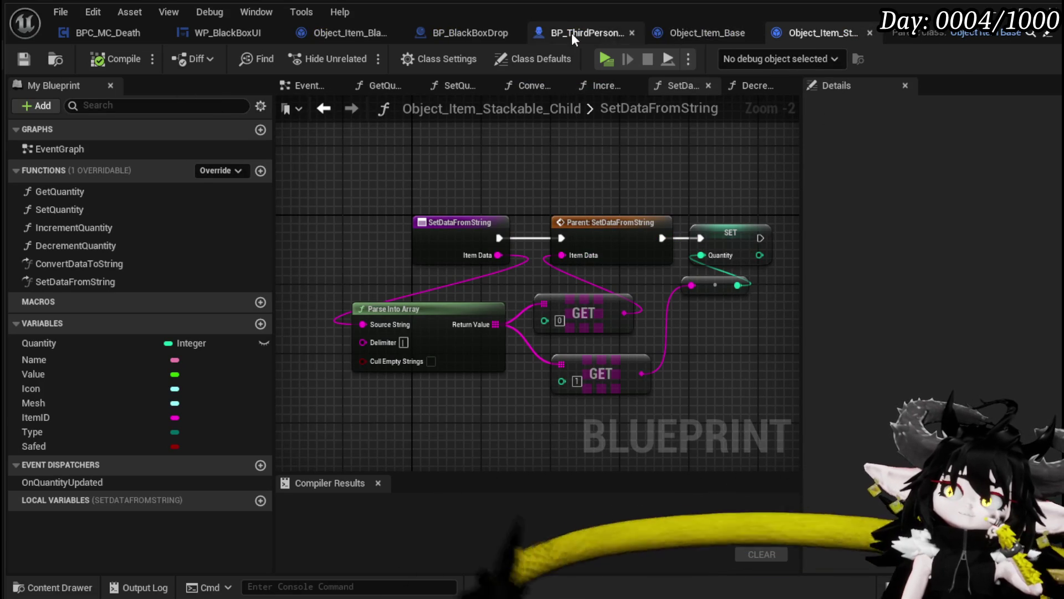
pyautogui.click(451, 32)
# Step: Add a breakpoint on BP_BlackBoxDrop's BuildItemMap entry node
pyautogui.moveTo(547, 209)
pyautogui.mouseDown()
pyautogui.moveTo(732, 171)
pyautogui.moveTo(563, 172)
pyautogui.moveTo(475, 155)
pyautogui.moveTo(328, 161)
pyautogui.moveTo(692, 180)
pyautogui.mouseUp()
pyautogui.moveTo(226, 181)
pyautogui.mouseDown()
pyautogui.moveTo(495, 175)
pyautogui.moveTo(603, 202)
pyautogui.moveTo(490, 205)
pyautogui.moveTo(524, 279)
pyautogui.moveTo(494, 386)
pyautogui.moveTo(677, 388)
pyautogui.mouseUp()
pyautogui.rightClick(294, 272)
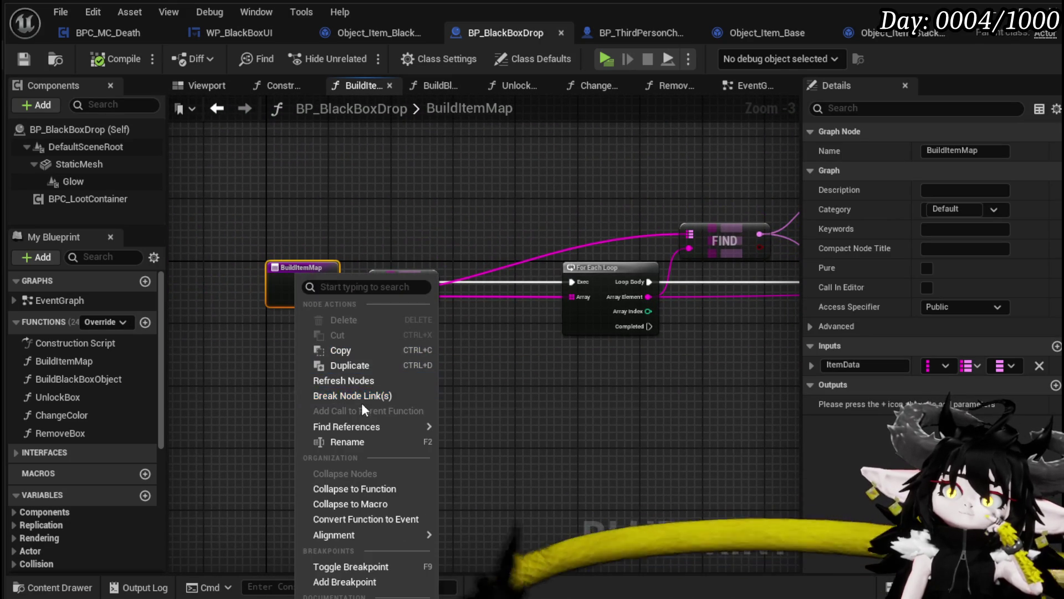
pyautogui.click(338, 582)
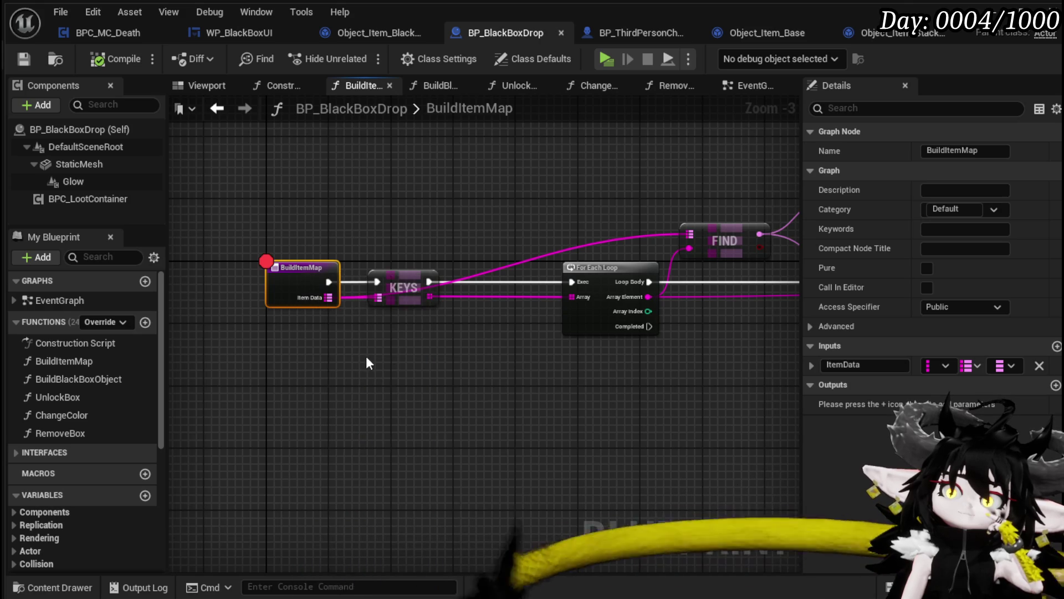
# Step: Trace the Branch, Cast and ADD nodes of the item map logic, then launch the game preview
pyautogui.moveTo(559, 357); pyautogui.dragTo(414, 368)
pyautogui.scroll(-1, 566, 371)
pyautogui.moveTo(566, 371)
pyautogui.mouseDown()
pyautogui.moveTo(311, 345)
pyautogui.moveTo(619, 361)
pyautogui.moveTo(496, 321)
pyautogui.mouseUp()
pyautogui.moveTo(693, 273)
pyautogui.mouseDown()
pyautogui.moveTo(304, 281)
pyautogui.moveTo(488, 285)
pyautogui.moveTo(367, 275)
pyautogui.moveTo(378, 274)
pyautogui.mouseUp()
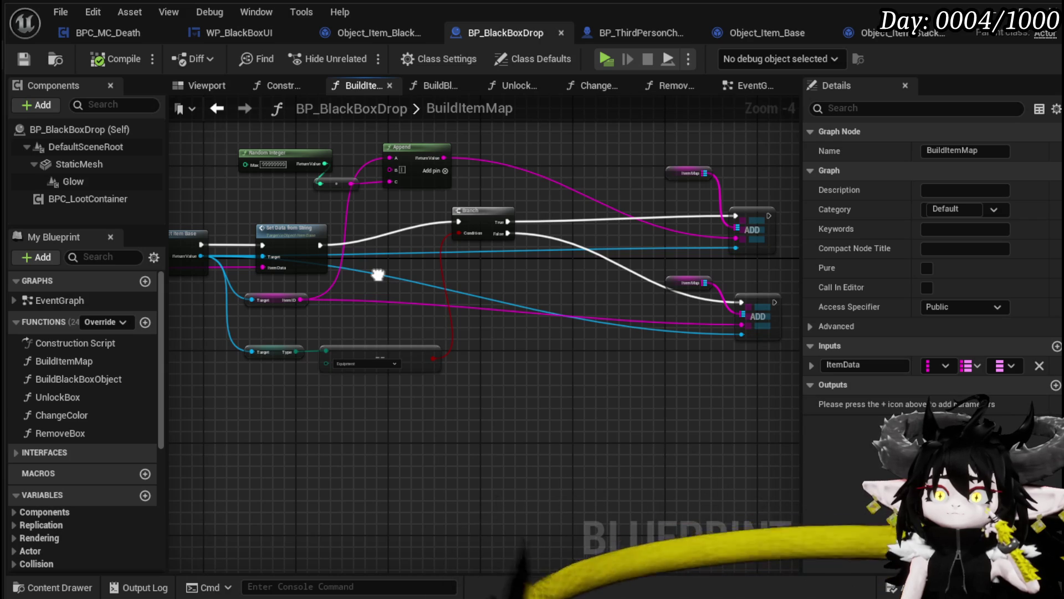
pyautogui.moveTo(357, 324)
pyautogui.mouseDown()
pyautogui.moveTo(605, 317)
pyautogui.moveTo(542, 333)
pyautogui.moveTo(599, 344)
pyautogui.moveTo(739, 147)
pyautogui.mouseUp()
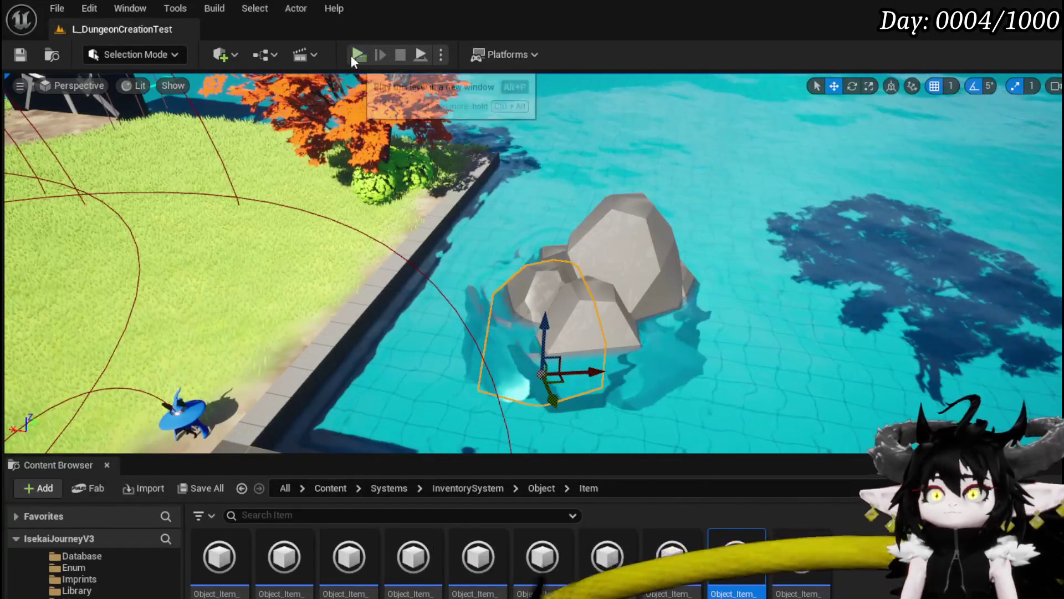
pyautogui.click(354, 53)
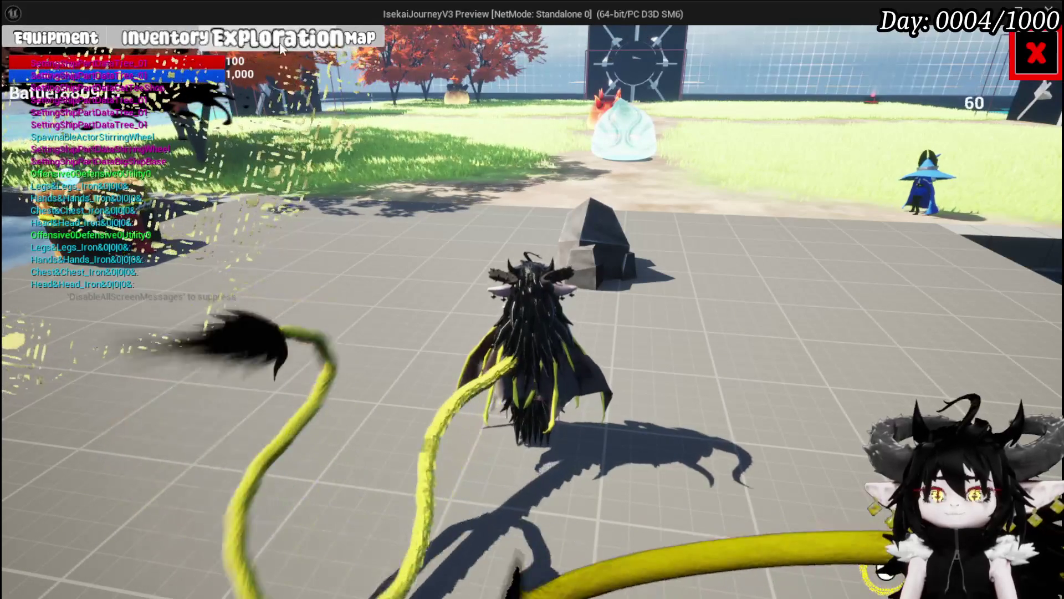
# Step: Move the Essence material into the Black Box and resume past the breakpoint
pyautogui.click(259, 46)
pyautogui.click(465, 152)
pyautogui.click(414, 239)
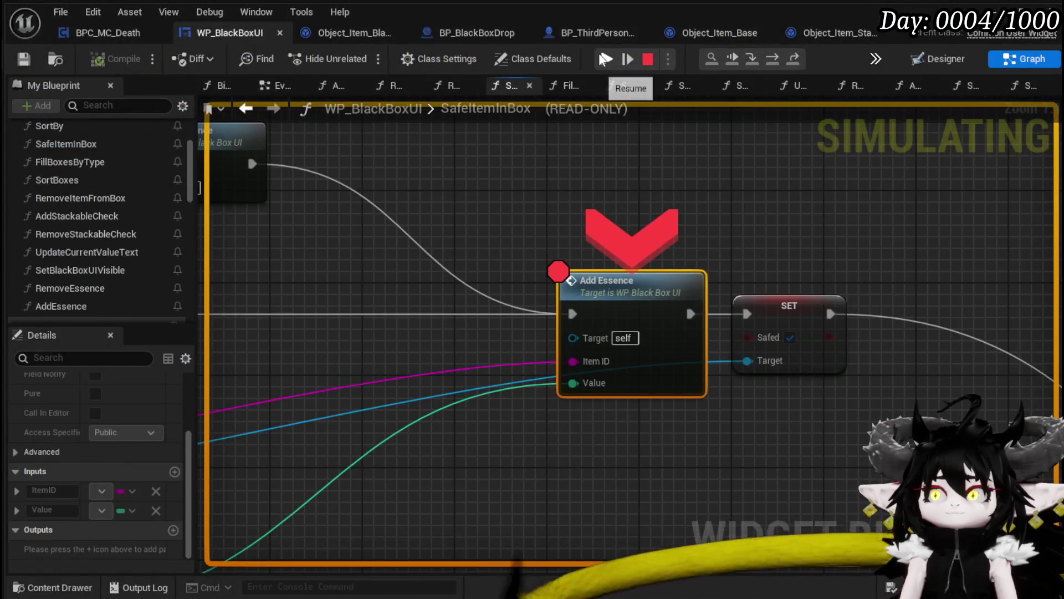
pyautogui.click(604, 59)
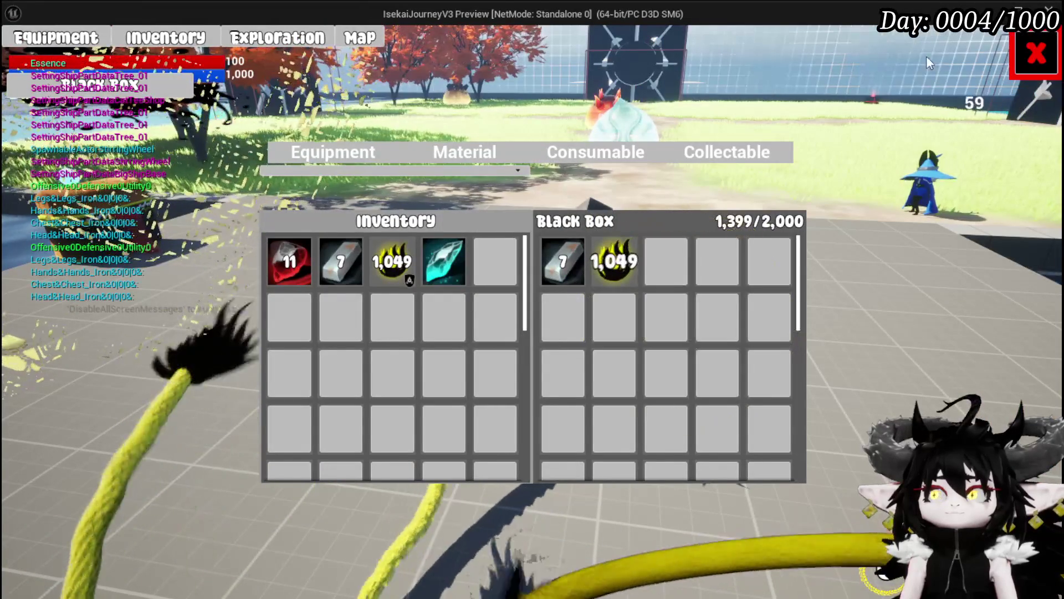
# Step: Save the game, close the menus and end the preview
pyautogui.click(1036, 54)
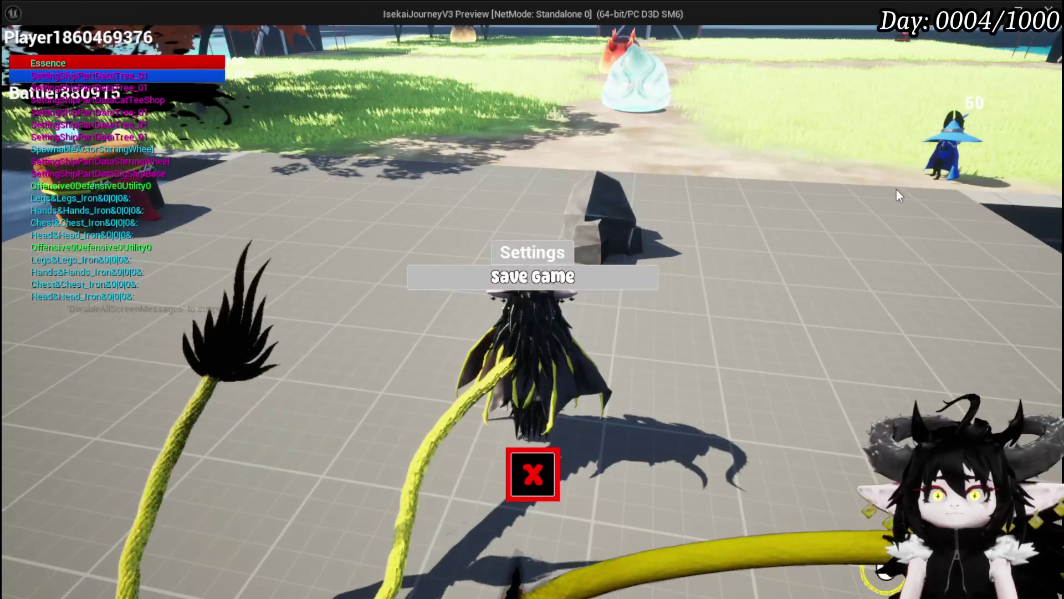
pyautogui.click(601, 283)
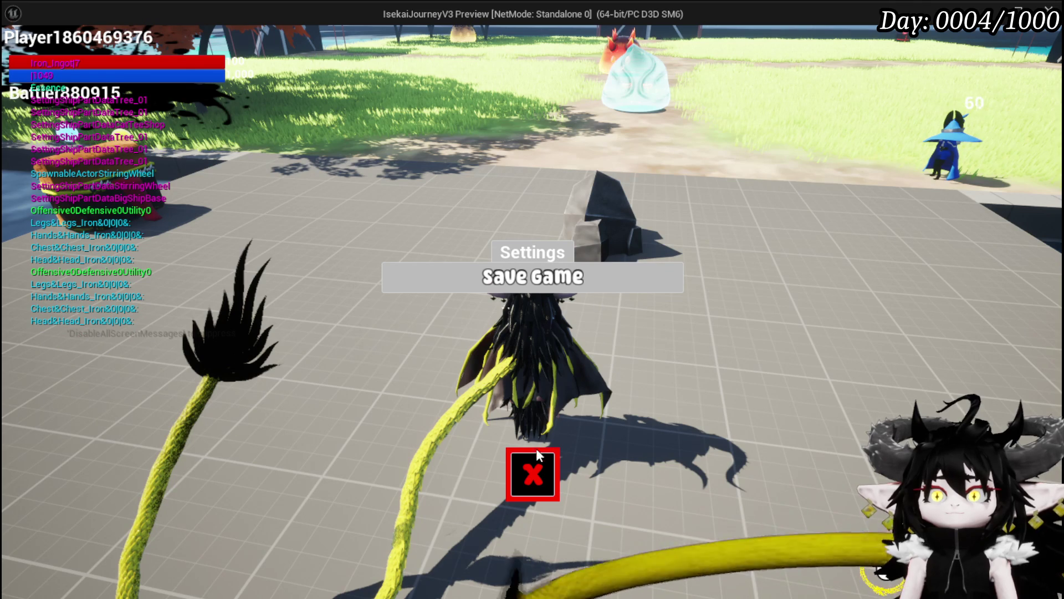
pyautogui.click(534, 480)
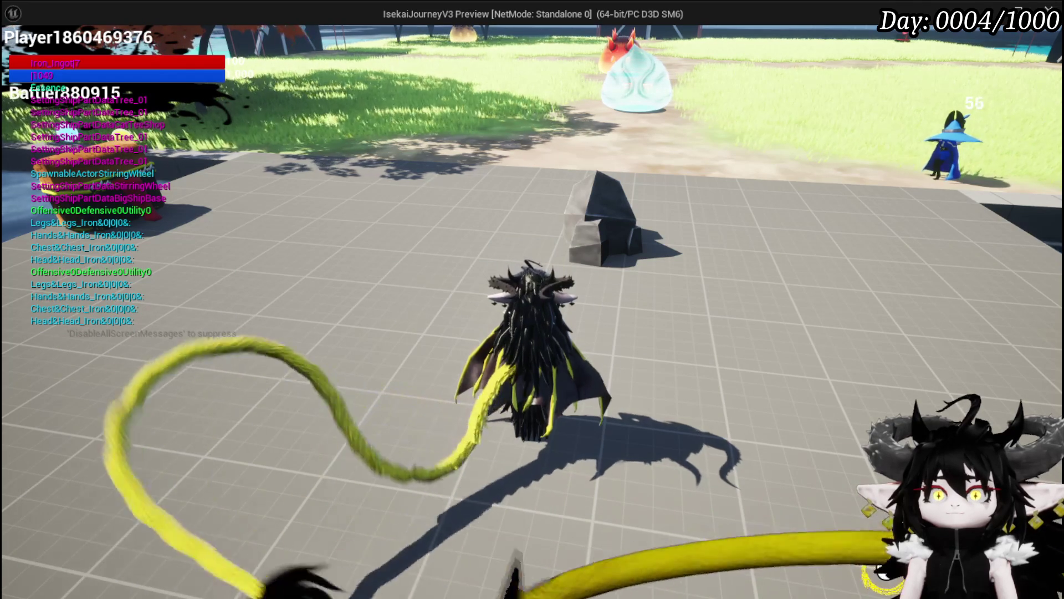
pyautogui.press('Escape')
pyautogui.scroll(-2, 510, 387)
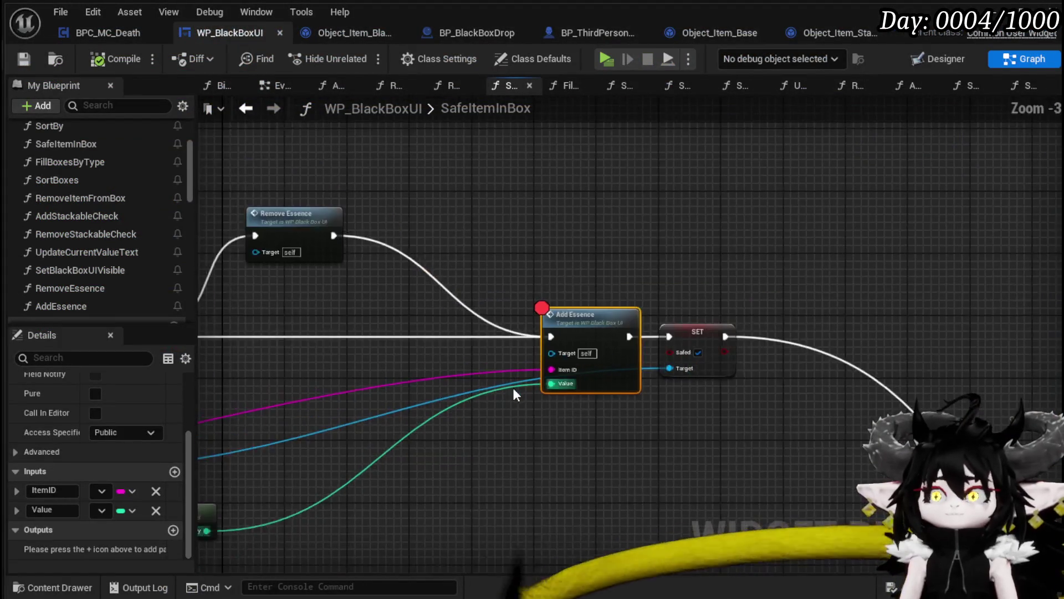
# Step: Review BPC_MC_Death's SaveBlackBoxItems function and WP_BlackBoxUI's SafeItemInBox graph
pyautogui.moveTo(880, 375); pyautogui.dragTo(810, 359)
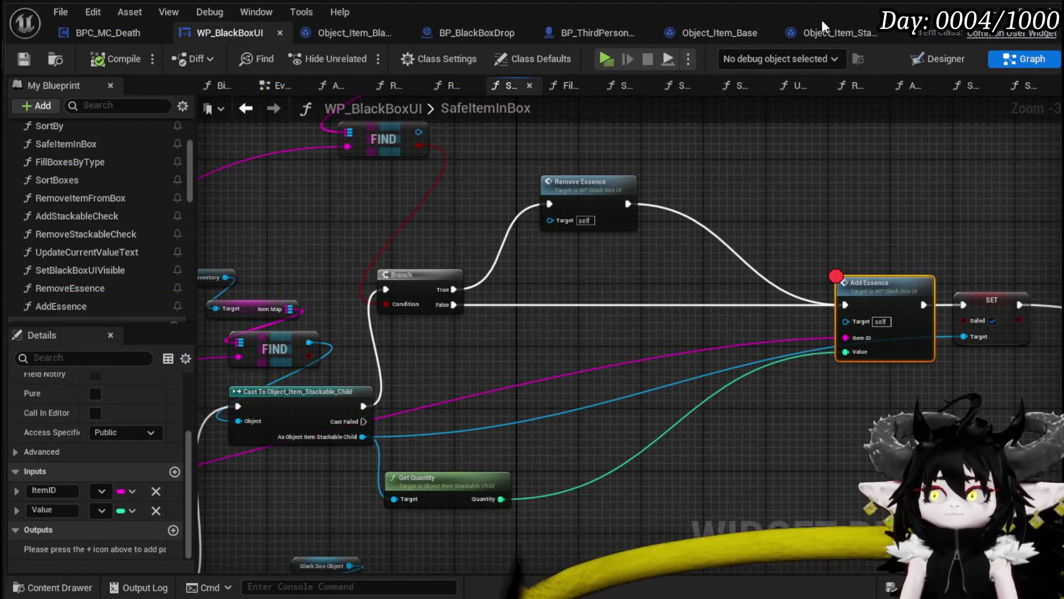
pyautogui.click(830, 30)
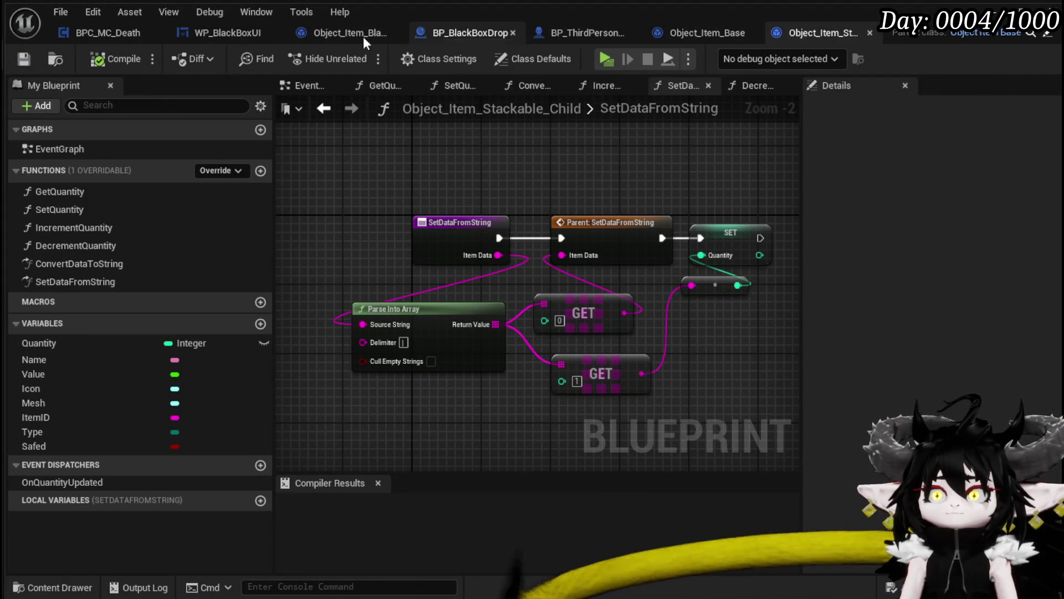
pyautogui.click(571, 34)
pyautogui.moveTo(627, 183); pyautogui.dragTo(735, 192)
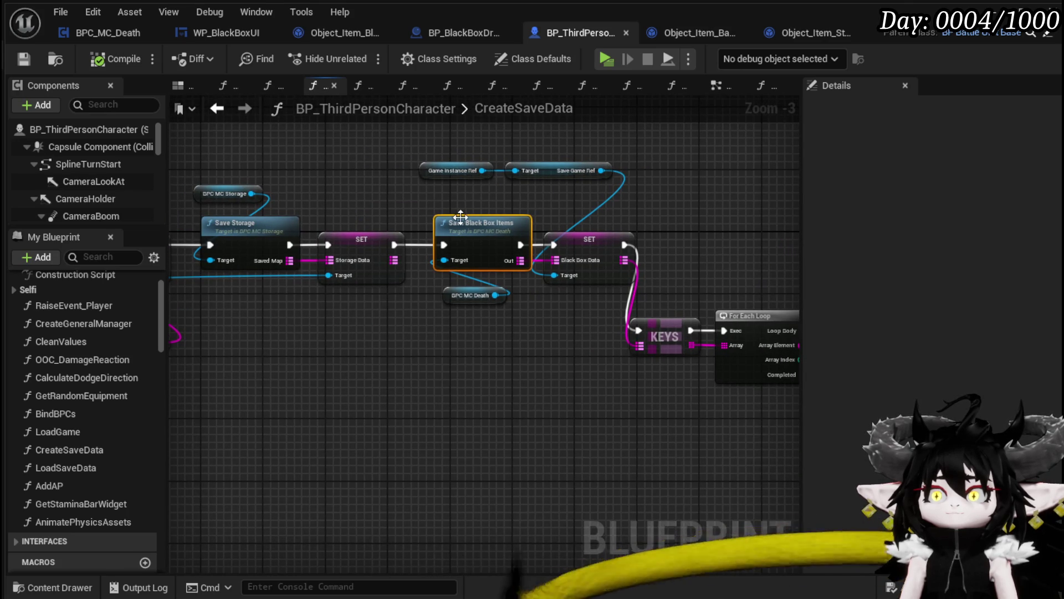
pyautogui.doubleClick(468, 215)
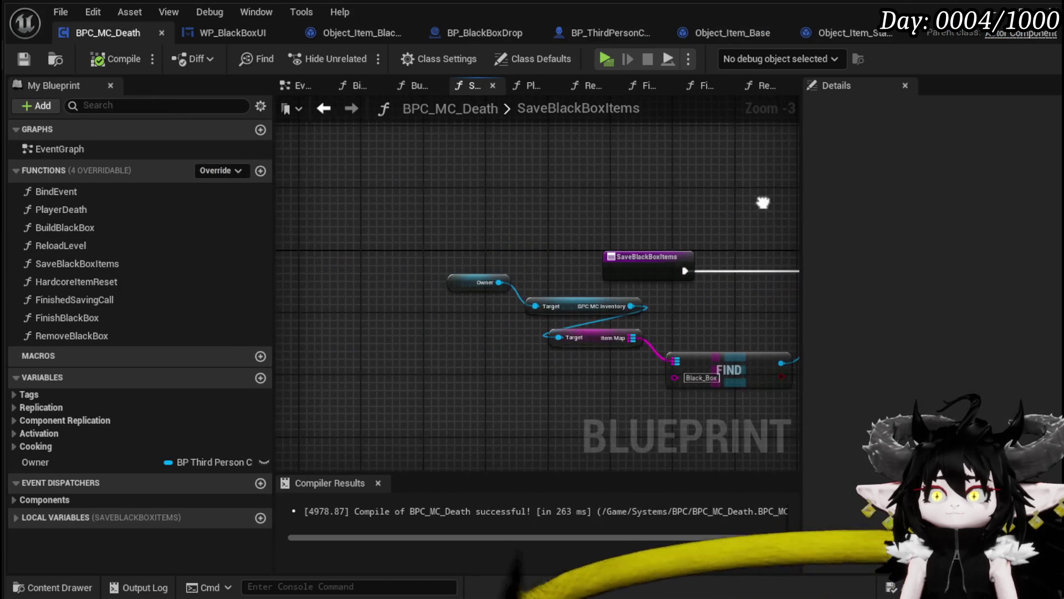
pyautogui.scroll(-3, 519, 168)
pyautogui.moveTo(518, 169); pyautogui.dragTo(671, 183)
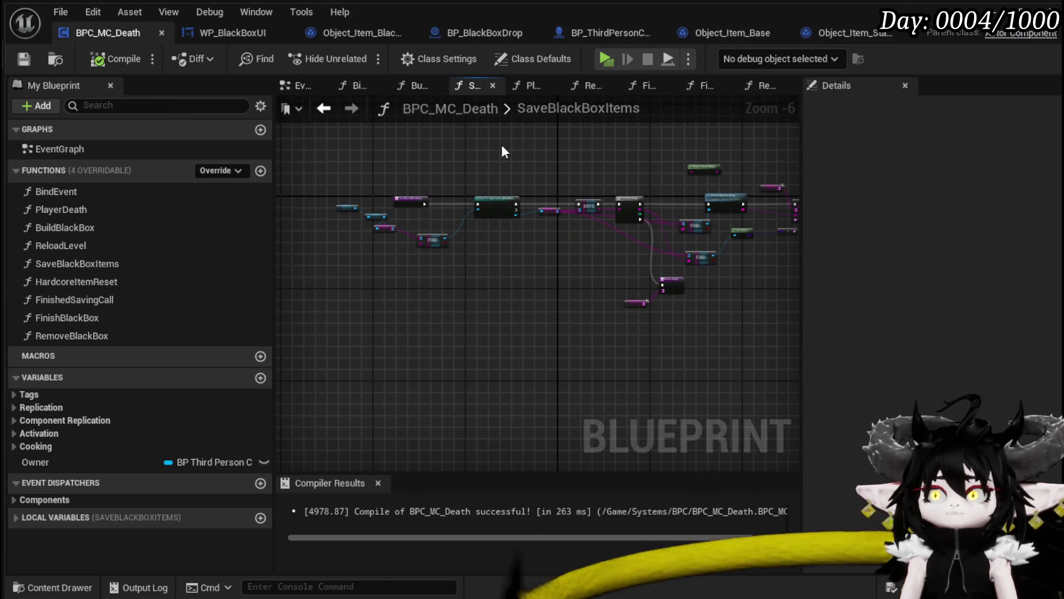
pyautogui.moveTo(514, 142); pyautogui.dragTo(588, 162)
pyautogui.click(238, 34)
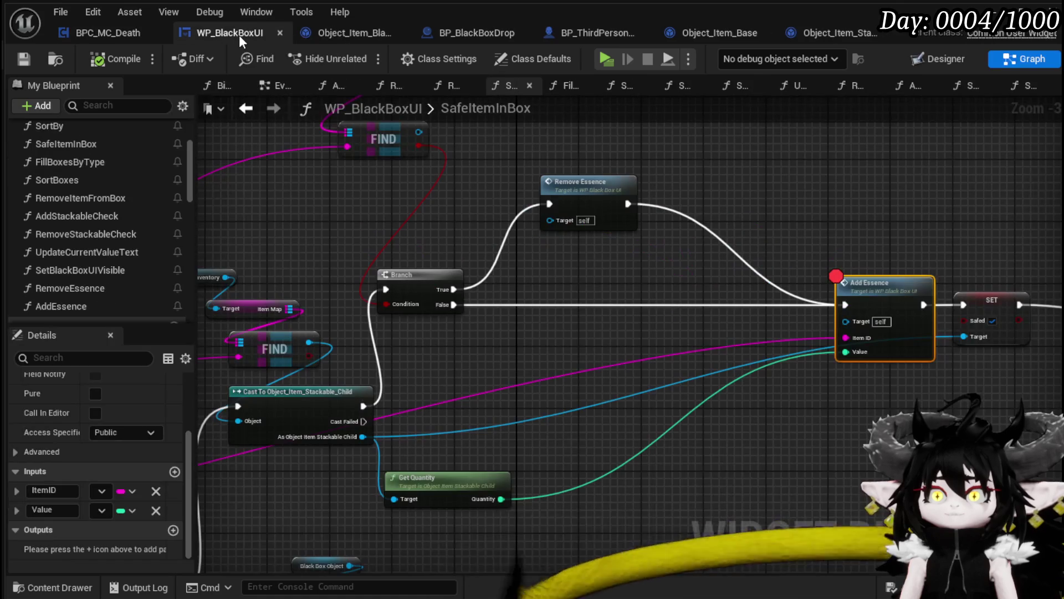
pyautogui.scroll(-3, 602, 223)
pyautogui.scroll(1, 715, 184)
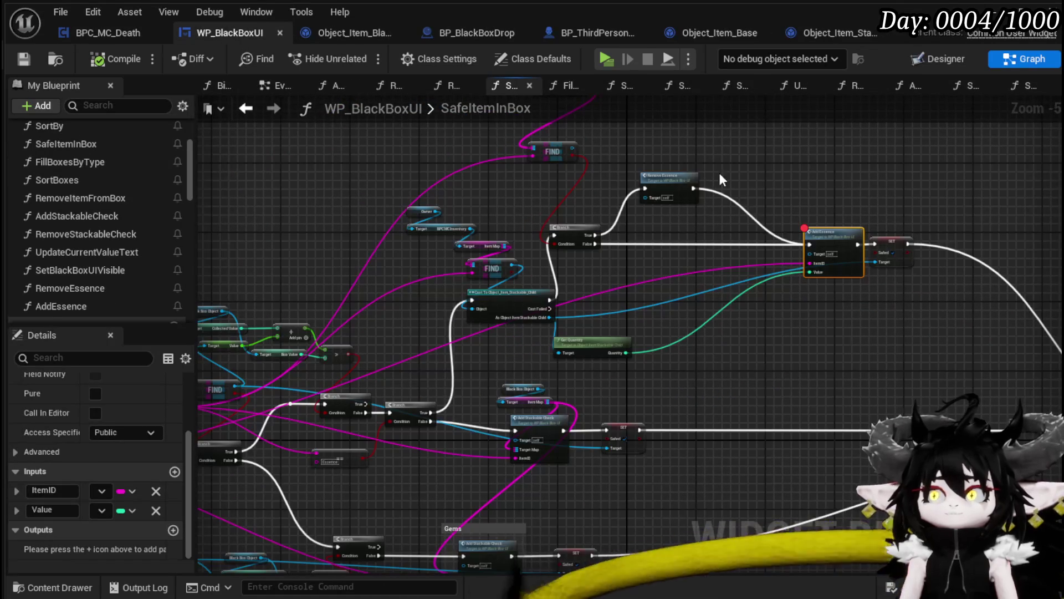
pyautogui.click(588, 33)
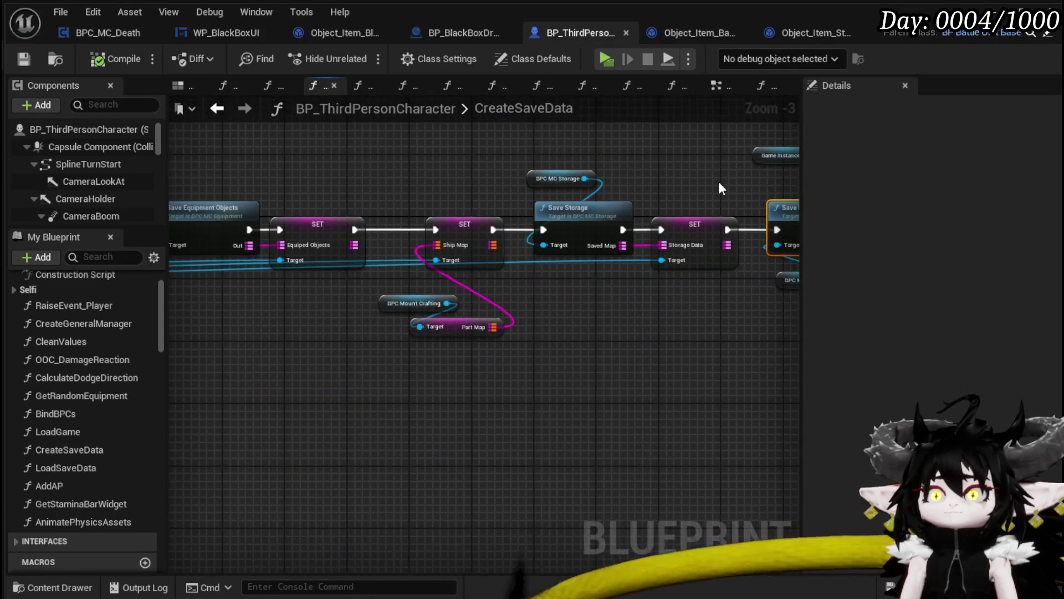
# Step: Breakpoint the Save Black Box Items call in CreateSaveData and save all assets
pyautogui.moveTo(789, 190)
pyautogui.mouseDown()
pyautogui.moveTo(219, 168)
pyautogui.moveTo(388, 246)
pyautogui.mouseUp()
pyautogui.scroll(3, 388, 245)
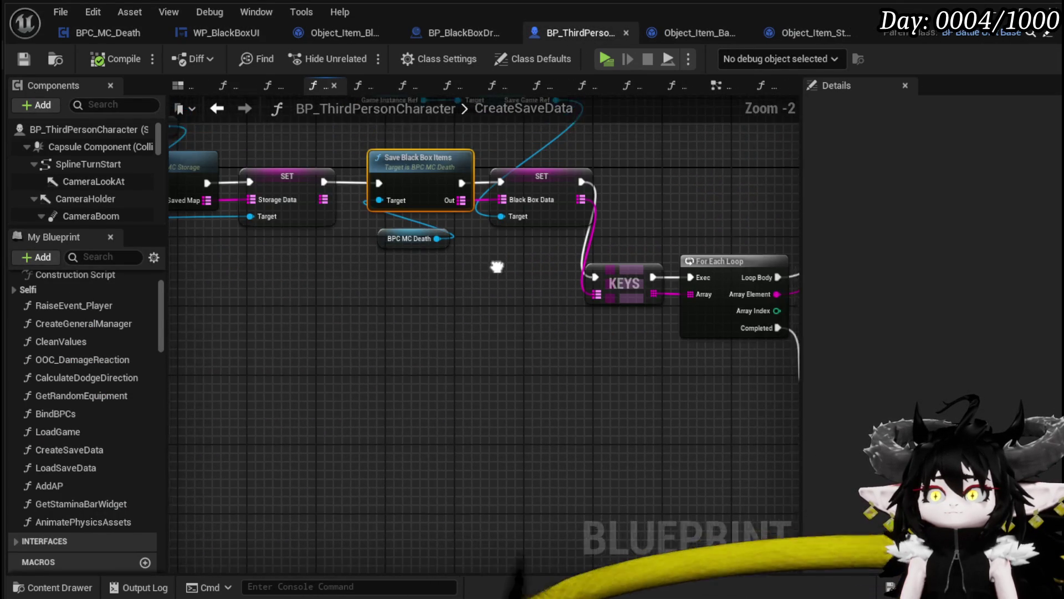
pyautogui.rightClick(411, 202)
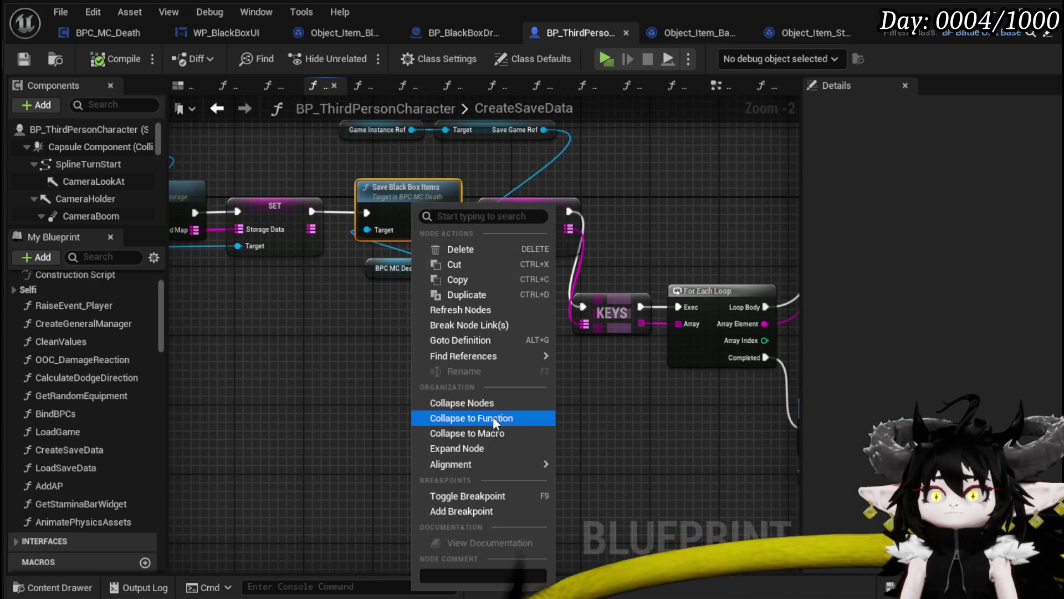
pyautogui.click(461, 510)
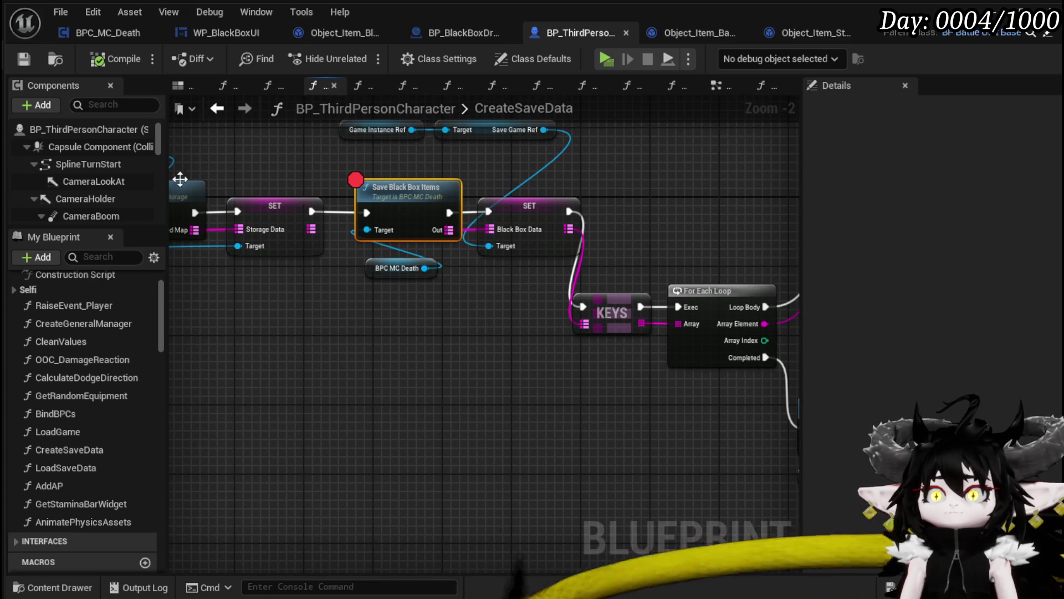
pyautogui.click(23, 59)
pyautogui.hotkey('alt', 'Tab')
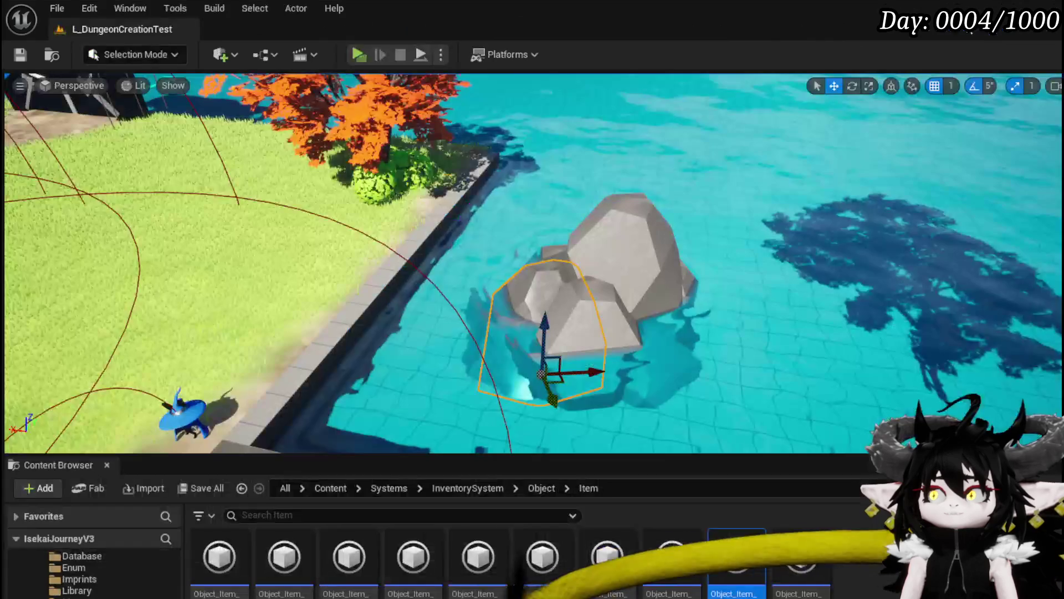
# Step: Run a first playtest, resume at the breakpoint, save the game, then stop the session
pyautogui.click(356, 54)
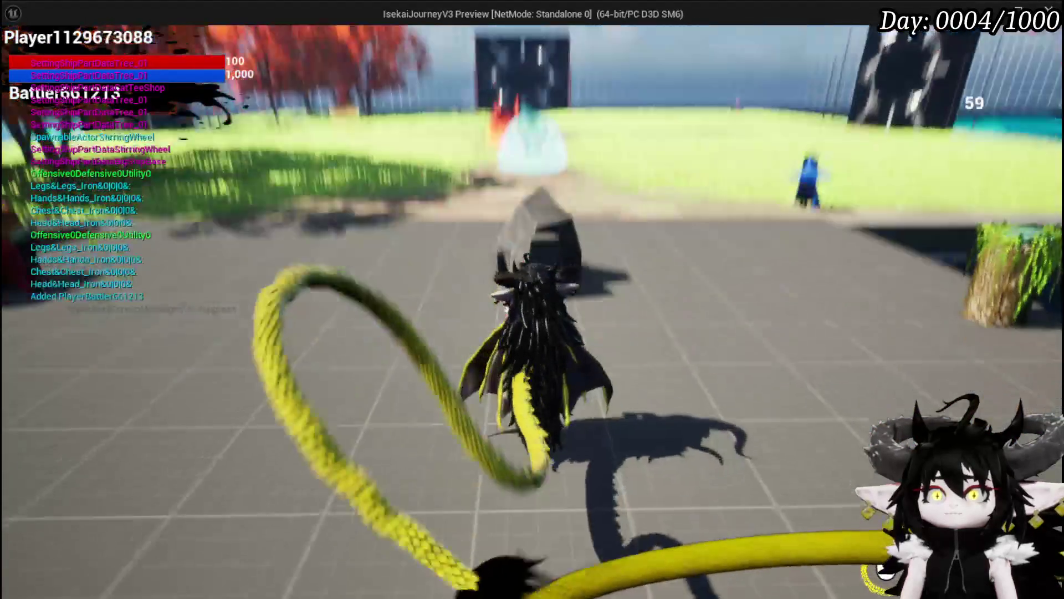
pyautogui.press('Tab')
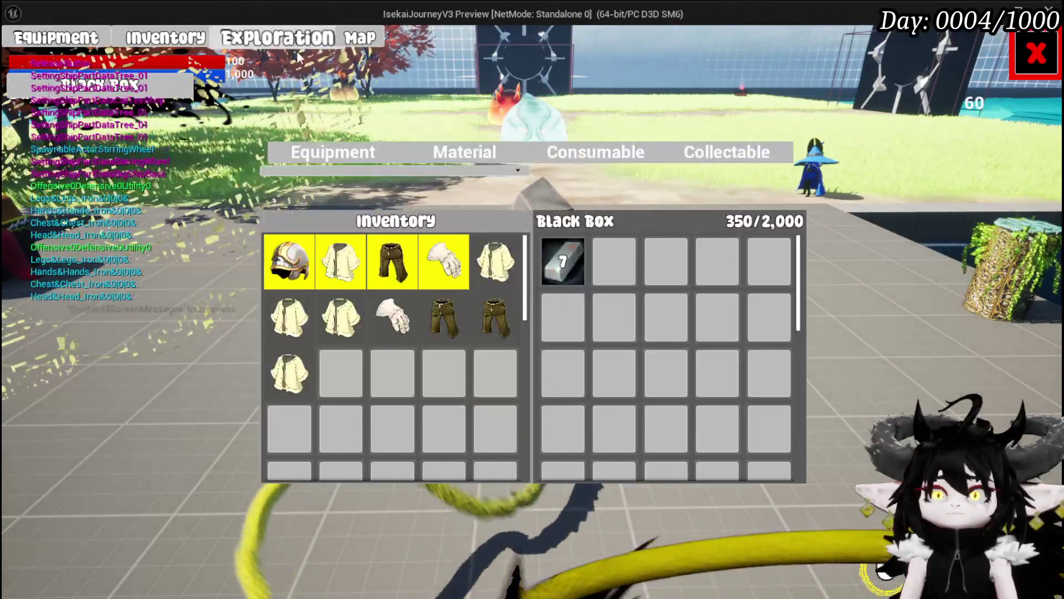
pyautogui.click(456, 152)
pyautogui.hotkey('alt', 'Tab')
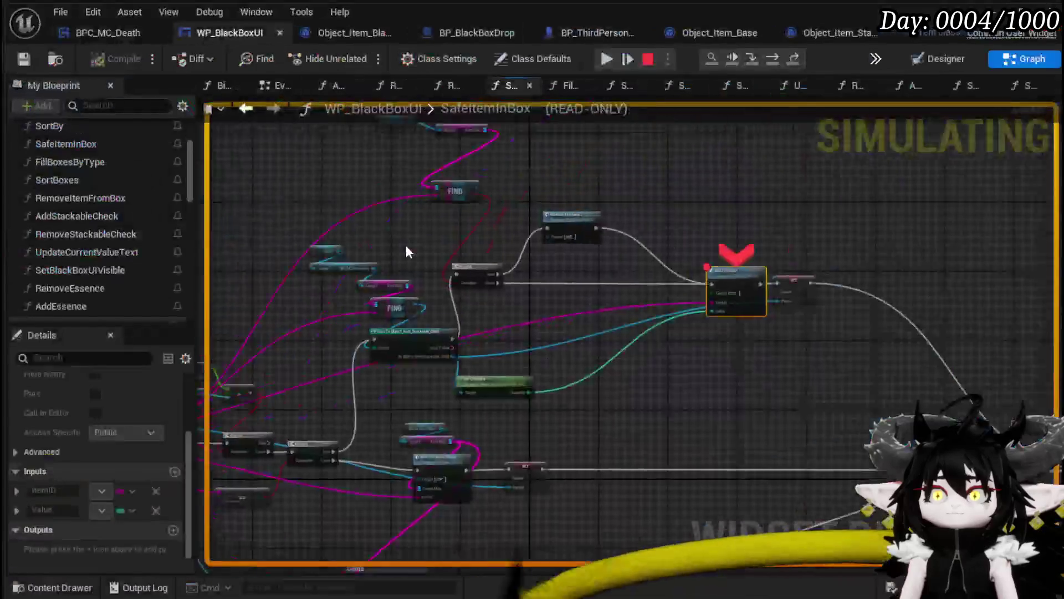
pyautogui.click(606, 58)
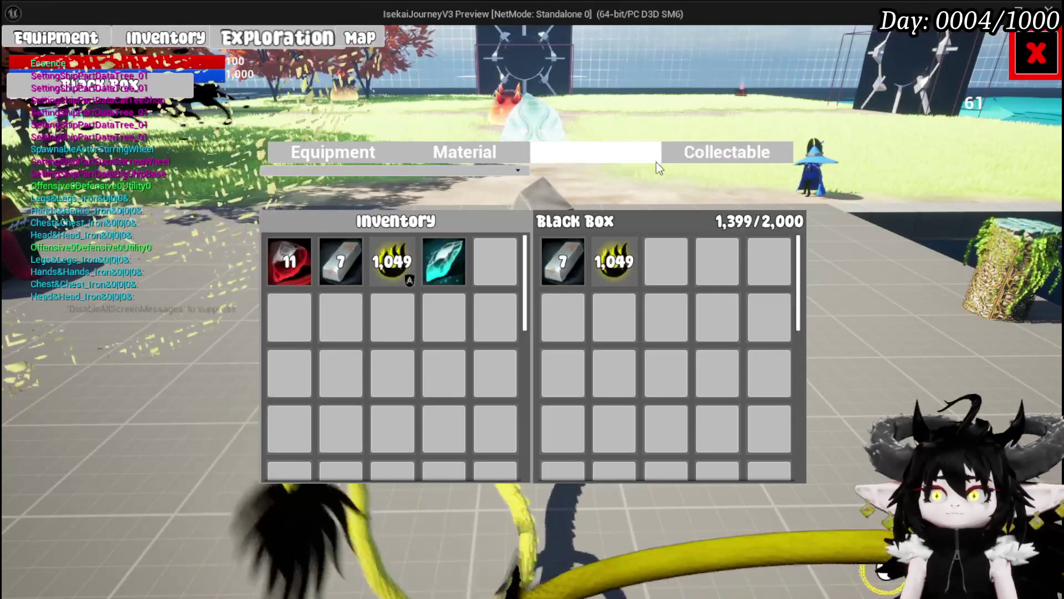
pyautogui.click(1035, 54)
pyautogui.press('Escape')
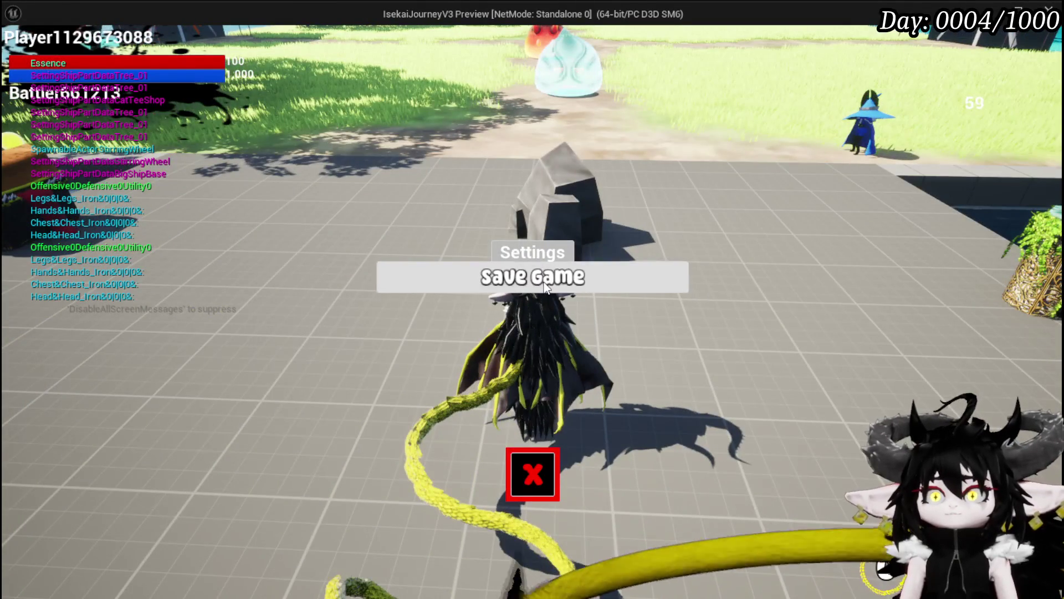
pyautogui.click(546, 275)
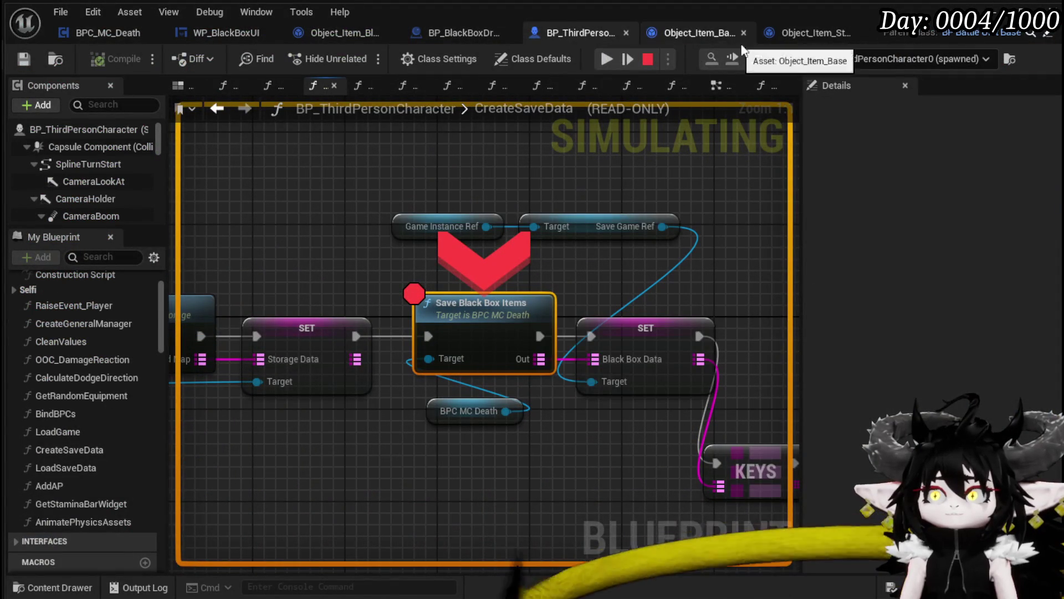
pyautogui.click(776, 67)
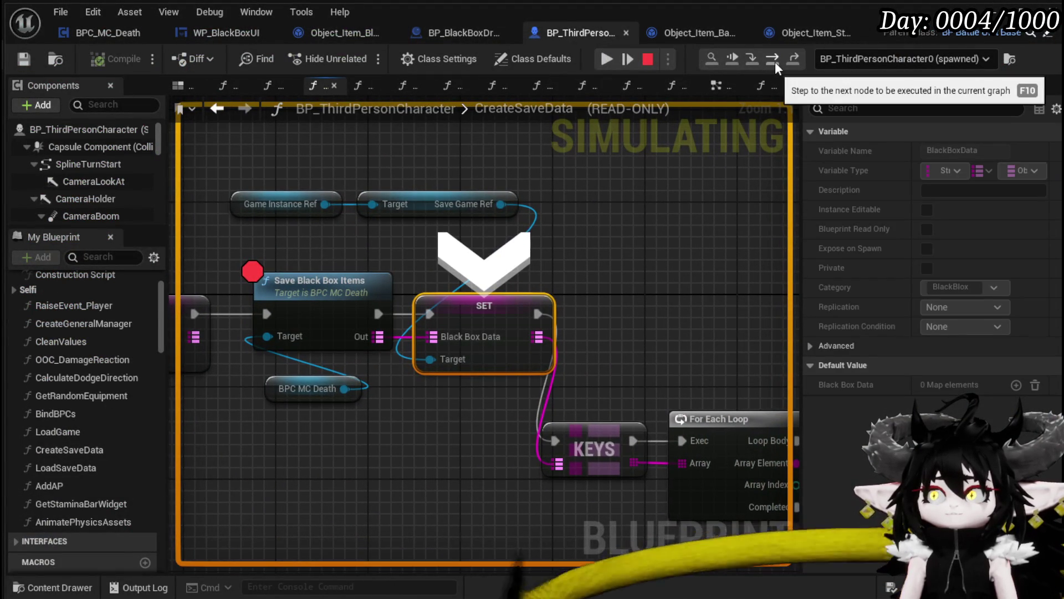
pyautogui.click(649, 61)
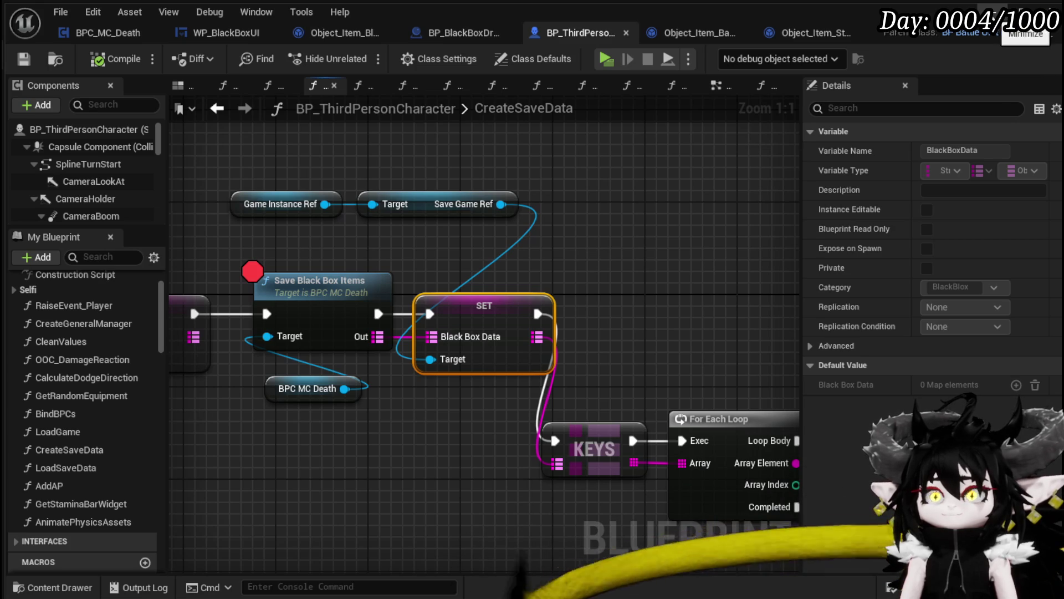
# Step: Restart play, store a material item in the Black Box, and save to trigger the breakpoint
pyautogui.click(1019, 11)
pyautogui.click(363, 57)
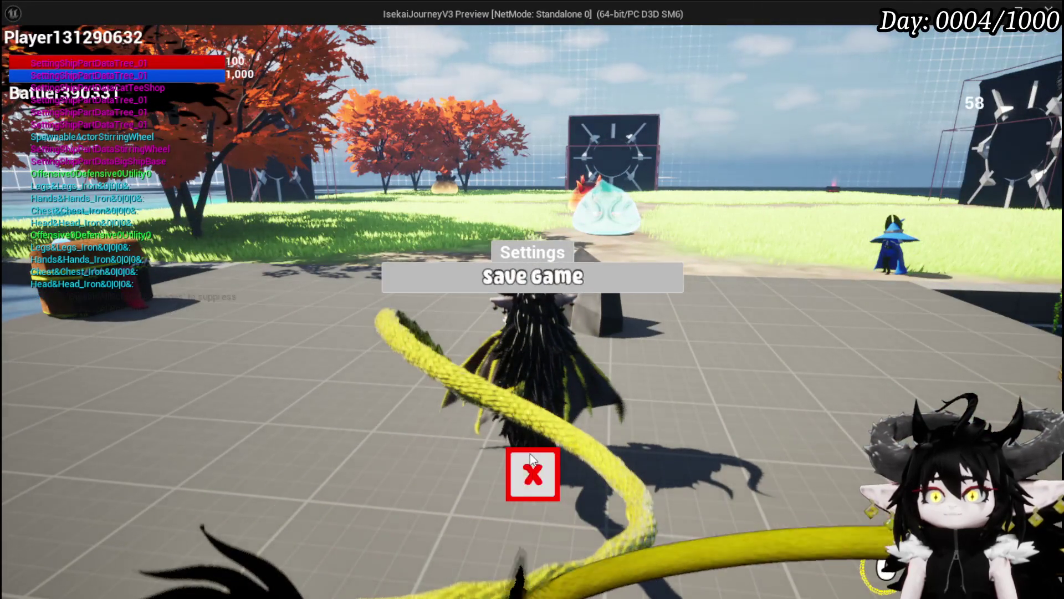
pyautogui.click(530, 453)
pyautogui.press('Tab')
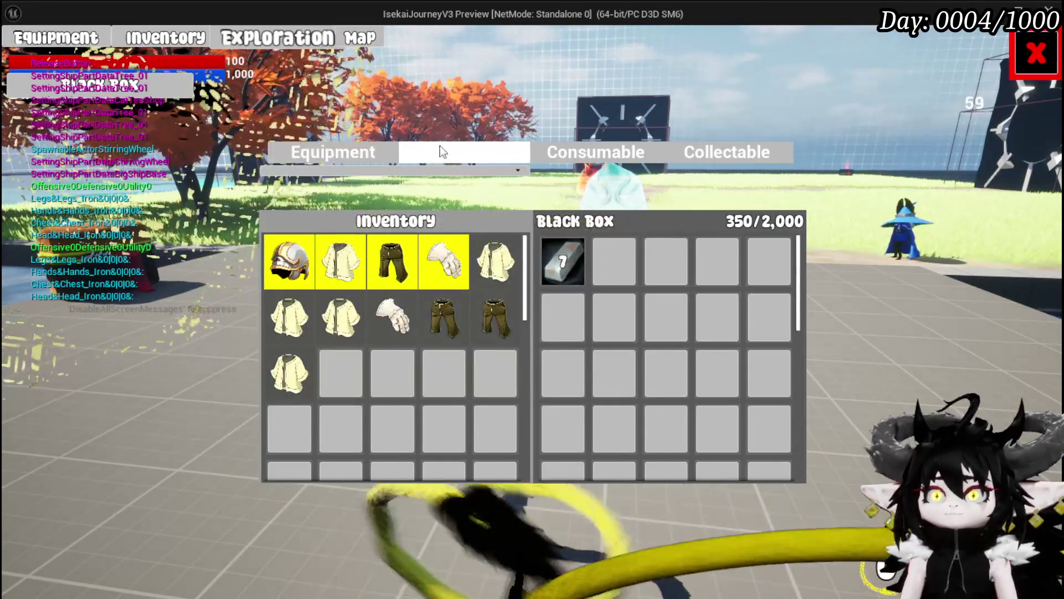
pyautogui.click(432, 148)
pyautogui.click(392, 255)
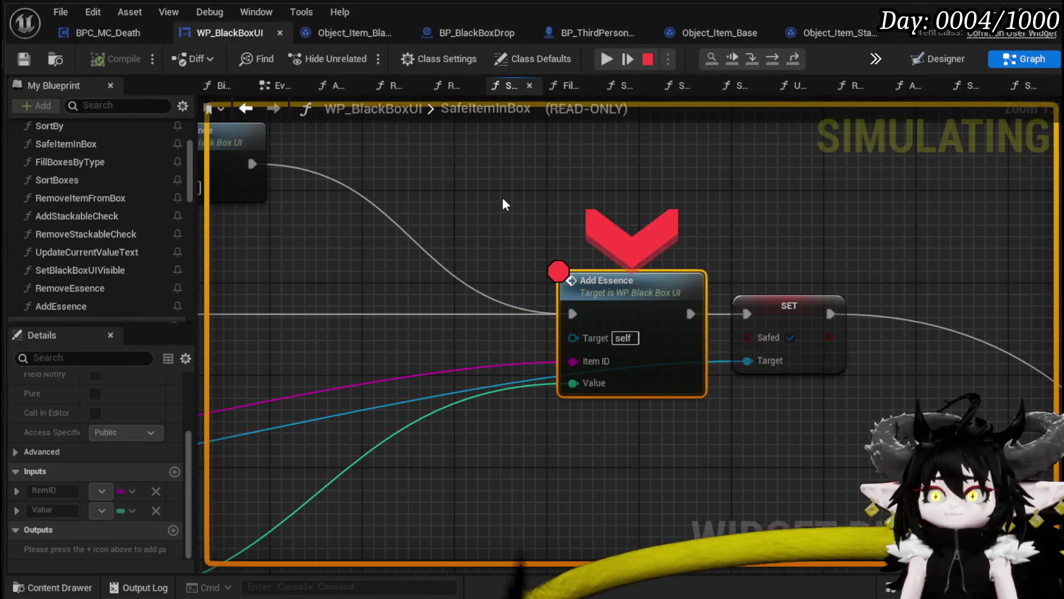
pyautogui.click(607, 58)
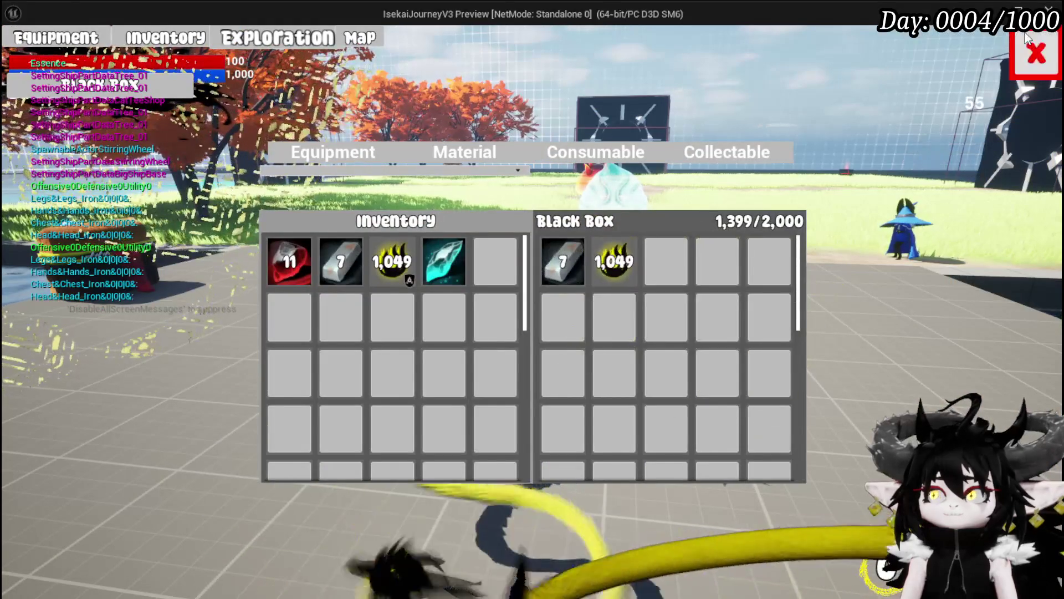
pyautogui.press('Tab')
pyautogui.press('Escape')
pyautogui.click(580, 271)
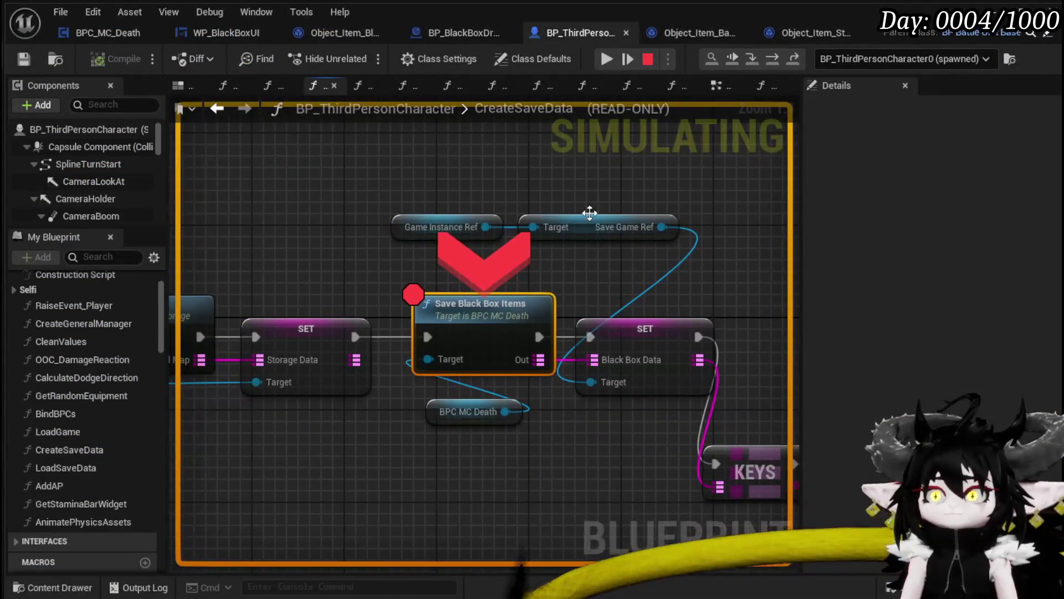
# Step: Step into Save Black Box Items through Cast, KEYS, For Each Loop, Convert Data to String to ADD
pyautogui.click(753, 59)
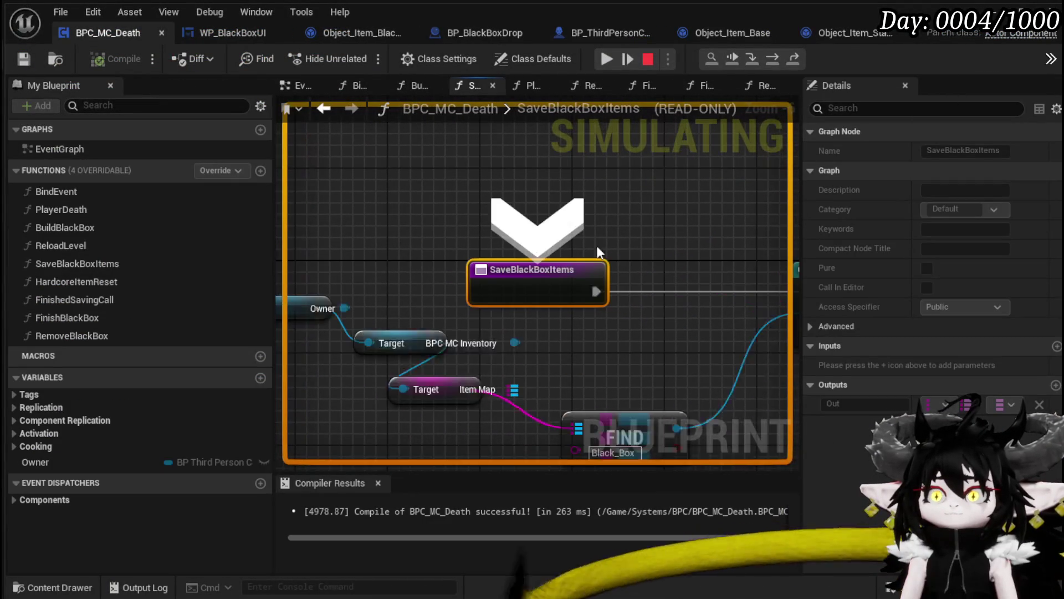
pyautogui.click(775, 61)
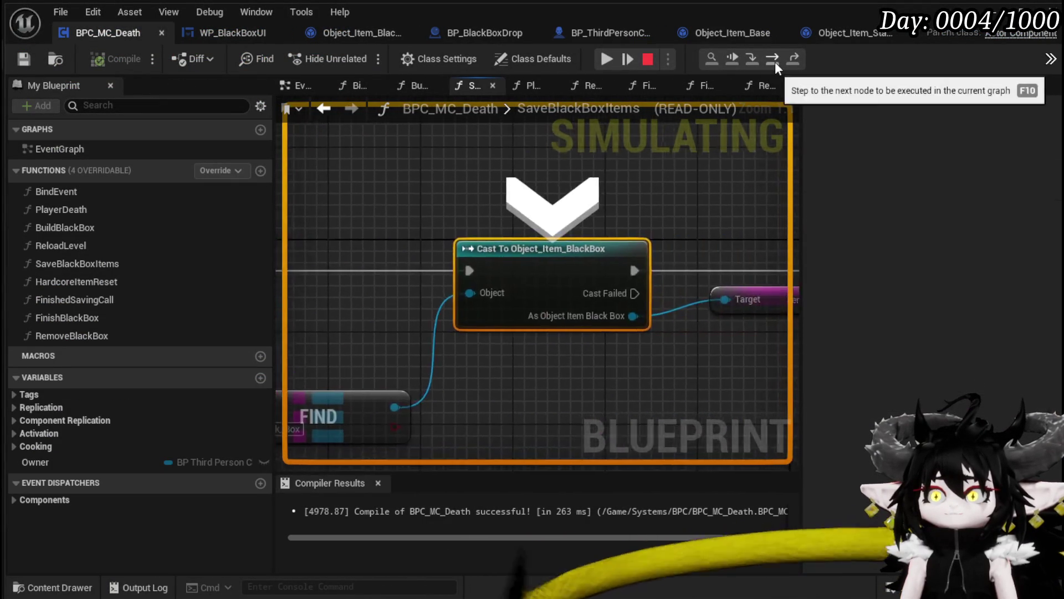
pyautogui.click(775, 62)
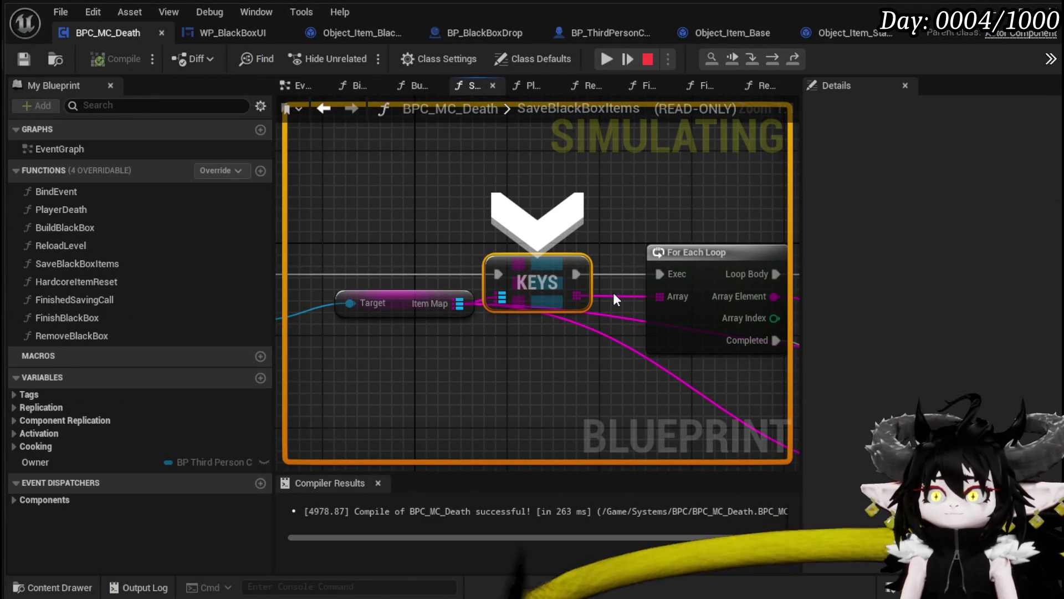
pyautogui.click(771, 63)
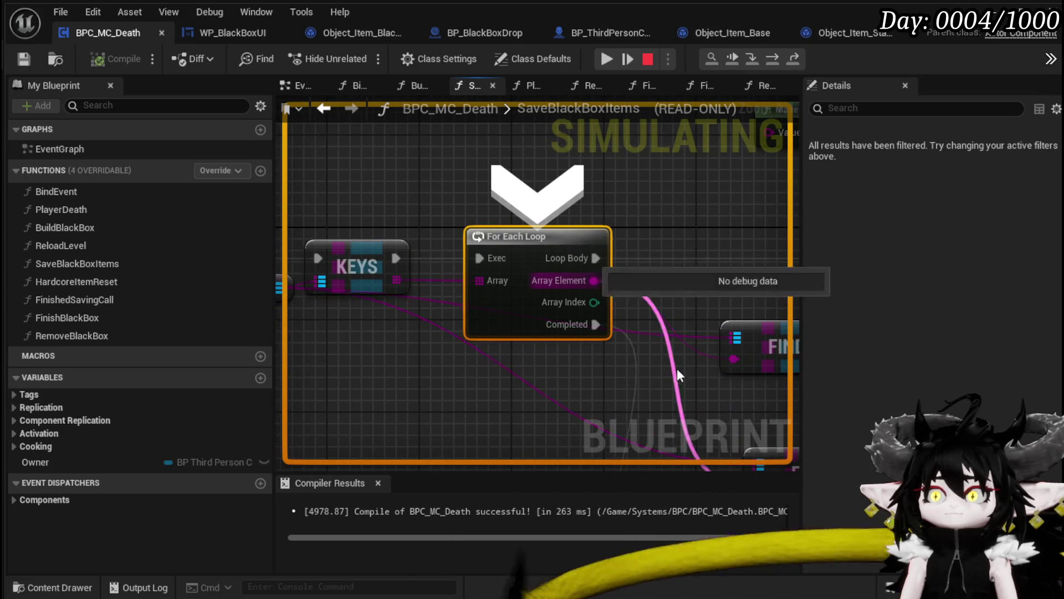
pyautogui.click(776, 64)
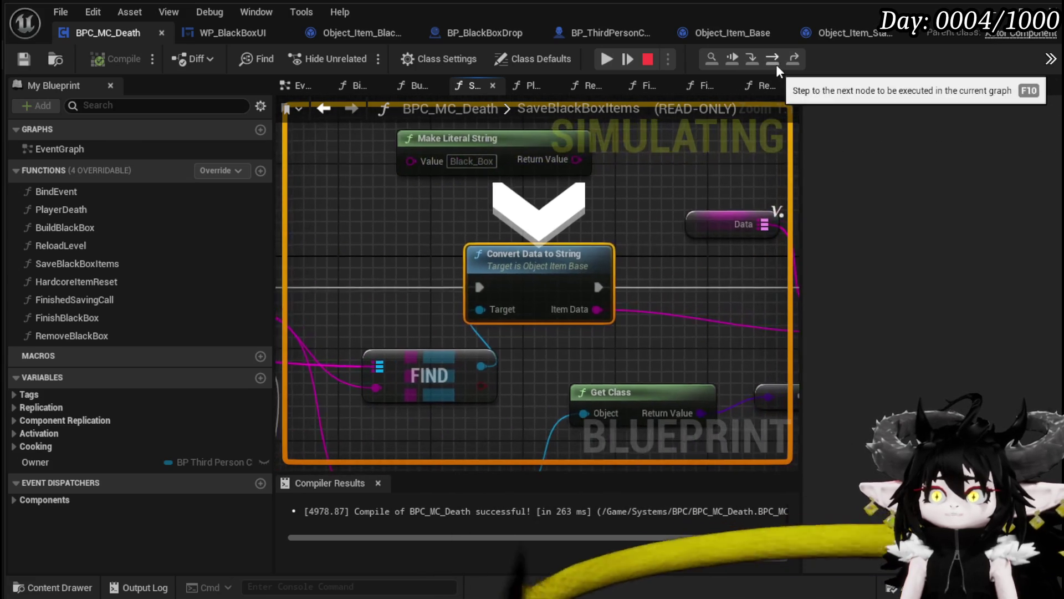
pyautogui.moveTo(721, 324)
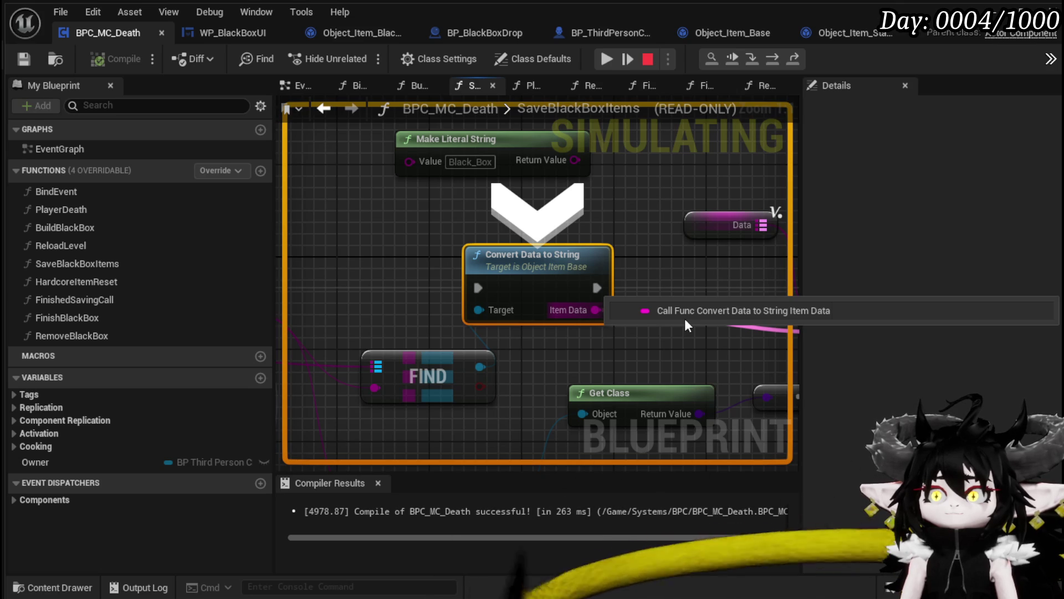
pyautogui.click(775, 62)
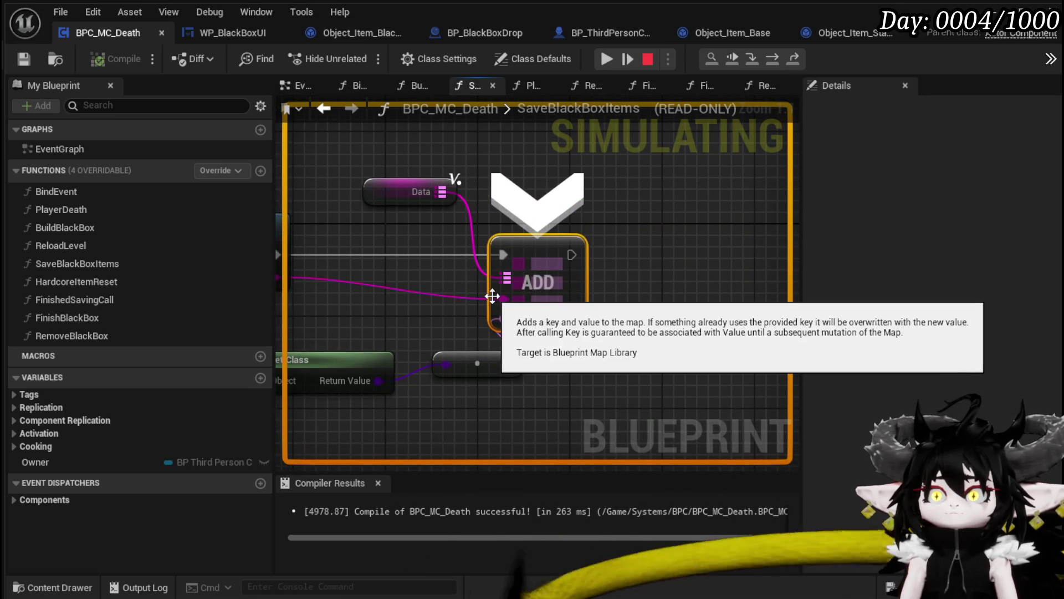
# Step: Inspect the loop's pin values, confirming item data 1049 reaches ADD, then stop the session
pyautogui.moveTo(448, 304)
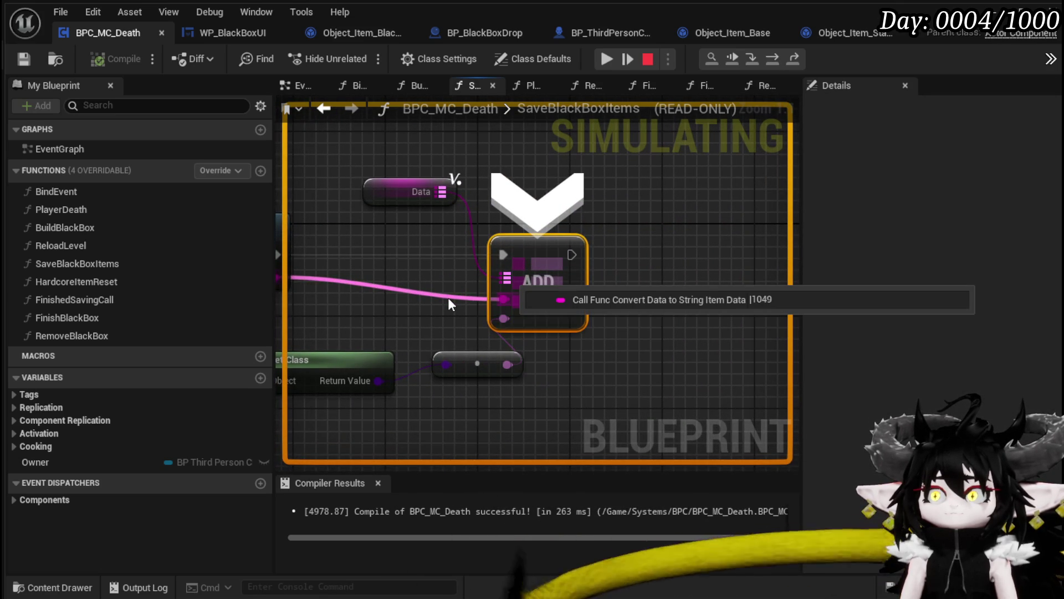
pyautogui.scroll(-4, 448, 298)
pyautogui.moveTo(450, 258)
pyautogui.mouseDown()
pyautogui.moveTo(677, 238)
pyautogui.moveTo(667, 267)
pyautogui.mouseUp()
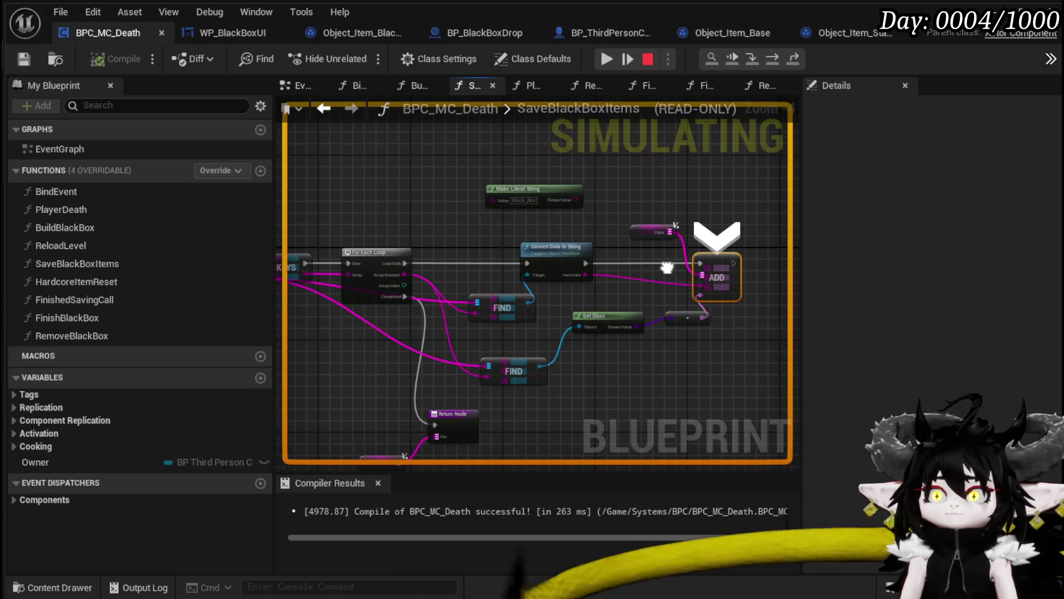
pyautogui.moveTo(667, 281)
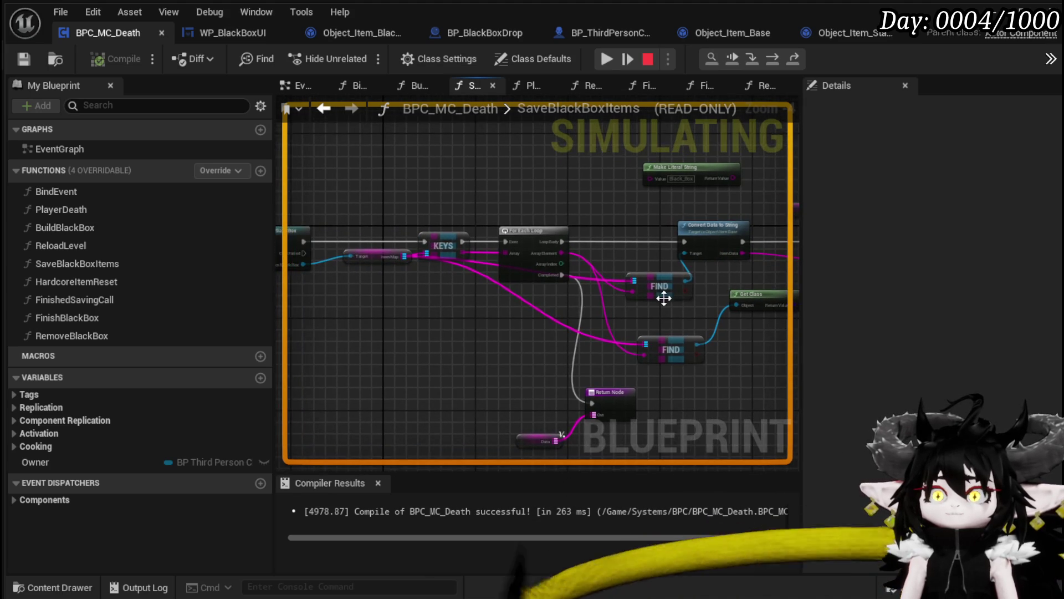
pyautogui.scroll(4, 440, 314)
pyautogui.moveTo(440, 308)
pyautogui.mouseDown()
pyautogui.moveTo(679, 320)
pyautogui.moveTo(373, 328)
pyautogui.mouseUp()
pyautogui.scroll(-1, 507, 322)
pyautogui.moveTo(622, 260); pyautogui.dragTo(431, 285)
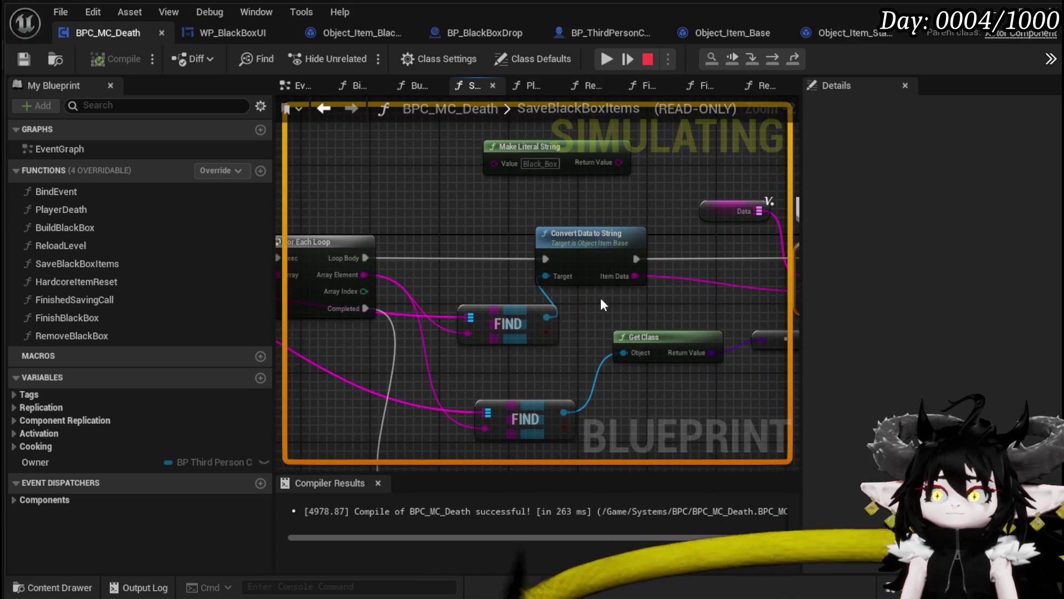
pyautogui.moveTo(683, 292); pyautogui.dragTo(563, 294)
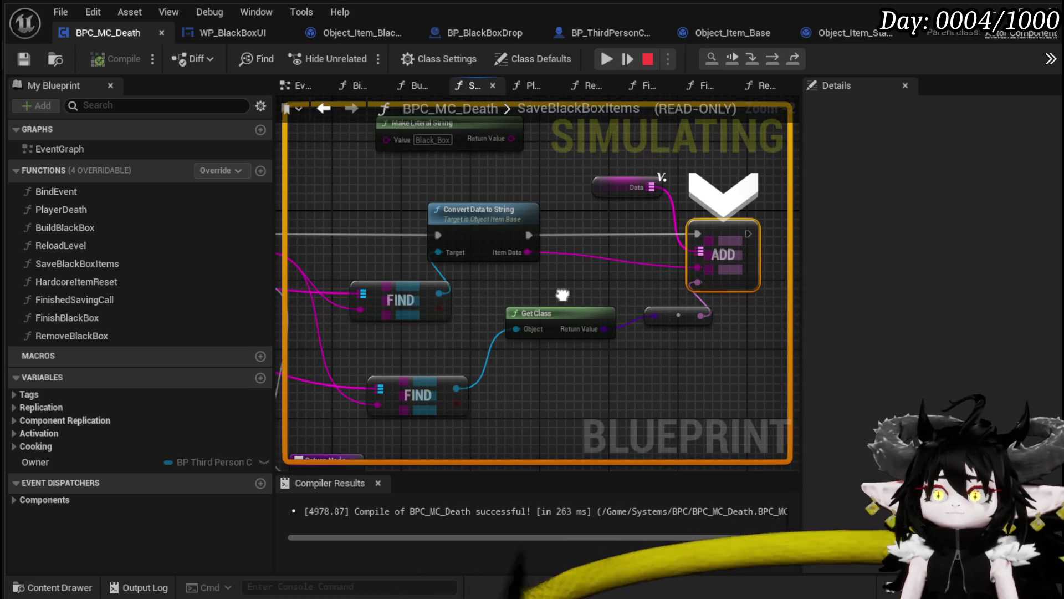
pyautogui.click(648, 61)
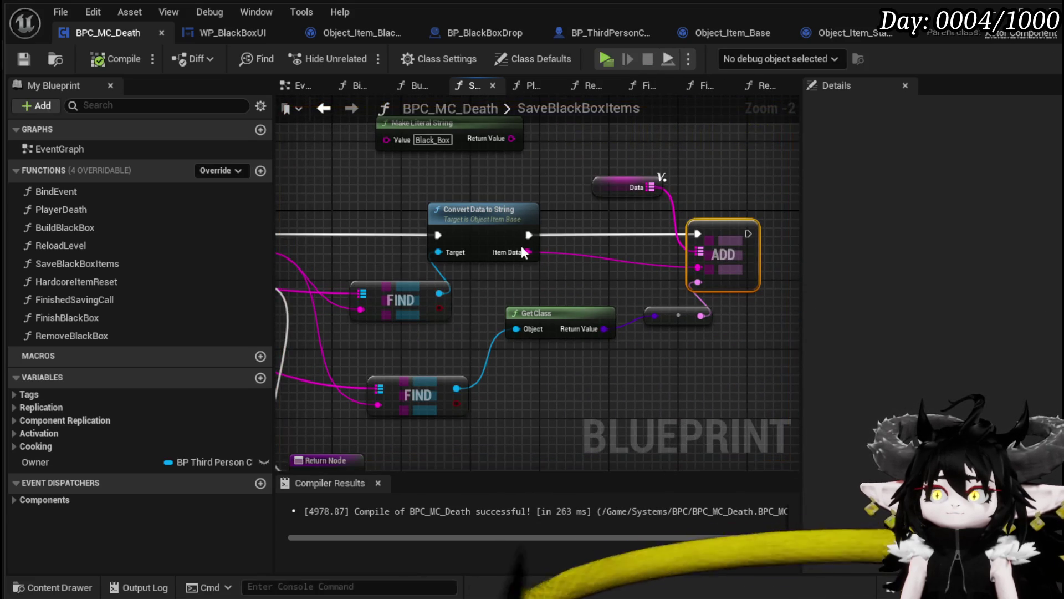
# Step: Open the Convert Data to String function and select its nodes
pyautogui.doubleClick(482, 228)
pyautogui.moveTo(399, 305)
pyautogui.mouseDown()
pyautogui.moveTo(717, 128)
pyautogui.moveTo(438, 160)
pyautogui.mouseUp()
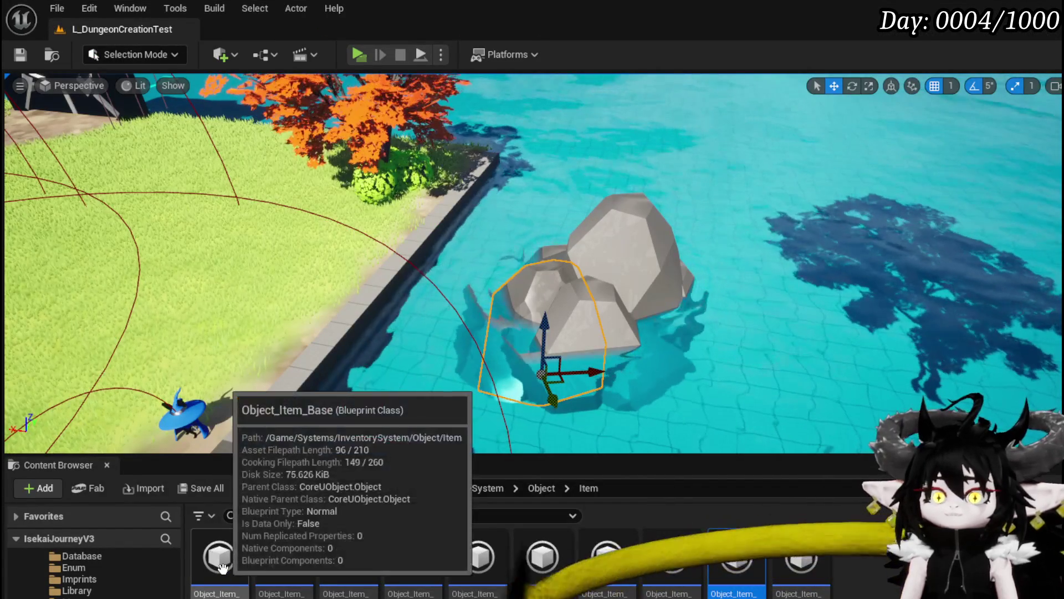
pyautogui.moveTo(395, 568)
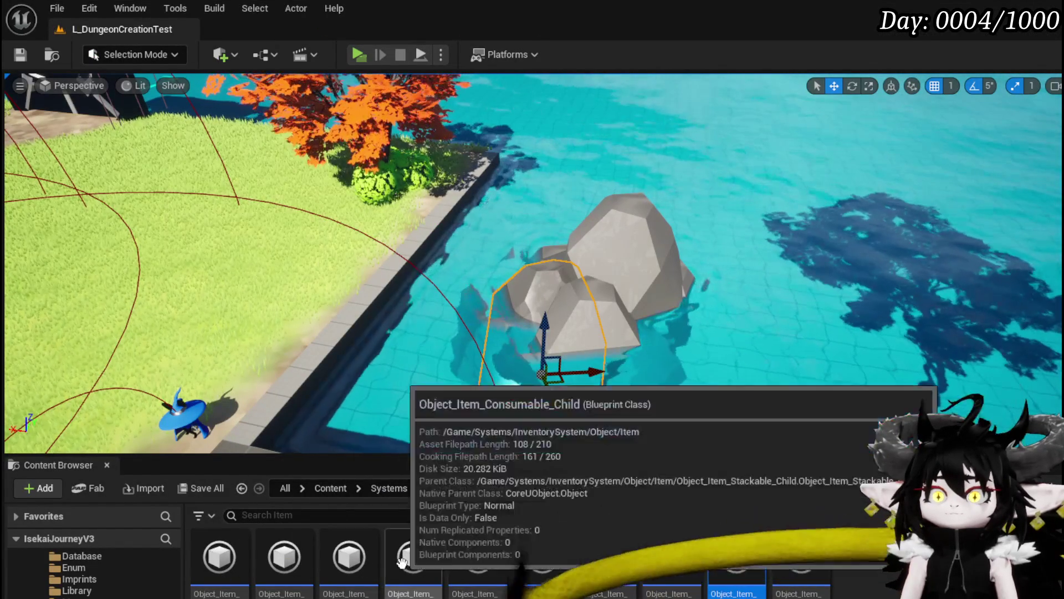
pyautogui.moveTo(463, 563)
pyautogui.moveTo(554, 556)
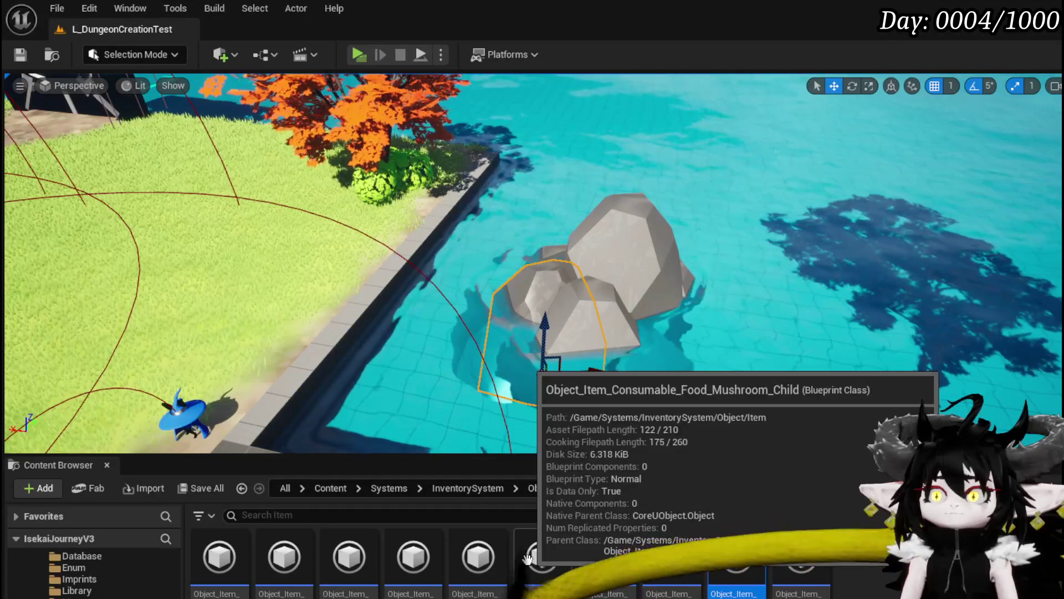
pyautogui.moveTo(591, 557)
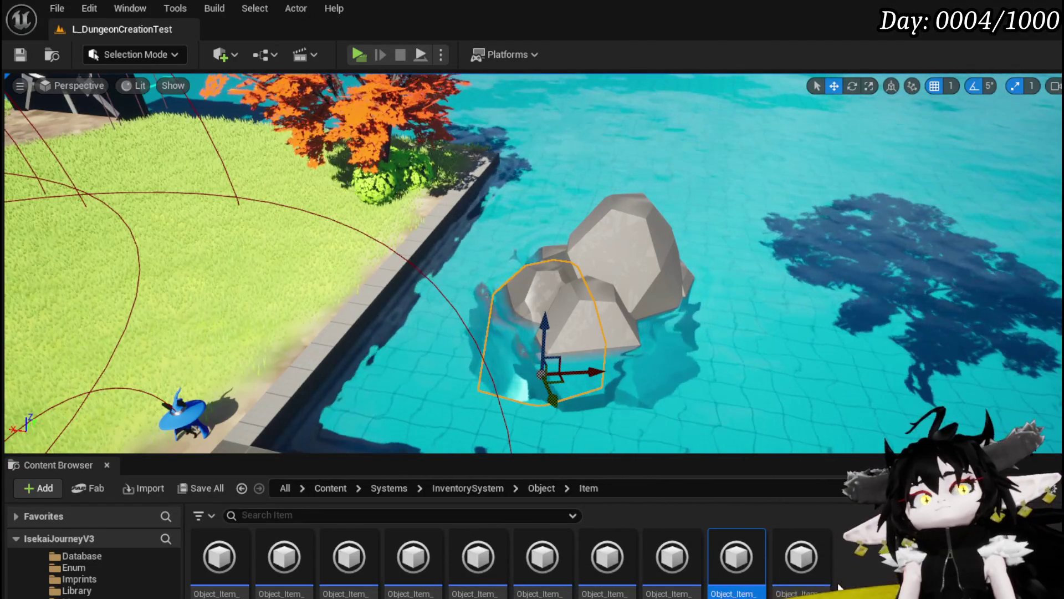
# Step: Browse to Systems > InventorySystem > Database and open the DT_ItemInfo data table
pyautogui.scroll(-5, 112, 590)
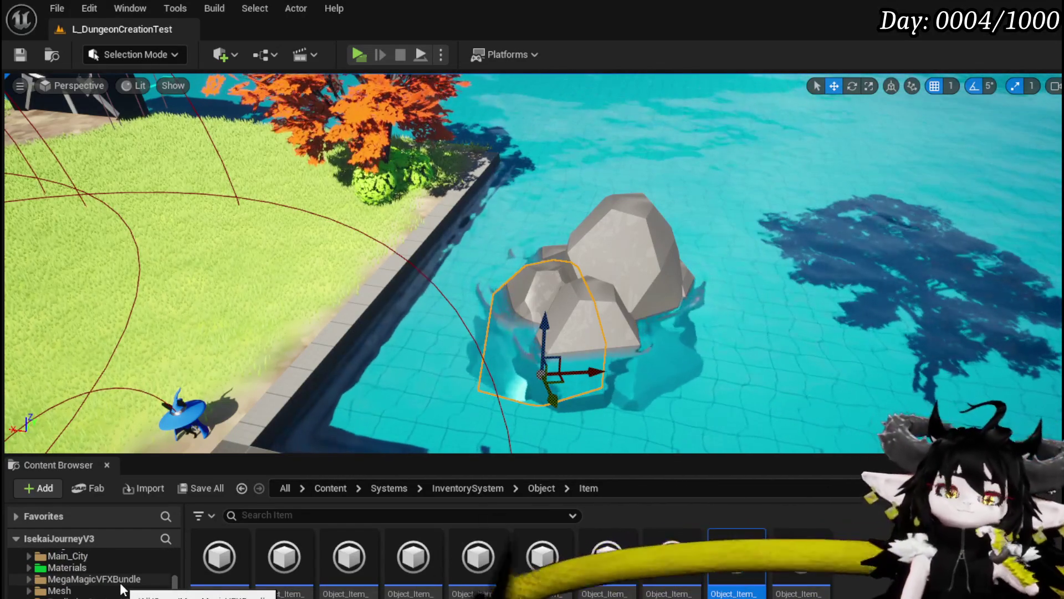
pyautogui.scroll(-5, 122, 588)
pyautogui.scroll(8, 122, 588)
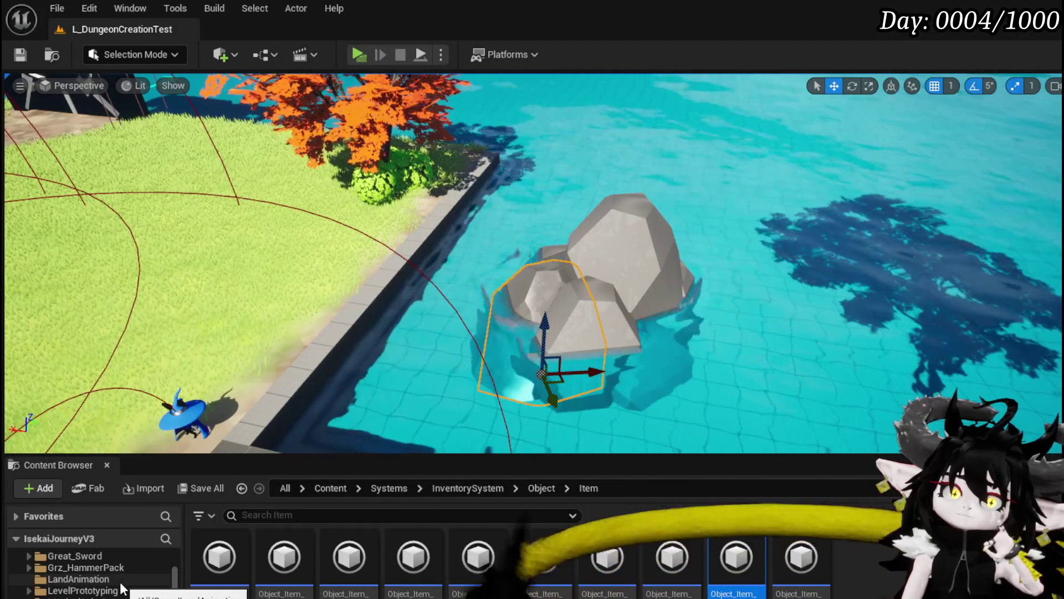
pyautogui.scroll(2, 119, 581)
pyautogui.scroll(-4, 119, 581)
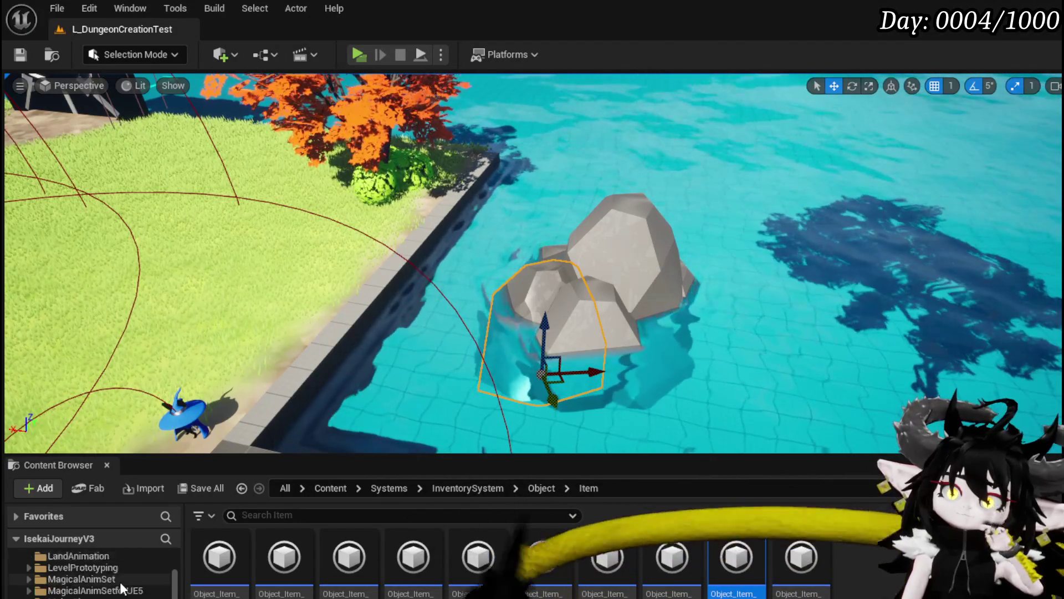
pyautogui.scroll(-5, 120, 581)
pyautogui.scroll(-2, 122, 588)
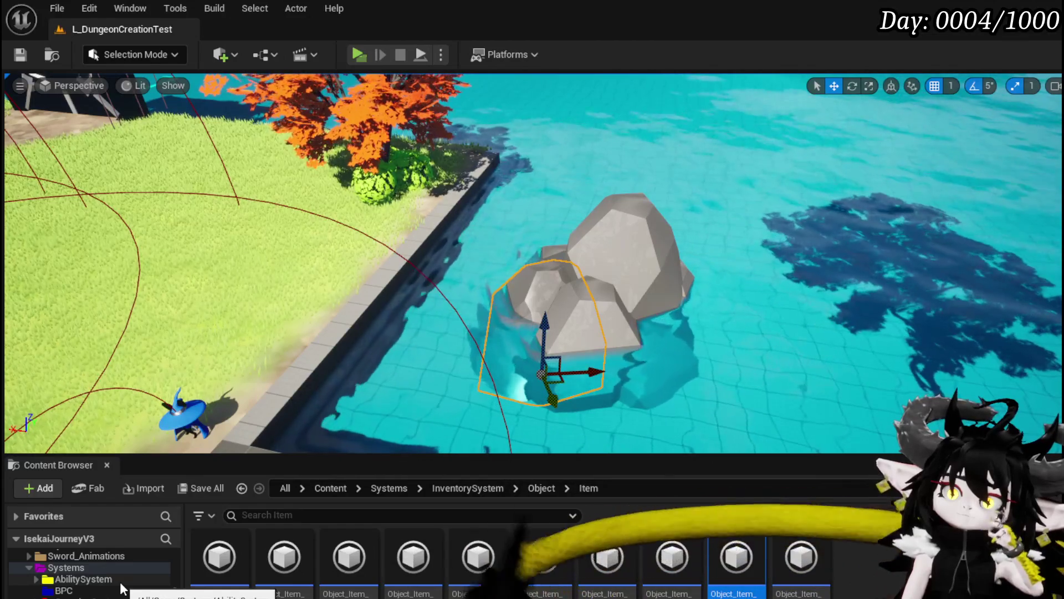
pyautogui.scroll(-3, 120, 581)
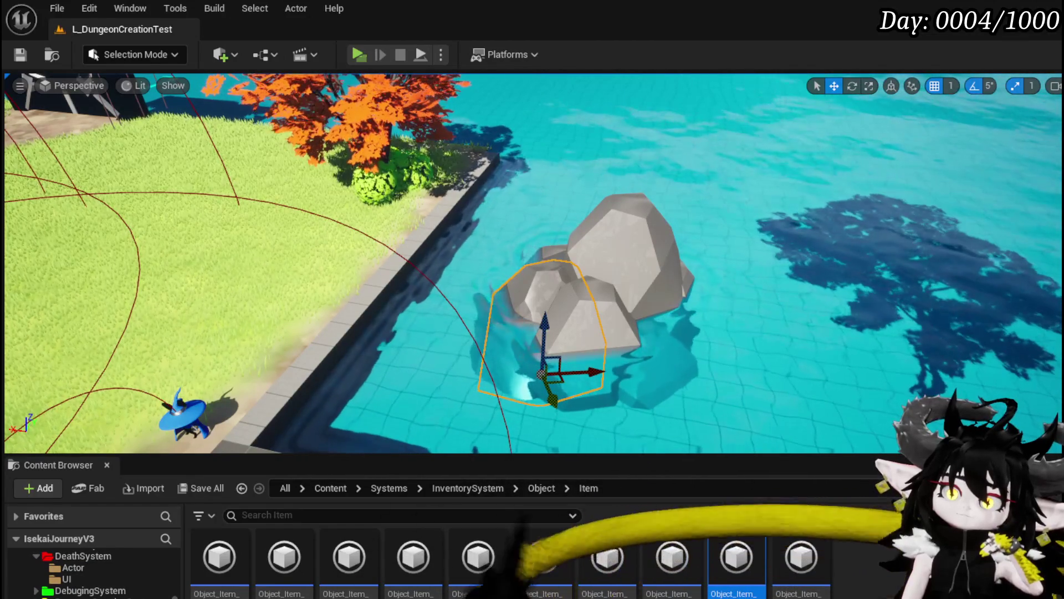
pyautogui.scroll(-3, 92, 574)
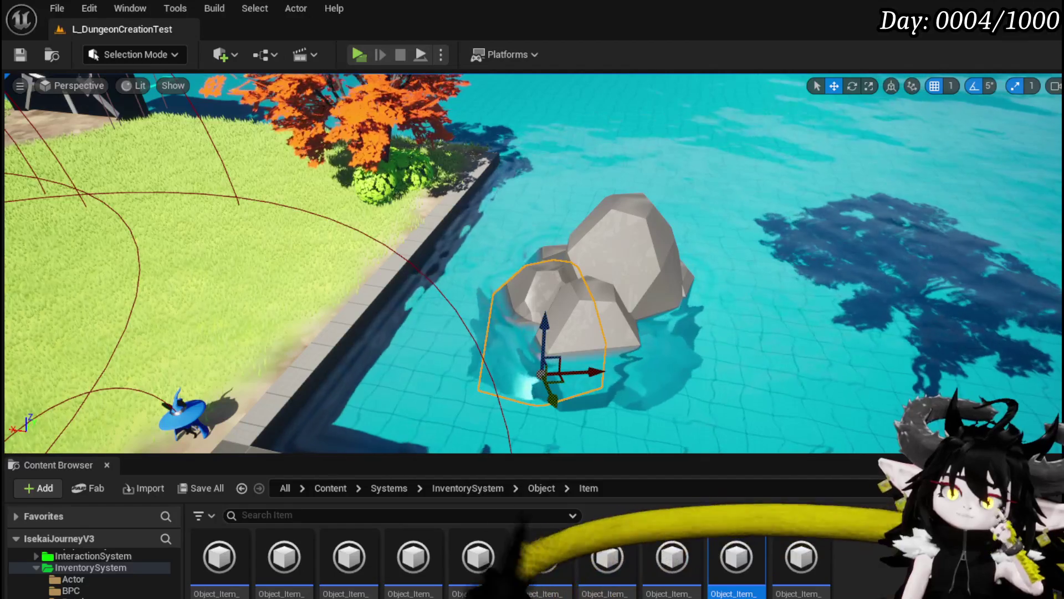
pyautogui.click(112, 596)
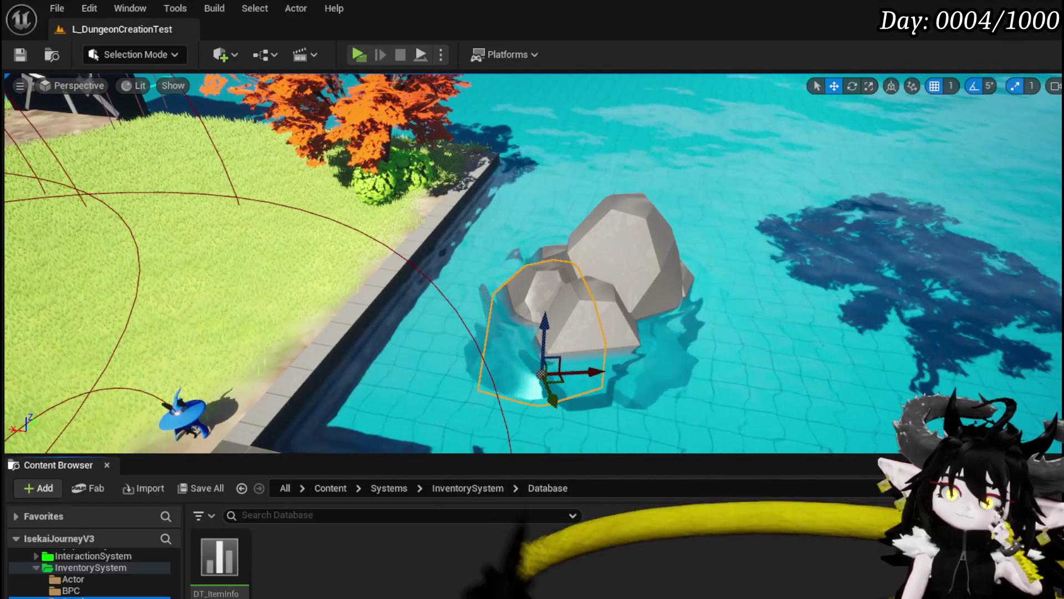
pyautogui.doubleClick(208, 564)
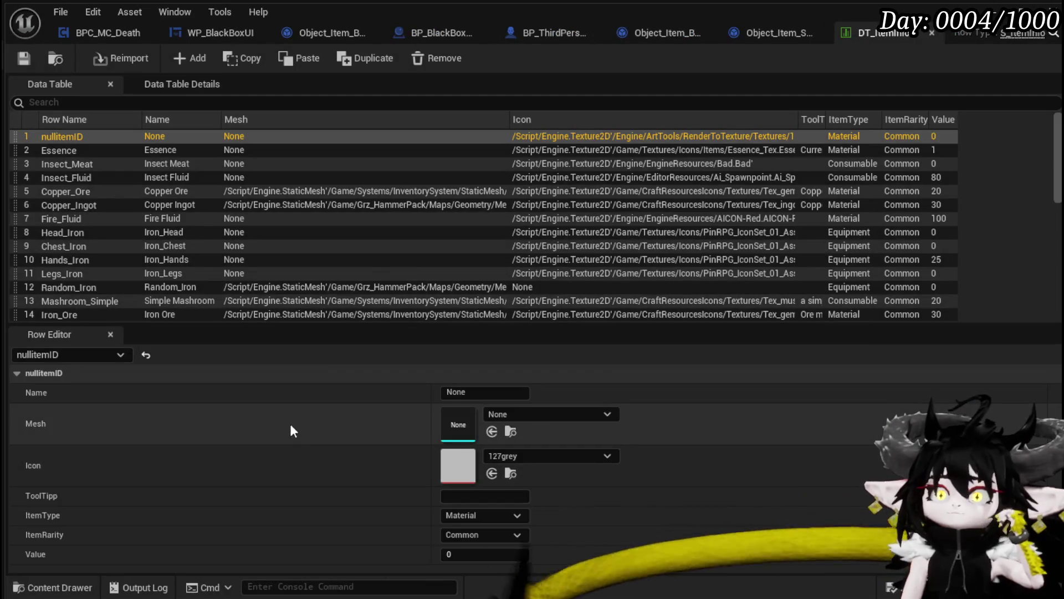
# Step: Inspect DT_ItemInfo's Essence row, close the table, and open BPC_MC_Inventory from the BPC folder
pyautogui.click(59, 152)
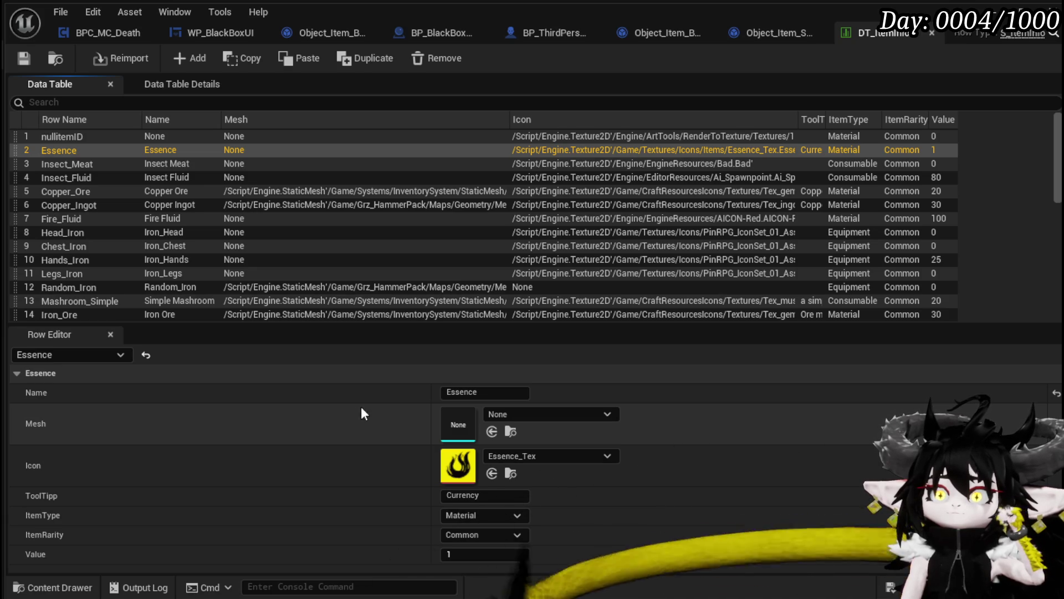
pyautogui.click(931, 34)
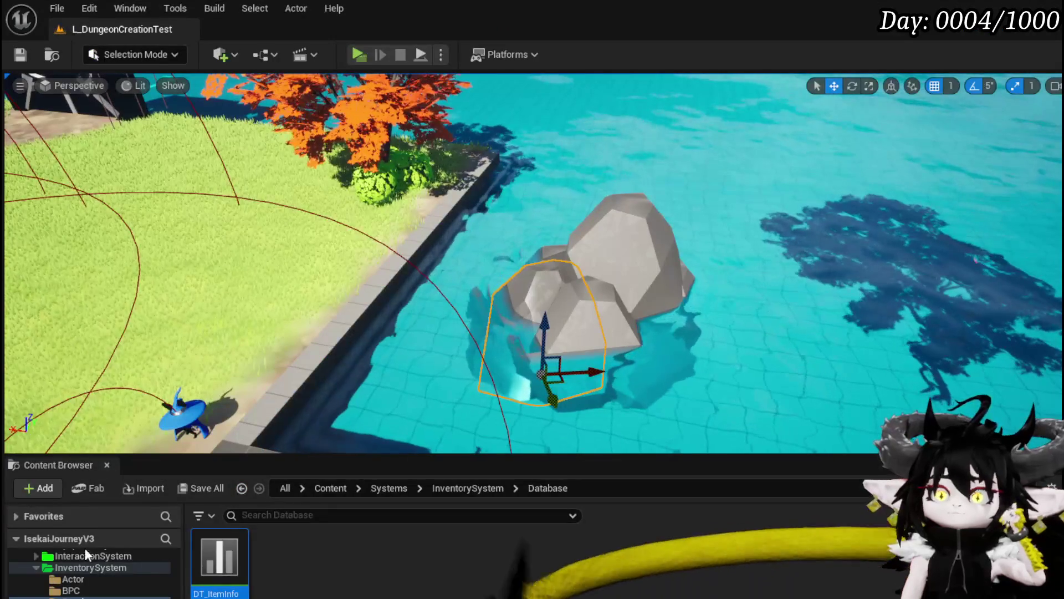
pyautogui.scroll(-10, 91, 577)
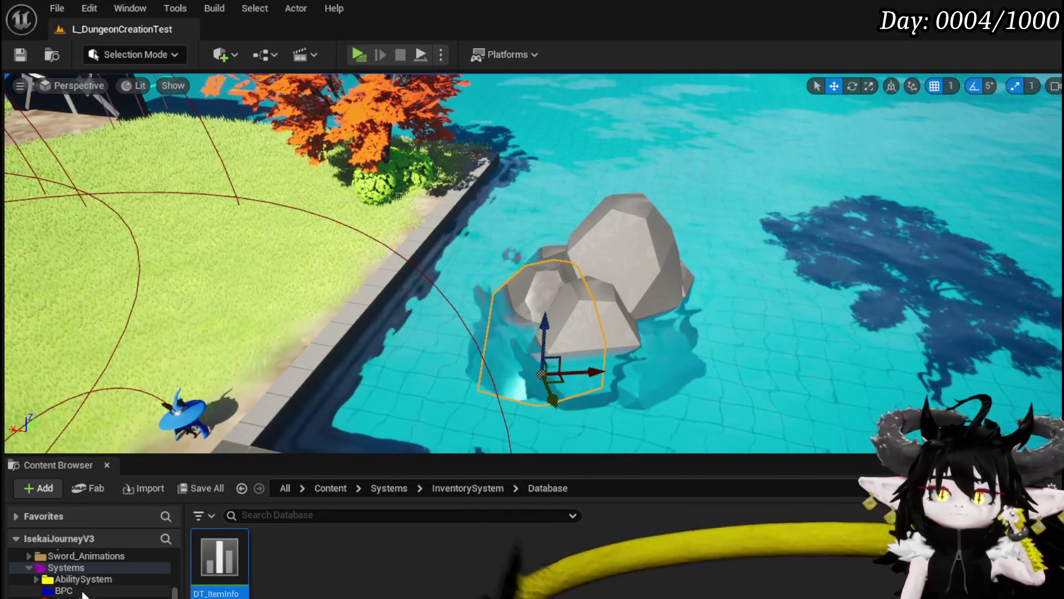
pyautogui.click(89, 590)
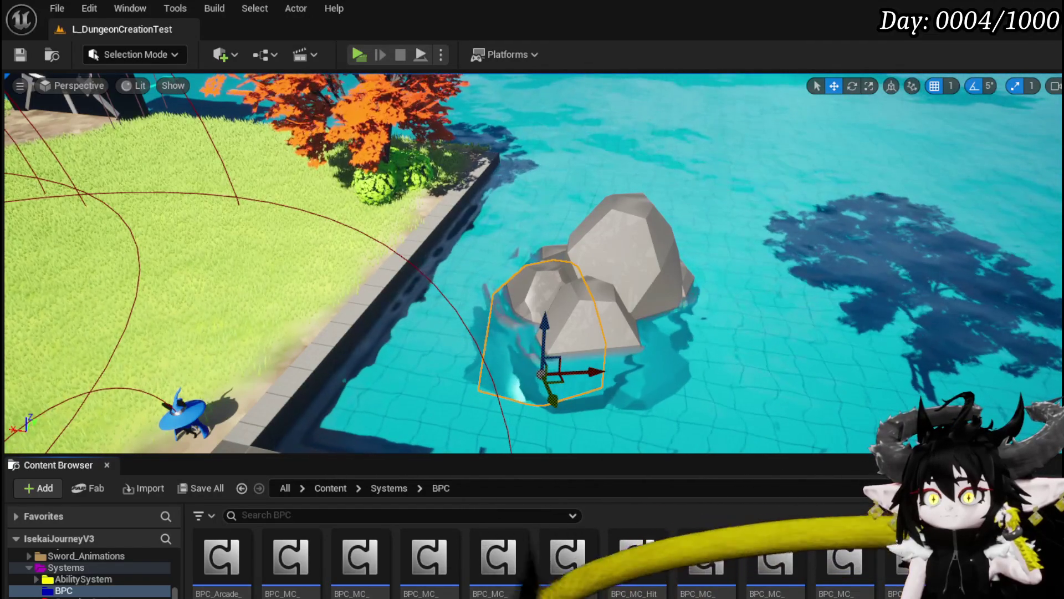
pyautogui.doubleClick(775, 593)
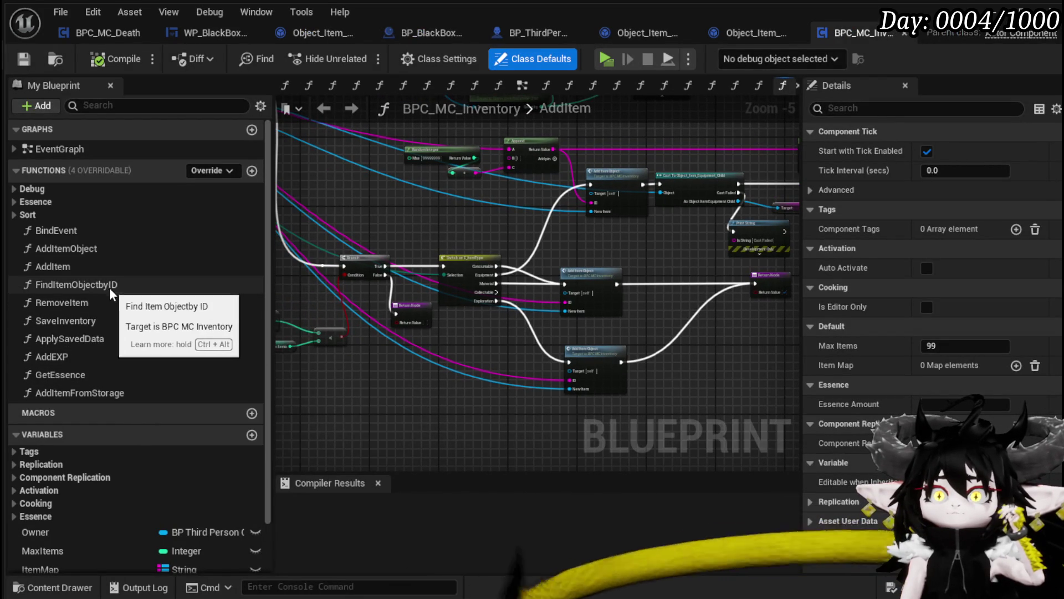
# Step: Review the ApplySavedData graph and the IncreaseEssence graph under the Essence category
pyautogui.doubleClick(107, 338)
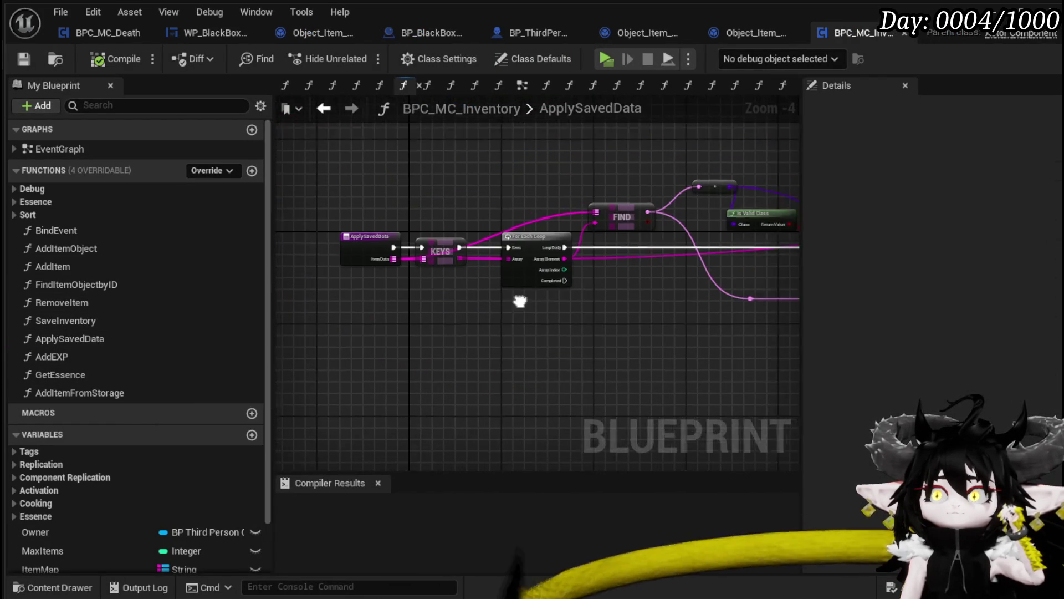
pyautogui.moveTo(427, 353)
pyautogui.mouseDown()
pyautogui.moveTo(560, 375)
pyautogui.moveTo(684, 321)
pyautogui.moveTo(568, 272)
pyautogui.mouseUp()
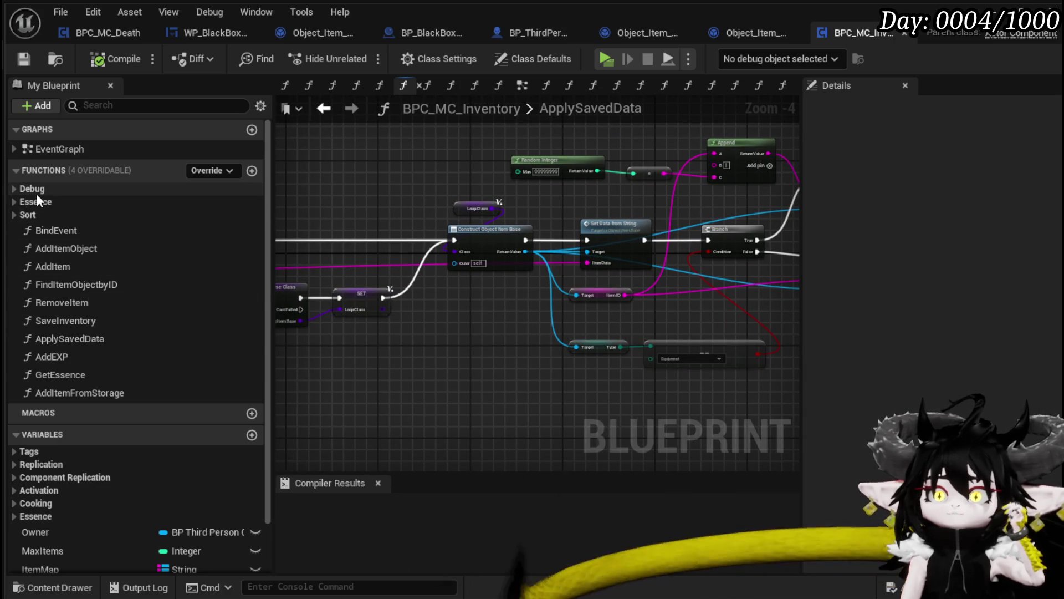
pyautogui.click(14, 201)
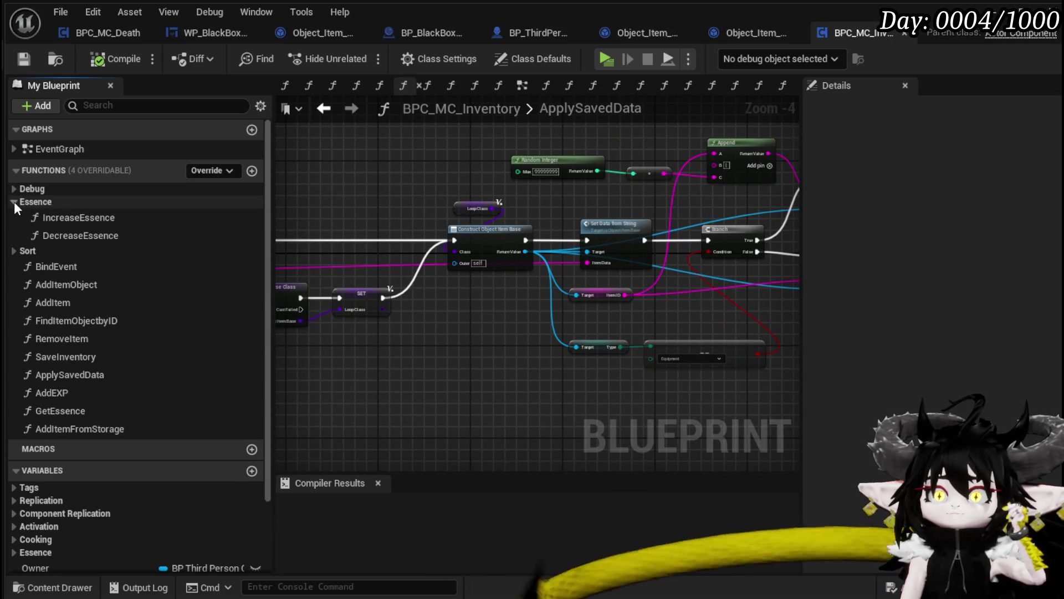
pyautogui.doubleClick(90, 221)
pyautogui.moveTo(688, 208); pyautogui.dragTo(509, 198)
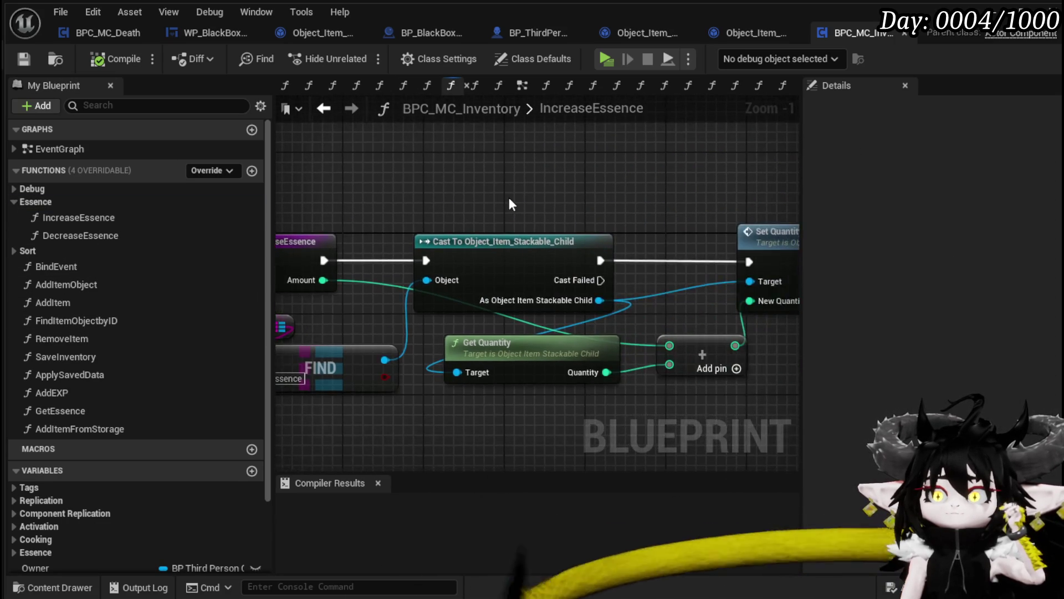
pyautogui.scroll(-1, 555, 200)
pyautogui.moveTo(575, 205); pyautogui.dragTo(505, 197)
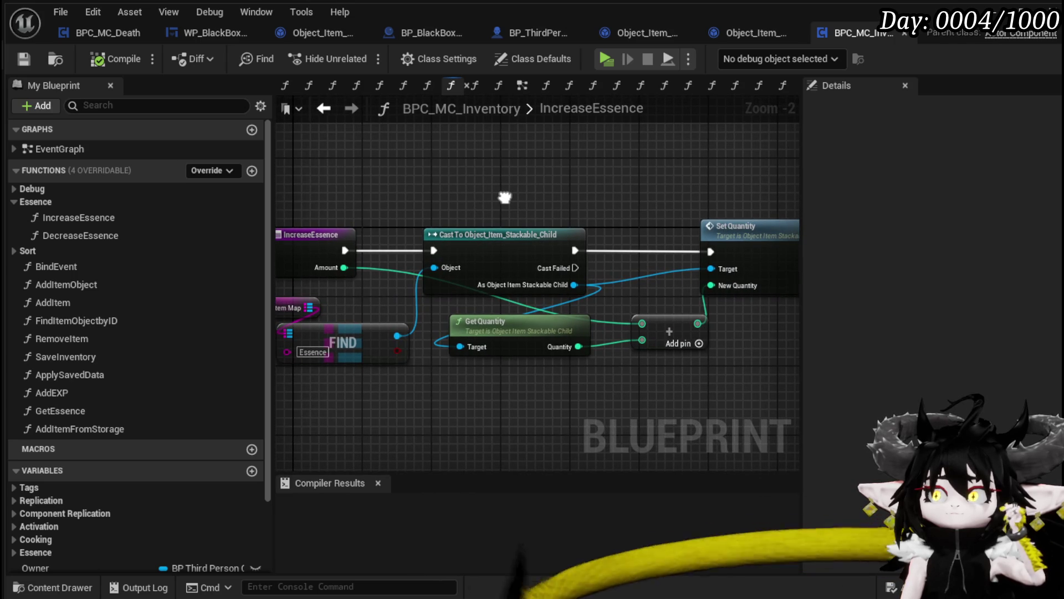
pyautogui.moveTo(504, 197)
pyautogui.mouseDown()
pyautogui.moveTo(540, 208)
pyautogui.moveTo(539, 190)
pyautogui.moveTo(573, 188)
pyautogui.moveTo(494, 190)
pyautogui.moveTo(585, 204)
pyautogui.mouseUp()
# Step: Open the DecreaseEssence graph and fit all of it in view
pyautogui.doubleClick(94, 236)
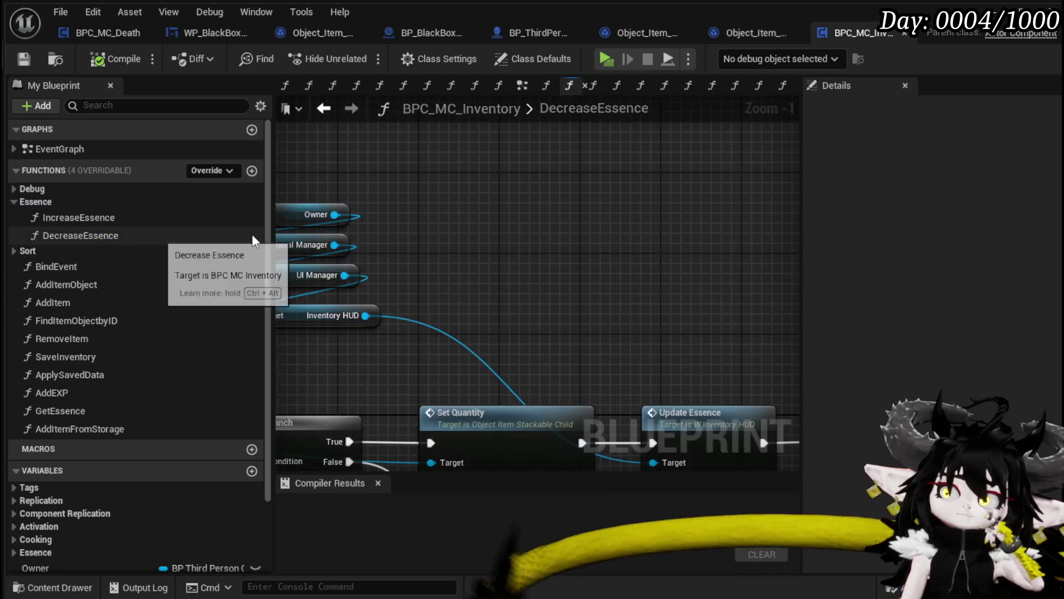
pyautogui.scroll(-3, 540, 243)
pyautogui.moveTo(540, 243)
pyautogui.mouseDown()
pyautogui.moveTo(546, 200)
pyautogui.moveTo(760, 209)
pyautogui.moveTo(621, 198)
pyautogui.moveTo(587, 288)
pyautogui.moveTo(664, 239)
pyautogui.moveTo(592, 226)
pyautogui.mouseUp()
# Step: Review W_InventoryHUD's UpdateEssence graph, which sets the Essence text from the item quantity
pyautogui.doubleClick(603, 288)
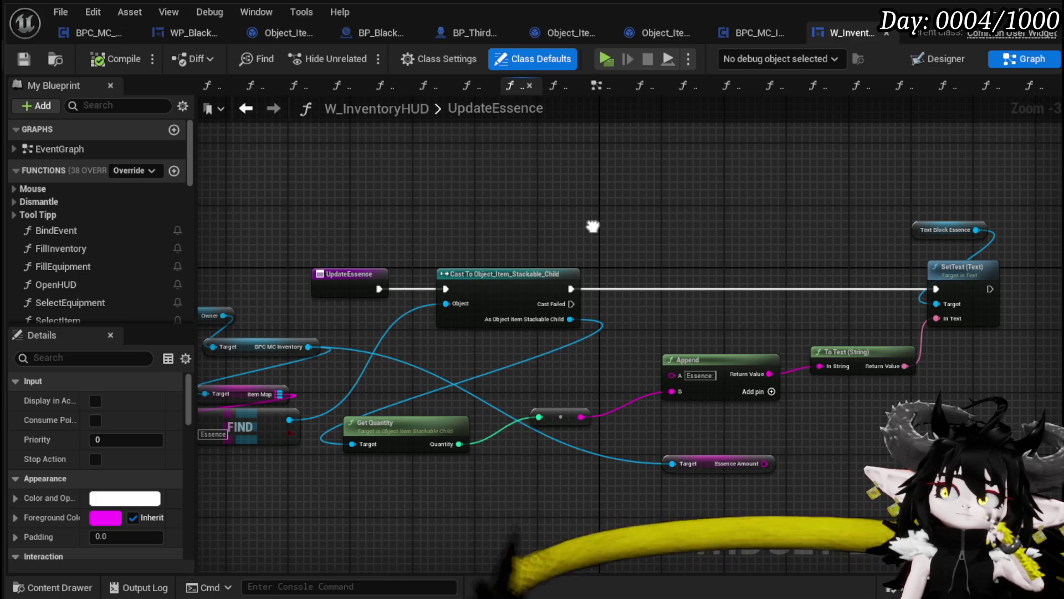
pyautogui.moveTo(593, 226); pyautogui.dragTo(685, 230)
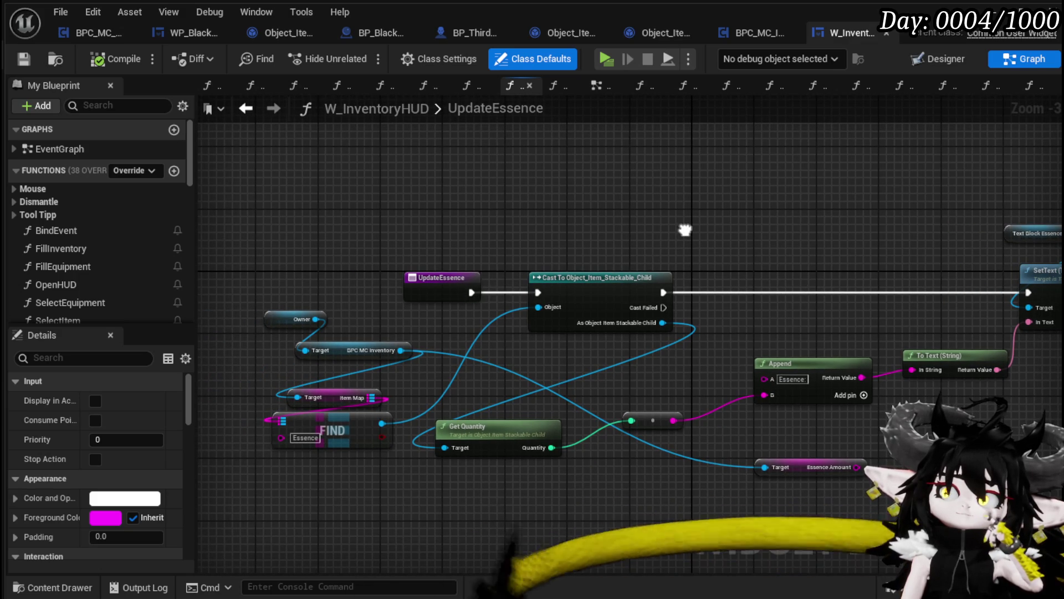
pyautogui.moveTo(684, 231)
pyautogui.mouseDown()
pyautogui.moveTo(611, 230)
pyautogui.moveTo(686, 236)
pyautogui.mouseUp()
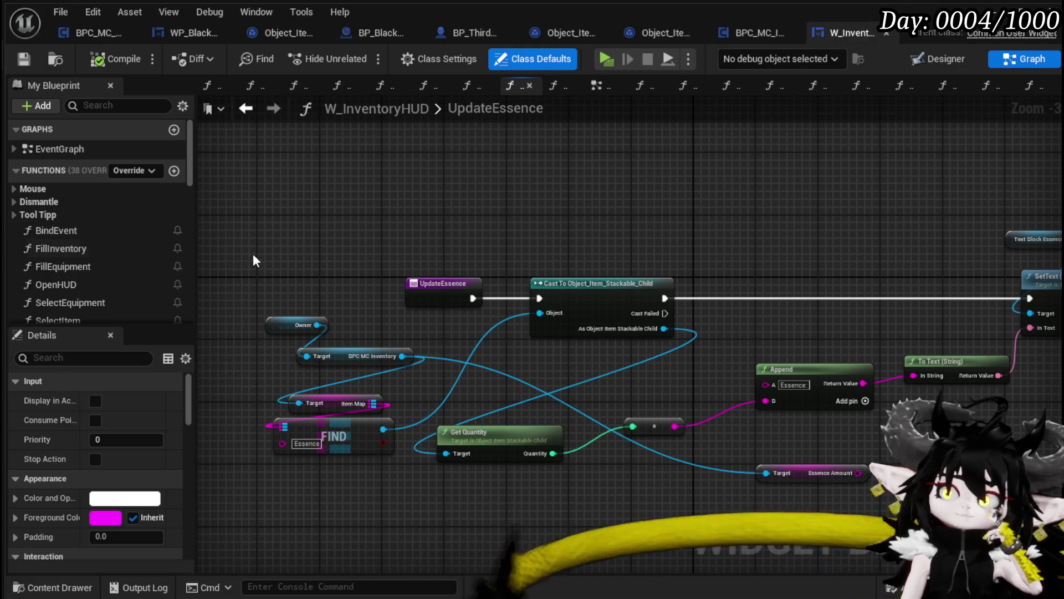
pyautogui.scroll(-2, 109, 216)
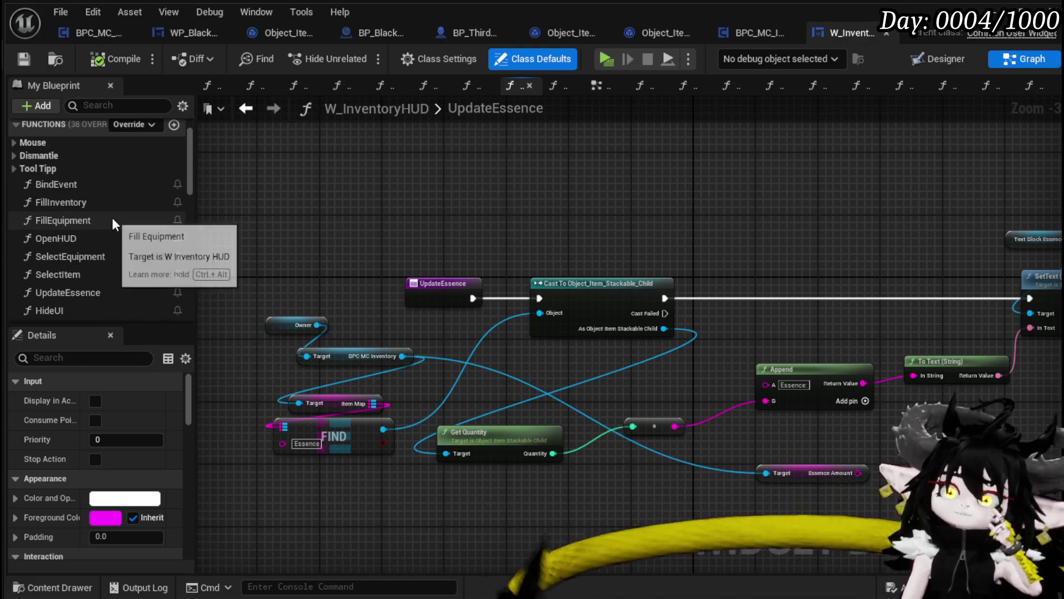
# Step: Review the FinishDismantle graph under Dismantle, then open the FillInventory graph
pyautogui.click(66, 156)
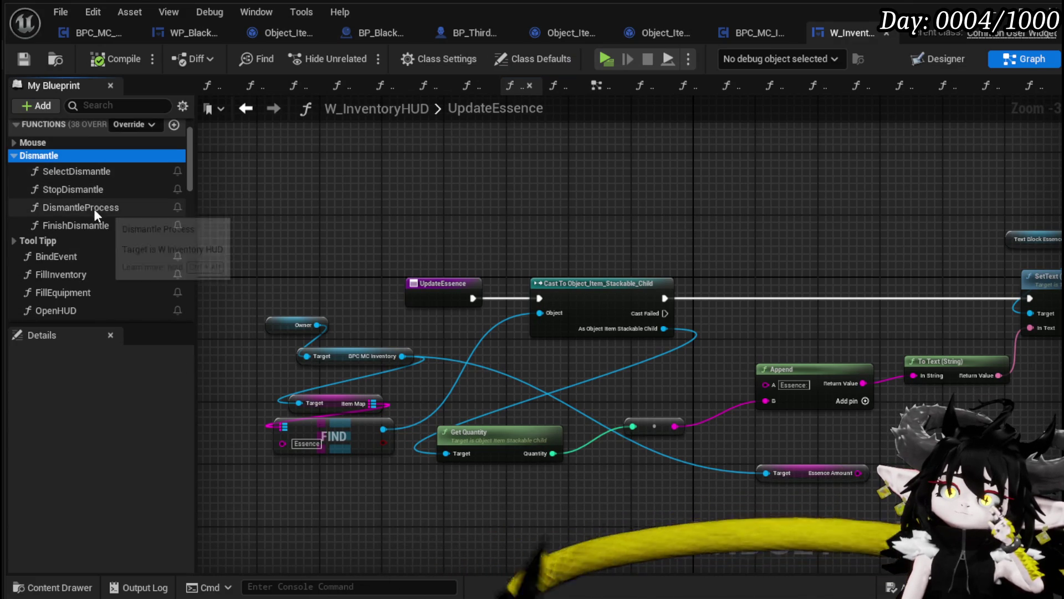
pyautogui.doubleClick(84, 227)
pyautogui.moveTo(729, 236)
pyautogui.mouseDown()
pyautogui.moveTo(428, 171)
pyautogui.moveTo(874, 204)
pyautogui.mouseUp()
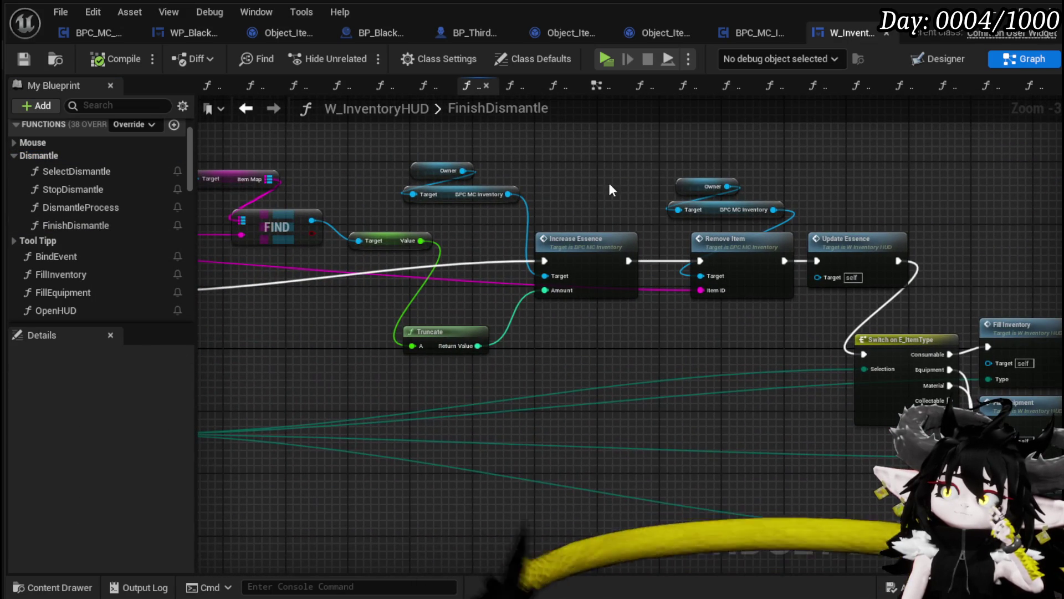
pyautogui.moveTo(577, 181)
pyautogui.mouseDown()
pyautogui.moveTo(833, 183)
pyautogui.moveTo(722, 186)
pyautogui.moveTo(708, 205)
pyautogui.moveTo(864, 198)
pyautogui.moveTo(604, 194)
pyautogui.moveTo(850, 218)
pyautogui.moveTo(802, 216)
pyautogui.moveTo(838, 231)
pyautogui.moveTo(684, 244)
pyautogui.moveTo(709, 315)
pyautogui.moveTo(874, 308)
pyautogui.mouseUp()
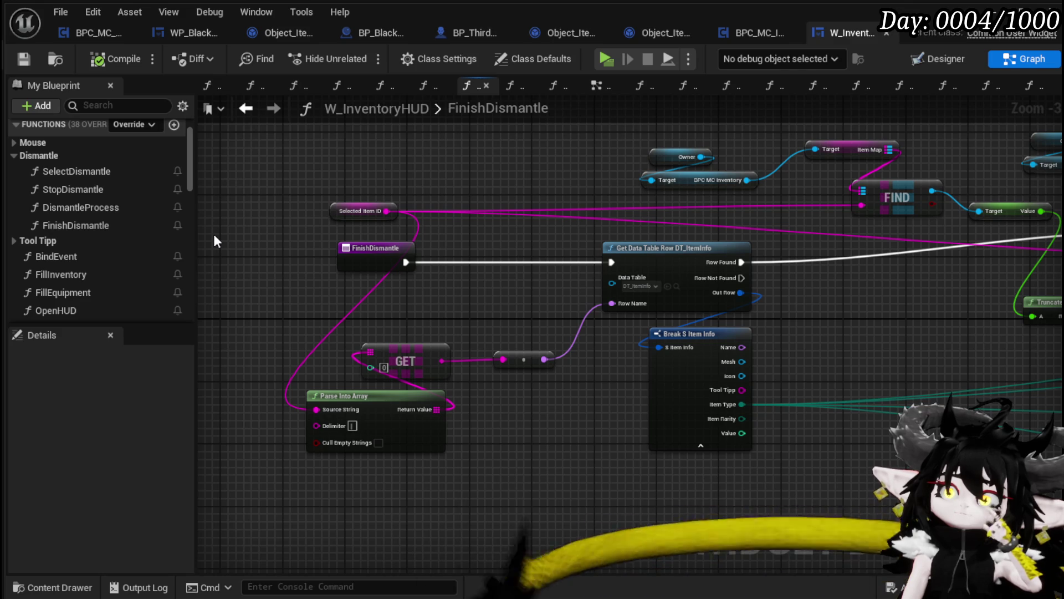
pyautogui.scroll(-3, 112, 227)
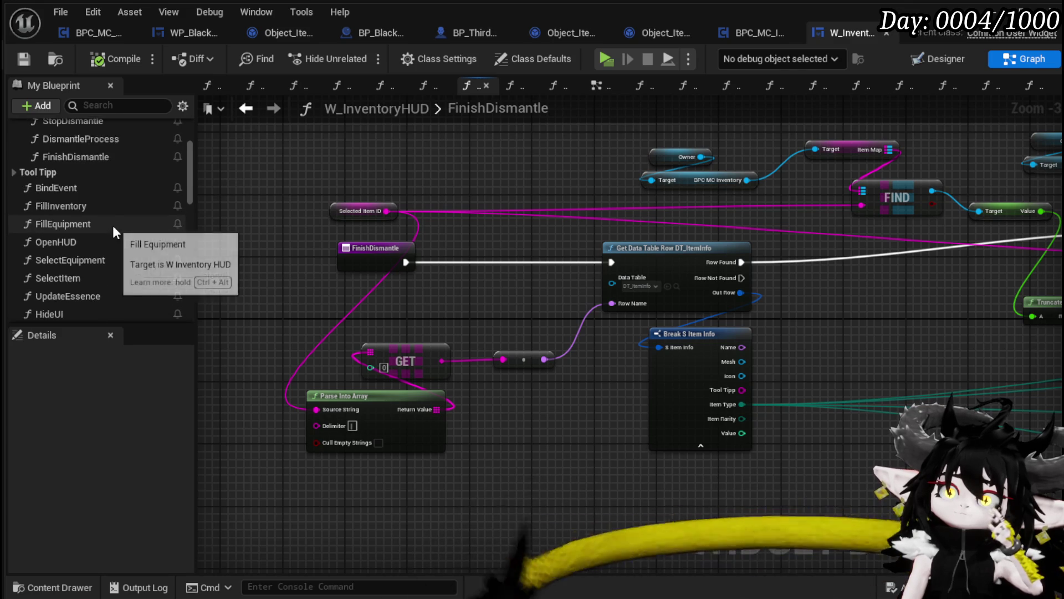
pyautogui.doubleClick(107, 205)
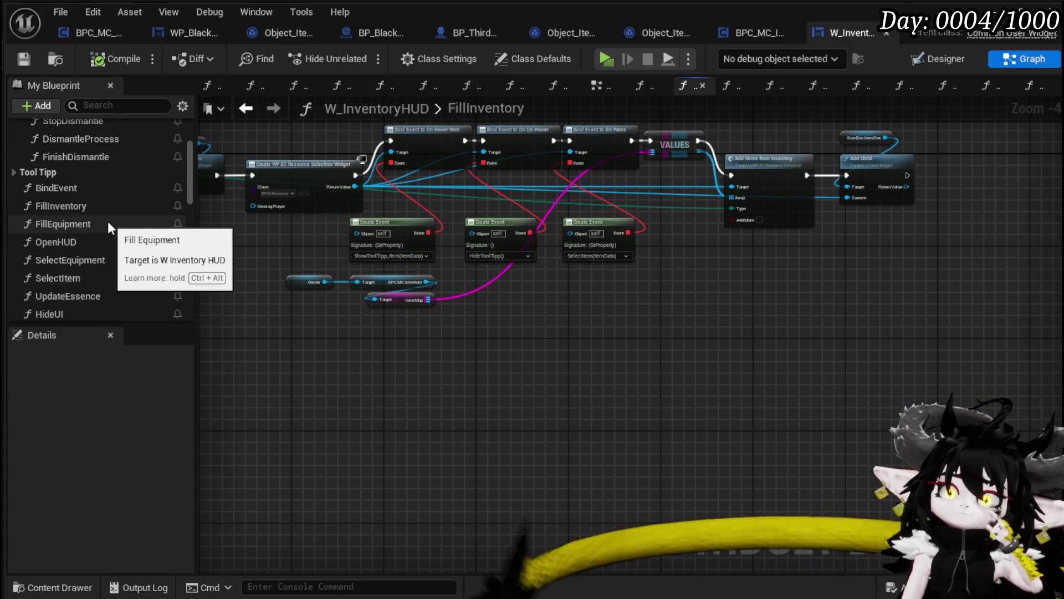
pyautogui.scroll(-2, 108, 221)
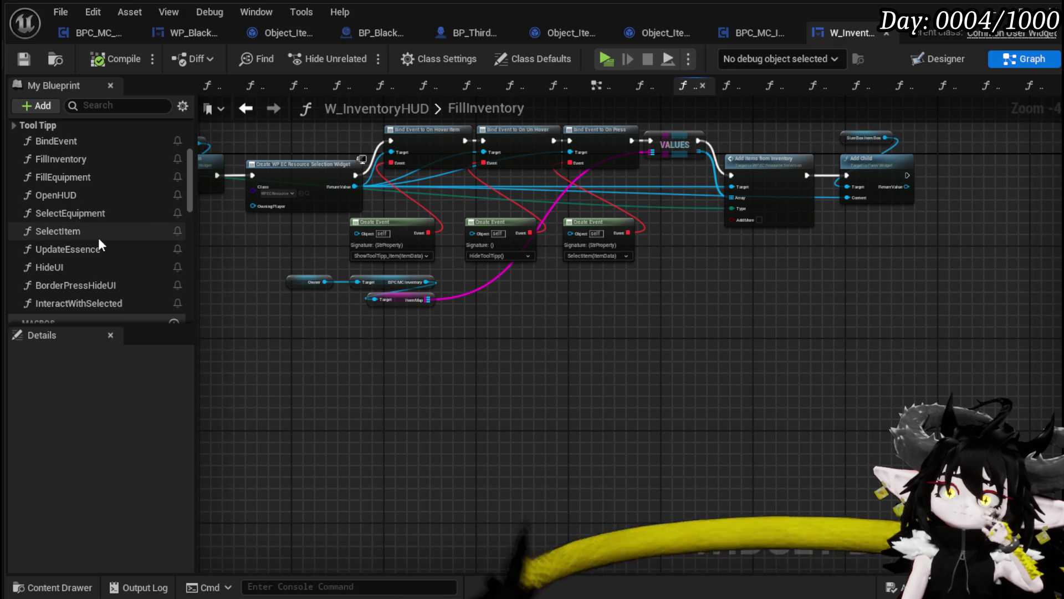
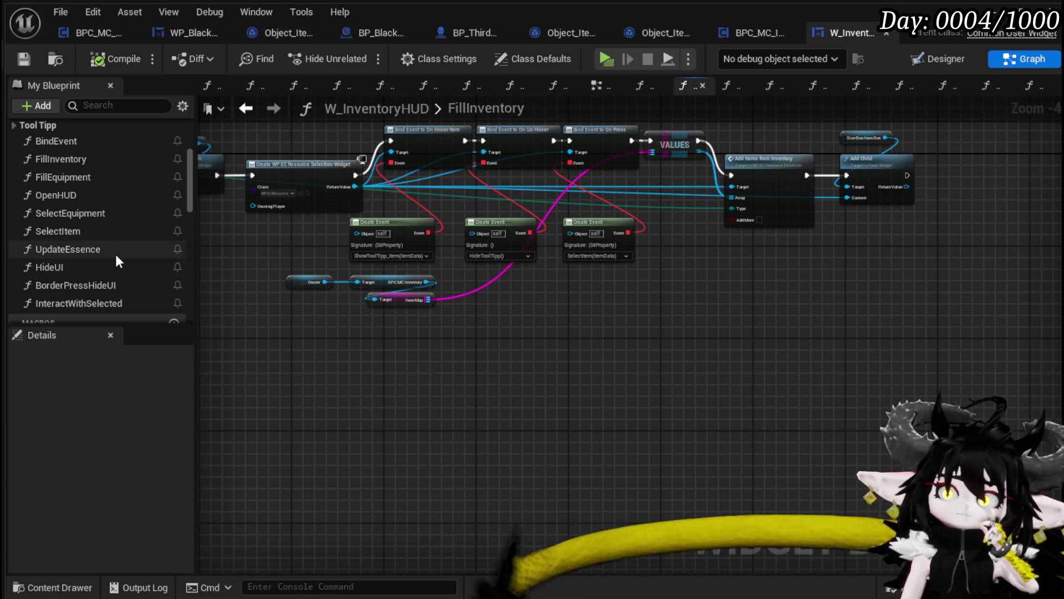
# Step: Review the FillInventory graph, then open the base item's ConvertDataToString function
pyautogui.scroll(2, 116, 254)
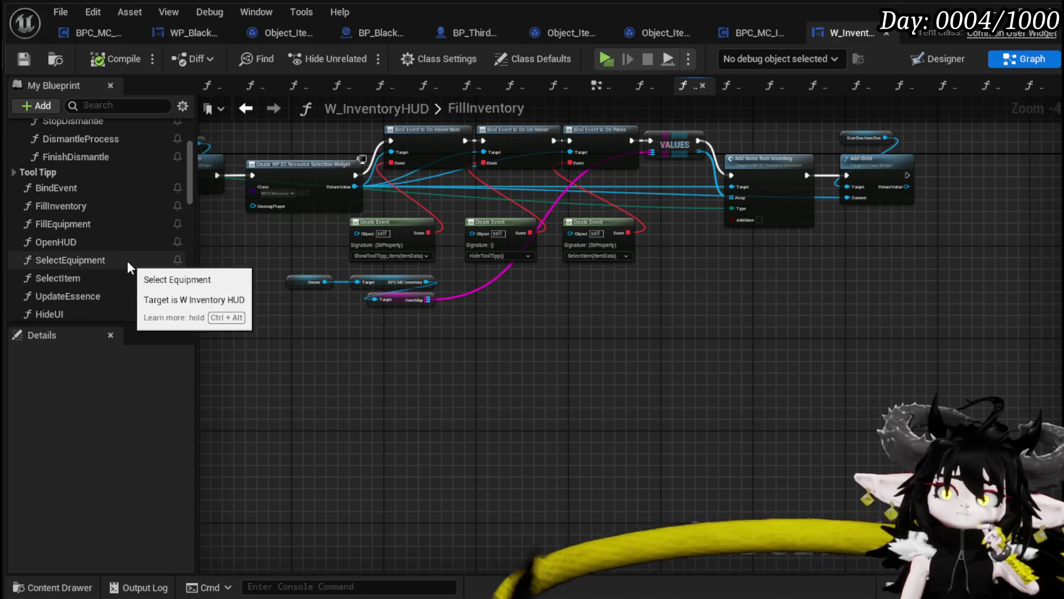
pyautogui.scroll(-1, 278, 273)
pyautogui.moveTo(277, 273); pyautogui.dragTo(545, 281)
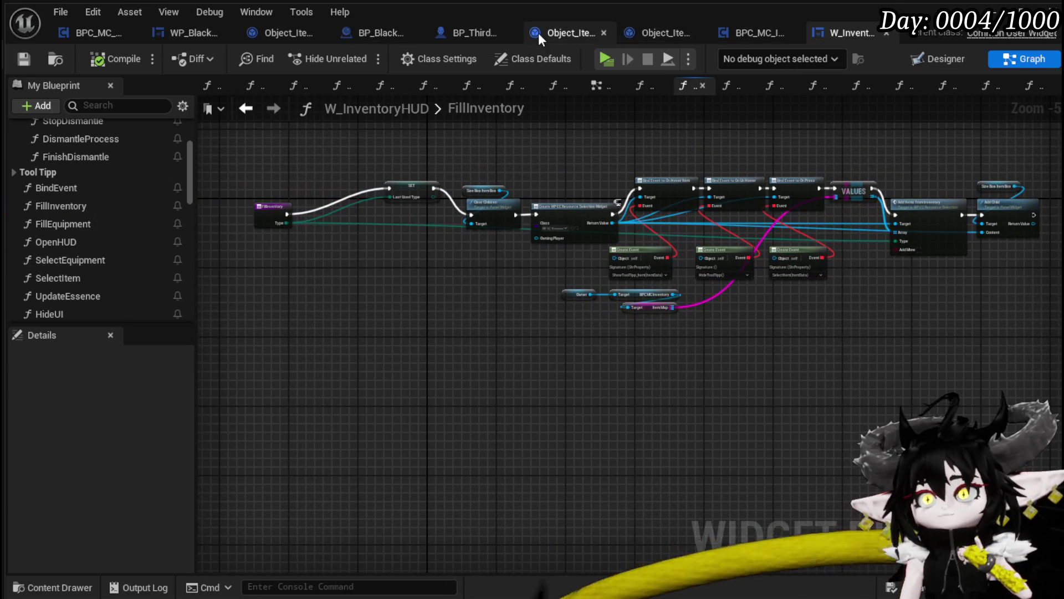
pyautogui.click(555, 32)
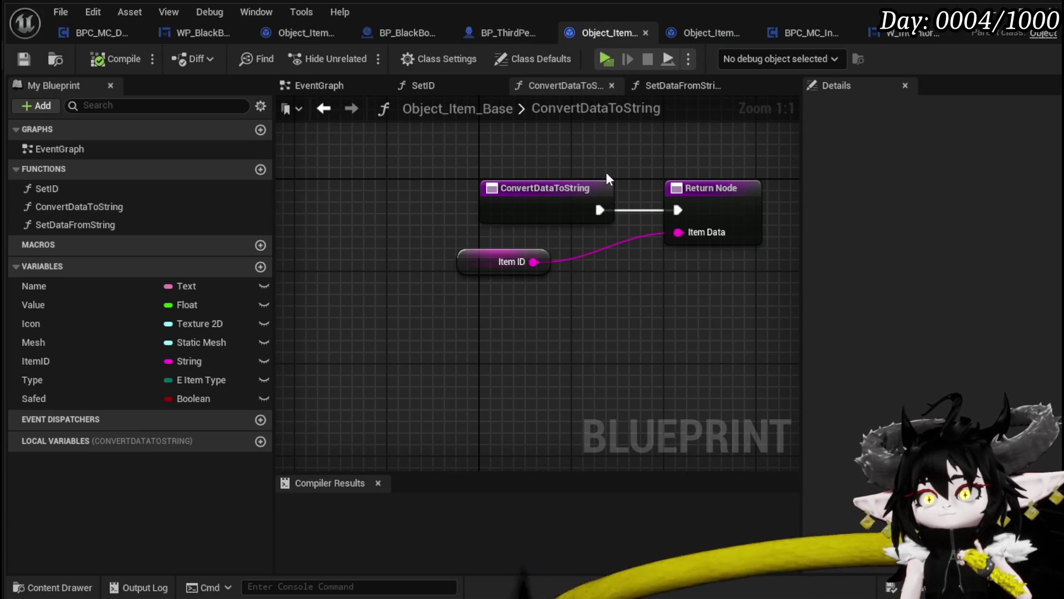
# Step: Inspect the stackable item's SetDataFromString, nudging its GET [0] node, then go to SafeItemInBox
pyautogui.click(702, 35)
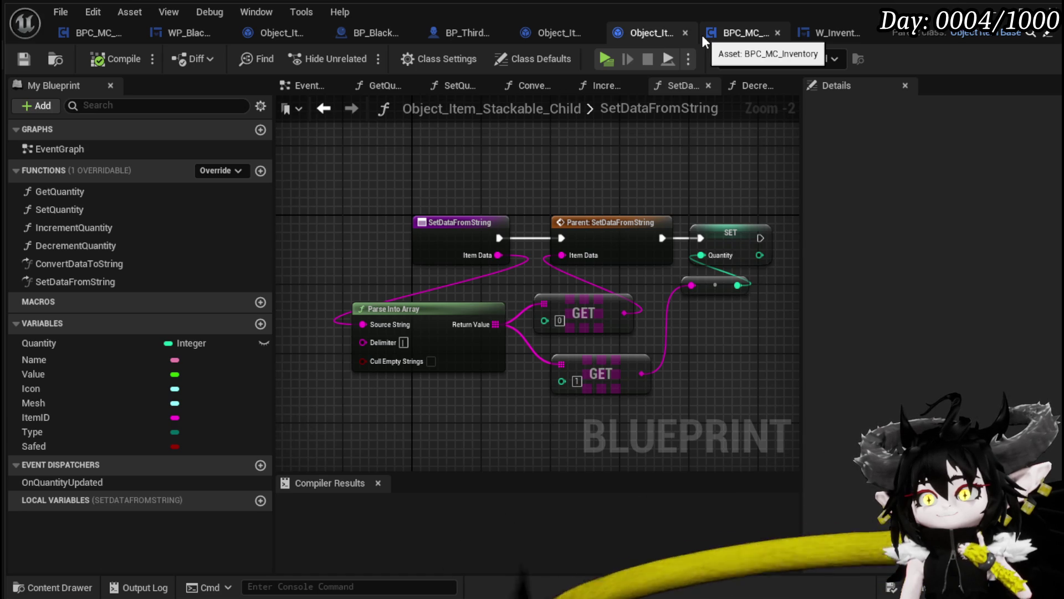
pyautogui.moveTo(381, 174)
pyautogui.mouseDown()
pyautogui.moveTo(724, 394)
pyautogui.moveTo(706, 332)
pyautogui.moveTo(696, 334)
pyautogui.moveTo(721, 330)
pyautogui.mouseUp()
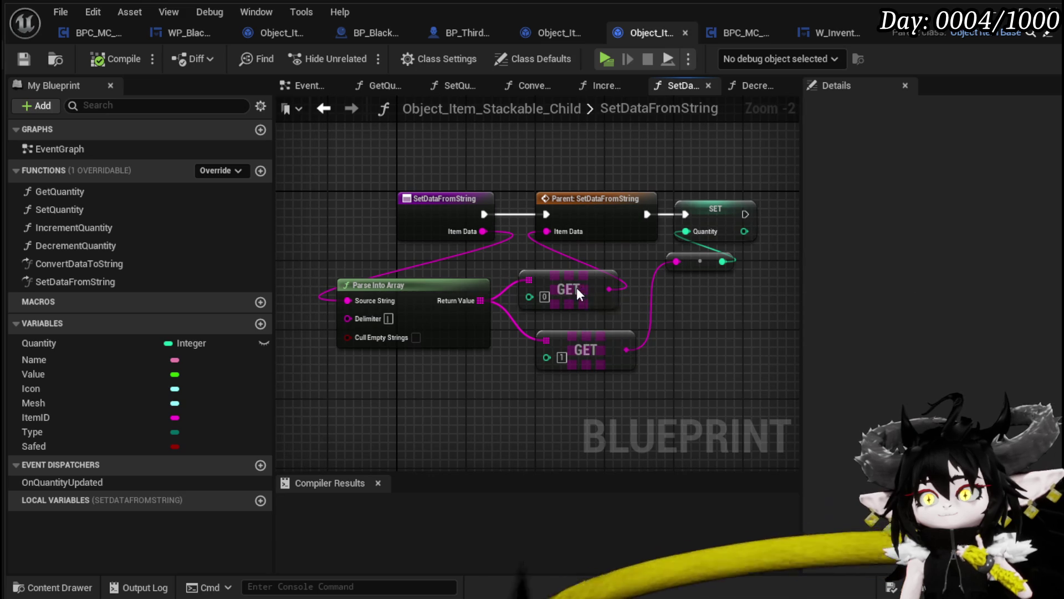
pyautogui.moveTo(576, 288); pyautogui.dragTo(559, 279)
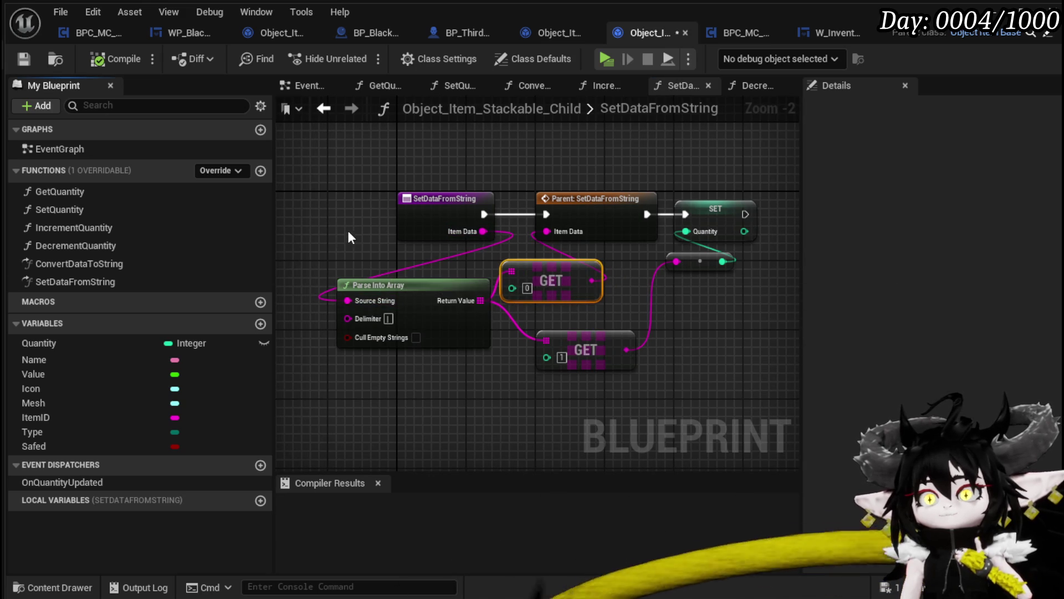
pyautogui.moveTo(351, 232); pyautogui.dragTo(373, 250)
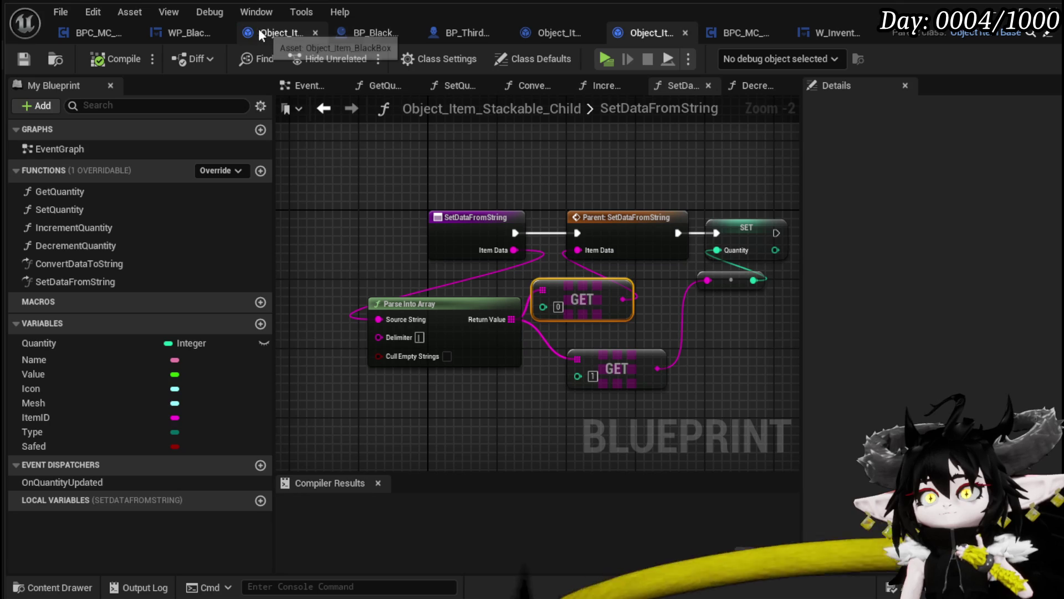
pyautogui.click(181, 31)
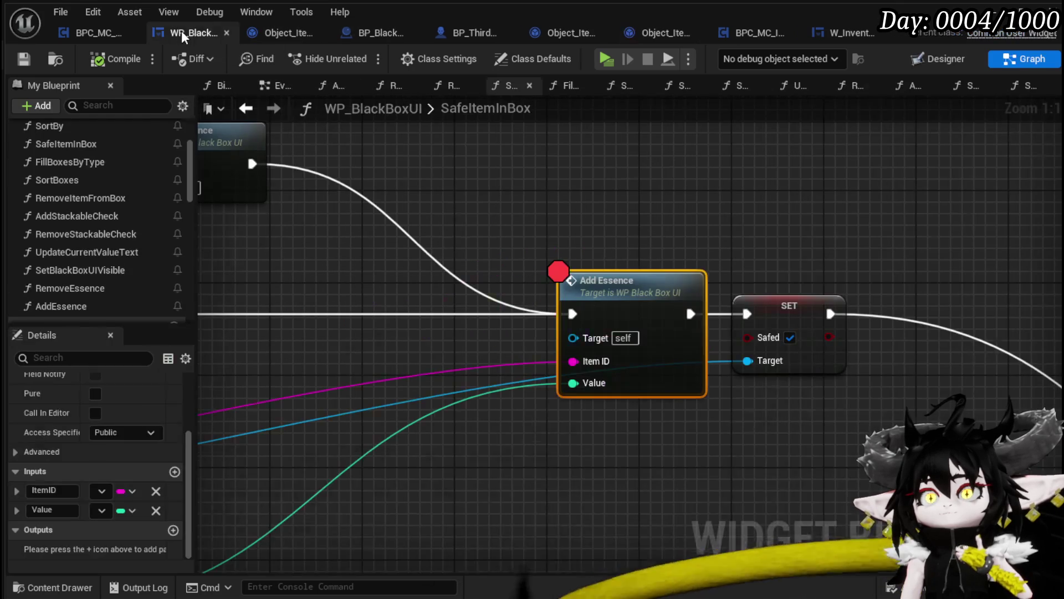
# Step: Add an Append node from the item ID with a third pin, wiring quantity into input C
pyautogui.moveTo(581, 299)
pyautogui.mouseDown()
pyautogui.moveTo(613, 280)
pyautogui.moveTo(889, 283)
pyautogui.moveTo(674, 256)
pyautogui.mouseUp()
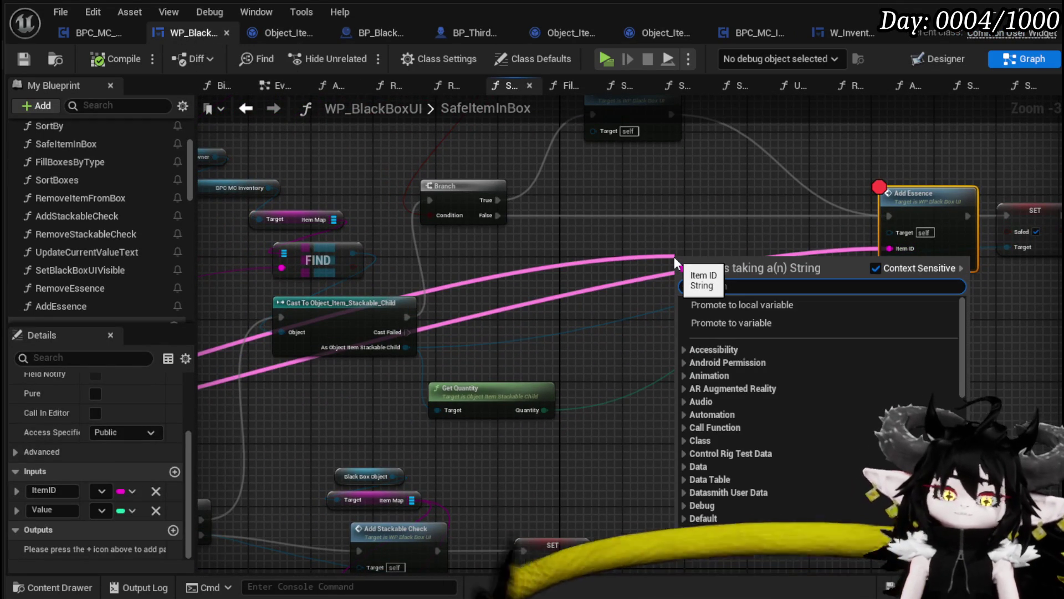
pyautogui.write('append')
pyautogui.press('Return')
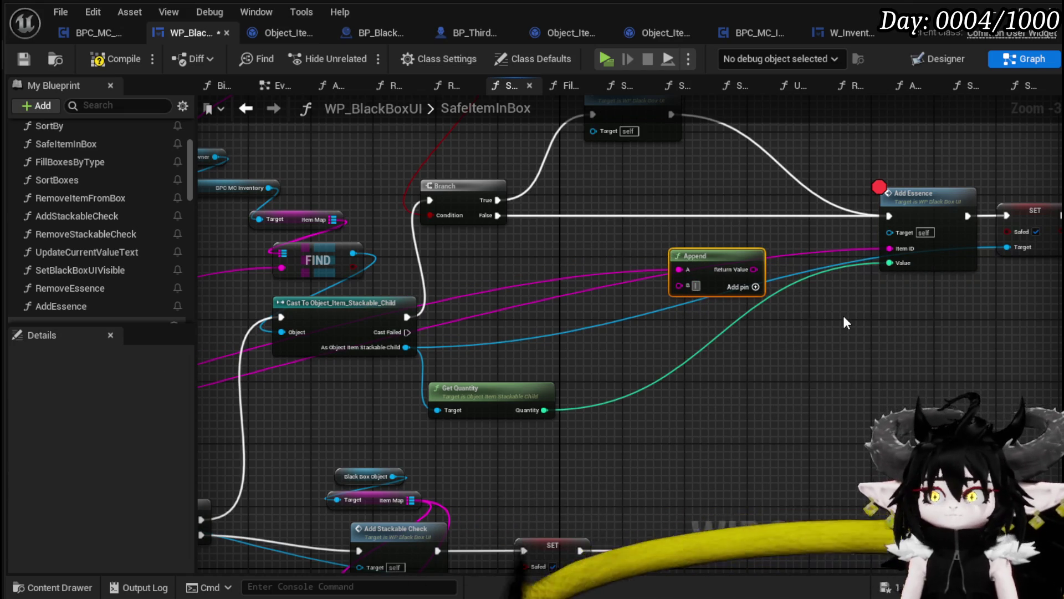
pyautogui.click(755, 287)
pyautogui.moveTo(539, 410)
pyautogui.mouseDown()
pyautogui.moveTo(693, 298)
pyautogui.moveTo(680, 301)
pyautogui.mouseUp()
# Step: Delete Append and the conversion node so Get Quantity feeds Add Essence directly, then compile and save
pyautogui.moveTo(755, 269)
pyautogui.mouseDown()
pyautogui.moveTo(893, 253)
pyautogui.moveTo(856, 367)
pyautogui.mouseUp()
pyautogui.scroll(2, 624, 320)
pyautogui.scroll(-2, 623, 321)
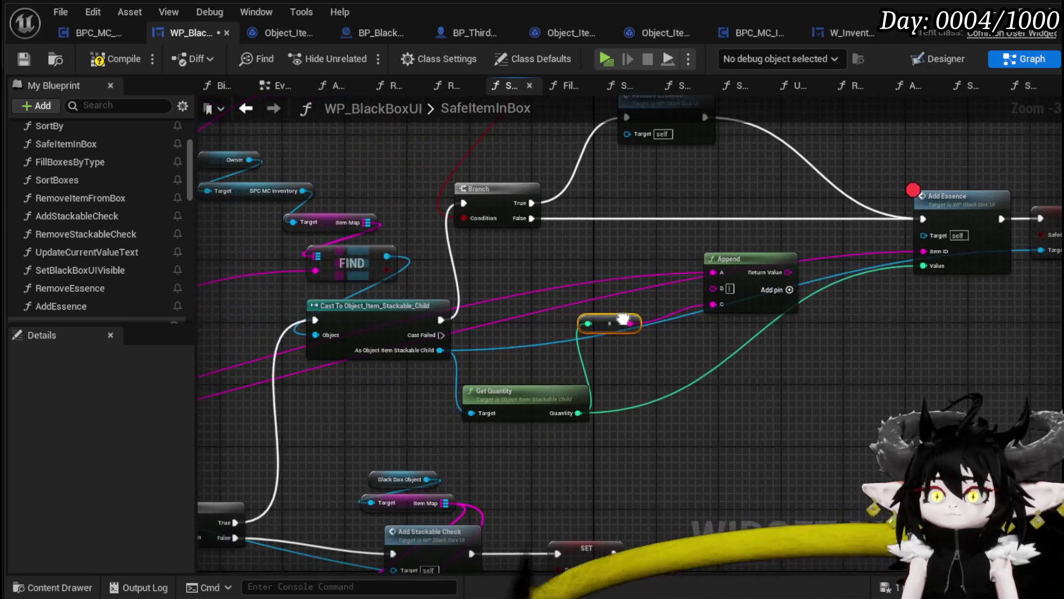
pyautogui.scroll(2, 624, 320)
pyautogui.scroll(-1, 621, 332)
pyautogui.scroll(-1, 618, 353)
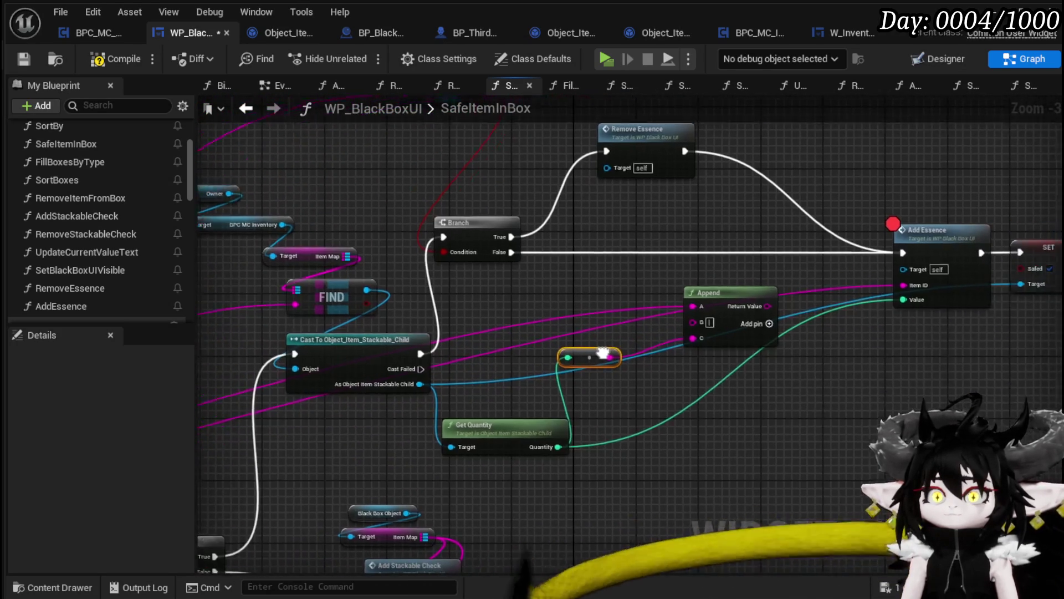
pyautogui.moveTo(618, 353); pyautogui.dragTo(478, 374)
pyautogui.press('Delete')
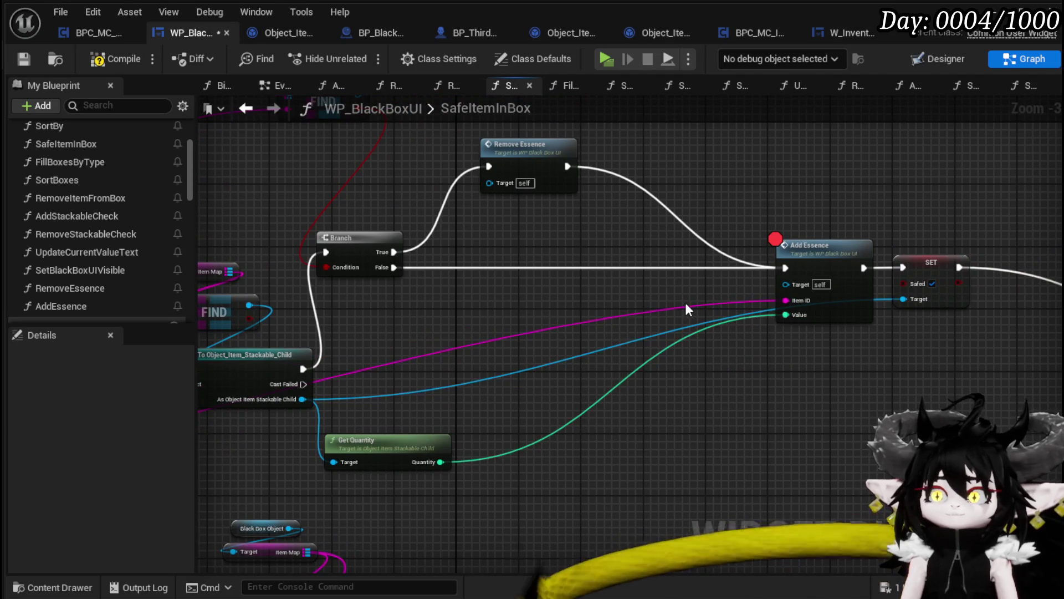
pyautogui.scroll(-2, 803, 310)
pyautogui.scroll(2, 503, 345)
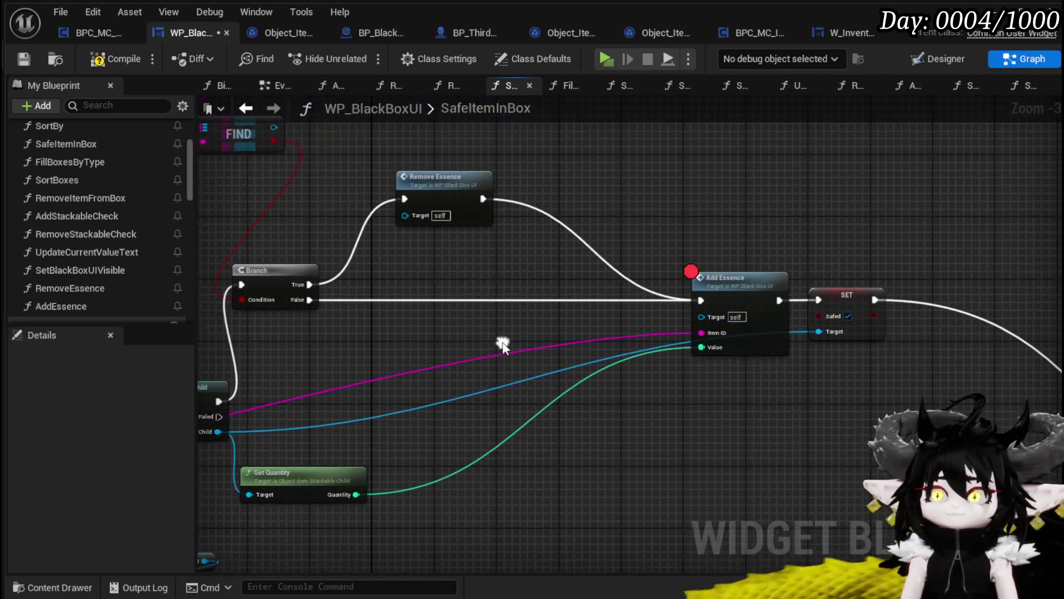
pyautogui.click(117, 57)
pyautogui.click(23, 59)
# Step: Open the AddEssence function and move the Construct Object Item Stackable Child node left
pyautogui.moveTo(697, 200)
pyautogui.mouseDown()
pyautogui.moveTo(777, 201)
pyautogui.moveTo(636, 200)
pyautogui.mouseUp()
pyautogui.doubleClick(650, 277)
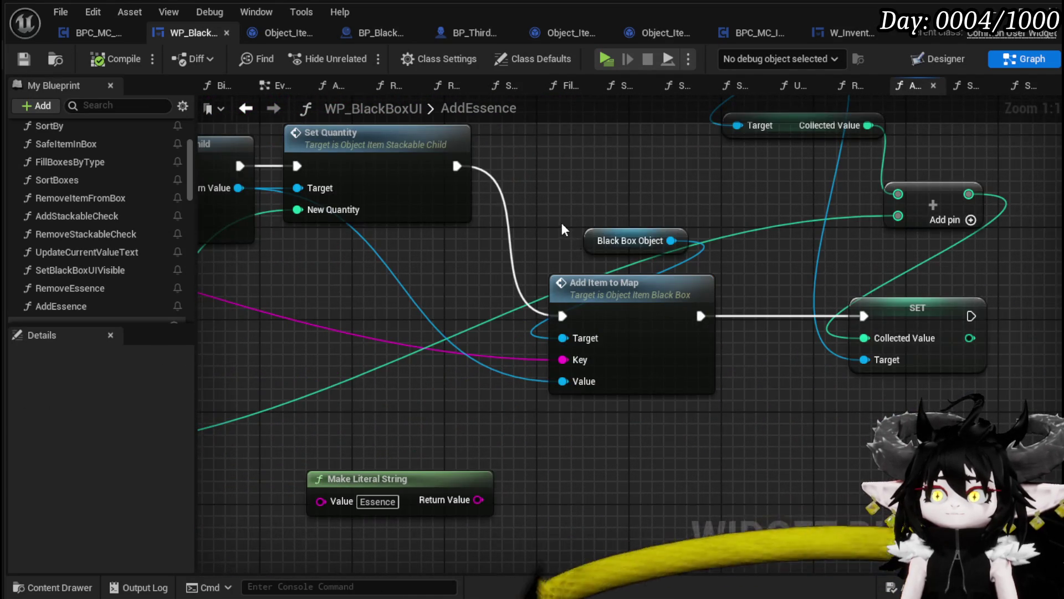
pyautogui.scroll(-3, 562, 228)
pyautogui.moveTo(562, 228)
pyautogui.mouseDown()
pyautogui.moveTo(619, 219)
pyautogui.moveTo(822, 242)
pyautogui.mouseUp()
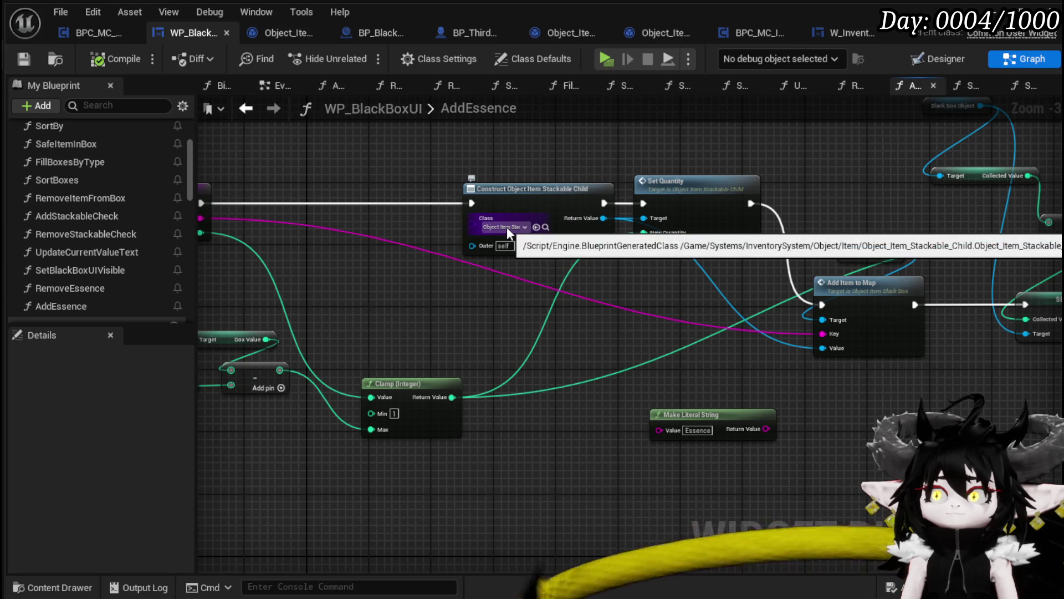
pyautogui.moveTo(553, 213); pyautogui.dragTo(398, 212)
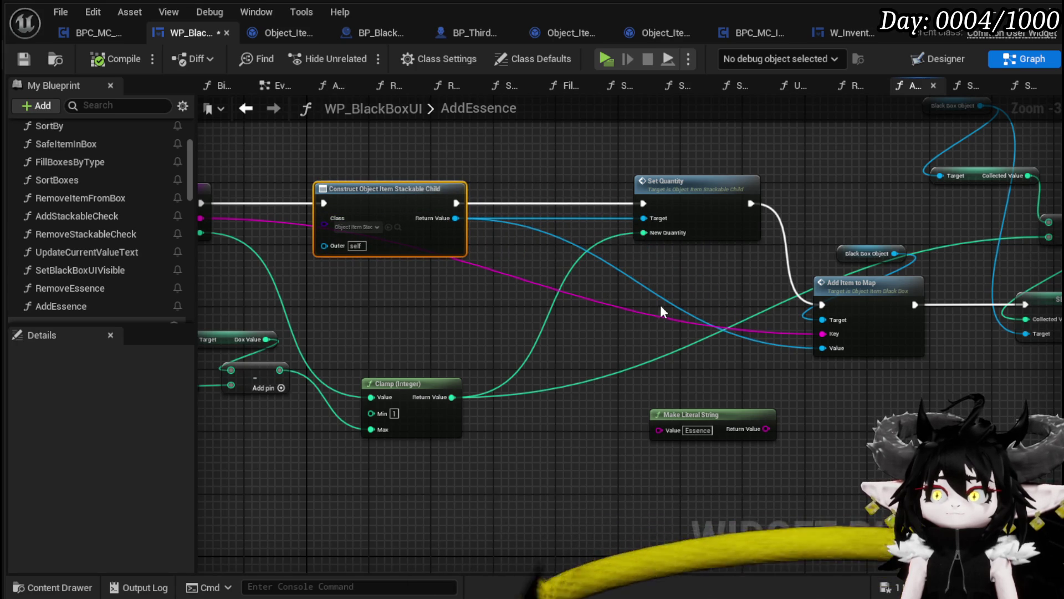
pyautogui.moveTo(659, 306); pyautogui.dragTo(745, 306)
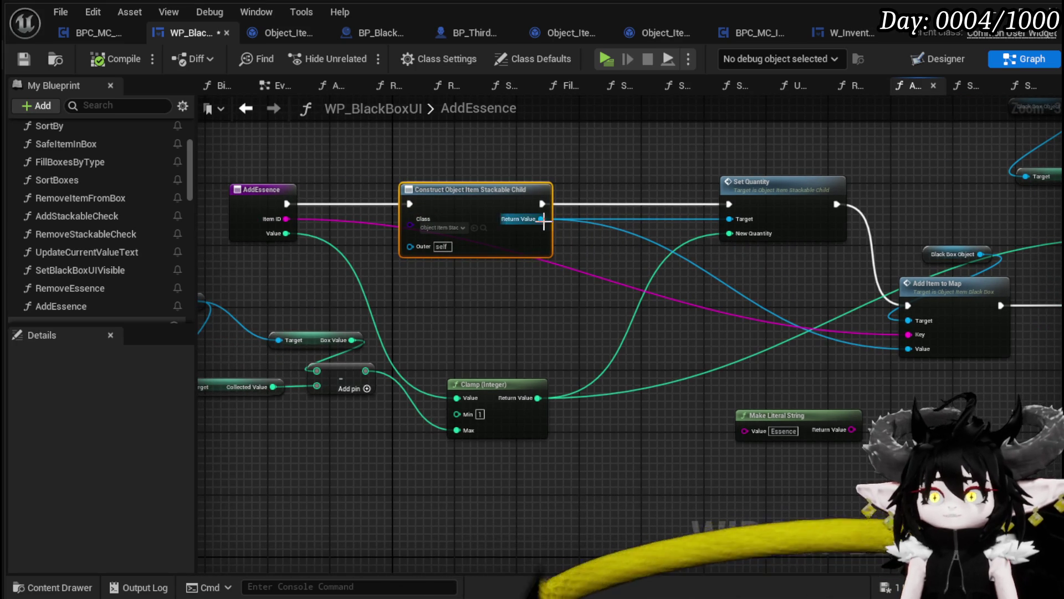
# Step: Run Set Data from String on the new item before Set Quantity, with Item ID as Item Data
pyautogui.moveTo(542, 219); pyautogui.dragTo(586, 263)
pyautogui.write('Set Data')
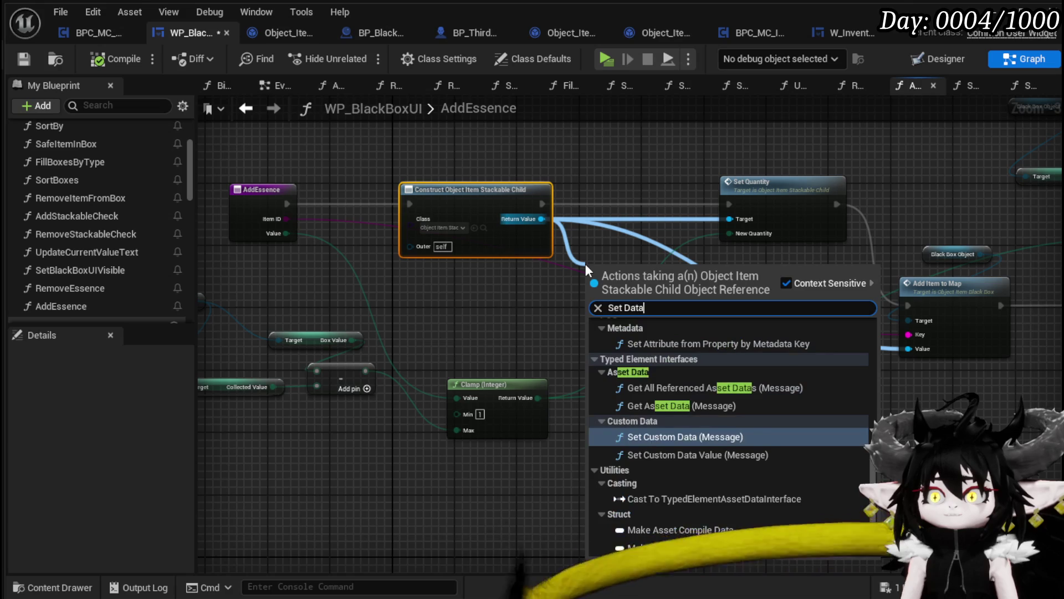
pyautogui.write(' fr')
pyautogui.press('Return')
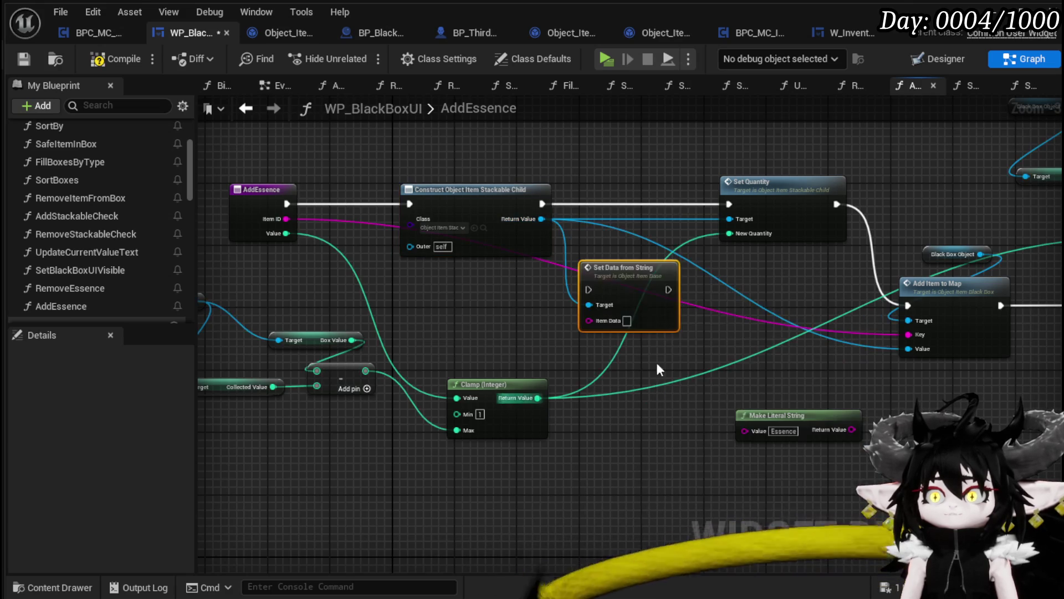
pyautogui.moveTo(626, 294); pyautogui.dragTo(633, 208)
pyautogui.moveTo(542, 203); pyautogui.dragTo(596, 204)
pyautogui.moveTo(677, 204); pyautogui.dragTo(733, 209)
pyautogui.moveTo(284, 220)
pyautogui.mouseDown()
pyautogui.moveTo(637, 251)
pyautogui.moveTo(619, 236)
pyautogui.mouseUp()
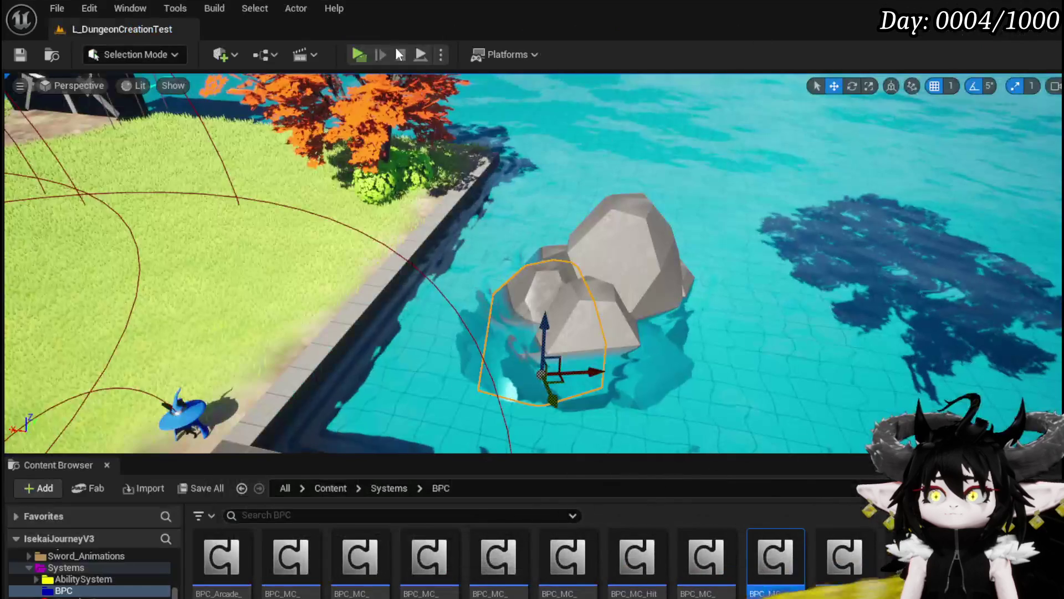
pyautogui.click(360, 55)
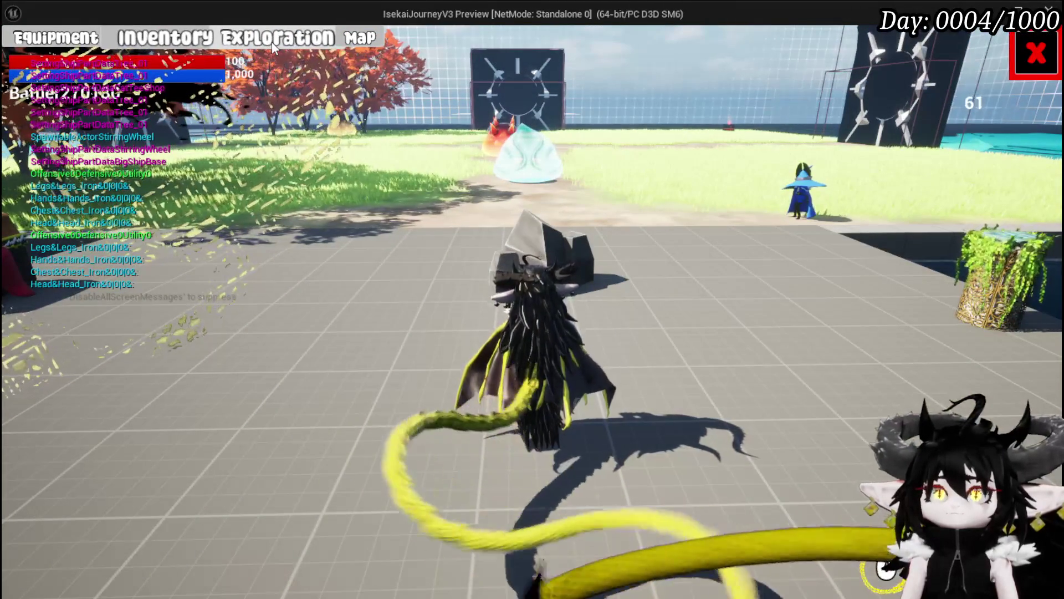
pyautogui.click(272, 42)
# Step: Drag Essence from Material into the black box and step through AddEssence to Add Item to Map, then resume
pyautogui.click(497, 153)
pyautogui.moveTo(392, 261); pyautogui.dragTo(562, 261)
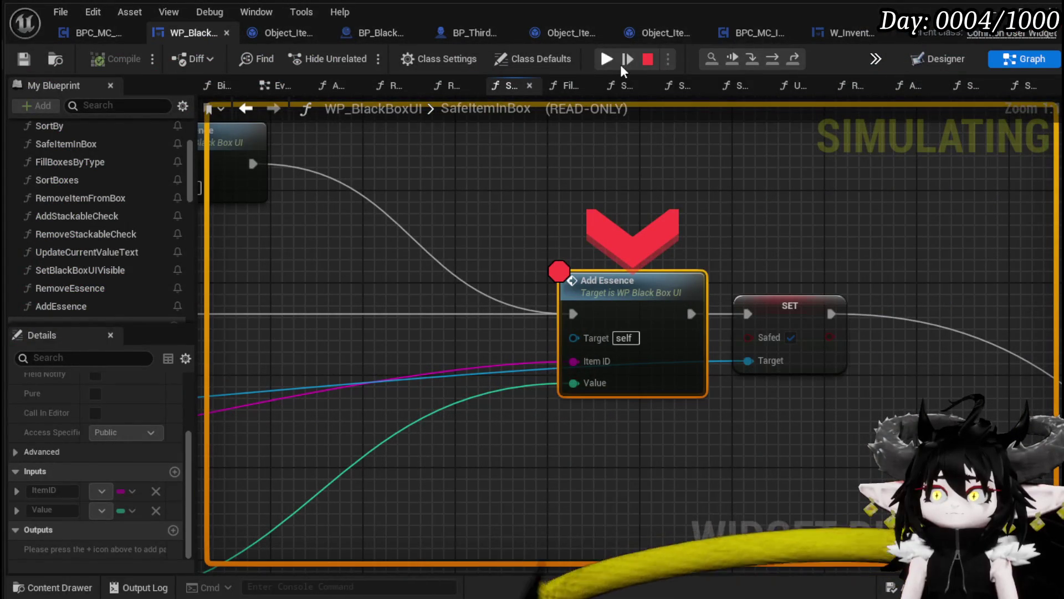
pyautogui.click(759, 59)
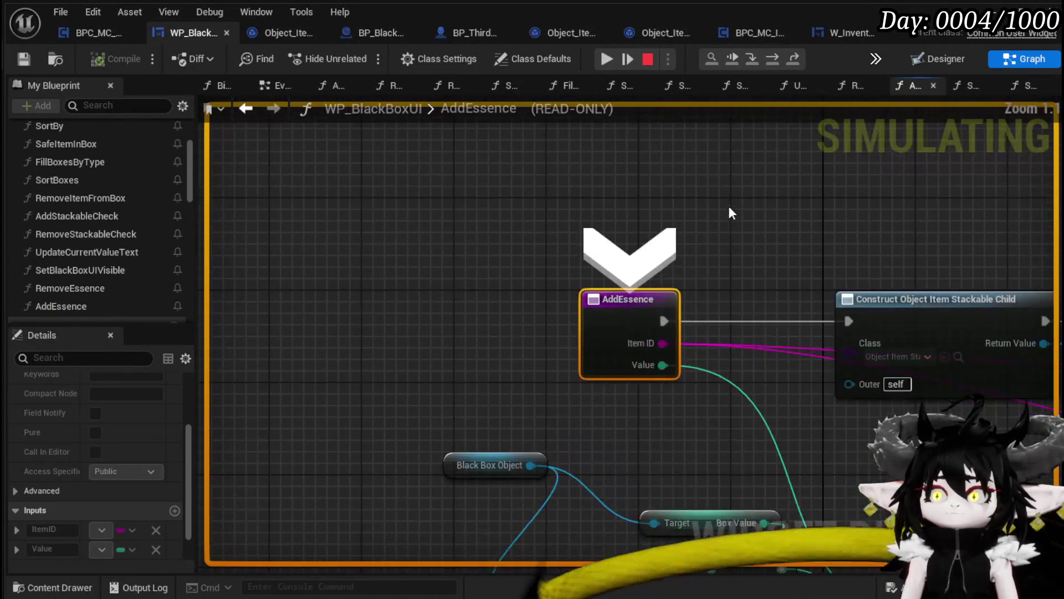
pyautogui.click(770, 65)
pyautogui.click(770, 65)
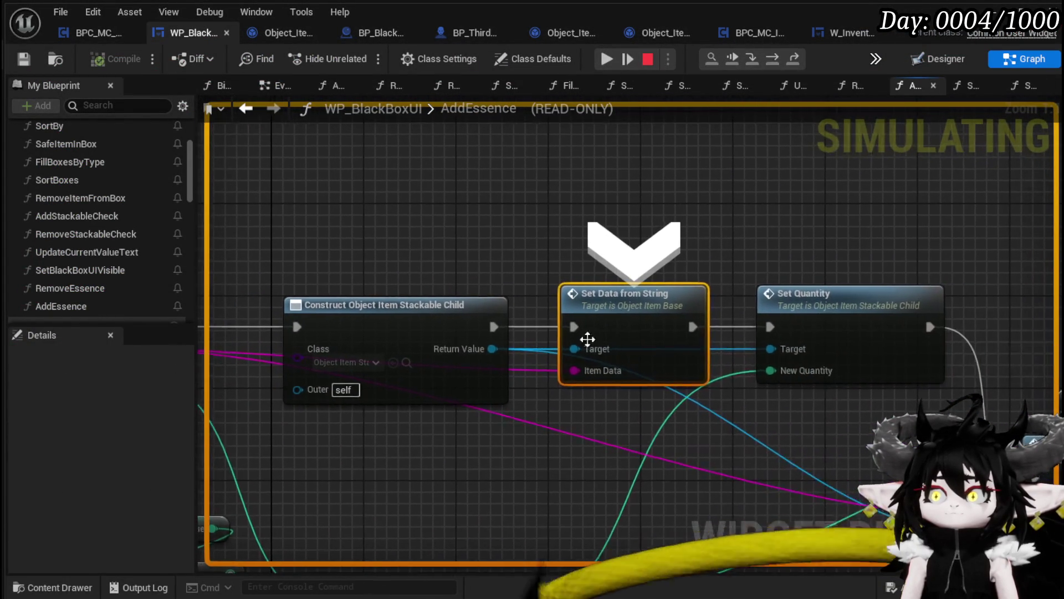
pyautogui.moveTo(544, 373)
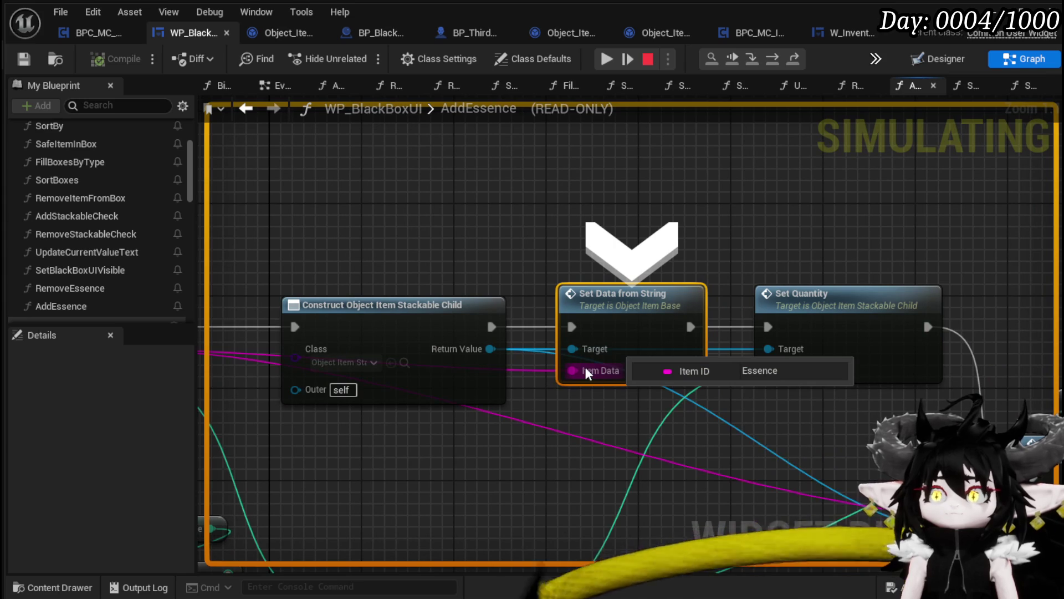
pyautogui.click(772, 60)
pyautogui.moveTo(548, 370)
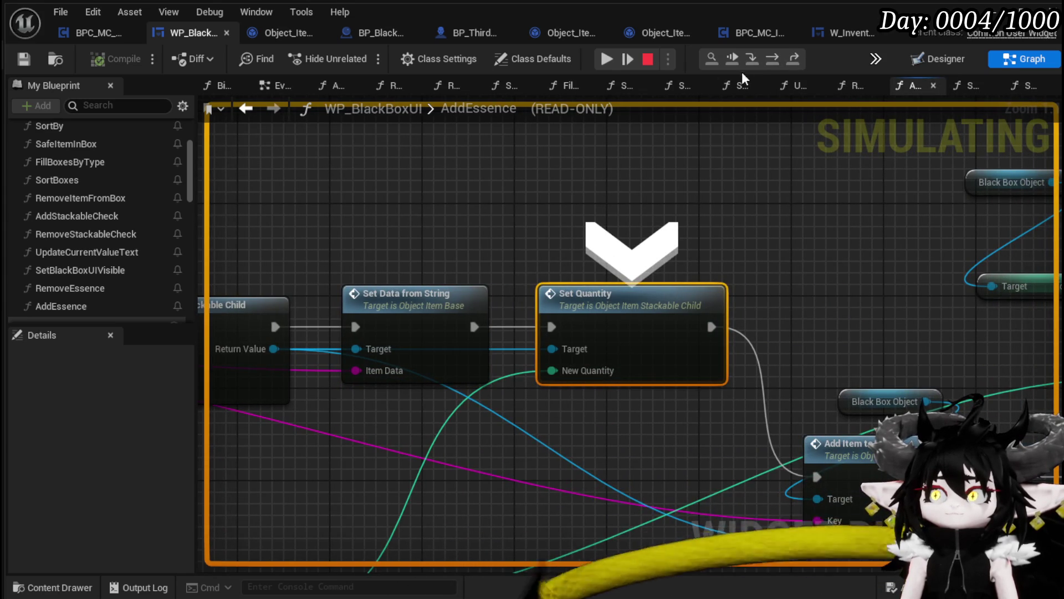
pyautogui.click(771, 61)
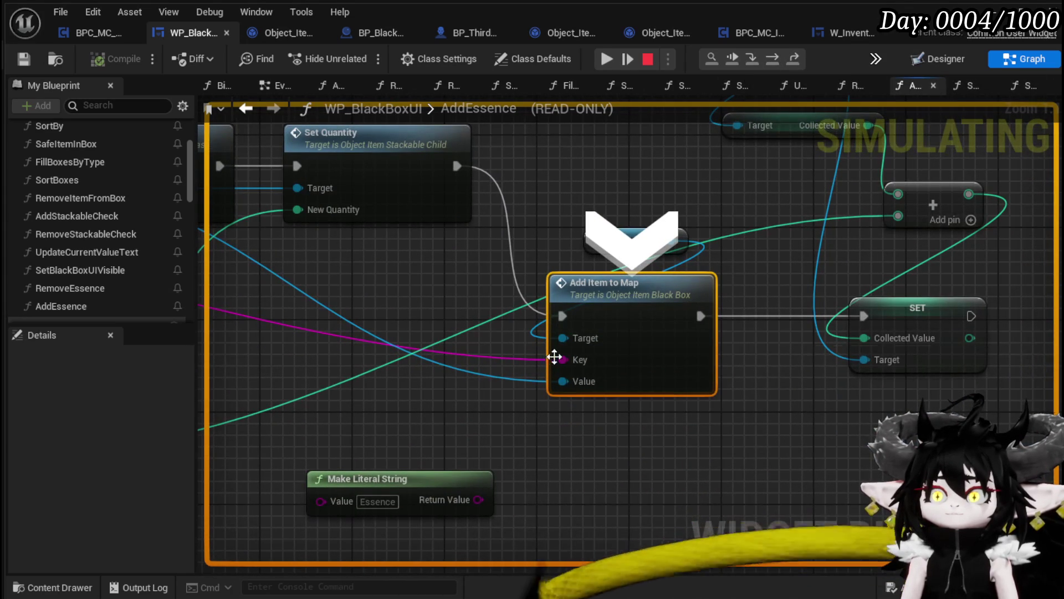
pyautogui.click(607, 59)
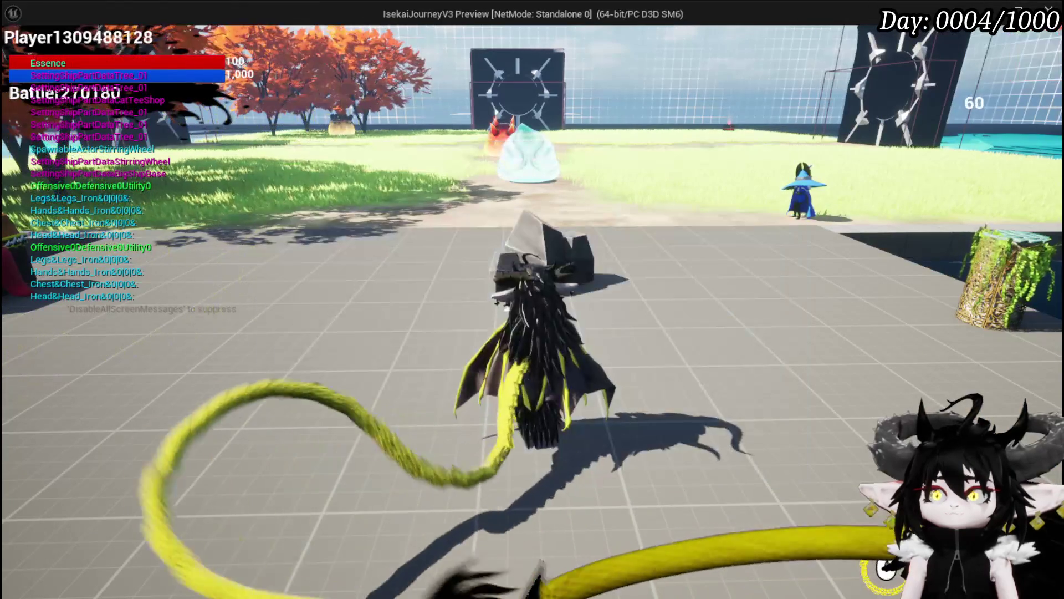
# Step: Save the game from Settings, resume past the CreateSaveData breakpoint, then stop play and save the blueprints
pyautogui.click(590, 274)
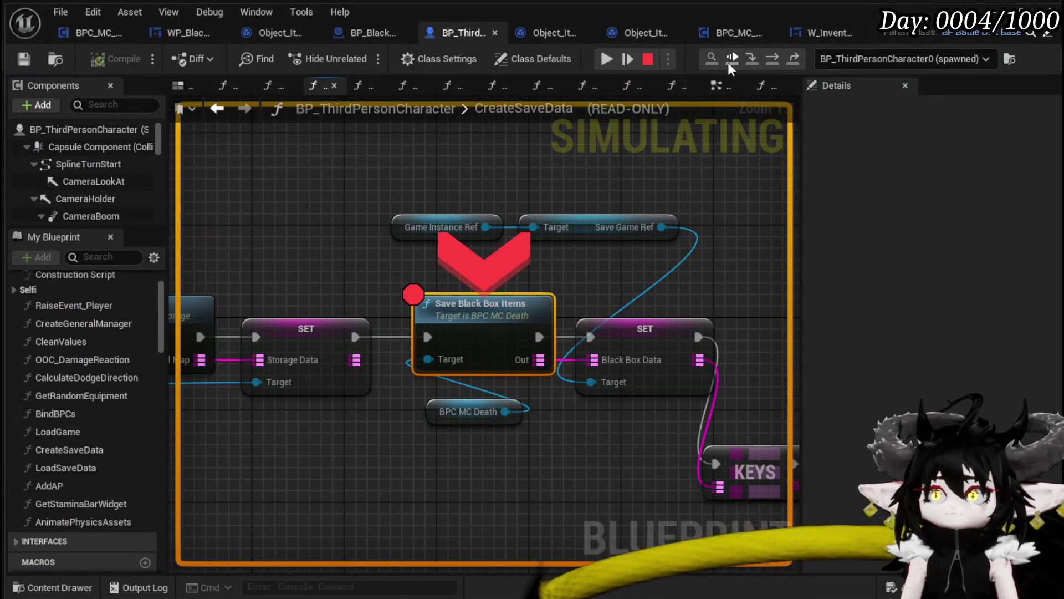
pyautogui.click(627, 53)
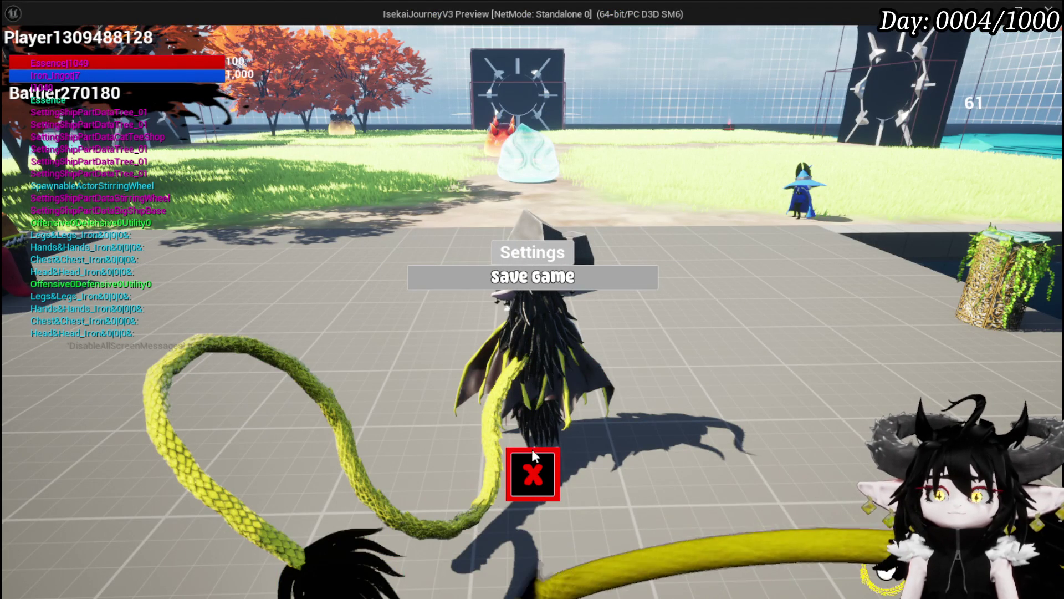
pyautogui.click(518, 453)
pyautogui.press('Escape')
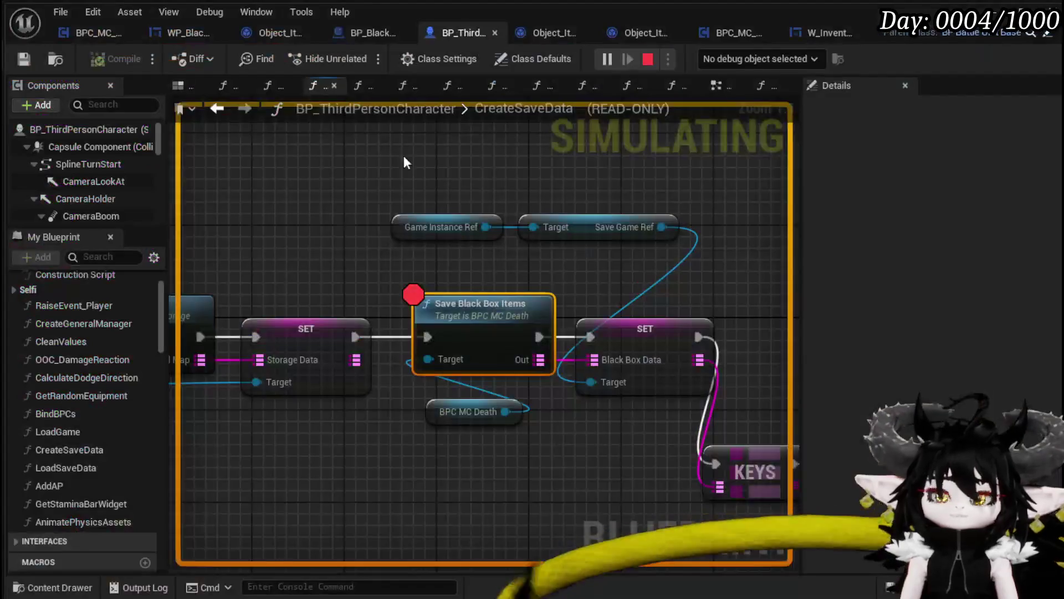
pyautogui.click(23, 59)
pyautogui.click(606, 59)
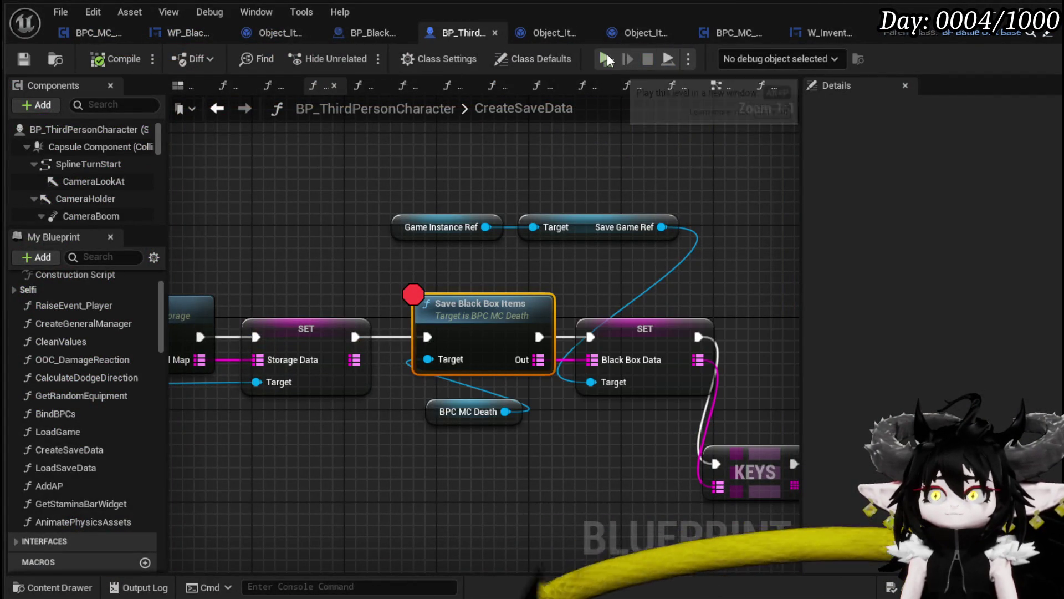
# Step: Disable the breakpoint on the Save Black Box Items node
pyautogui.press('Tab')
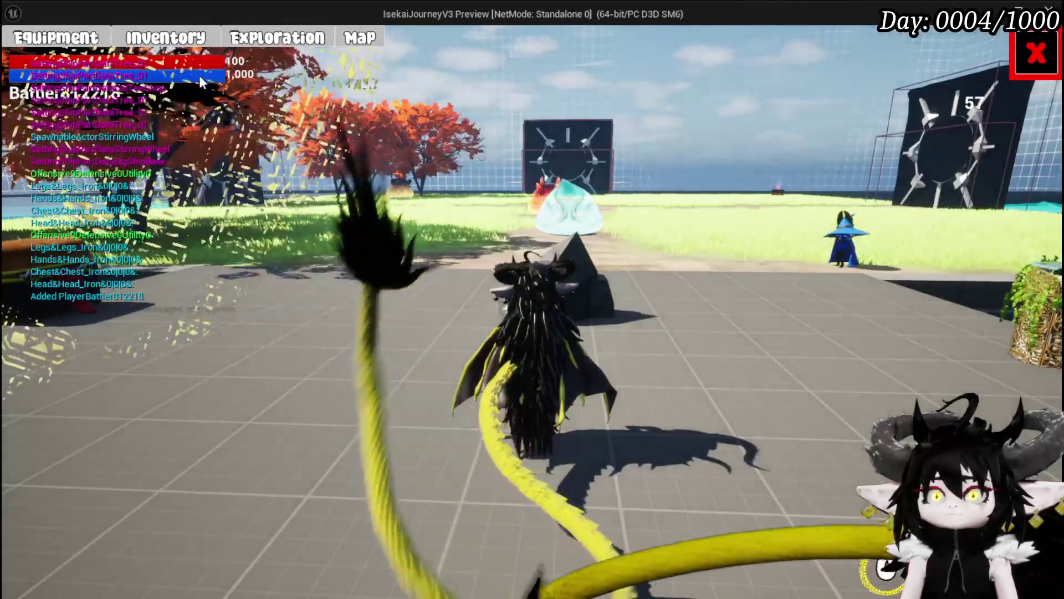
pyautogui.click(275, 41)
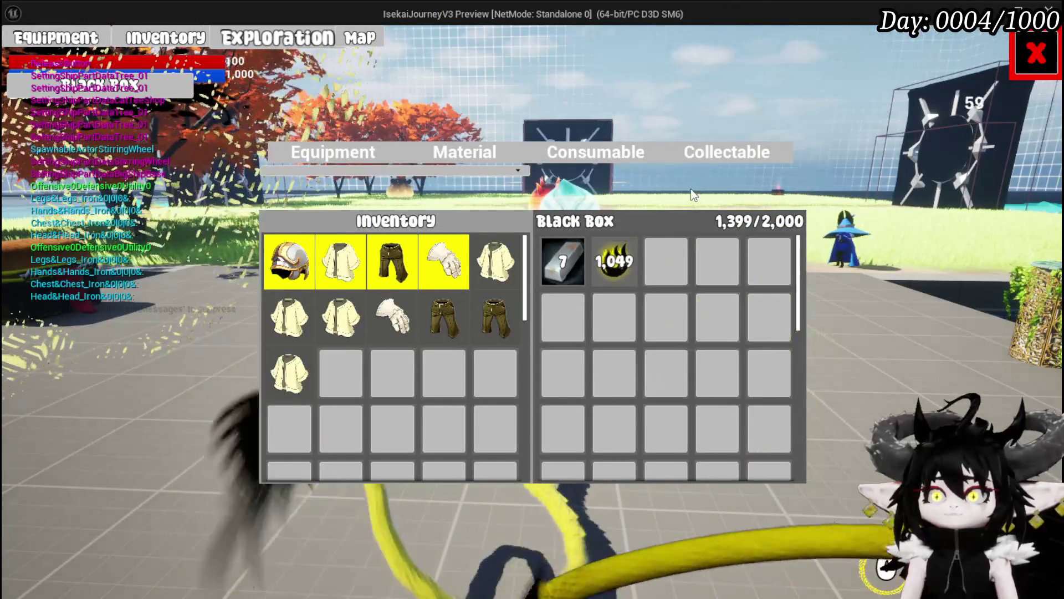
pyautogui.click(572, 155)
pyautogui.click(480, 155)
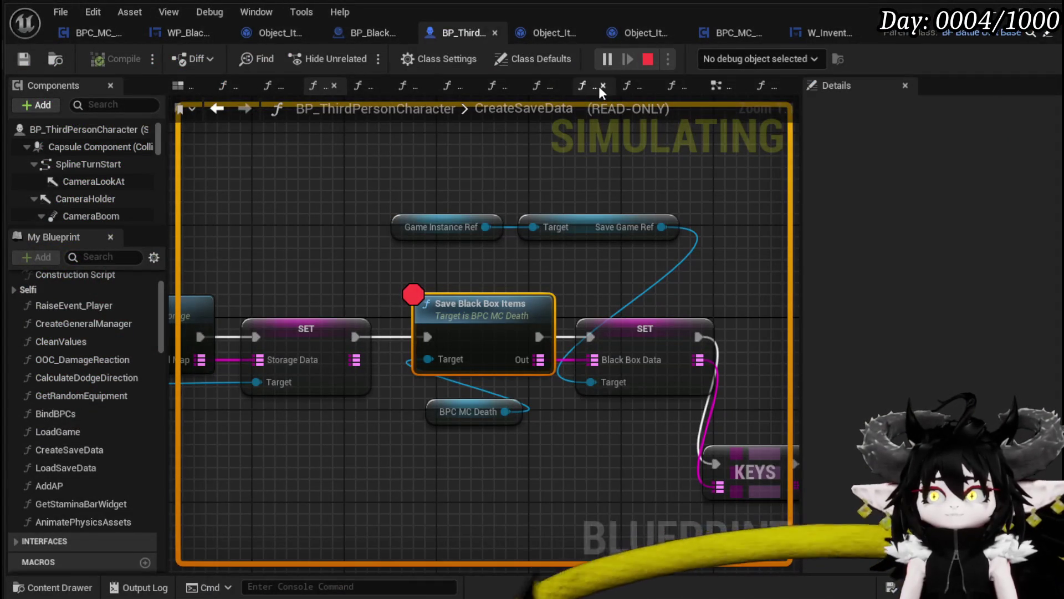
pyautogui.rightClick(485, 330)
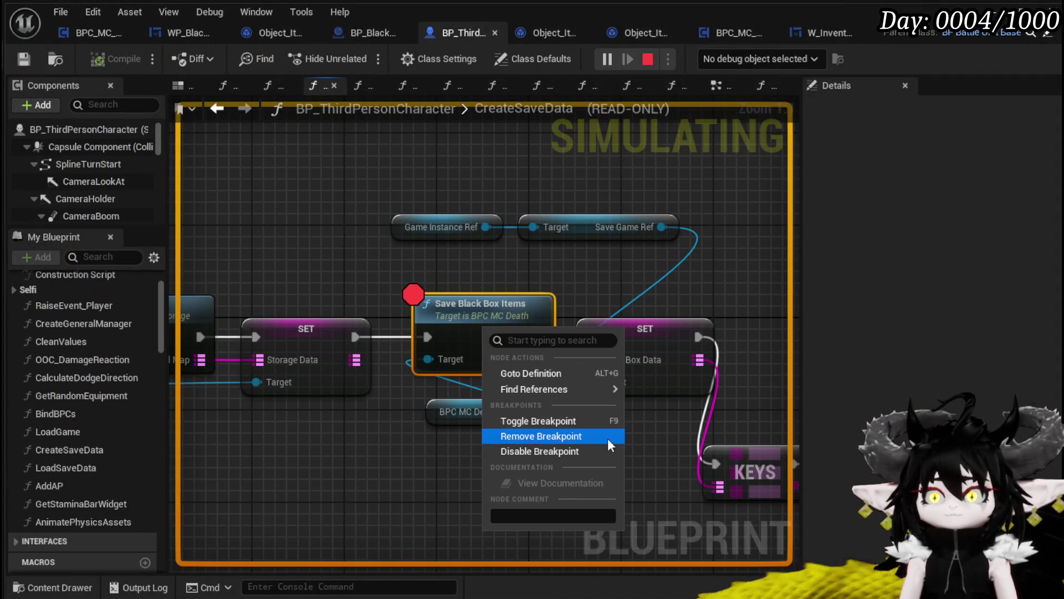
pyautogui.click(568, 449)
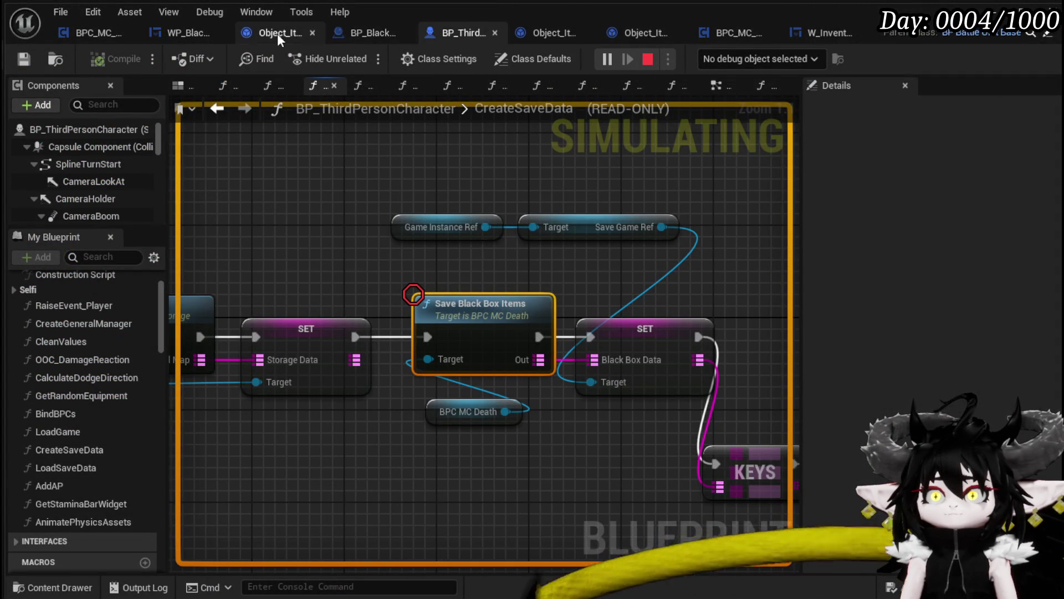
# Step: Stop the simulation and disable the breakpoint on Add Essence in WP_BlackBoxUI's SafeItemInBox graph
pyautogui.click(188, 35)
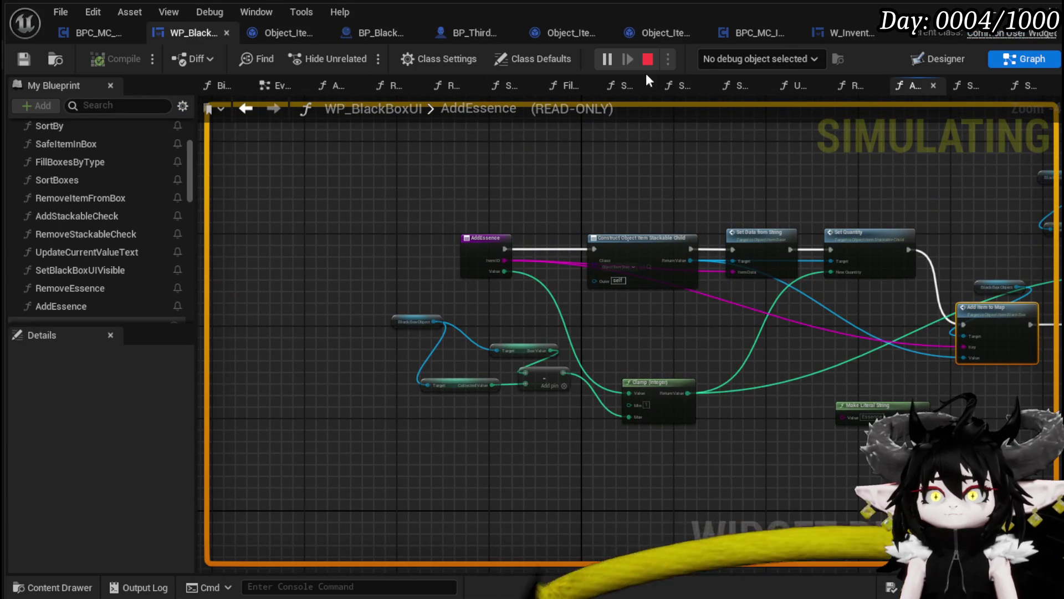
pyautogui.click(648, 58)
pyautogui.click(247, 109)
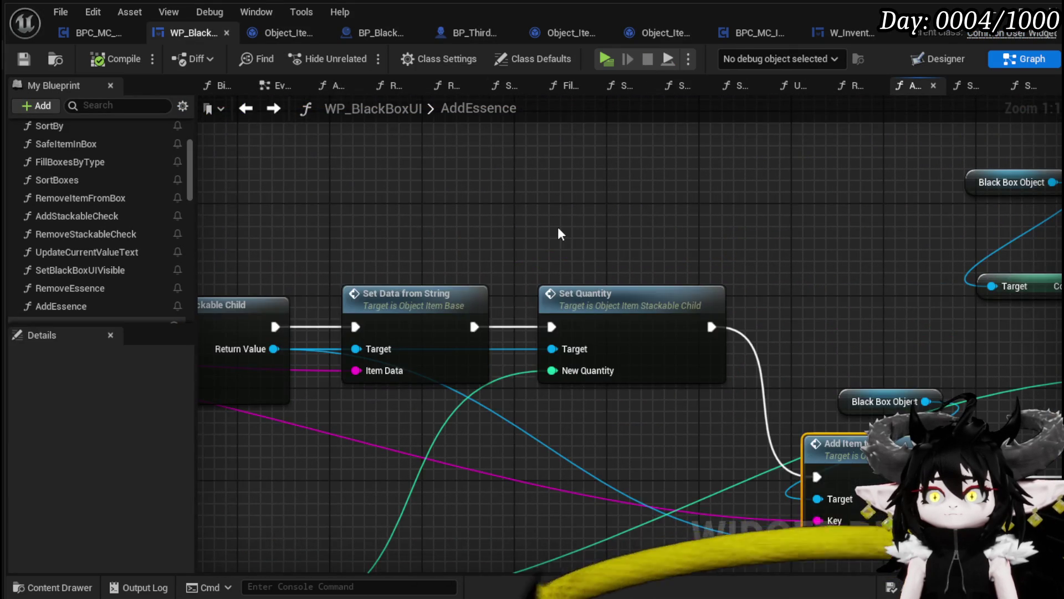
pyautogui.press('Home')
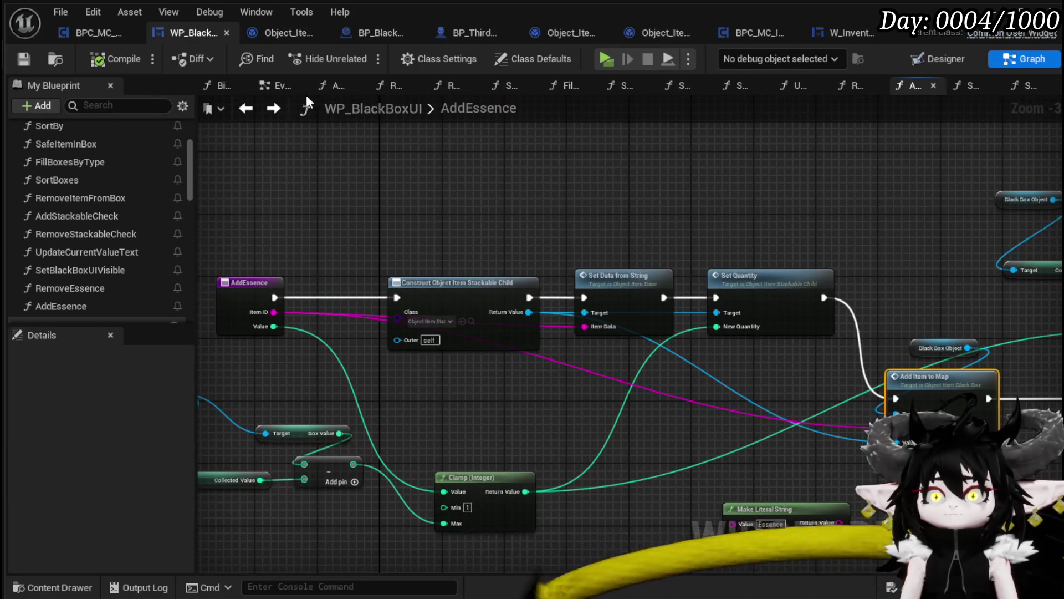
pyautogui.click(246, 108)
pyautogui.press('Home')
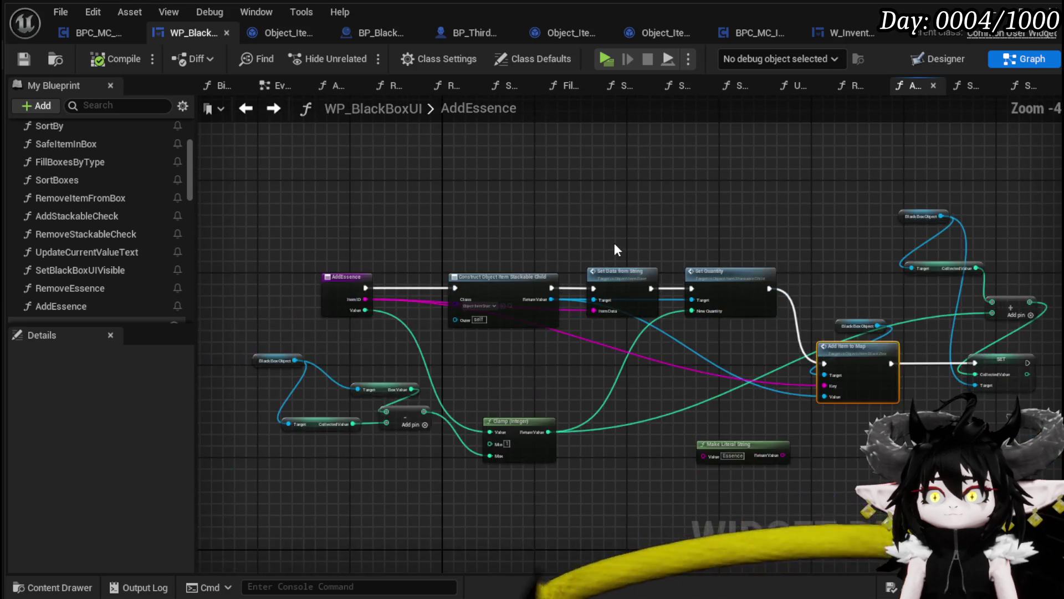
pyautogui.click(250, 112)
pyautogui.click(251, 112)
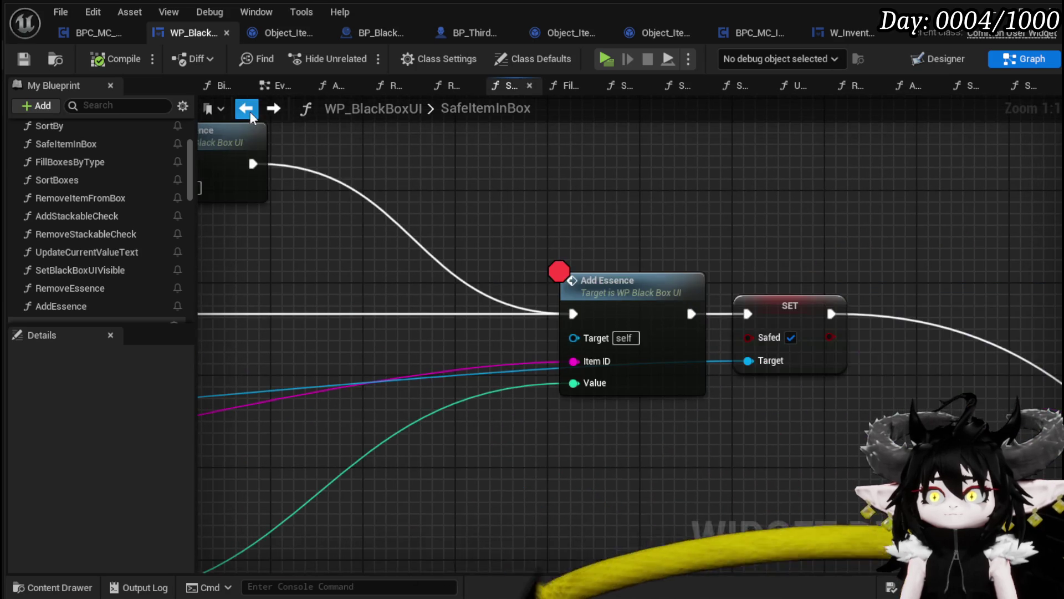
pyautogui.rightClick(631, 313)
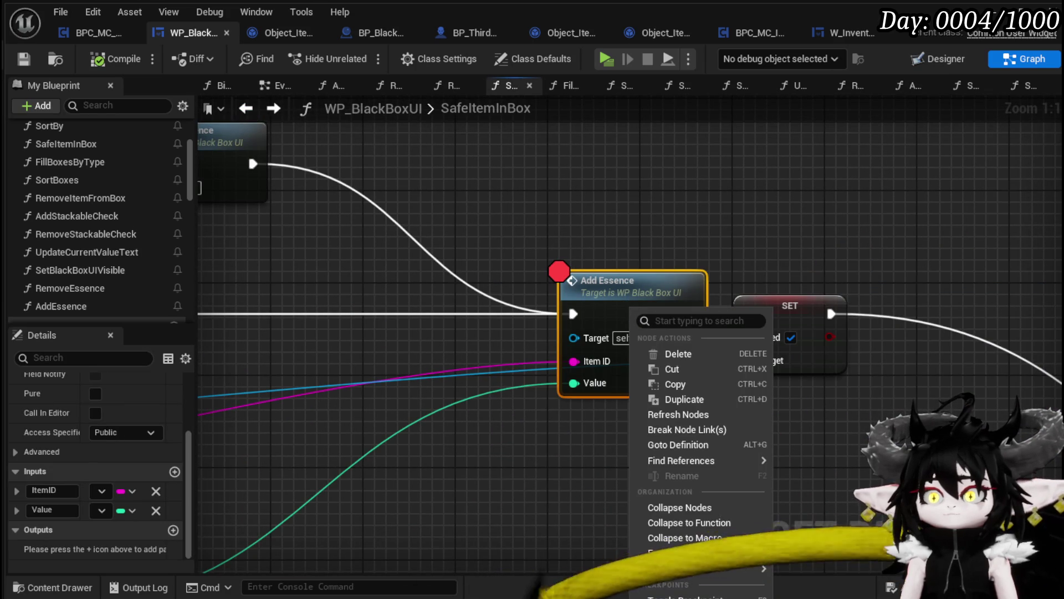
pyautogui.click(684, 597)
# Step: Inspect the SET Safed node and Remove/Add Essence calls, save the blueprint, and start a new play session
pyautogui.click(357, 263)
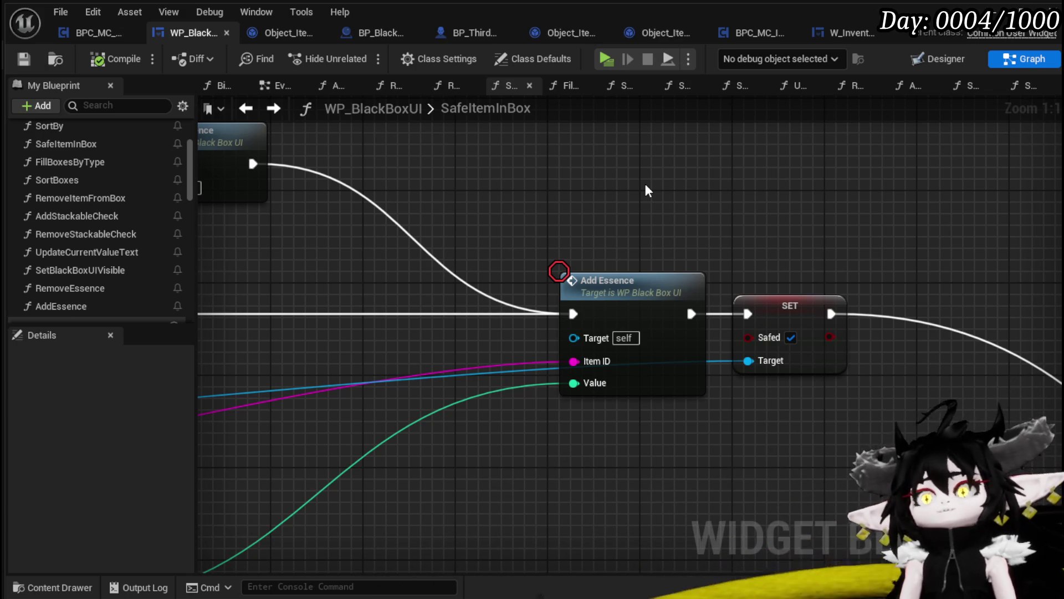
pyautogui.click(792, 302)
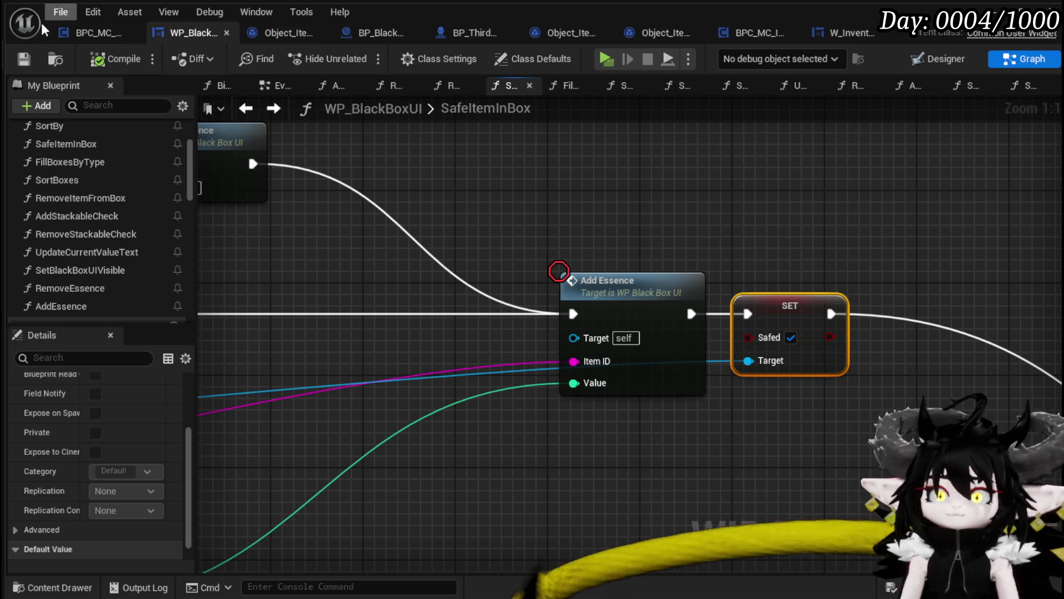
pyautogui.scroll(-5, 623, 194)
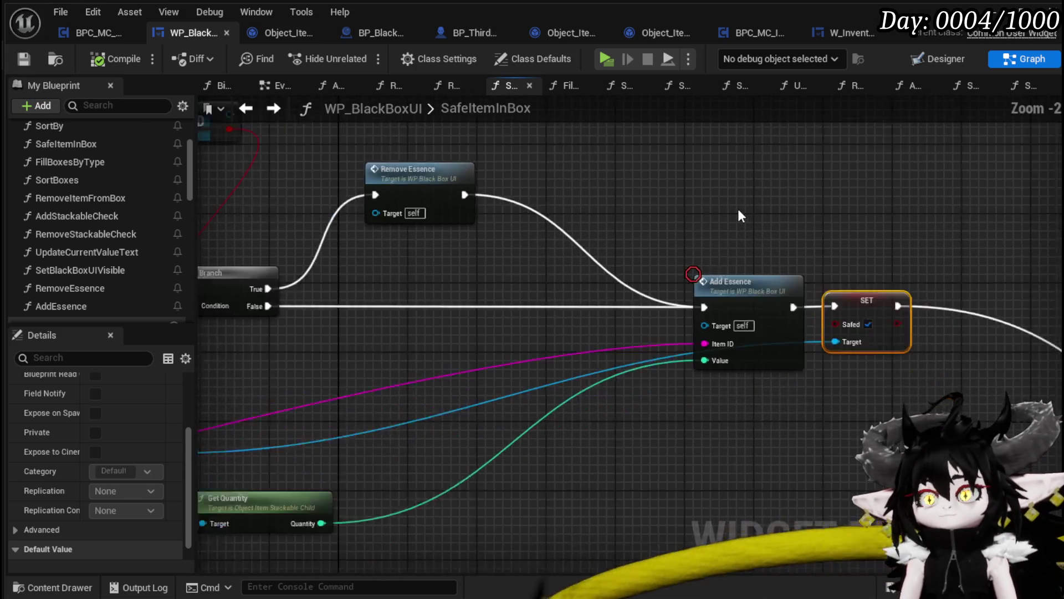
pyautogui.scroll(2, 584, 248)
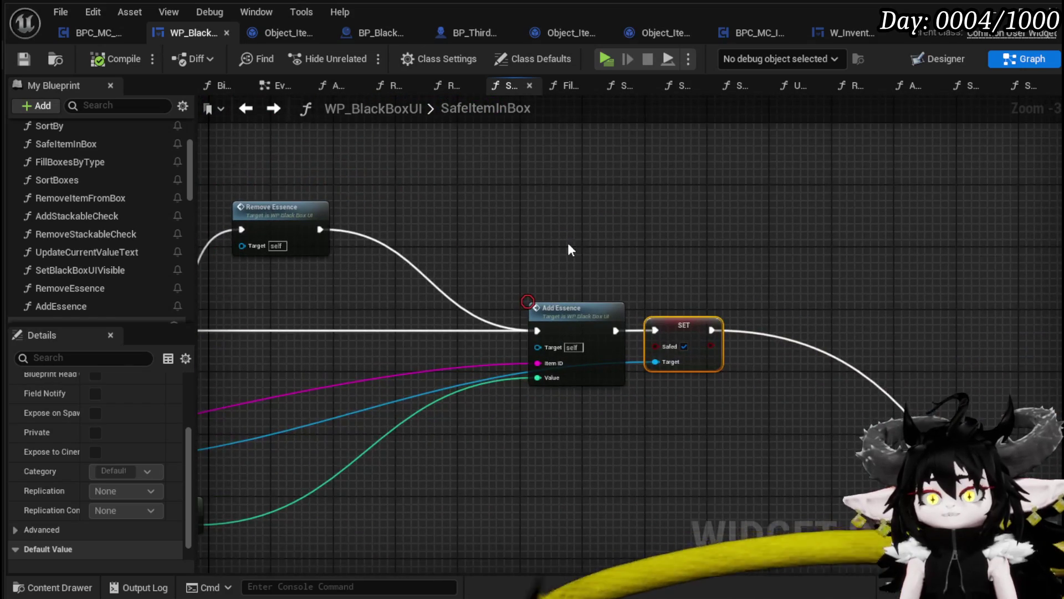
pyautogui.moveTo(568, 241); pyautogui.dragTo(578, 197)
pyautogui.click(23, 58)
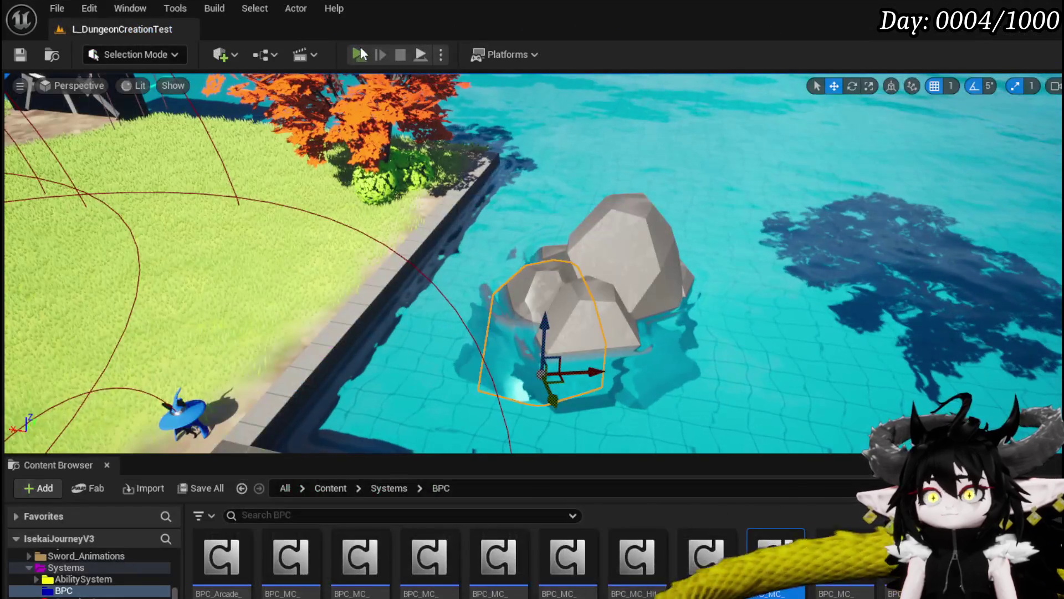
pyautogui.click(360, 54)
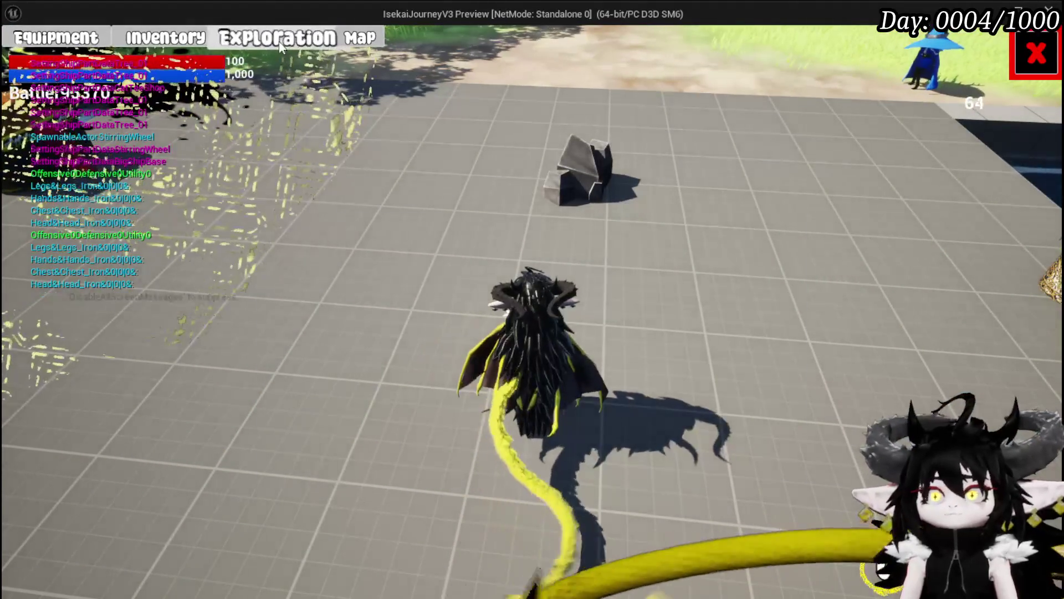
# Step: Check the black box's materials show 7 Iron Ingots and 1,049 Essence, then stop play and save the level
pyautogui.click(278, 41)
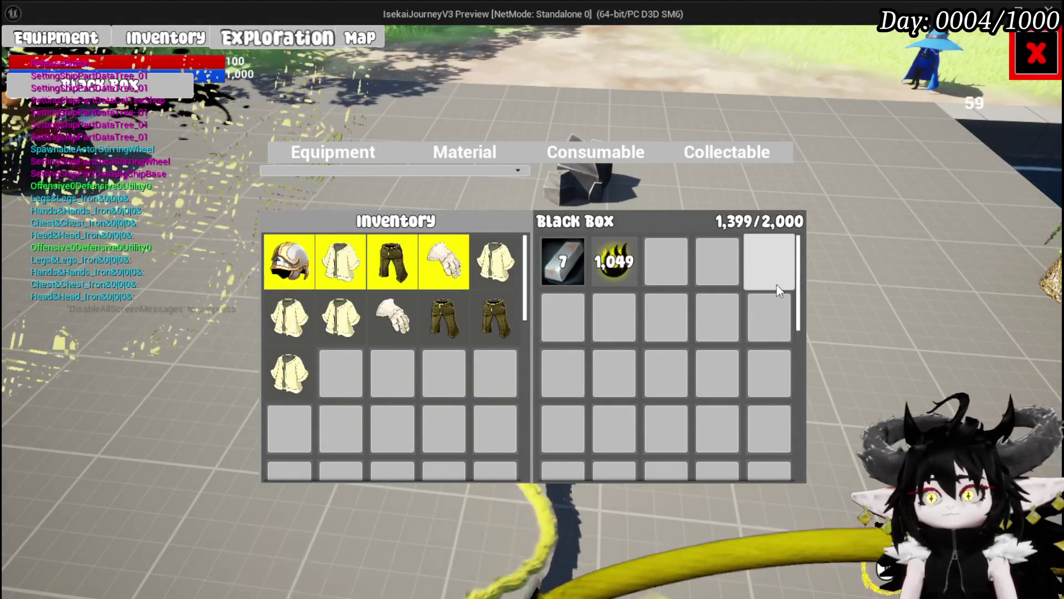
pyautogui.click(452, 154)
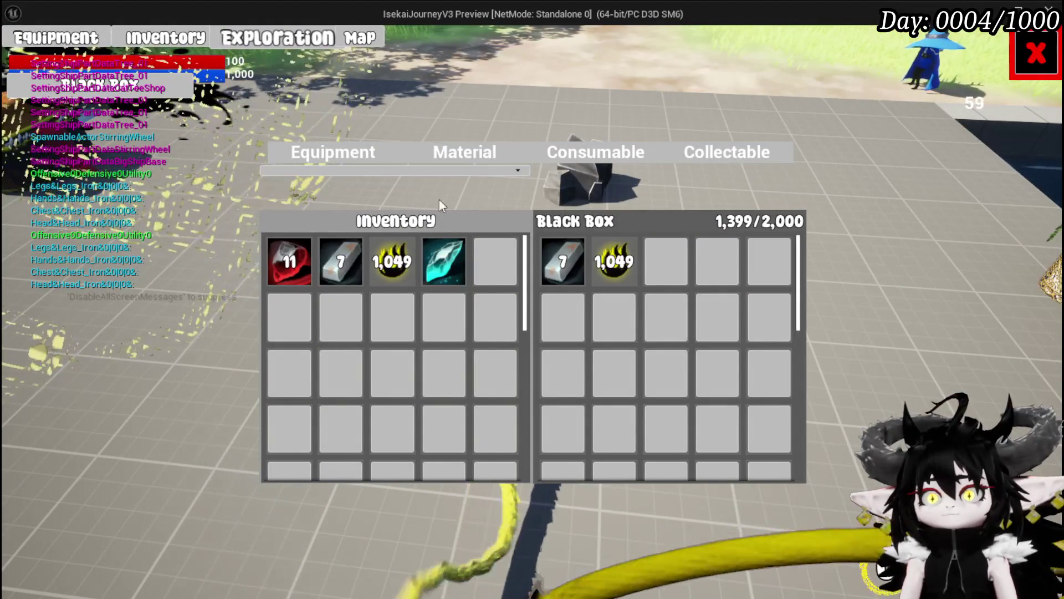
pyautogui.moveTo(556, 272)
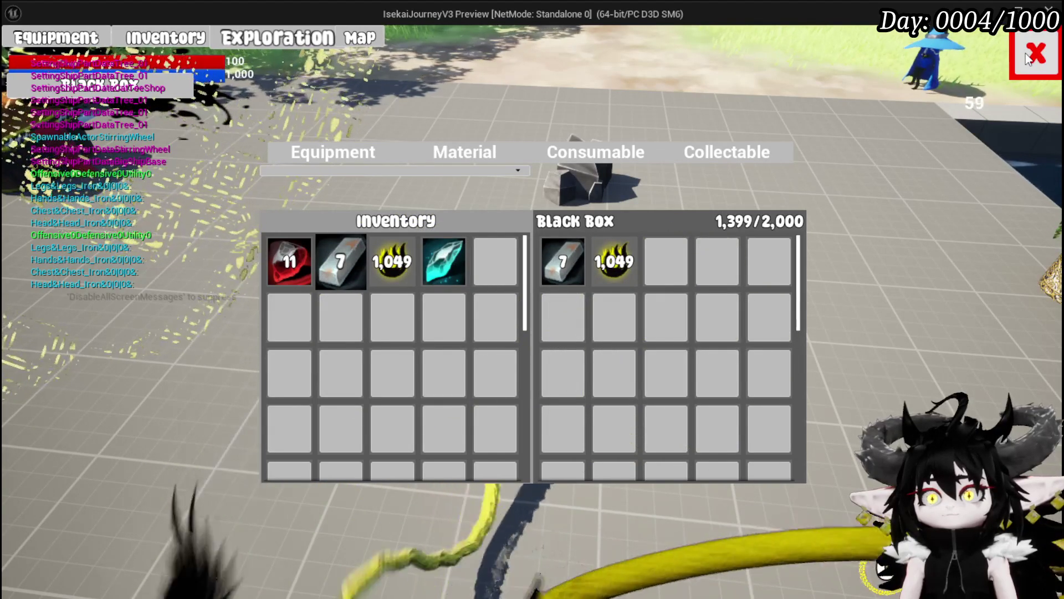
pyautogui.click(1027, 57)
pyautogui.press('Escape')
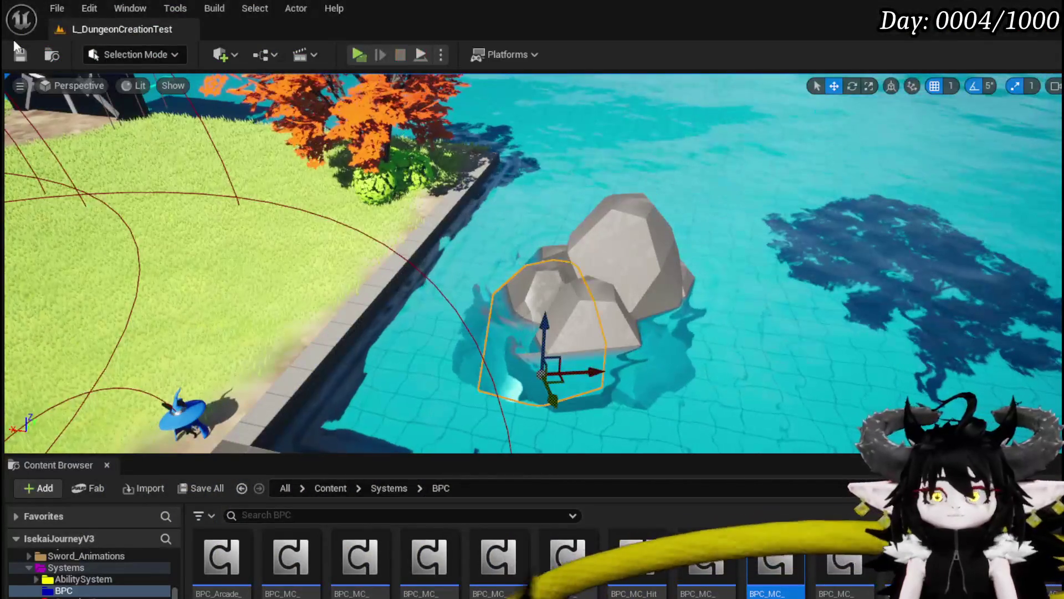
pyautogui.hotkey('ctrl', 's')
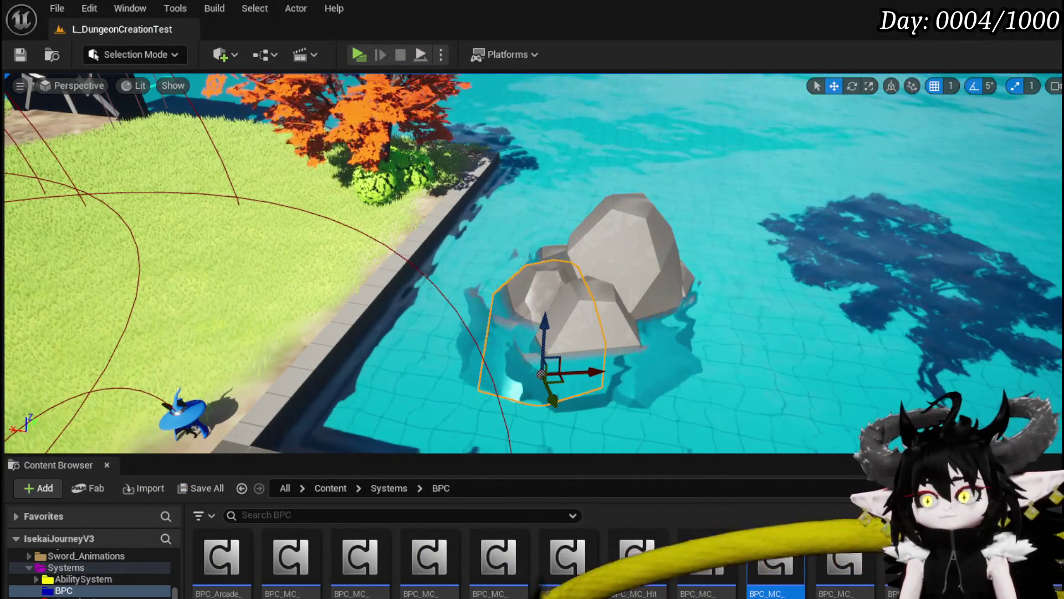
pyautogui.hotkey('alt', 'Tab')
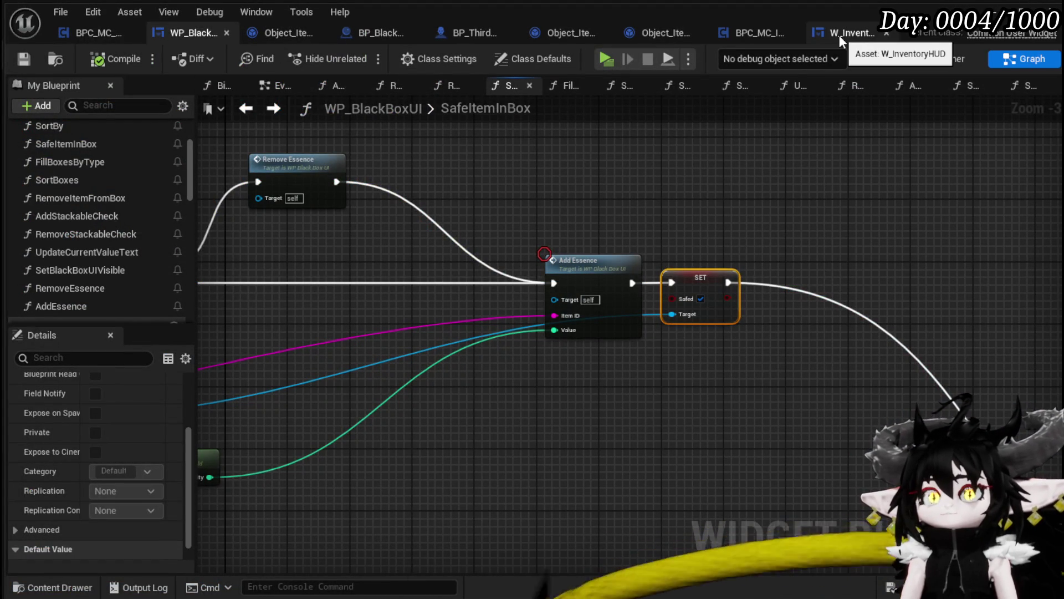
pyautogui.click(275, 34)
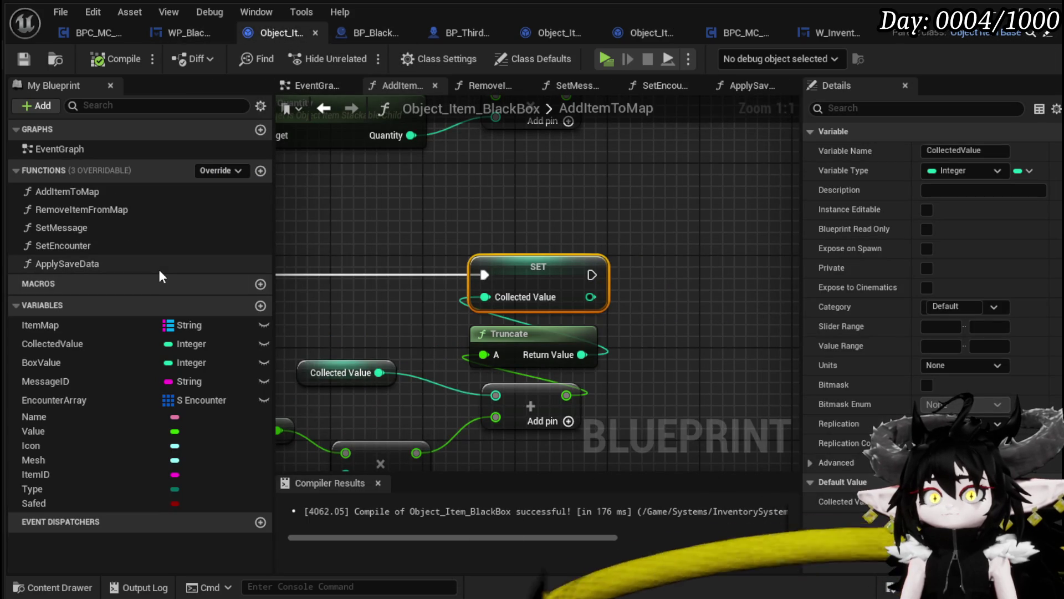
pyautogui.doubleClick(158, 267)
pyautogui.scroll(-3, 332, 266)
pyautogui.scroll(3, 408, 254)
pyautogui.moveTo(410, 260); pyautogui.dragTo(629, 316)
pyautogui.moveTo(358, 358); pyautogui.dragTo(361, 303)
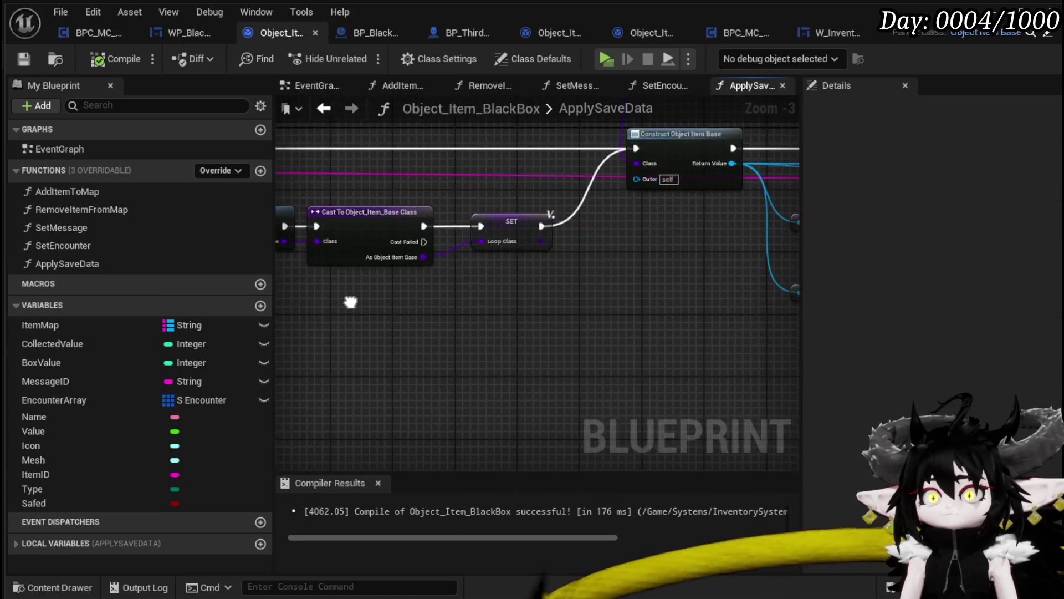
pyautogui.scroll(-3, 361, 303)
pyautogui.scroll(3, 660, 288)
pyautogui.scroll(-3, 663, 299)
pyautogui.moveTo(425, 344); pyautogui.dragTo(584, 315)
pyautogui.scroll(3, 383, 287)
pyautogui.moveTo(387, 293)
pyautogui.mouseDown()
pyautogui.moveTo(618, 309)
pyautogui.moveTo(572, 366)
pyautogui.moveTo(468, 316)
pyautogui.moveTo(541, 339)
pyautogui.mouseUp()
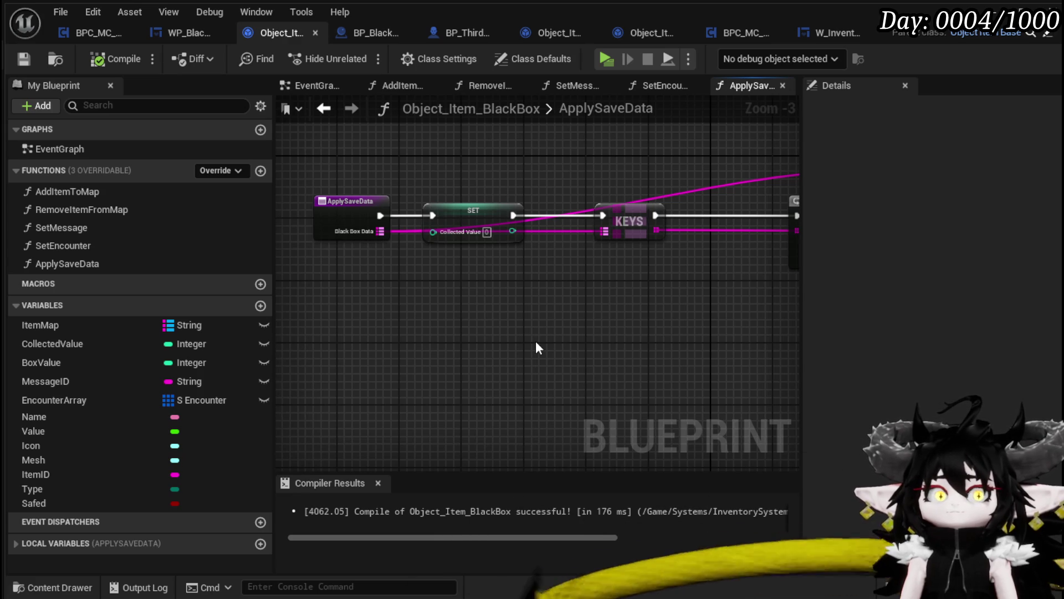
pyautogui.click(261, 171)
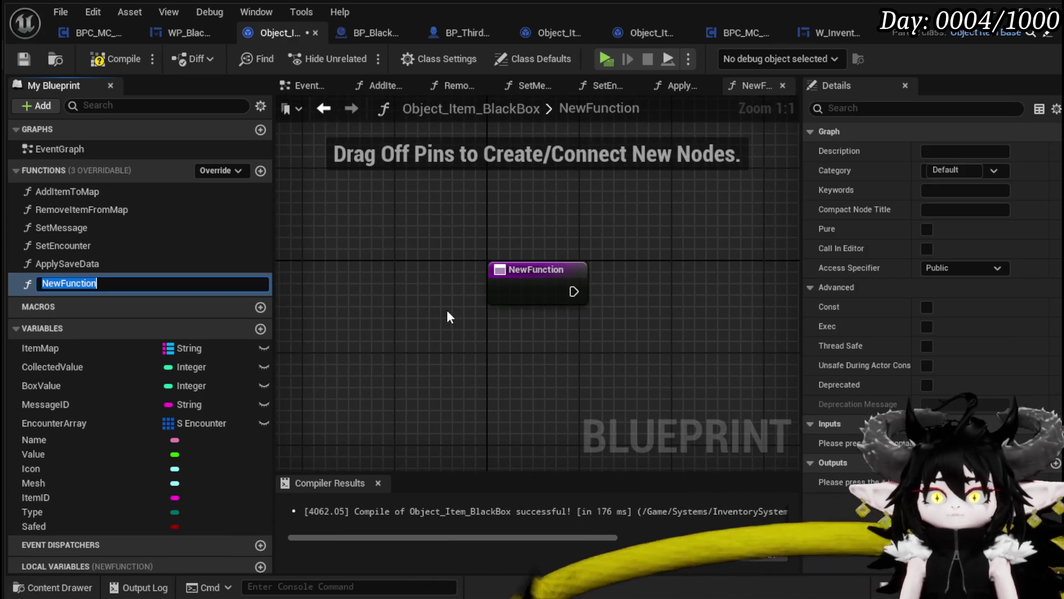
pyautogui.write('SetIt')
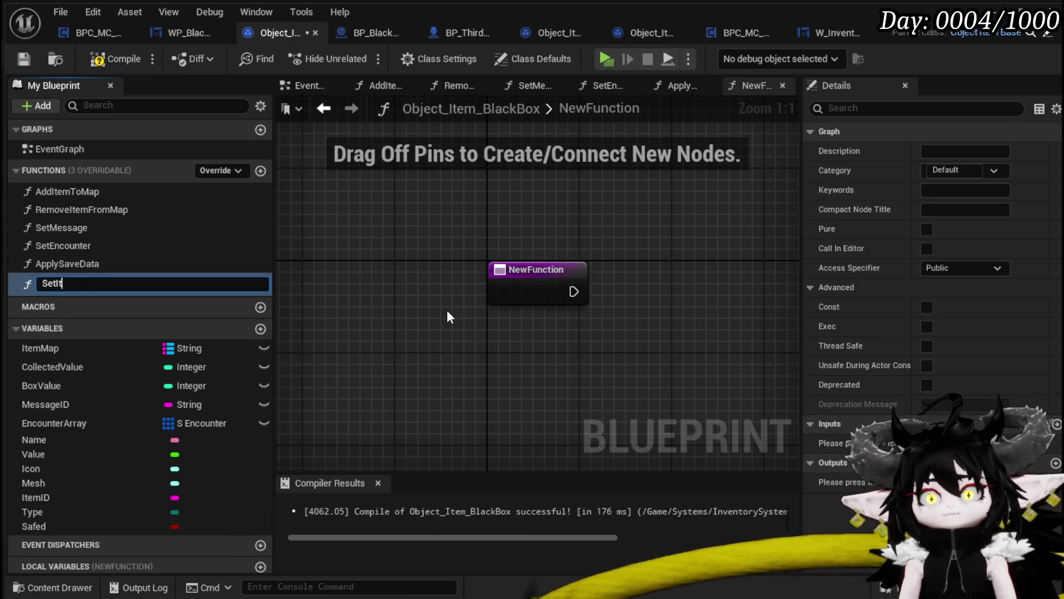
pyautogui.write('ems')
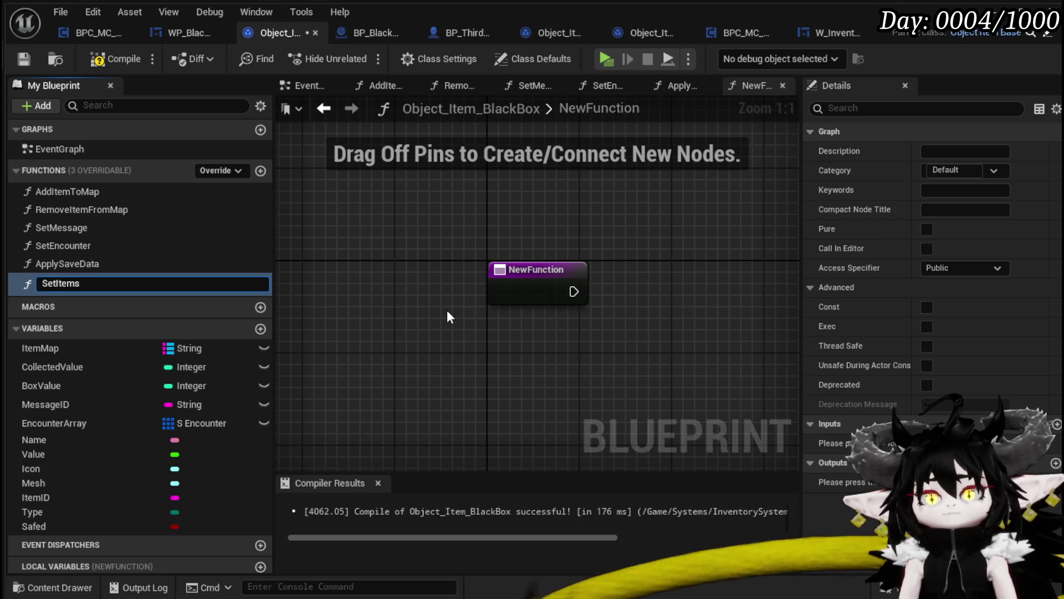
pyautogui.write('InInvento')
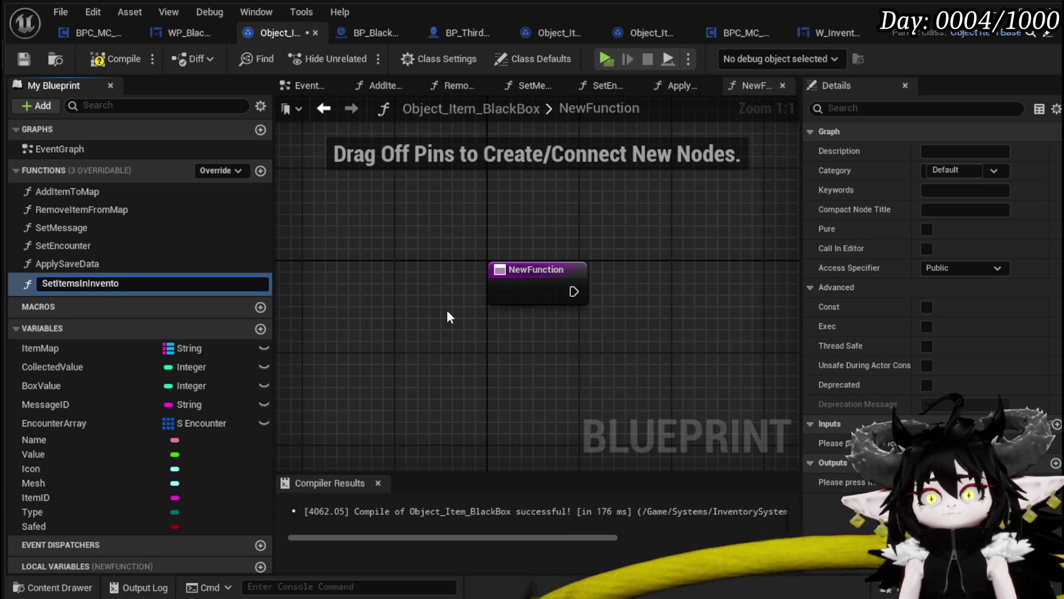
pyautogui.click(83, 283)
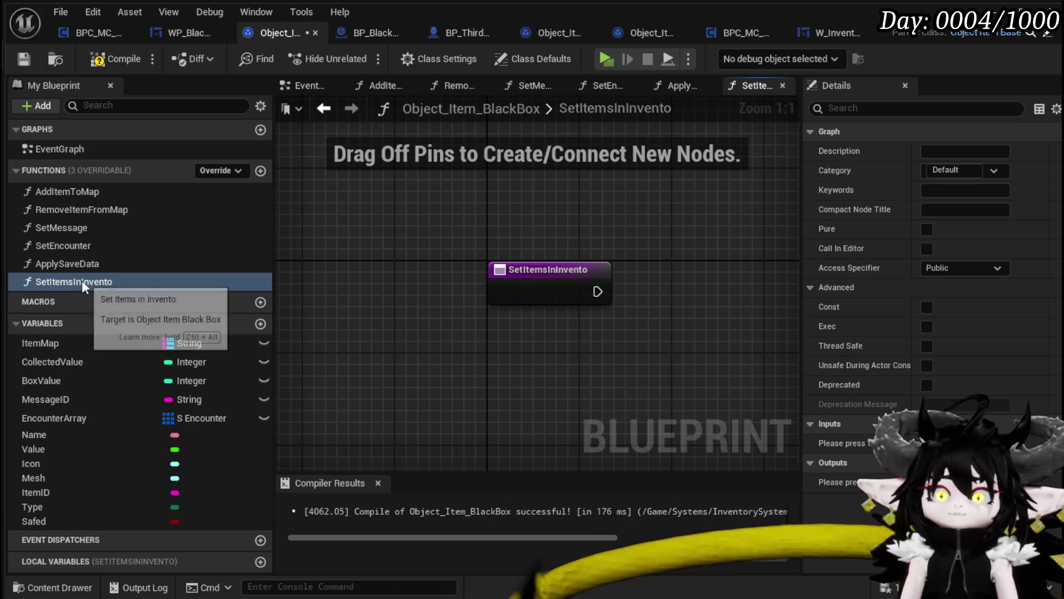
pyautogui.press('Delete')
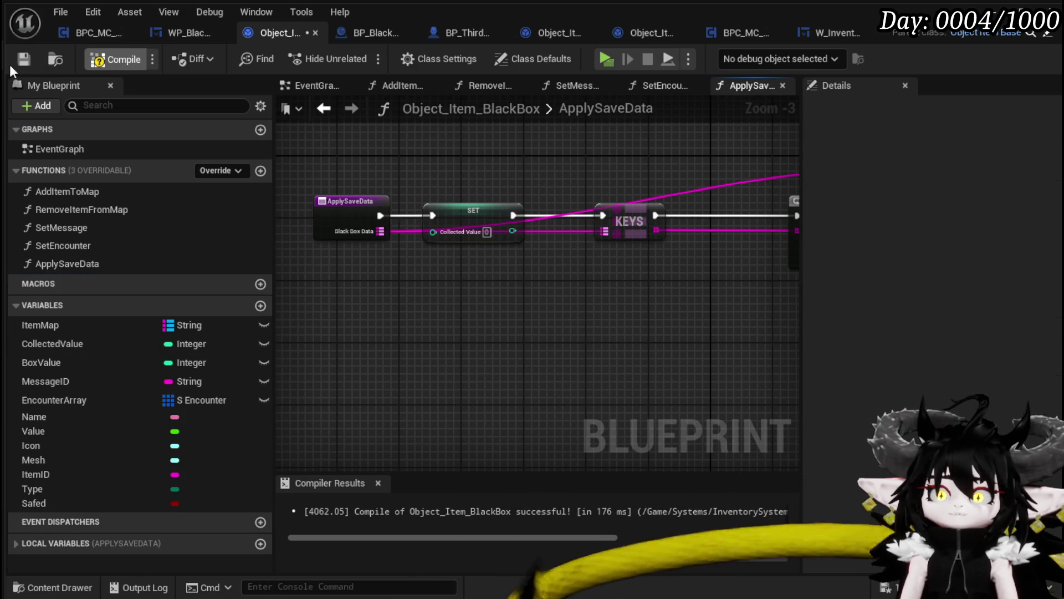
pyautogui.click(126, 61)
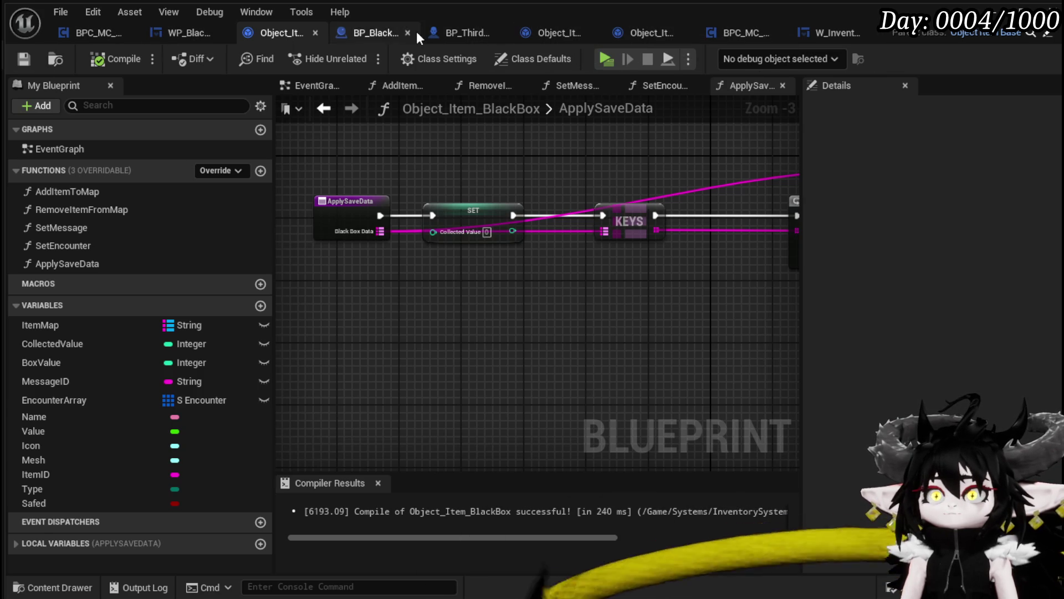
pyautogui.click(834, 32)
# Step: Add a SetInventoryItemsSafed function to W_InventoryHUD, then compile and save the widget
pyautogui.scroll(5, 164, 255)
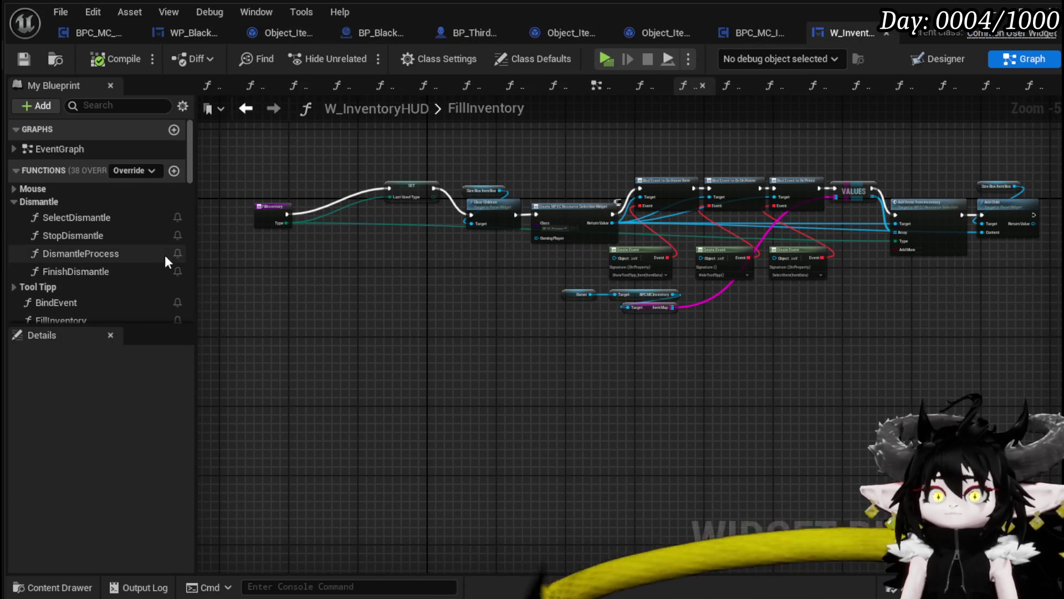
pyautogui.click(11, 201)
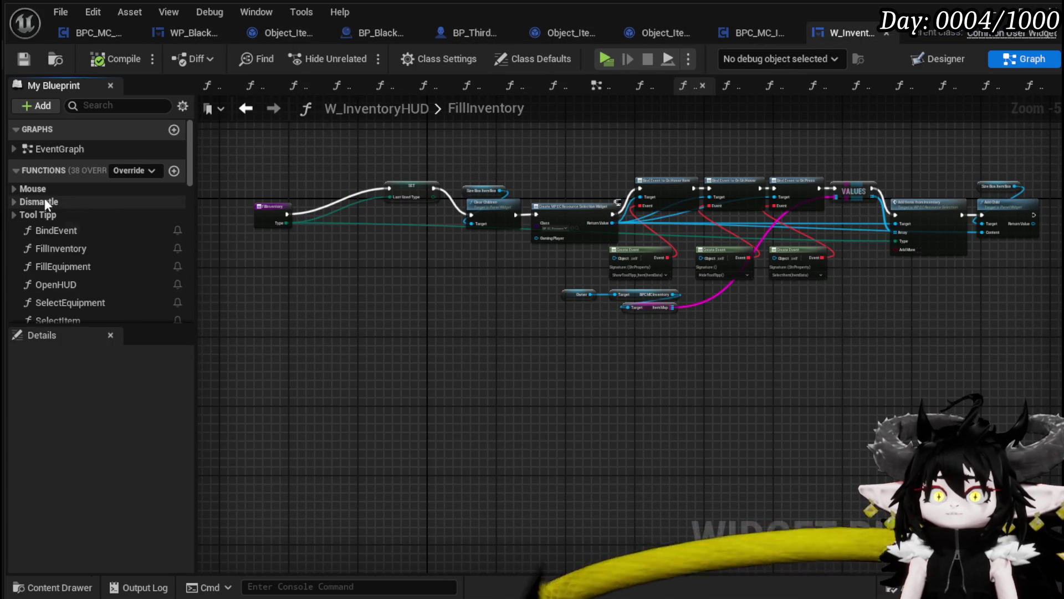
pyautogui.click(16, 214)
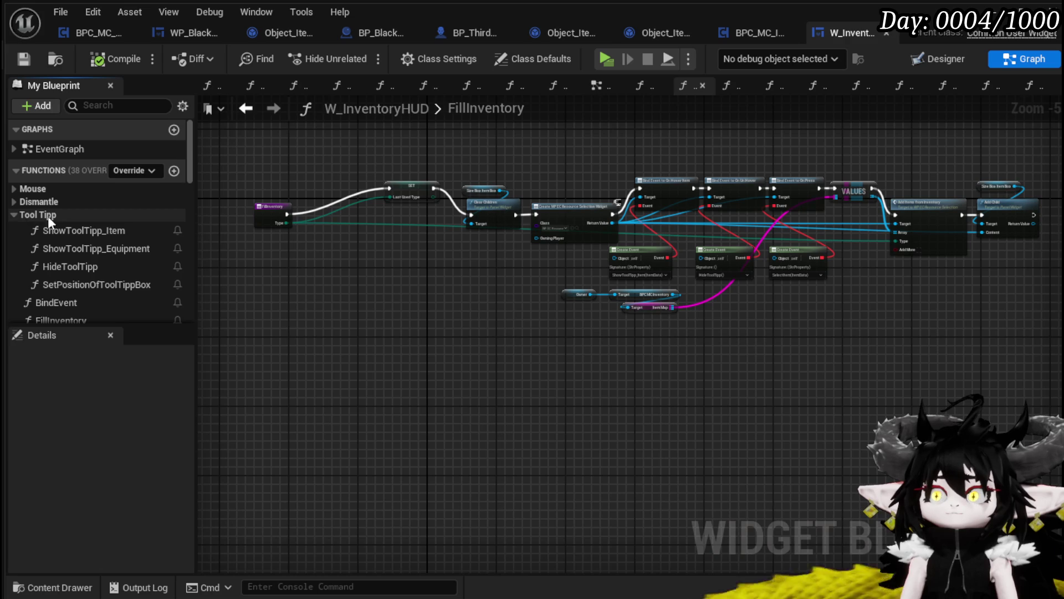
pyautogui.click(14, 214)
pyautogui.click(174, 169)
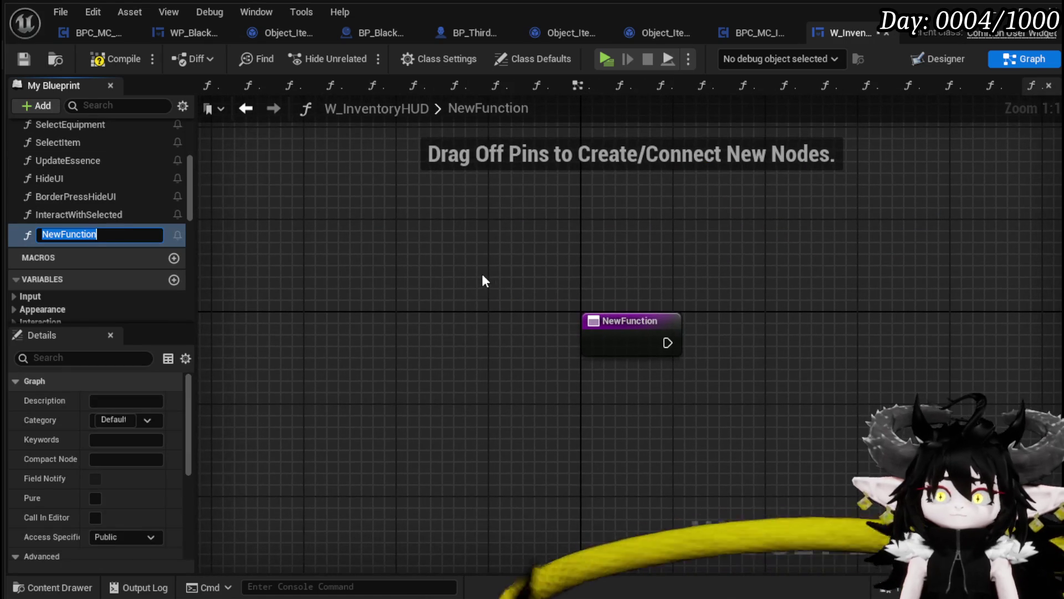
pyautogui.write('SetInventoryItem')
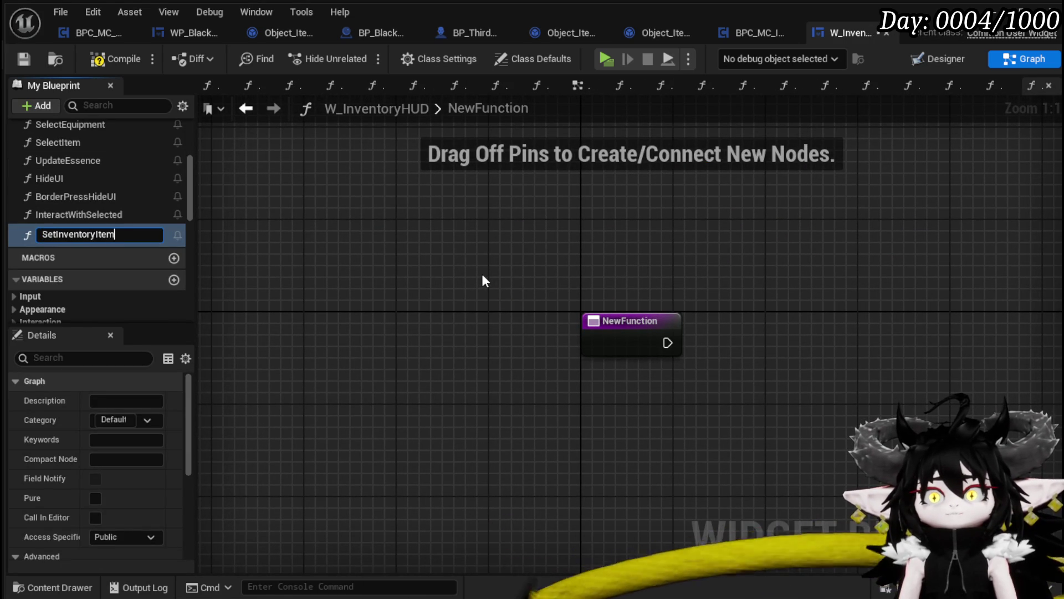
pyautogui.write('sSafed')
pyautogui.press('Return')
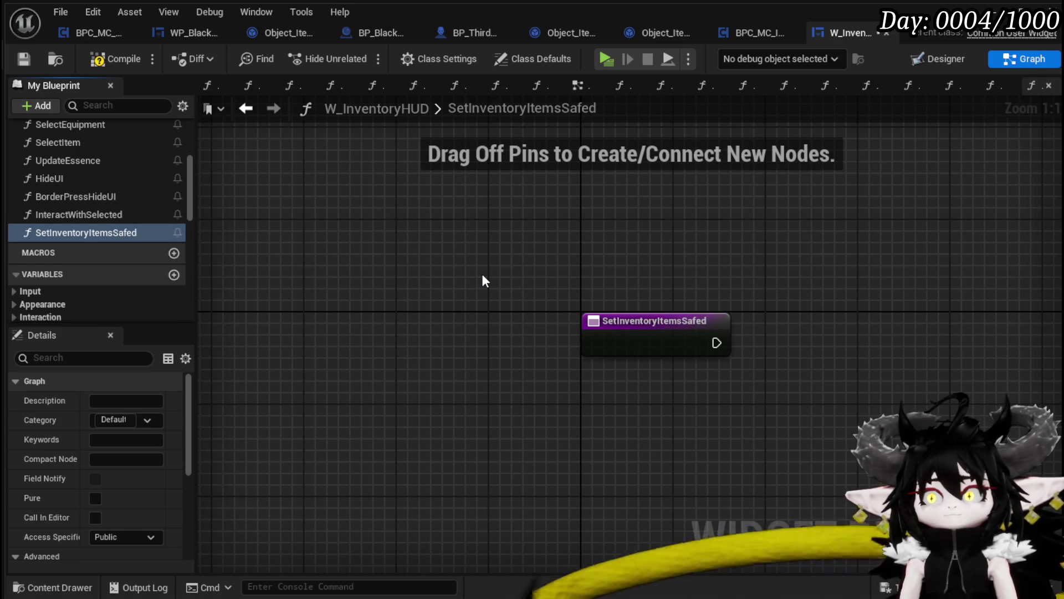
pyautogui.click(117, 59)
pyautogui.click(18, 63)
# Step: Delete the SetInventoryItemsSafed function and recompile W_InventoryHUD
pyautogui.scroll(-5, 146, 517)
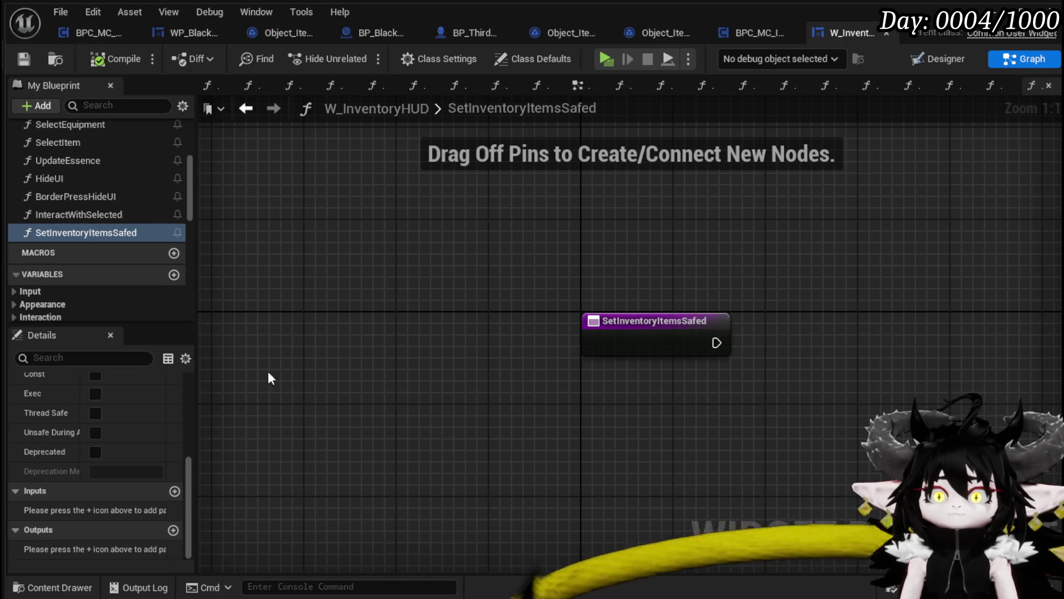
pyautogui.scroll(-10, 131, 286)
pyautogui.scroll(5, 131, 292)
pyautogui.scroll(-8, 127, 288)
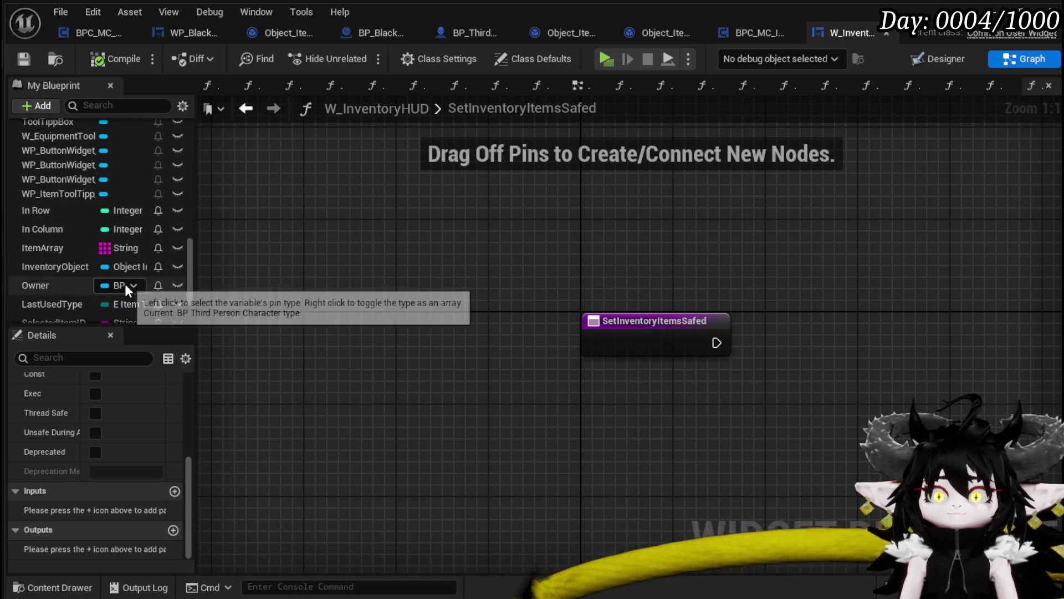
pyautogui.scroll(-3, 125, 283)
pyautogui.scroll(3, 139, 244)
pyautogui.scroll(8, 131, 243)
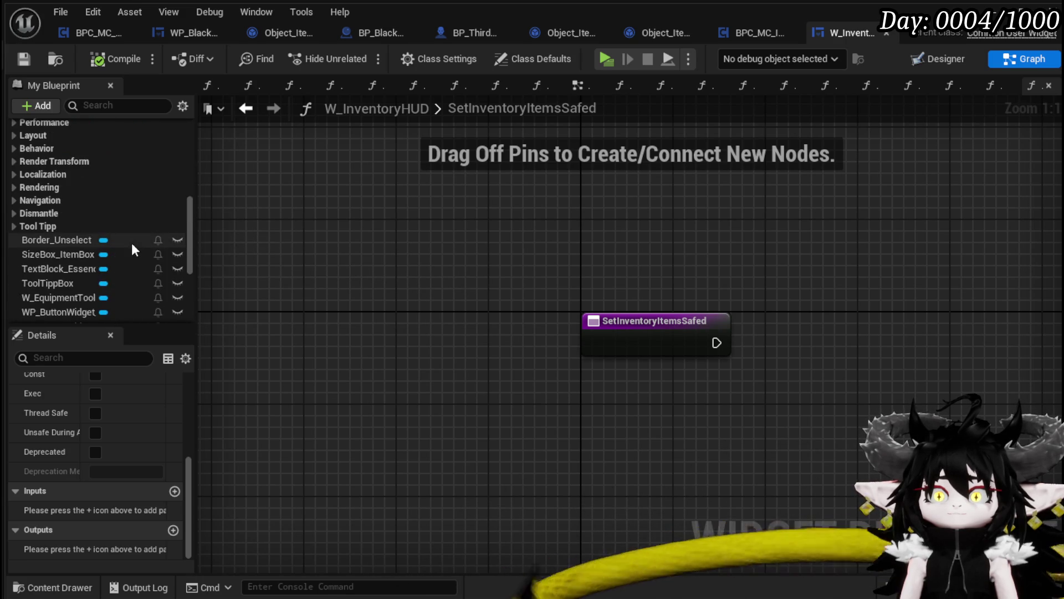
pyautogui.scroll(-8, 132, 243)
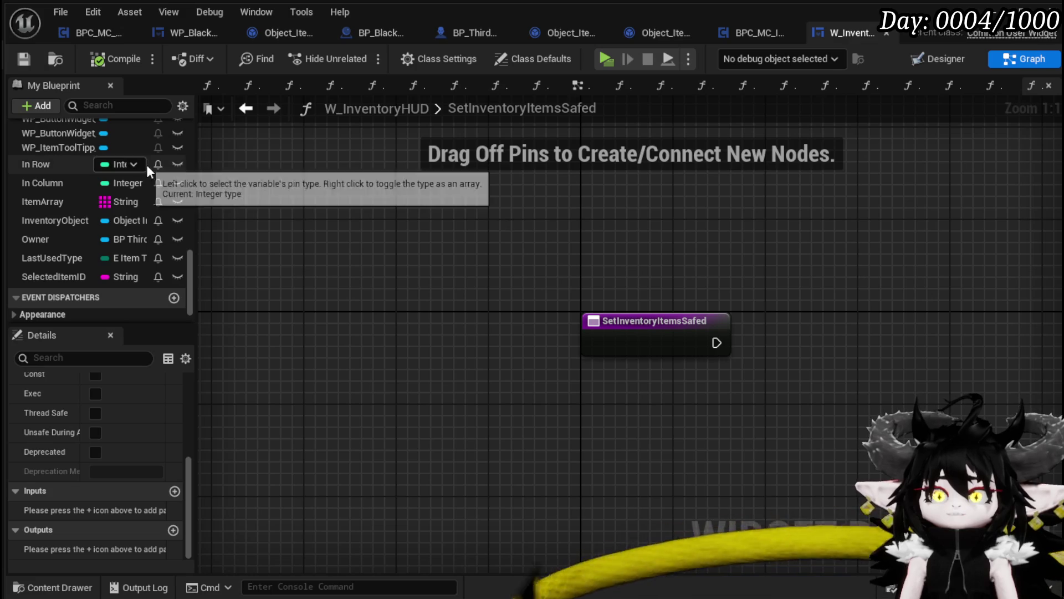
pyautogui.scroll(10, 111, 158)
pyautogui.click(78, 190)
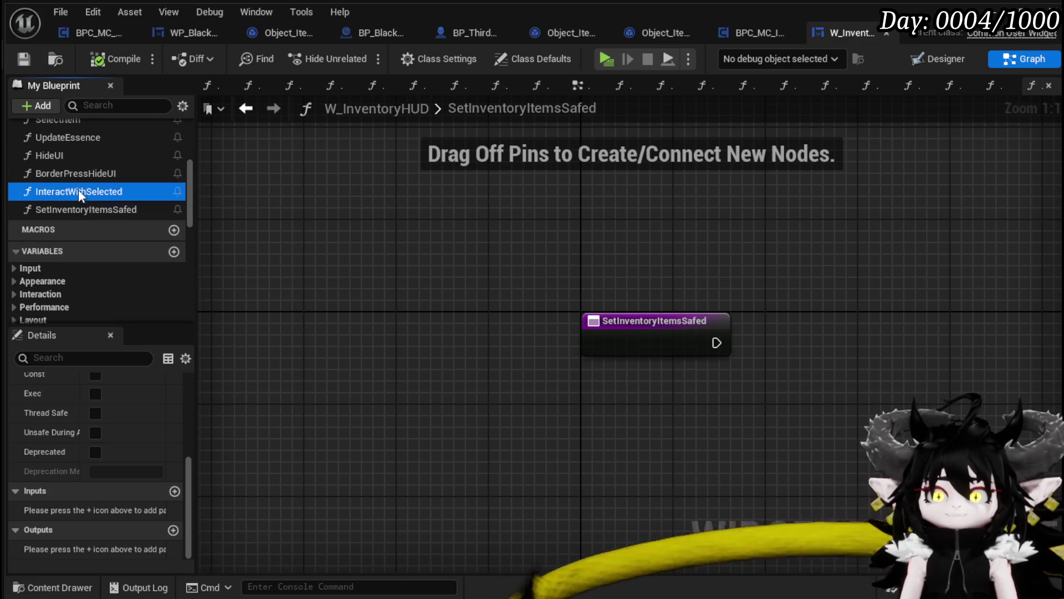
pyautogui.click(75, 215)
pyautogui.press('Delete')
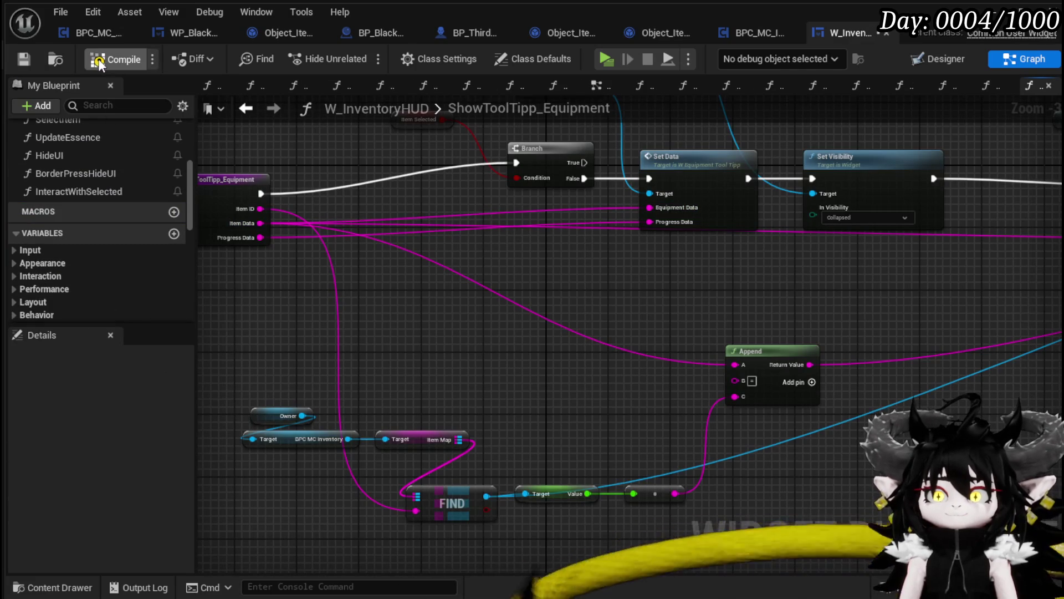
pyautogui.click(102, 59)
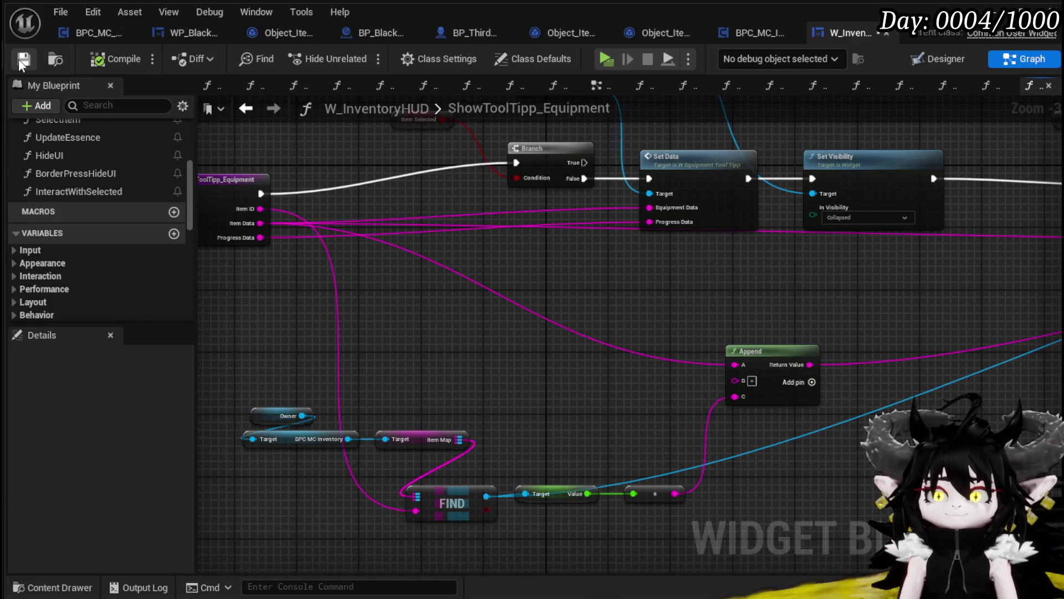
pyautogui.click(742, 37)
# Step: Add a new function named SetInventoryItemsSafed to the inventory component
pyautogui.scroll(2, 646, 156)
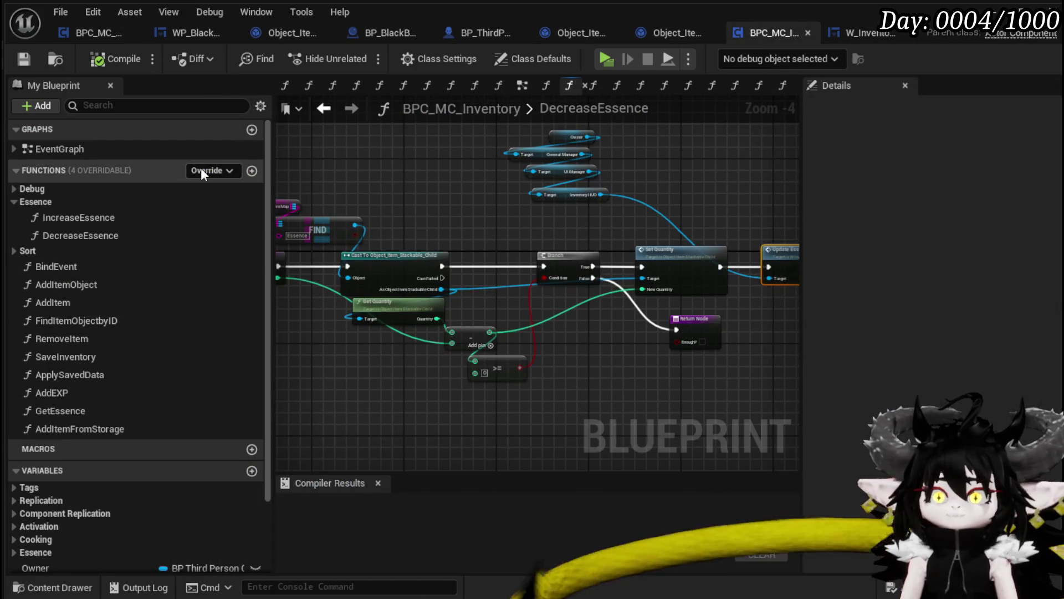
pyautogui.click(252, 171)
pyautogui.write('SetInvento')
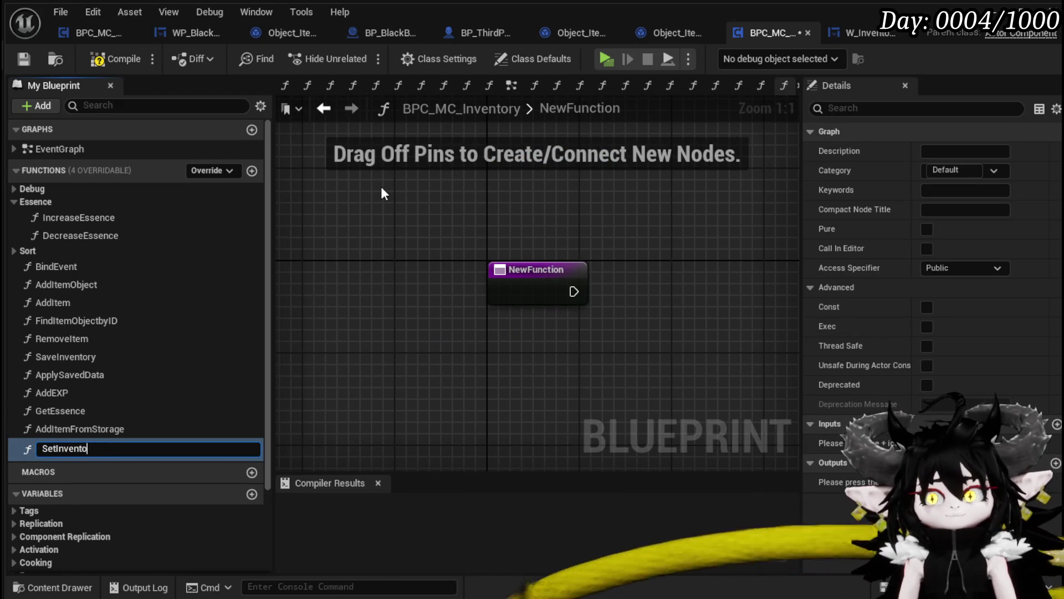
pyautogui.write('ryItemsSafe')
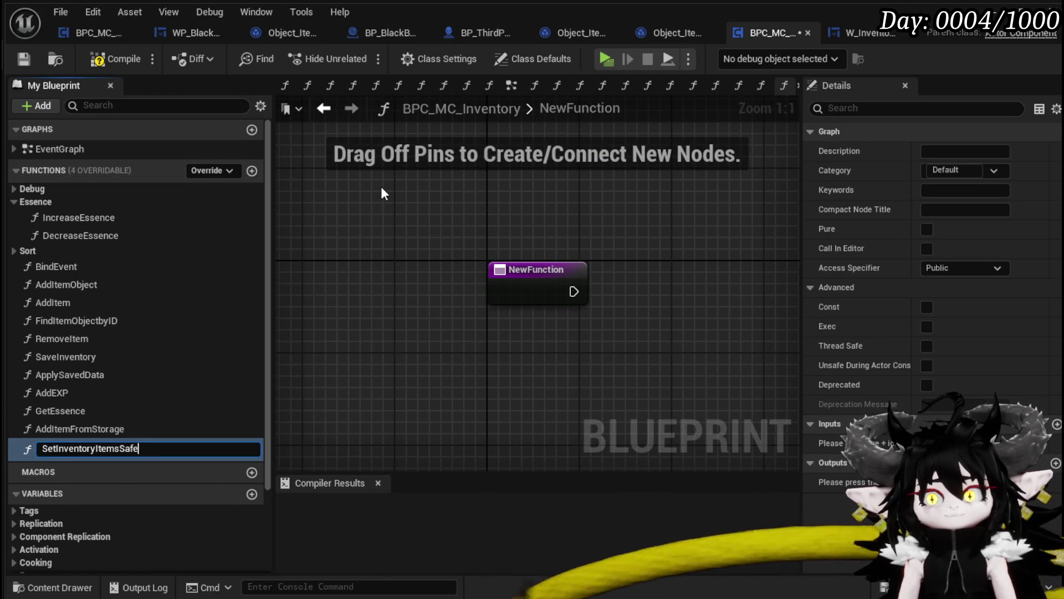
pyautogui.write('d')
pyautogui.press('Return')
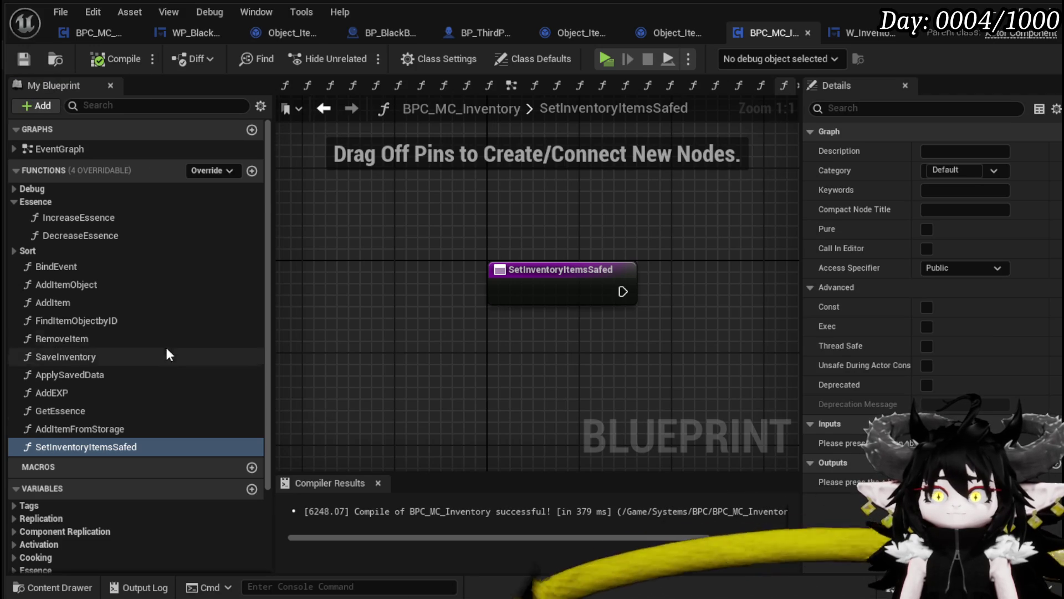
# Step: Place an ItemMap getter in the graph, deleting the accidental SET Item Map nodes
pyautogui.scroll(-5, 171, 358)
pyautogui.moveTo(90, 512)
pyautogui.mouseDown()
pyautogui.moveTo(465, 186)
pyautogui.moveTo(535, 231)
pyautogui.moveTo(477, 255)
pyautogui.mouseUp()
pyautogui.press('Delete')
pyautogui.moveTo(83, 507)
pyautogui.mouseDown()
pyautogui.moveTo(343, 231)
pyautogui.moveTo(402, 206)
pyautogui.mouseUp()
pyautogui.click(436, 229)
pyautogui.press('Delete')
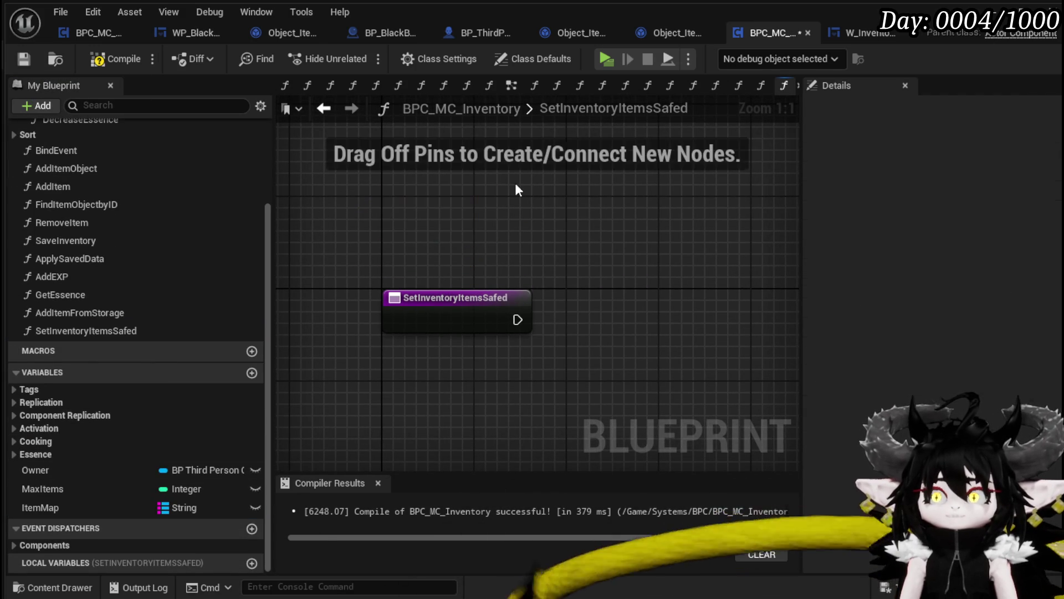
pyautogui.moveTo(50, 507)
pyautogui.mouseDown()
pyautogui.moveTo(495, 221)
pyautogui.moveTo(401, 218)
pyautogui.mouseUp()
pyautogui.click(404, 224)
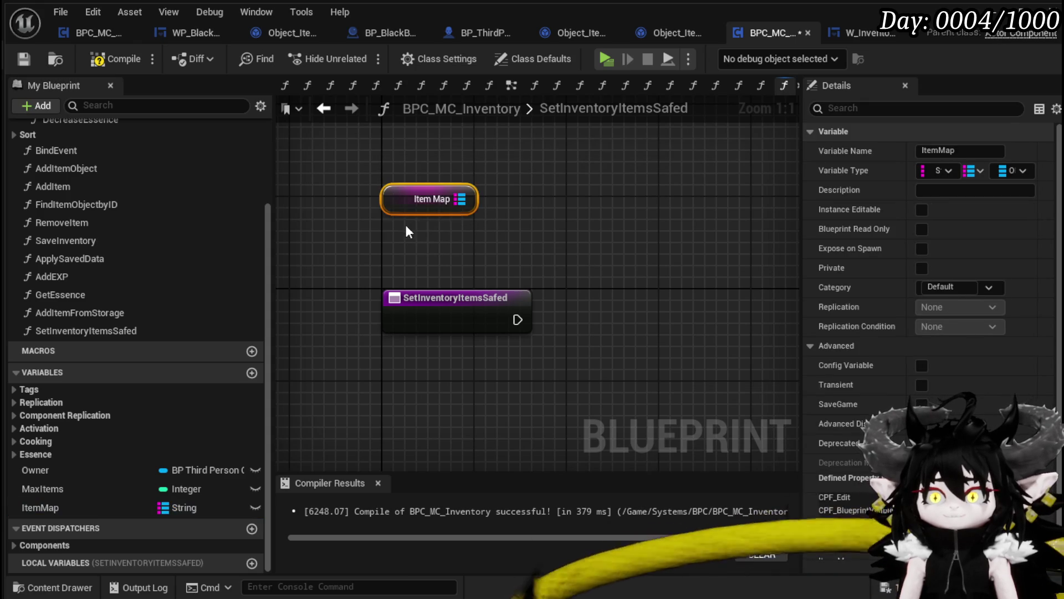
# Step: Find Black_Box in Item Map, cast it to Object_Item_BlackBox, and read its Item Map
pyautogui.moveTo(460, 199)
pyautogui.mouseDown()
pyautogui.moveTo(567, 202)
pyautogui.moveTo(628, 232)
pyautogui.mouseUp()
pyautogui.write('f')
pyautogui.press('Return')
pyautogui.write('cast')
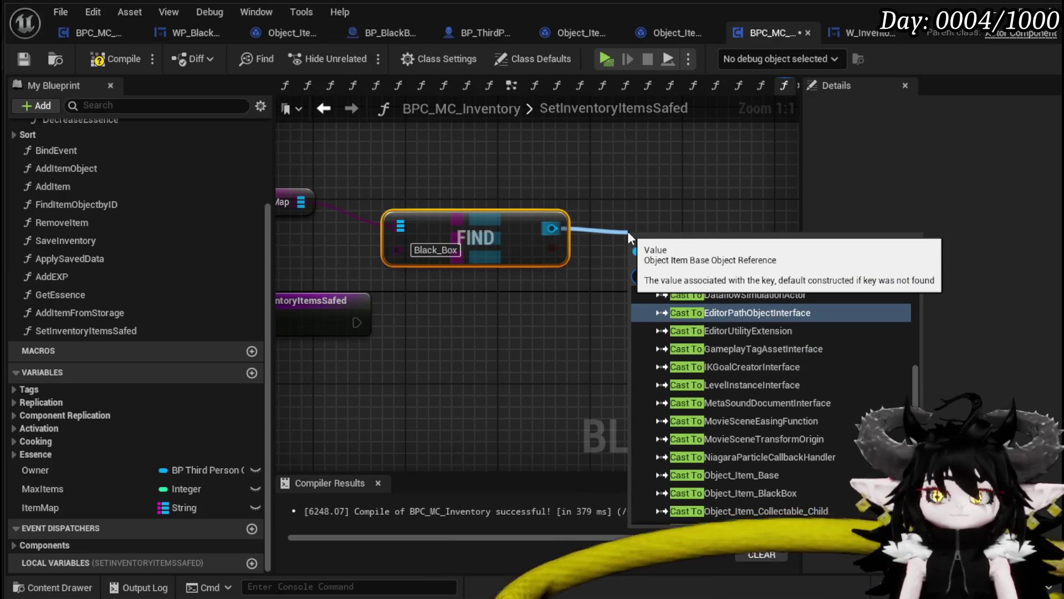
pyautogui.write(' black')
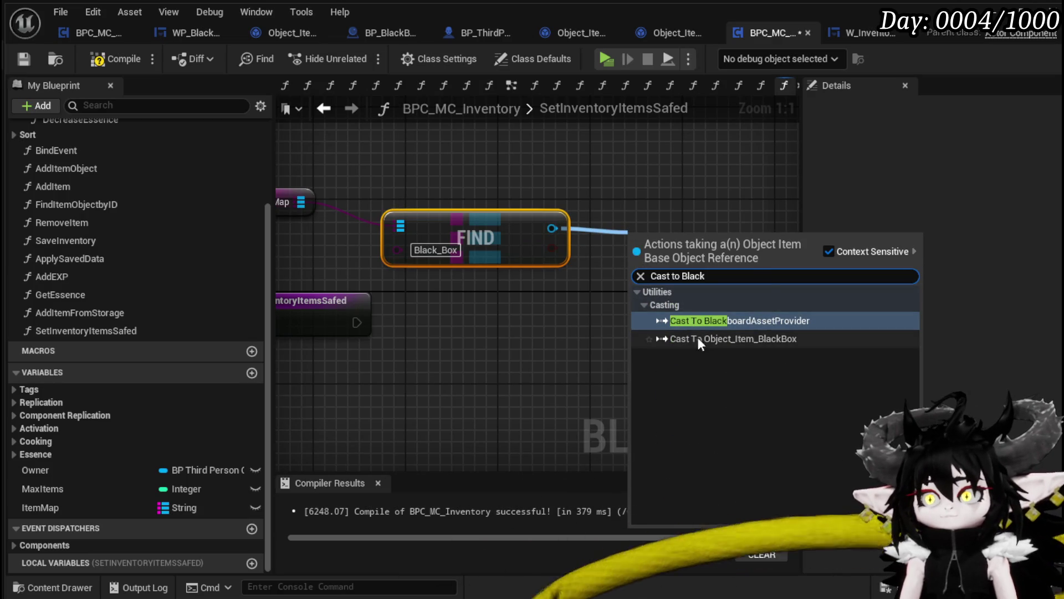
pyautogui.click(697, 338)
pyautogui.moveTo(541, 296); pyautogui.dragTo(636, 305)
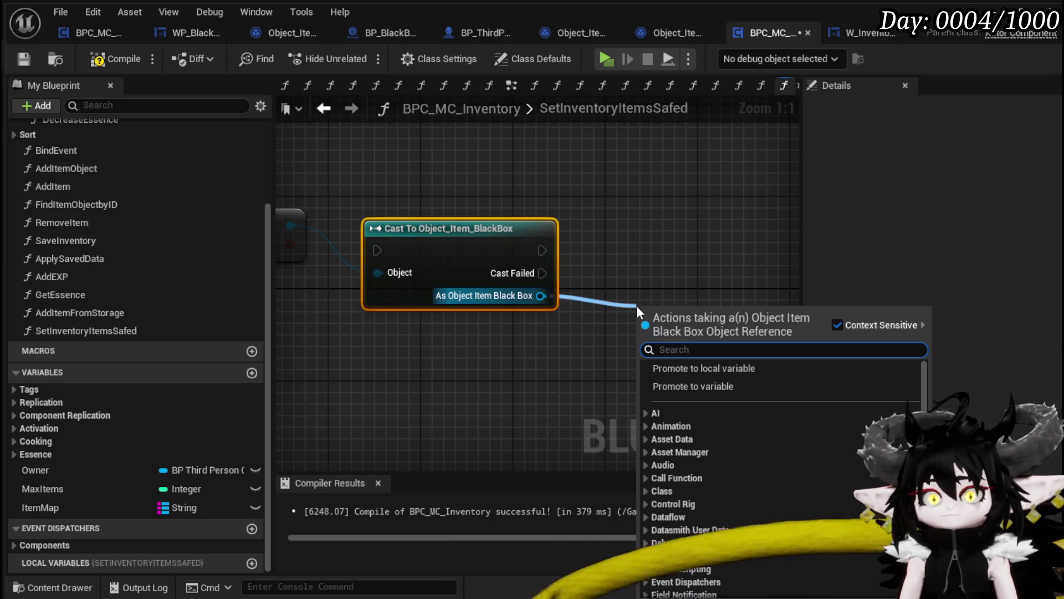
pyautogui.write('ItemMap')
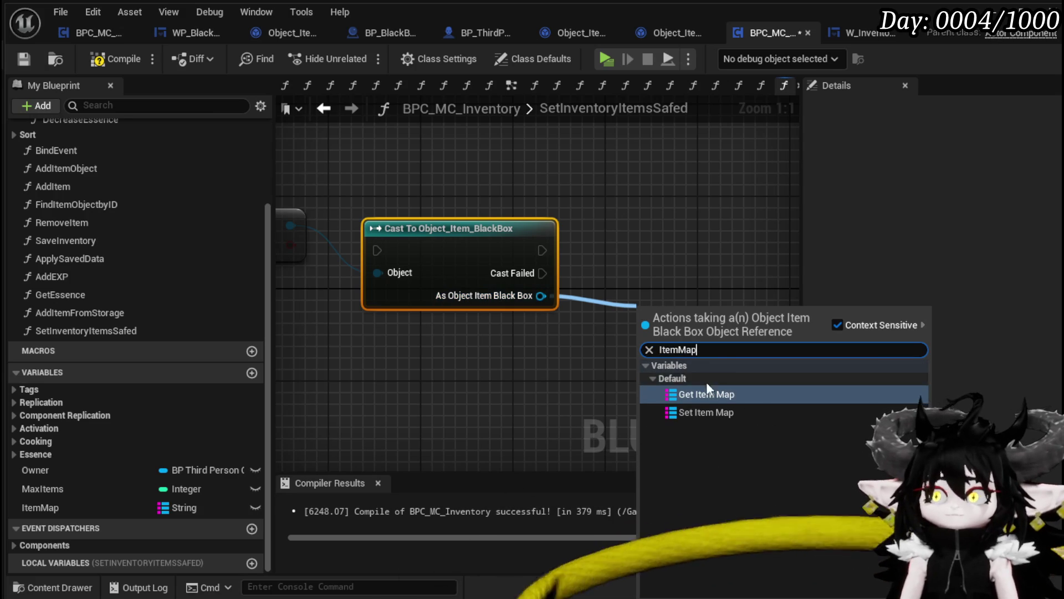
pyautogui.click(706, 394)
# Step: Add a second inventory ItemMap getter and wire the function entry into the cast
pyautogui.moveTo(696, 327)
pyautogui.mouseDown()
pyautogui.moveTo(470, 349)
pyautogui.moveTo(501, 349)
pyautogui.mouseUp()
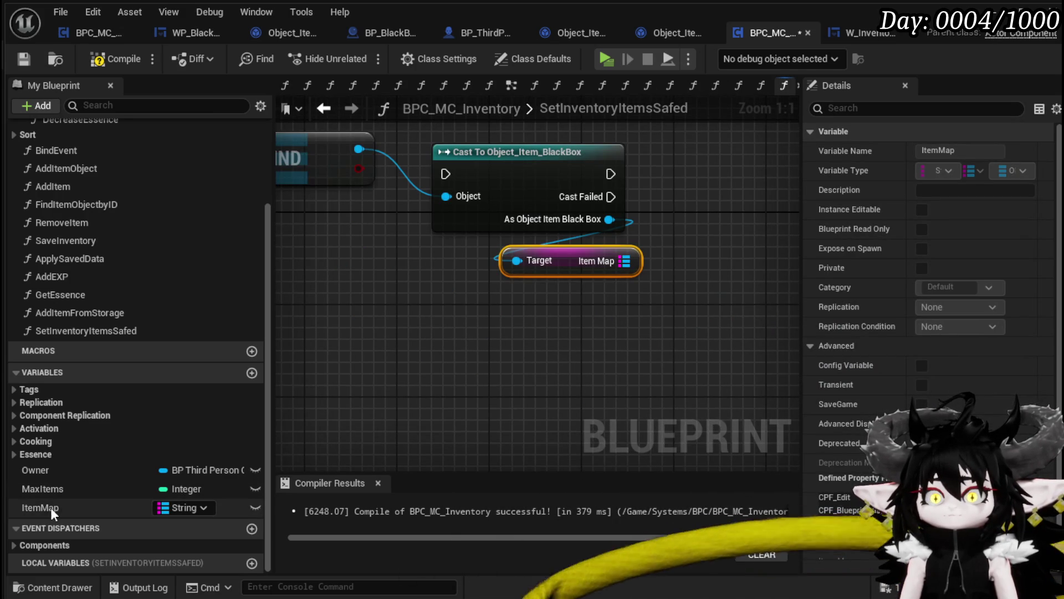
pyautogui.moveTo(41, 508)
pyautogui.mouseDown()
pyautogui.moveTo(507, 377)
pyautogui.moveTo(531, 324)
pyautogui.moveTo(529, 339)
pyautogui.moveTo(468, 353)
pyautogui.mouseUp()
pyautogui.click(570, 349)
pyautogui.moveTo(474, 238)
pyautogui.mouseDown()
pyautogui.moveTo(660, 205)
pyautogui.moveTo(573, 180)
pyautogui.mouseUp()
pyautogui.scroll(-3, 481, 231)
pyautogui.click(364, 244)
# Step: Arrange the entry node, Item Map getters and FIND, and compile the blueprint
pyautogui.moveTo(363, 244); pyautogui.dragTo(334, 251)
pyautogui.moveTo(404, 183)
pyautogui.mouseDown()
pyautogui.moveTo(542, 243)
pyautogui.moveTo(675, 177)
pyautogui.moveTo(704, 203)
pyautogui.mouseUp()
pyautogui.click(558, 181)
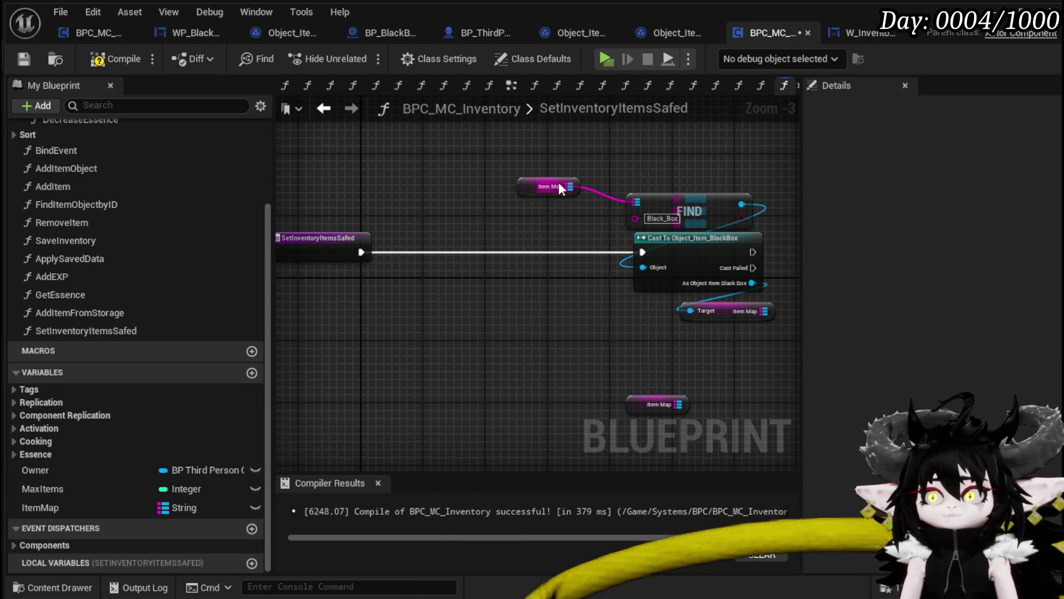
pyautogui.moveTo(546, 184); pyautogui.dragTo(636, 172)
pyautogui.keyDown('ctrl'); pyautogui.click(653, 201); pyautogui.keyUp('ctrl')
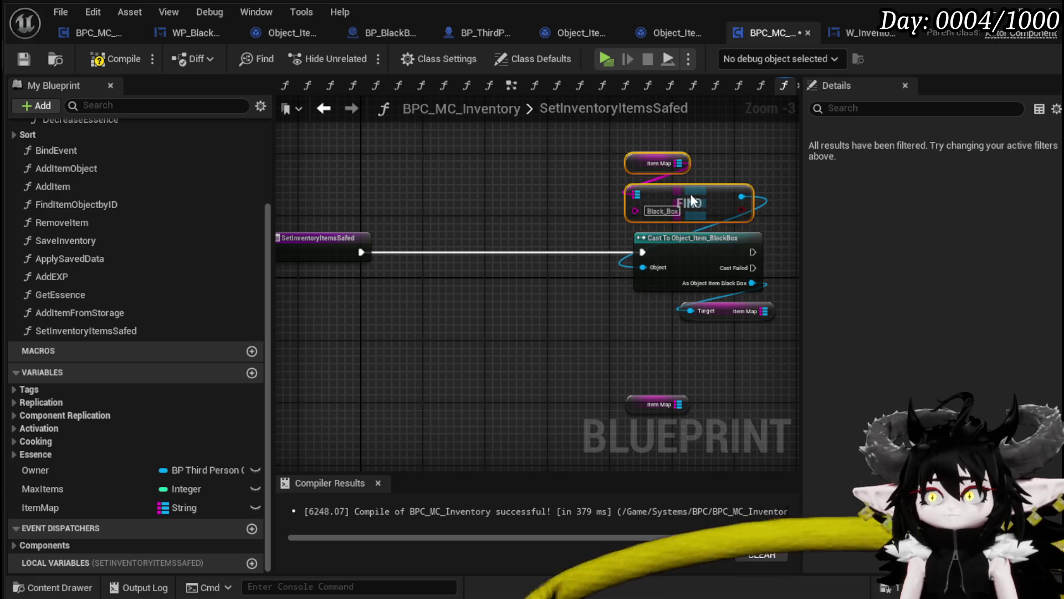
pyautogui.moveTo(701, 383); pyautogui.dragTo(535, 357)
pyautogui.click(535, 357)
pyautogui.click(116, 58)
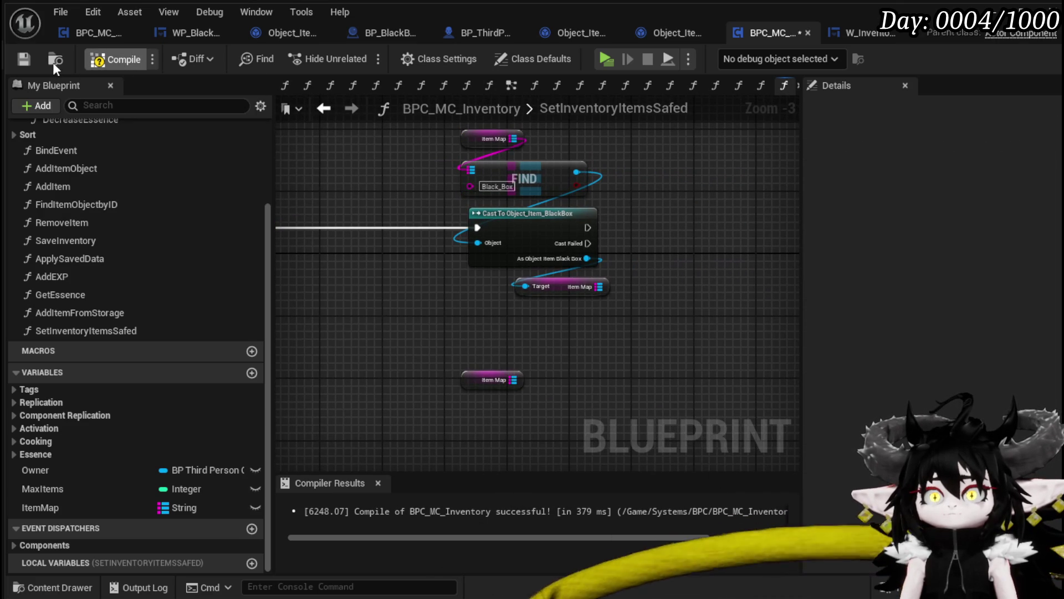
pyautogui.moveTo(514, 377); pyautogui.dragTo(506, 338)
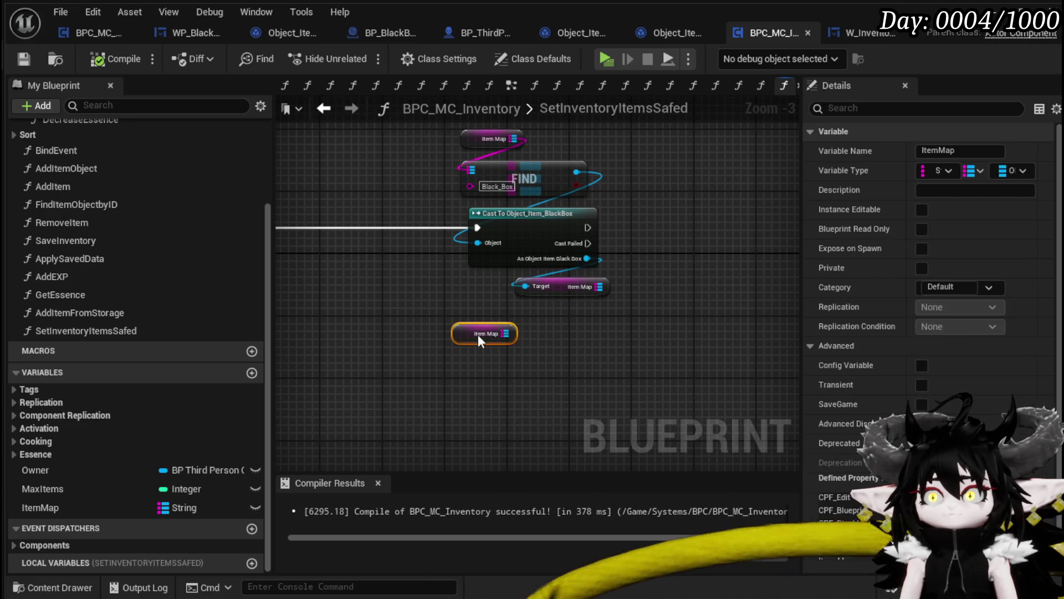
pyautogui.moveTo(616, 362); pyautogui.dragTo(487, 335)
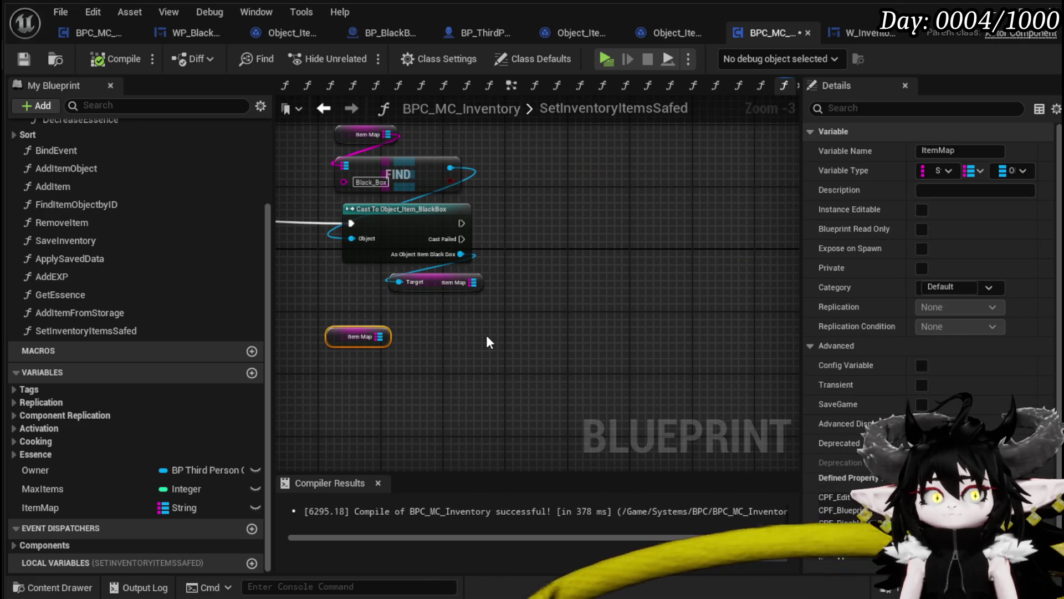
pyautogui.moveTo(374, 338); pyautogui.dragTo(485, 342)
# Step: Get Keys from the black box's Item Map and loop over them with For Each Loop
pyautogui.write('keys')
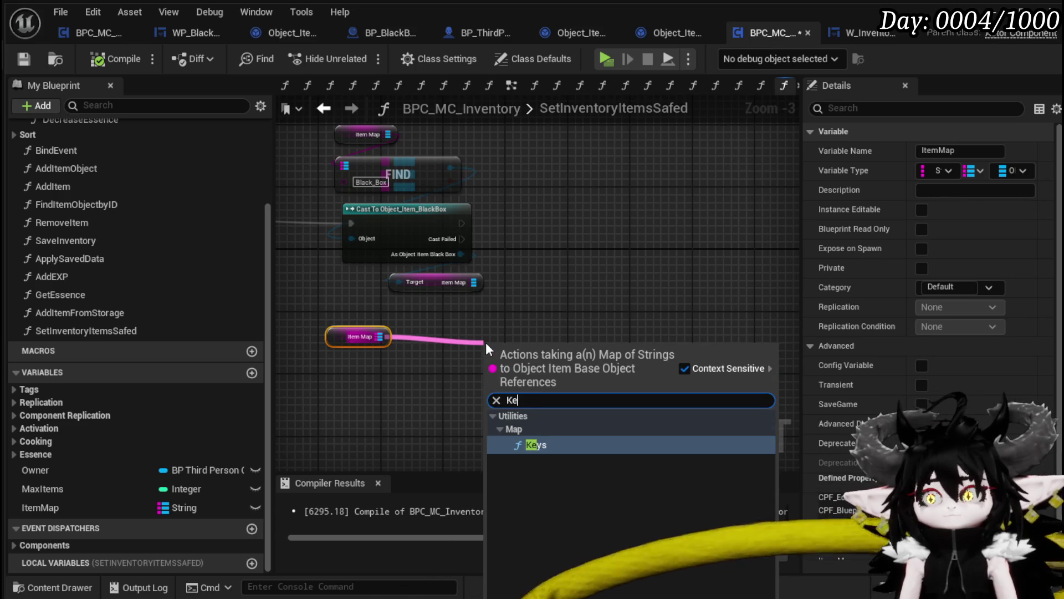
pyautogui.press('Return')
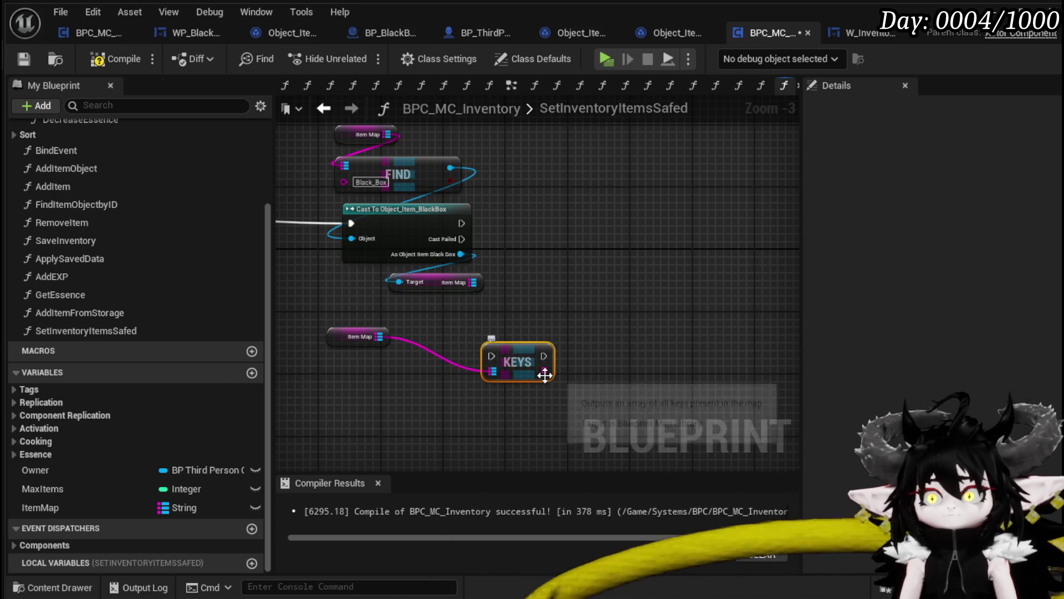
pyautogui.moveTo(473, 282); pyautogui.dragTo(541, 281)
pyautogui.write('keys')
pyautogui.press('Return')
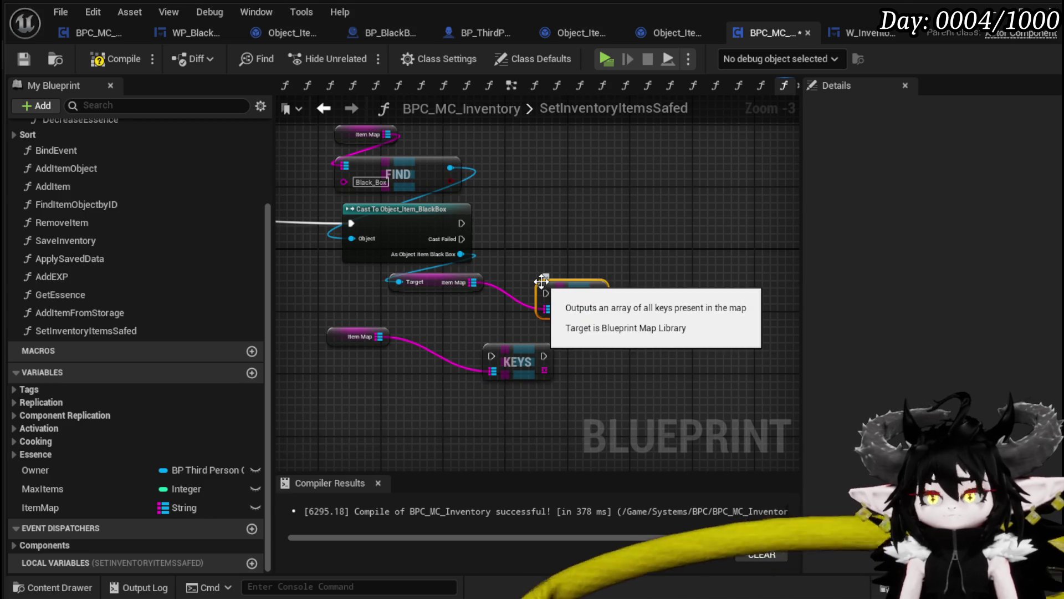
pyautogui.moveTo(599, 308); pyautogui.dragTo(634, 313)
pyautogui.write('loop')
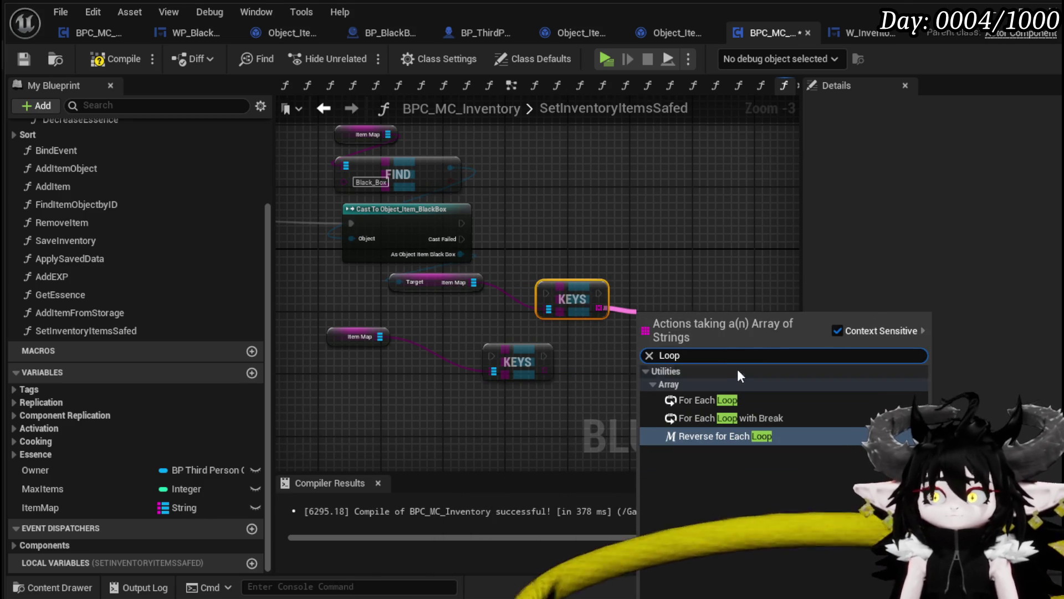
pyautogui.click(718, 399)
# Step: Add a Find on the inventory Item Map next to the loop, beside the cast
pyautogui.moveTo(669, 322); pyautogui.dragTo(660, 267)
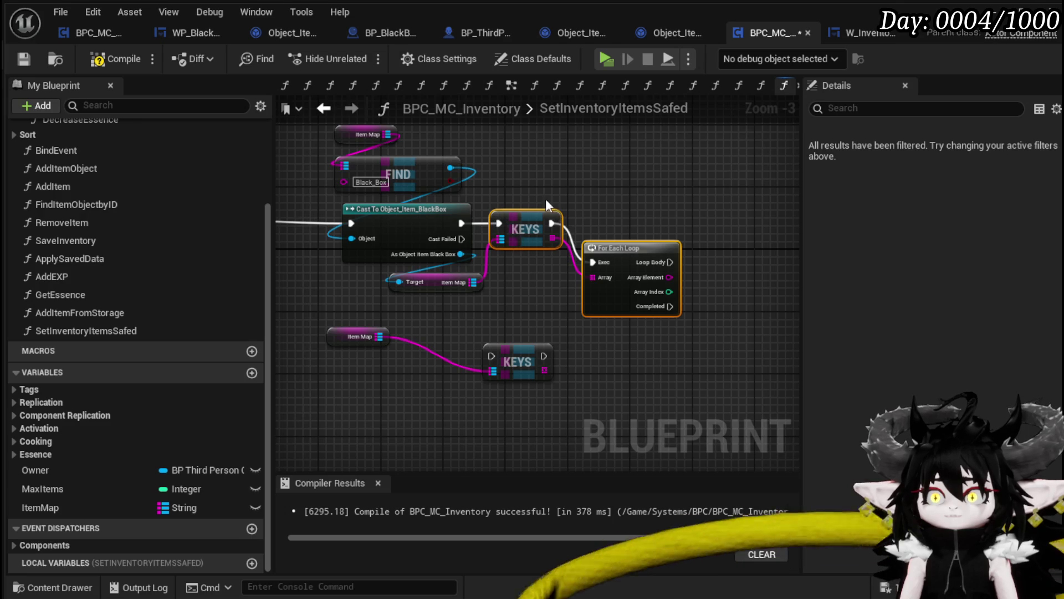
pyautogui.click(633, 265)
pyautogui.moveTo(633, 265); pyautogui.dragTo(642, 218)
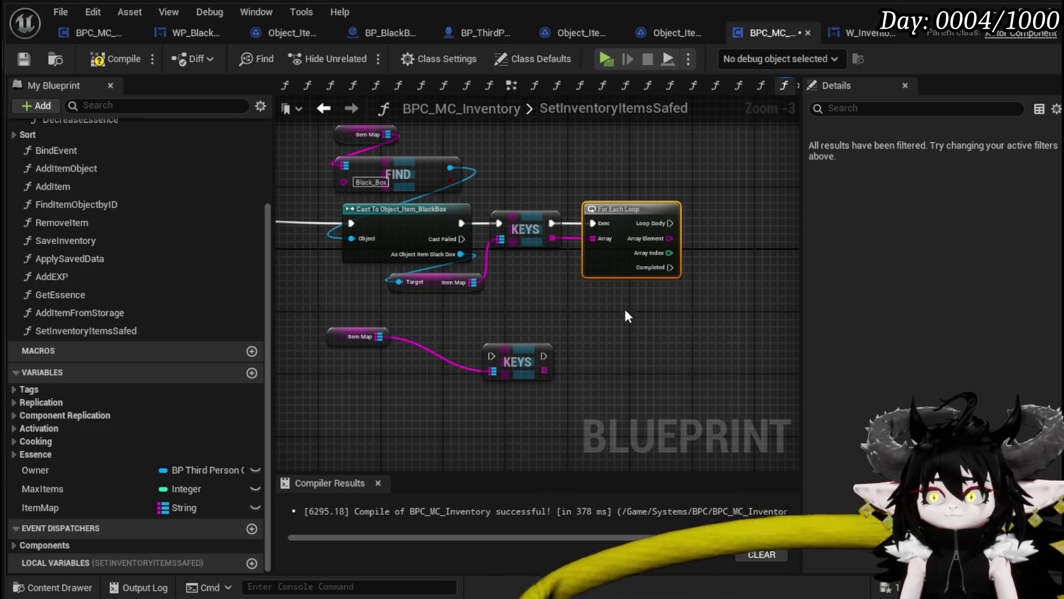
pyautogui.moveTo(518, 321); pyautogui.dragTo(518, 319)
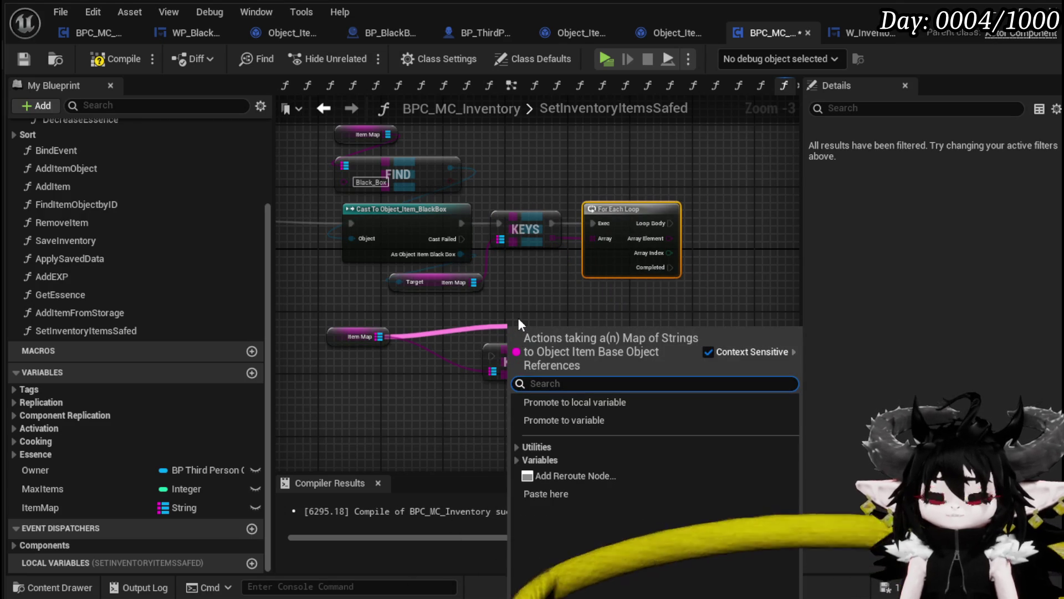
pyautogui.write('Infd')
pyautogui.press('BackSpace')
pyautogui.press('BackSpace')
pyautogui.press('BackSpace')
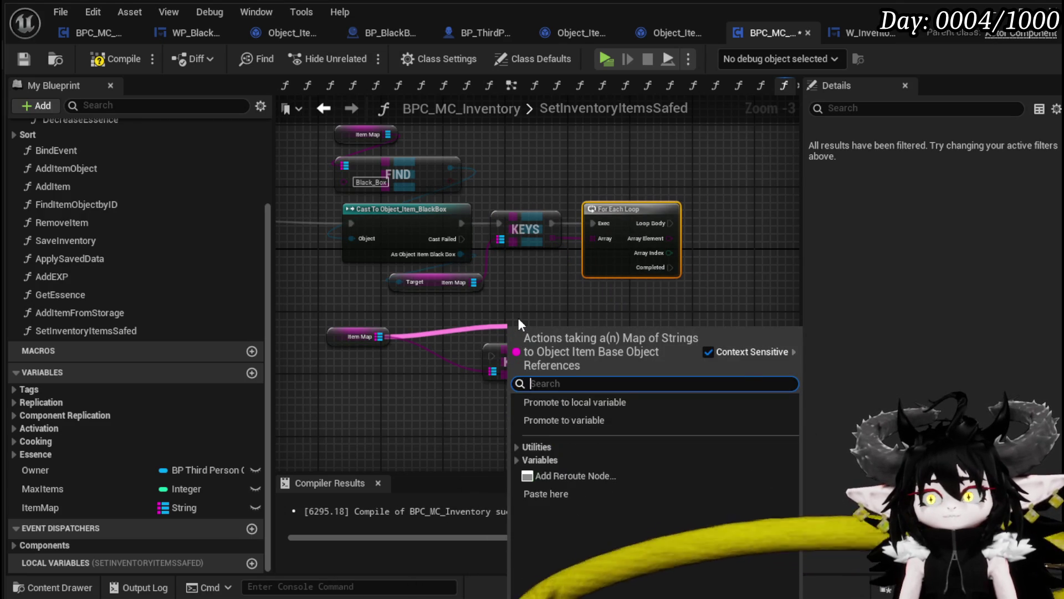
pyautogui.write('find')
pyautogui.press('Return')
pyautogui.moveTo(524, 327)
pyautogui.mouseDown()
pyautogui.moveTo(748, 240)
pyautogui.moveTo(542, 253)
pyautogui.mouseUp()
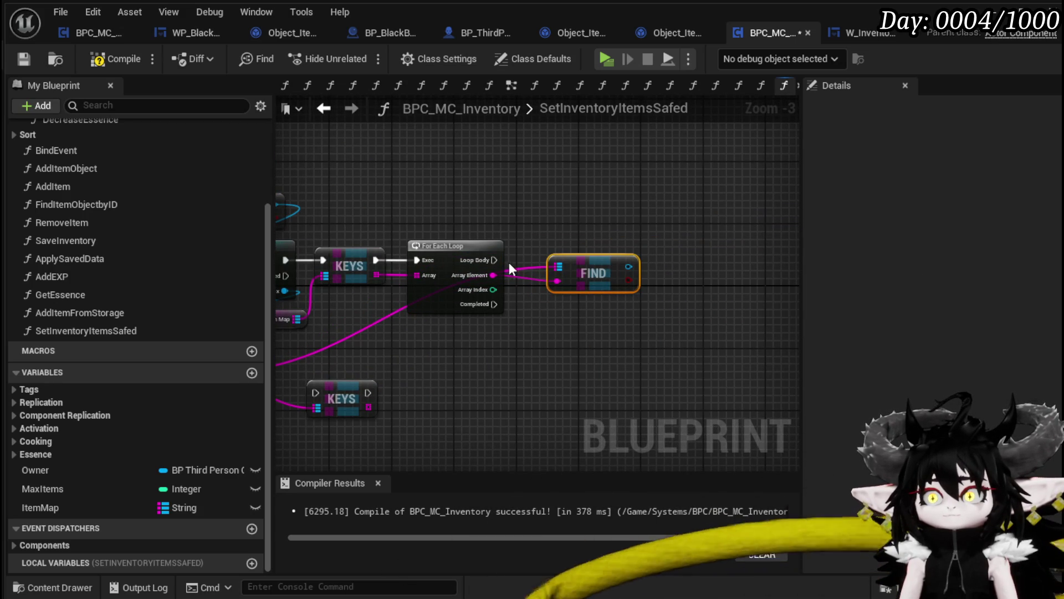
# Step: Set each found item's Safed flag true on Loop Body, then switch to BP_ThirdPersonCharacter
pyautogui.moveTo(630, 266); pyautogui.dragTo(696, 271)
pyautogui.write('Safe')
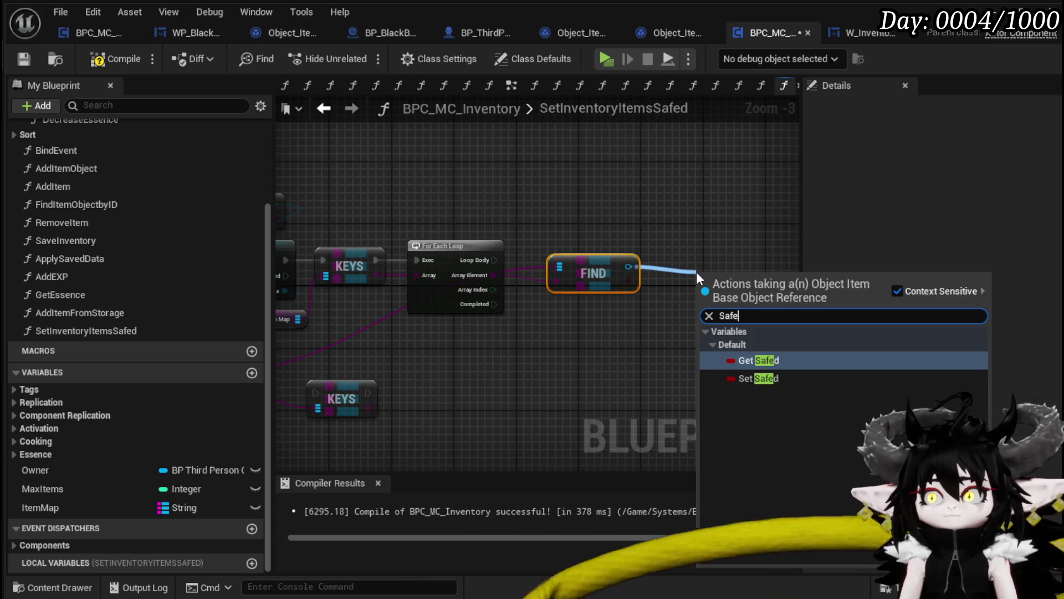
pyautogui.click(766, 378)
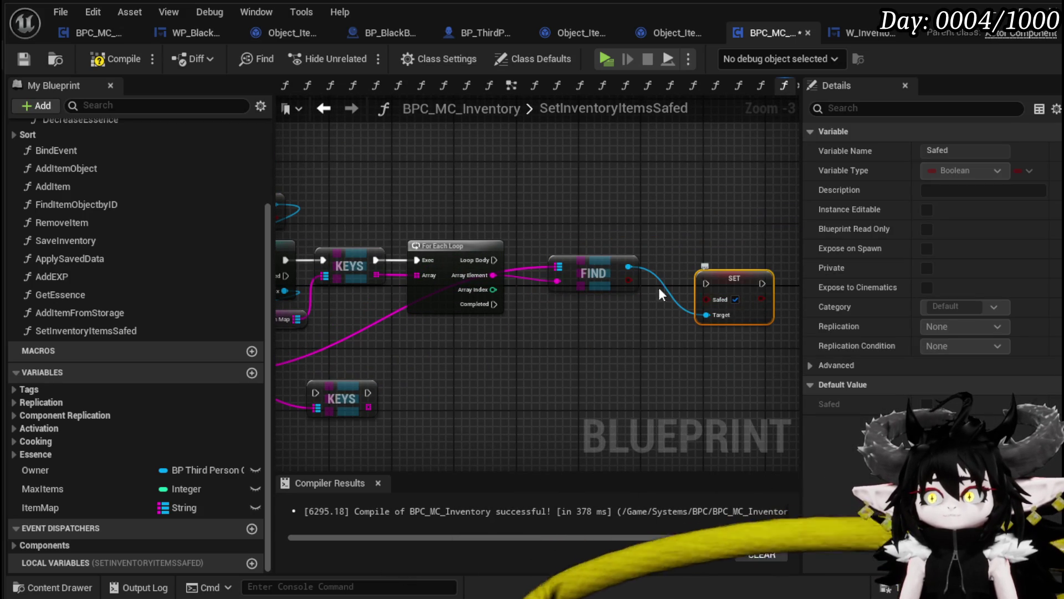
pyautogui.moveTo(493, 261)
pyautogui.mouseDown()
pyautogui.moveTo(706, 281)
pyautogui.moveTo(730, 263)
pyautogui.moveTo(726, 251)
pyautogui.mouseUp()
pyautogui.moveTo(592, 274); pyautogui.dragTo(609, 305)
pyautogui.moveTo(508, 370); pyautogui.dragTo(624, 337)
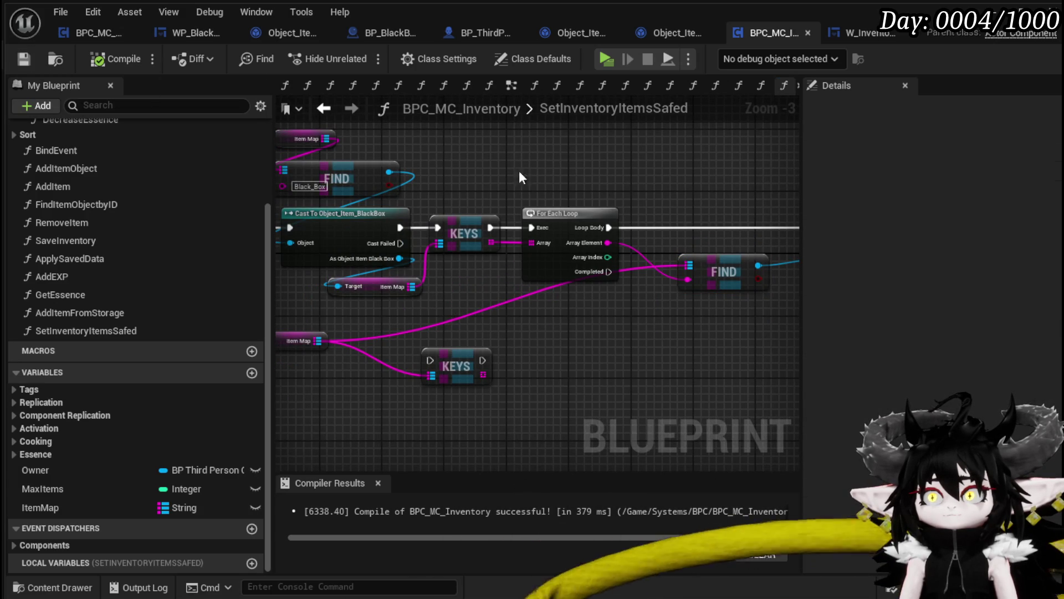
pyautogui.click(474, 35)
# Step: Open the LoadSaveData graph and look over its Set Current Abilitys nodes
pyautogui.moveTo(733, 290); pyautogui.dragTo(772, 250)
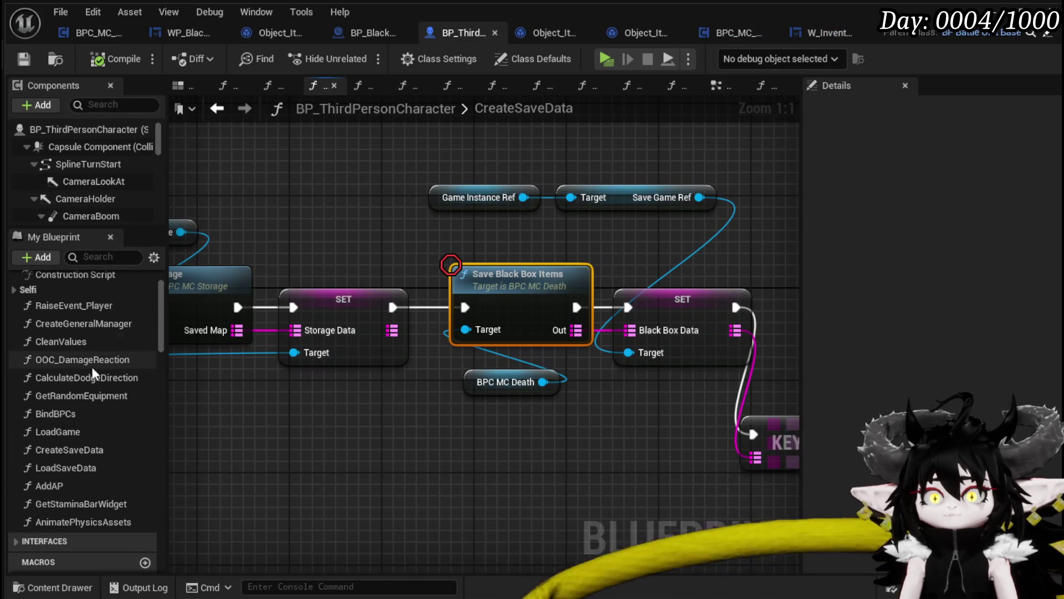
pyautogui.click(93, 470)
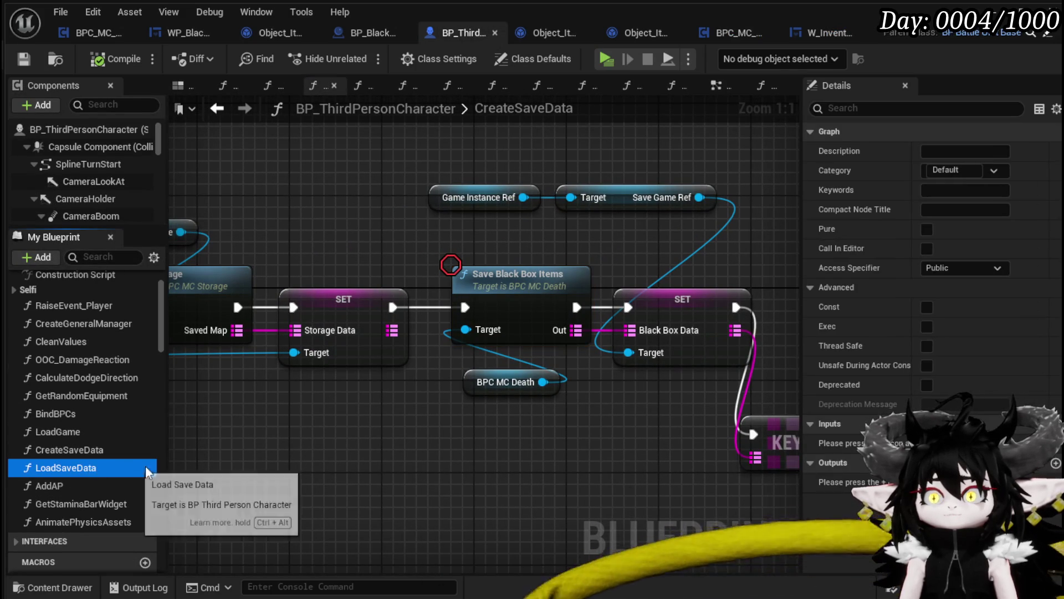
pyautogui.doubleClick(110, 474)
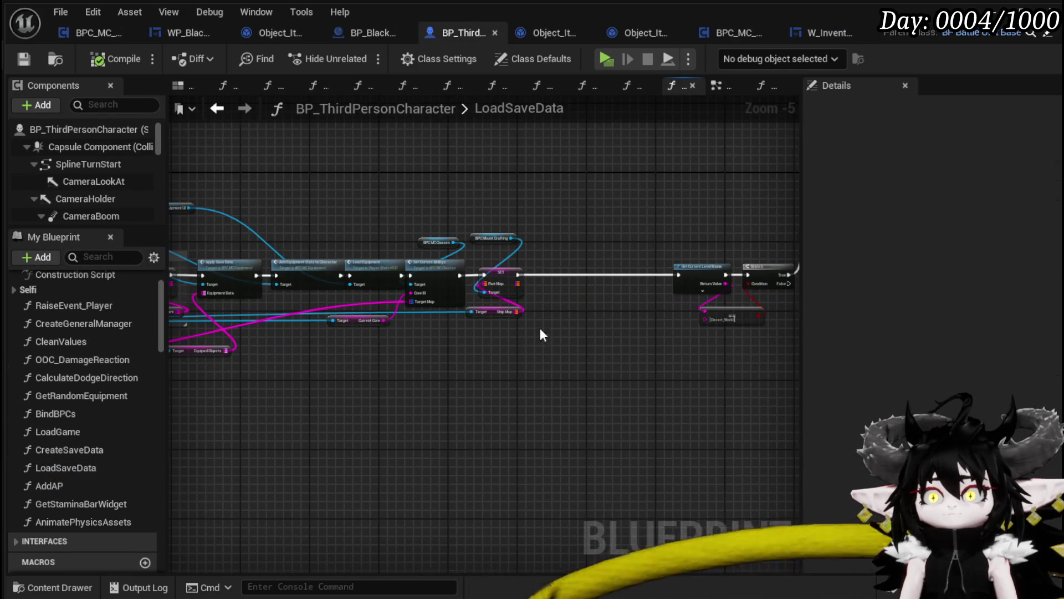
pyautogui.scroll(3, 539, 337)
pyautogui.moveTo(540, 337); pyautogui.dragTo(232, 404)
pyautogui.moveTo(557, 375)
pyautogui.mouseDown()
pyautogui.moveTo(242, 413)
pyautogui.moveTo(758, 355)
pyautogui.mouseUp()
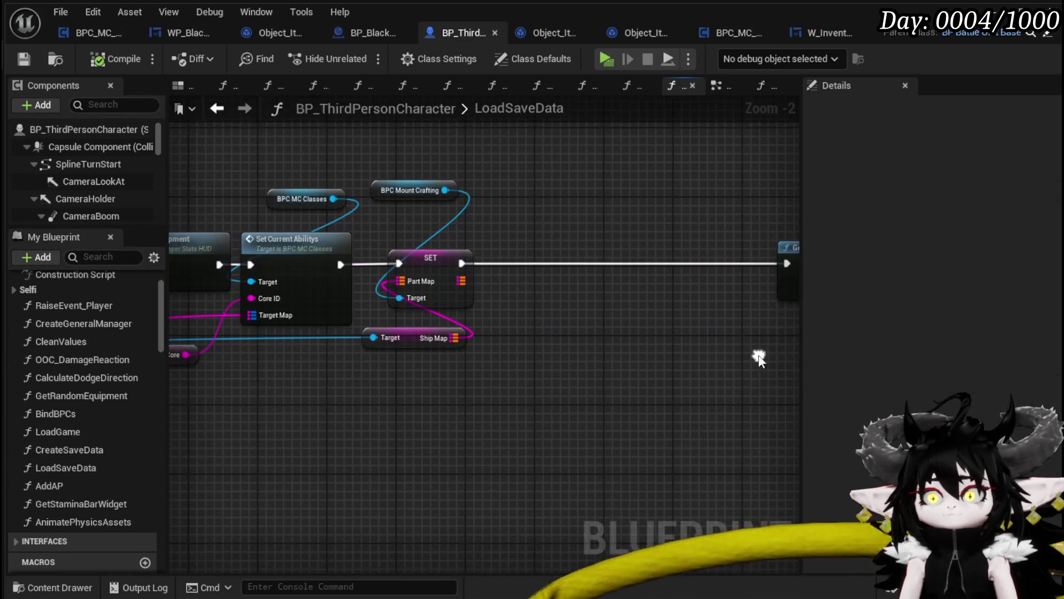
pyautogui.moveTo(458, 382); pyautogui.dragTo(653, 361)
pyautogui.scroll(-2, 647, 361)
pyautogui.moveTo(551, 385)
pyautogui.mouseDown()
pyautogui.moveTo(226, 372)
pyautogui.moveTo(615, 351)
pyautogui.mouseUp()
# Step: Scan the Apply Save Data, level-name Branch and Get Actor Of Class nodes, then open LoadGame
pyautogui.scroll(-2, 542, 351)
pyautogui.scroll(3, 356, 367)
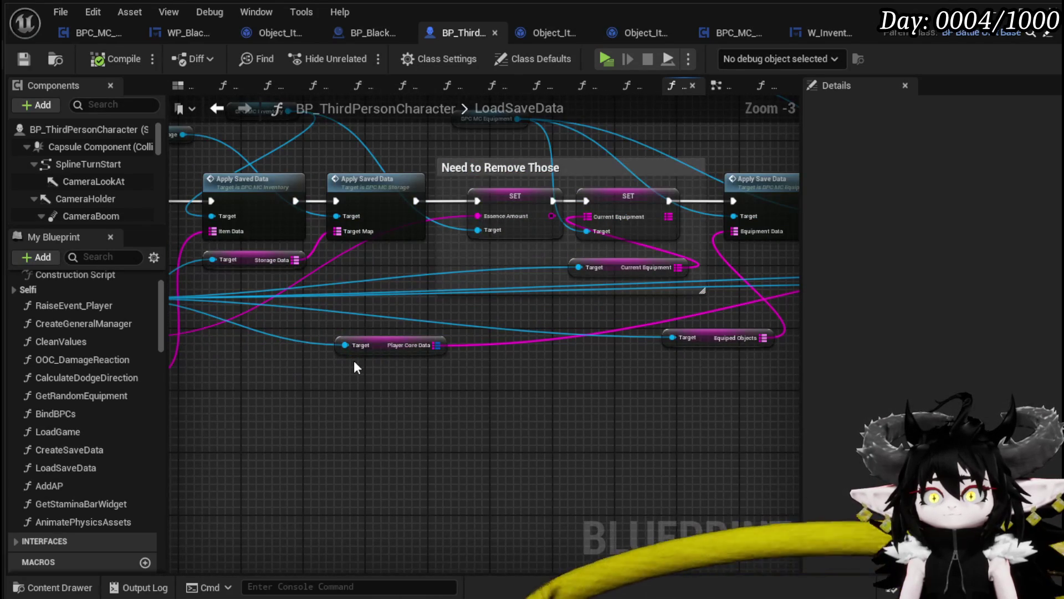
pyautogui.moveTo(589, 381); pyautogui.dragTo(306, 395)
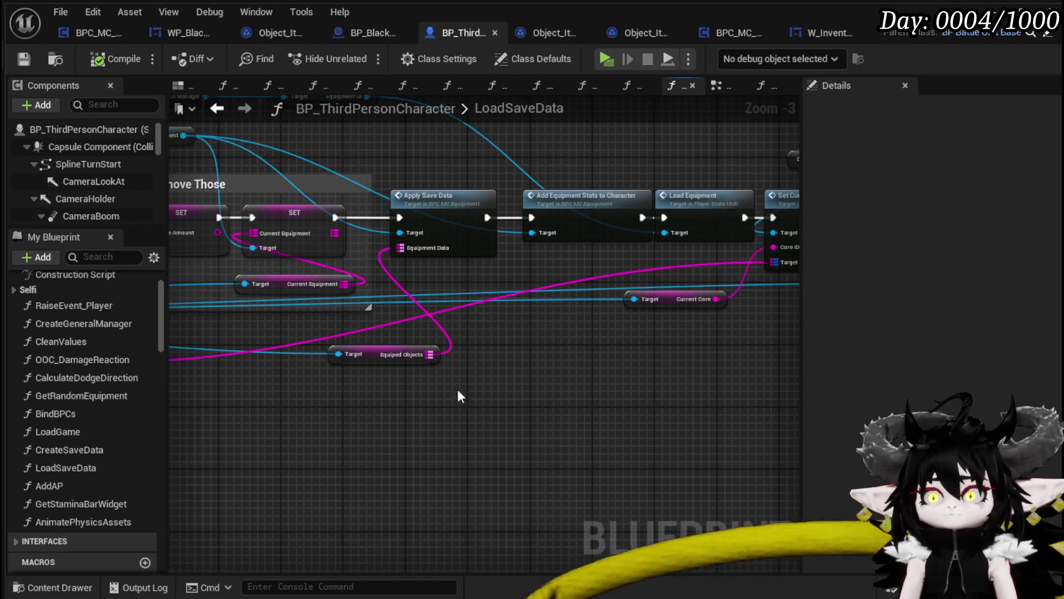
pyautogui.moveTo(643, 378); pyautogui.dragTo(410, 395)
pyautogui.moveTo(649, 392); pyautogui.dragTo(356, 392)
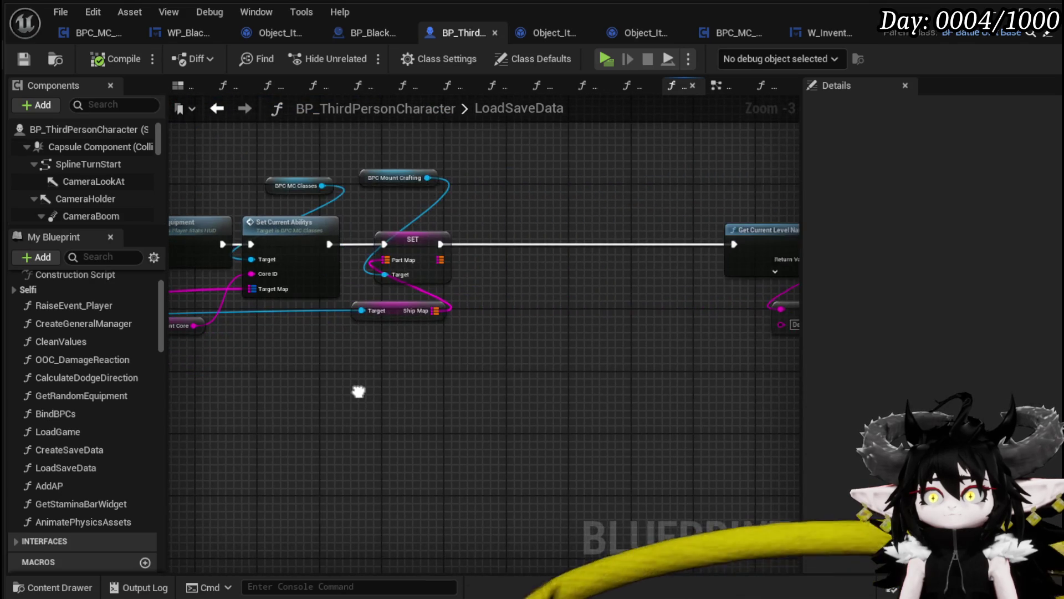
pyautogui.moveTo(682, 392)
pyautogui.mouseDown()
pyautogui.moveTo(487, 392)
pyautogui.moveTo(455, 370)
pyautogui.moveTo(331, 374)
pyautogui.mouseUp()
pyautogui.moveTo(649, 382)
pyautogui.mouseDown()
pyautogui.moveTo(383, 384)
pyautogui.moveTo(730, 376)
pyautogui.mouseUp()
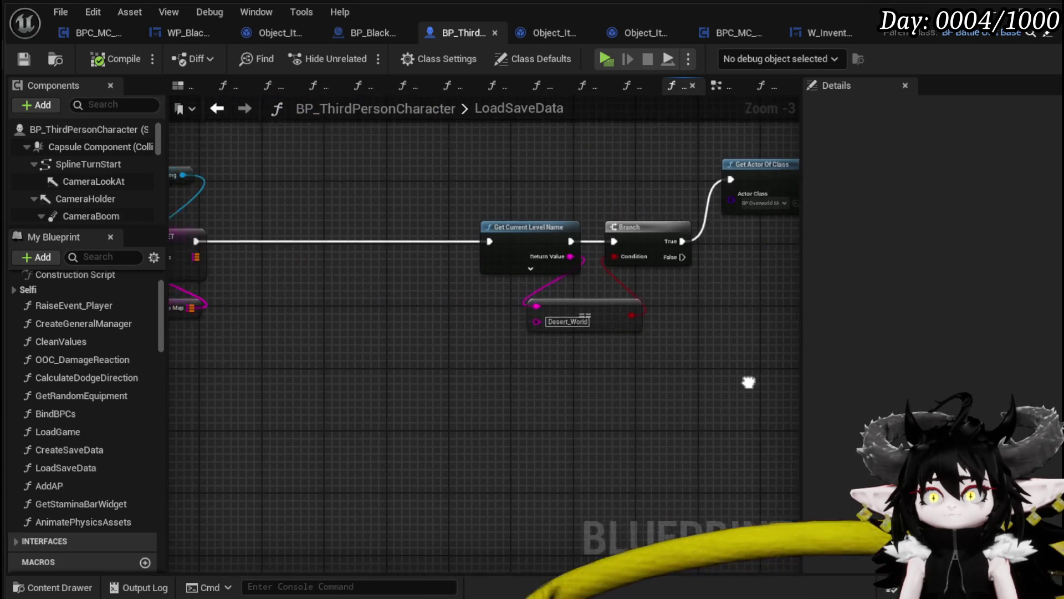
pyautogui.moveTo(353, 358); pyautogui.dragTo(461, 358)
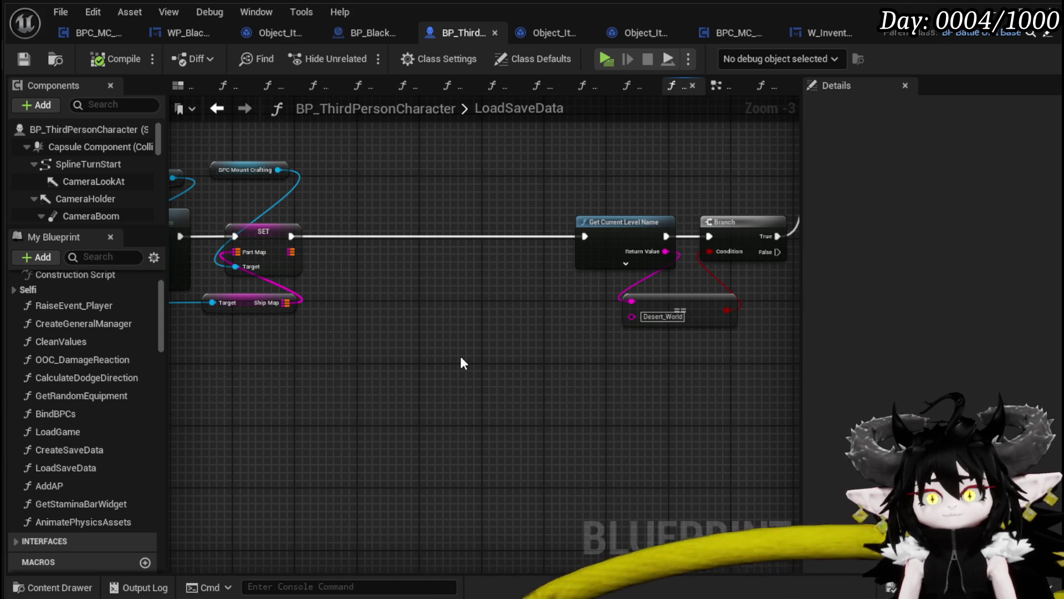
pyautogui.doubleClick(136, 429)
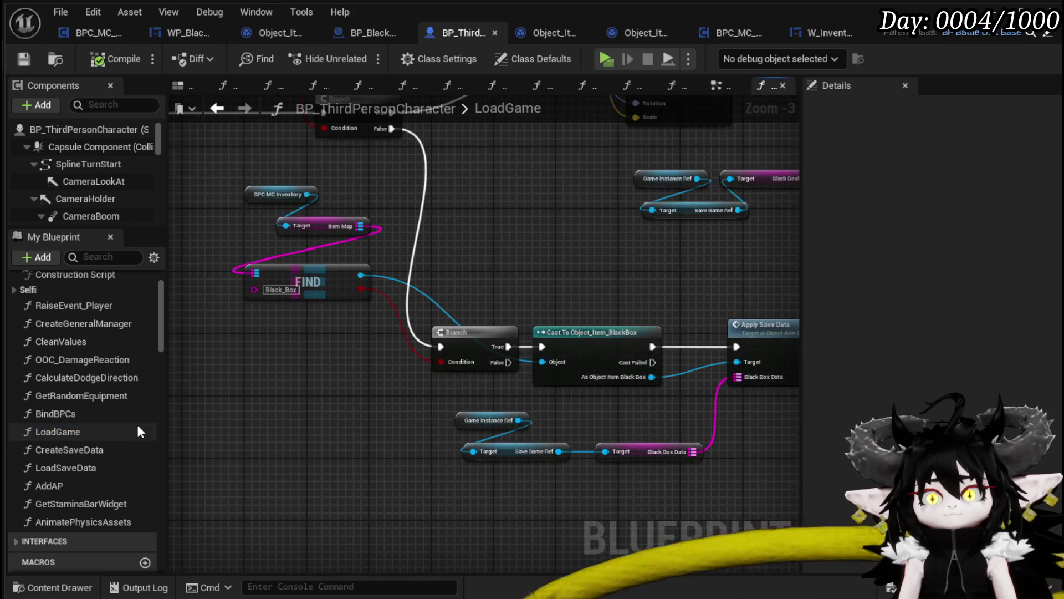
# Step: Pan through LoadGame to the Load Save Data and Apply Save Data section
pyautogui.moveTo(669, 304)
pyautogui.mouseDown()
pyautogui.moveTo(680, 358)
pyautogui.moveTo(739, 351)
pyautogui.moveTo(537, 342)
pyautogui.moveTo(430, 280)
pyautogui.moveTo(266, 253)
pyautogui.moveTo(437, 235)
pyautogui.mouseUp()
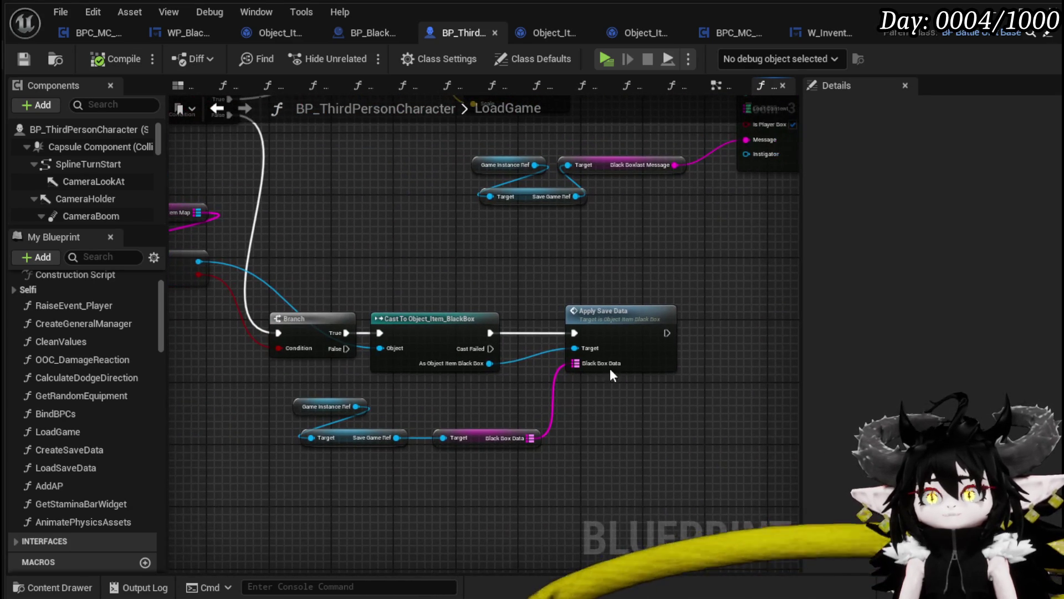
pyautogui.scroll(-5, 414, 418)
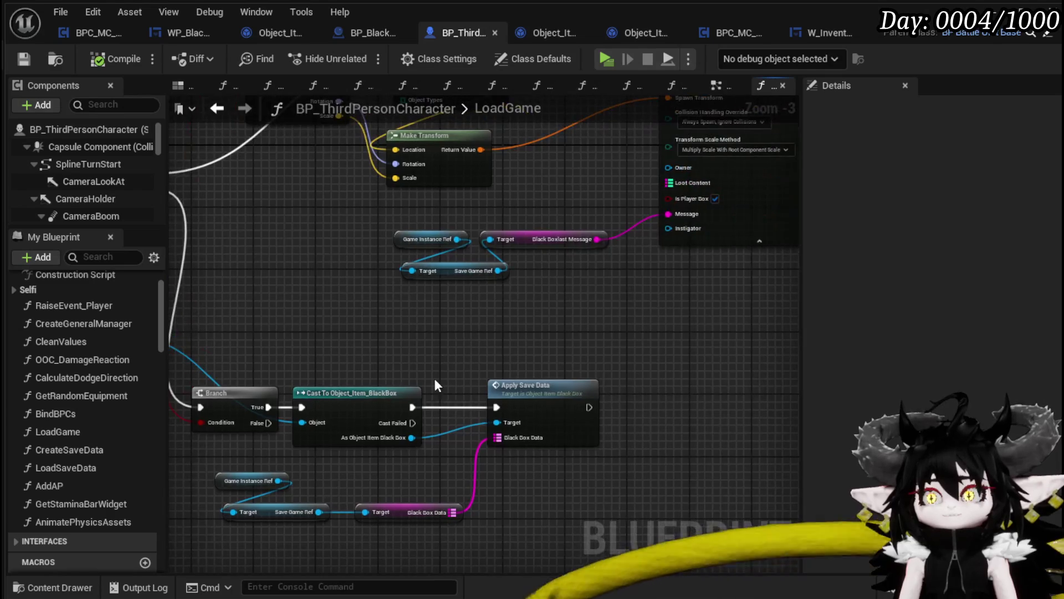
pyautogui.scroll(3, 452, 348)
pyautogui.moveTo(388, 368)
pyautogui.mouseDown()
pyautogui.moveTo(608, 369)
pyautogui.moveTo(544, 373)
pyautogui.moveTo(417, 408)
pyautogui.mouseUp()
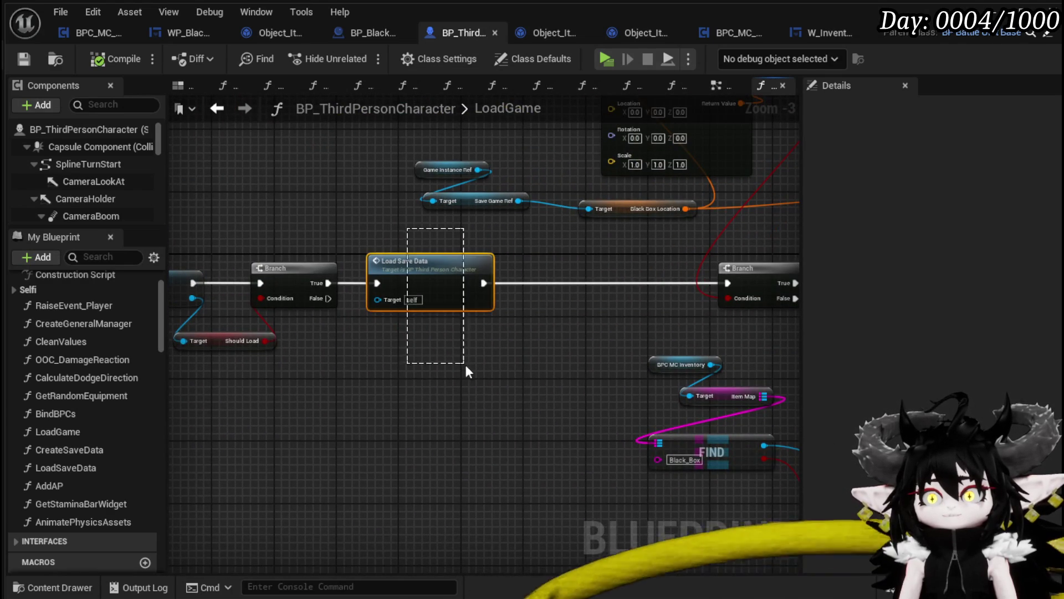
pyautogui.moveTo(464, 364); pyautogui.dragTo(395, 337)
pyautogui.moveTo(790, 363)
pyautogui.mouseDown()
pyautogui.moveTo(580, 333)
pyautogui.moveTo(409, 387)
pyautogui.moveTo(621, 438)
pyautogui.moveTo(358, 398)
pyautogui.moveTo(474, 317)
pyautogui.moveTo(482, 291)
pyautogui.mouseUp()
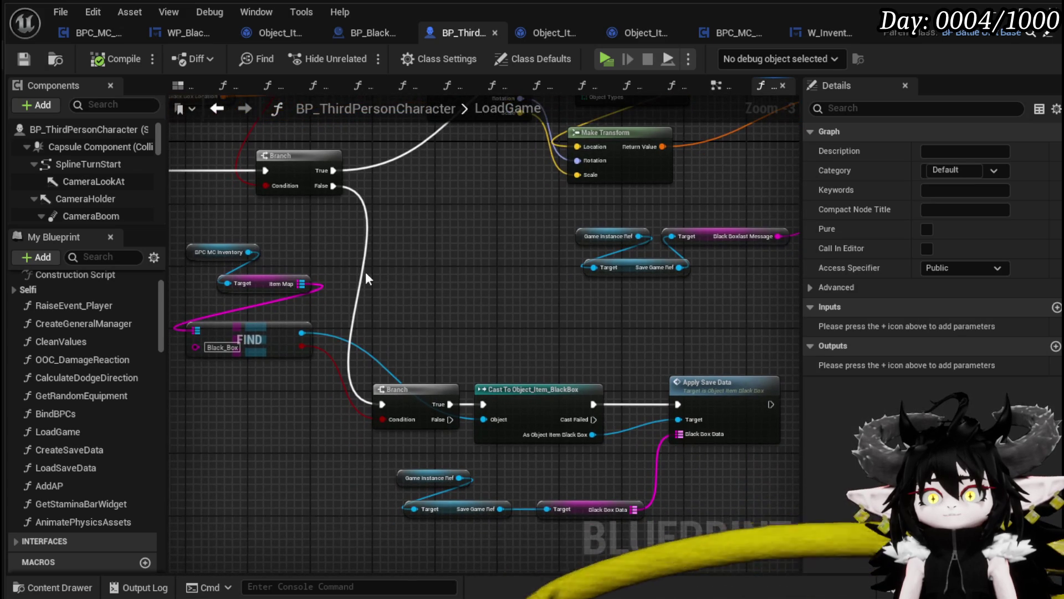
# Step: Call Set Inventory Items Safed on BPC MC Inventory after Apply Save Data, then compile and save
pyautogui.moveTo(249, 254)
pyautogui.mouseDown()
pyautogui.moveTo(277, 260)
pyautogui.moveTo(440, 425)
pyautogui.moveTo(571, 387)
pyautogui.mouseUp()
pyautogui.write('SetSa')
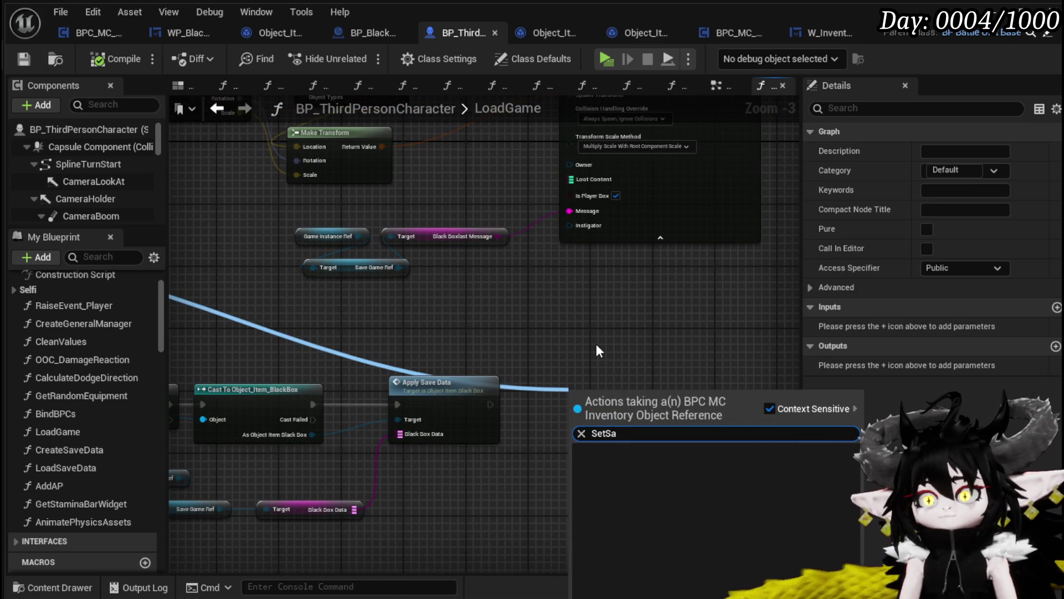
pyautogui.press('BackSpace')
pyautogui.write('Inven')
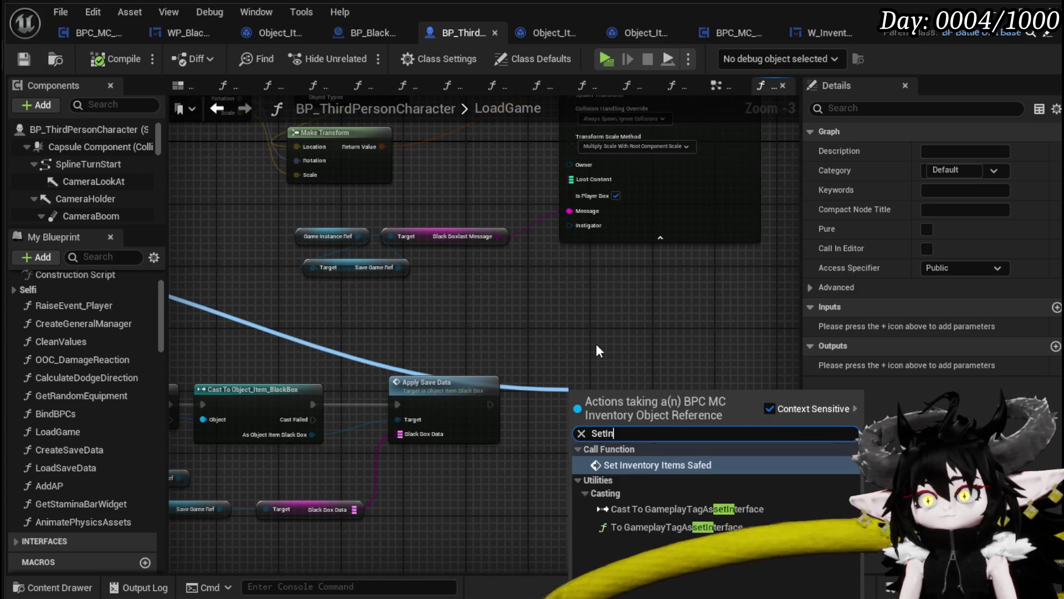
pyautogui.press('Return')
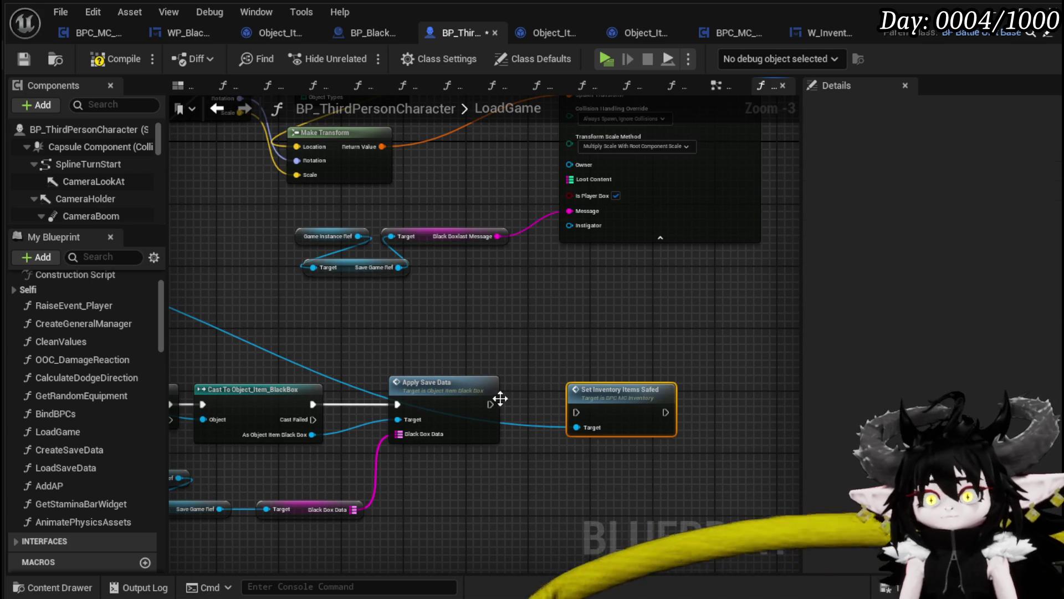
pyautogui.moveTo(489, 403); pyautogui.dragTo(574, 412)
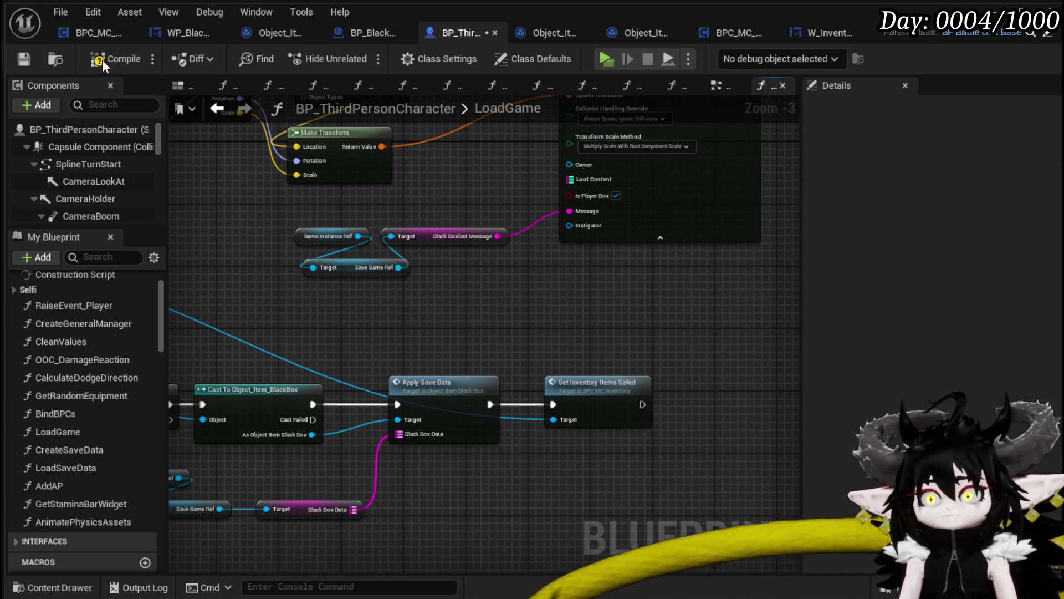
pyautogui.click(20, 58)
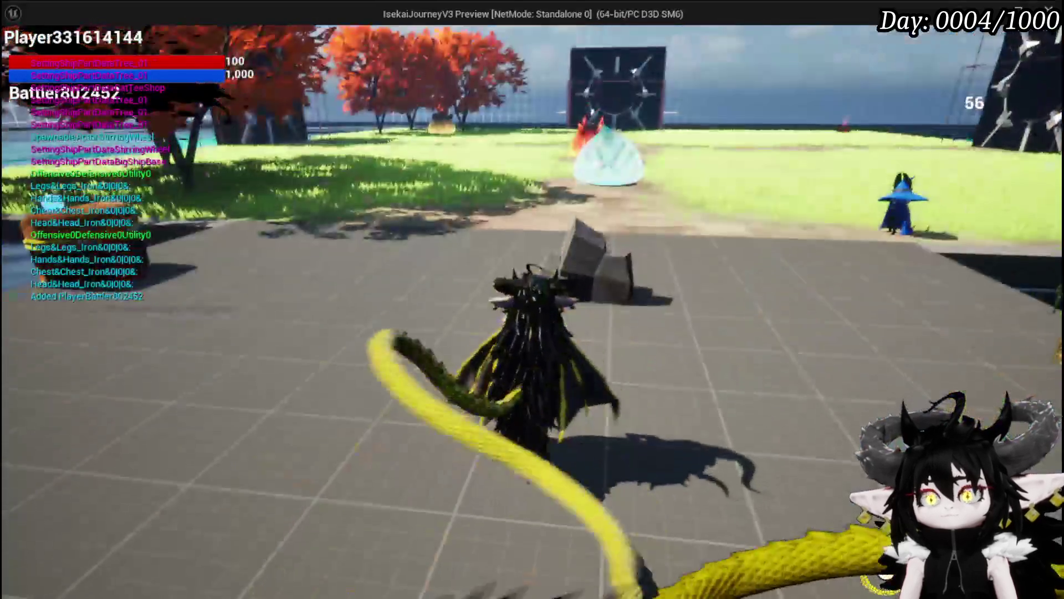
# Step: In play, open the inventory and move an Iron_Chest into the Black Box
pyautogui.press('Tab')
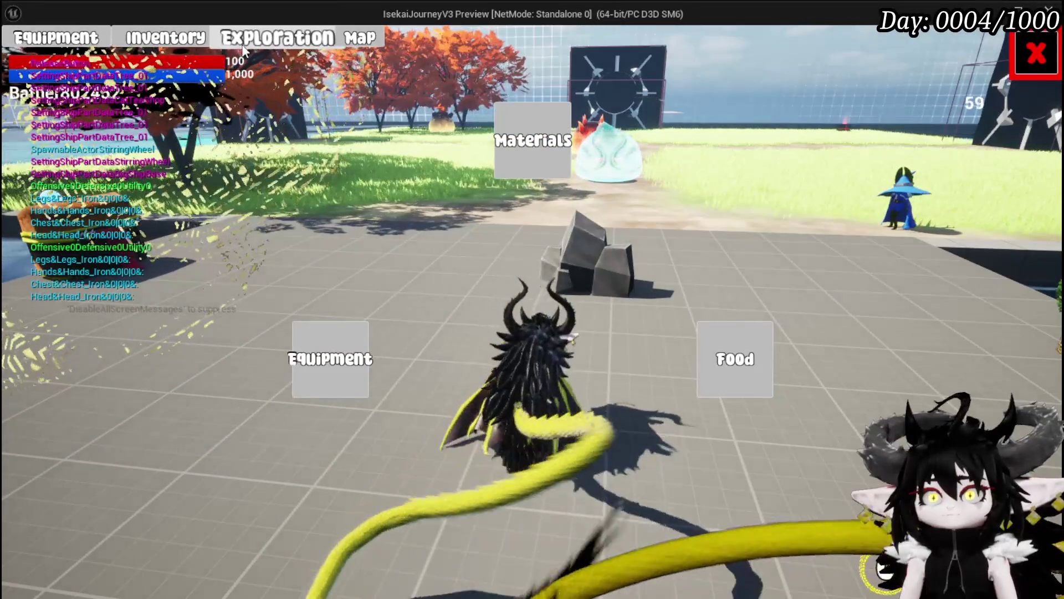
pyautogui.click(536, 154)
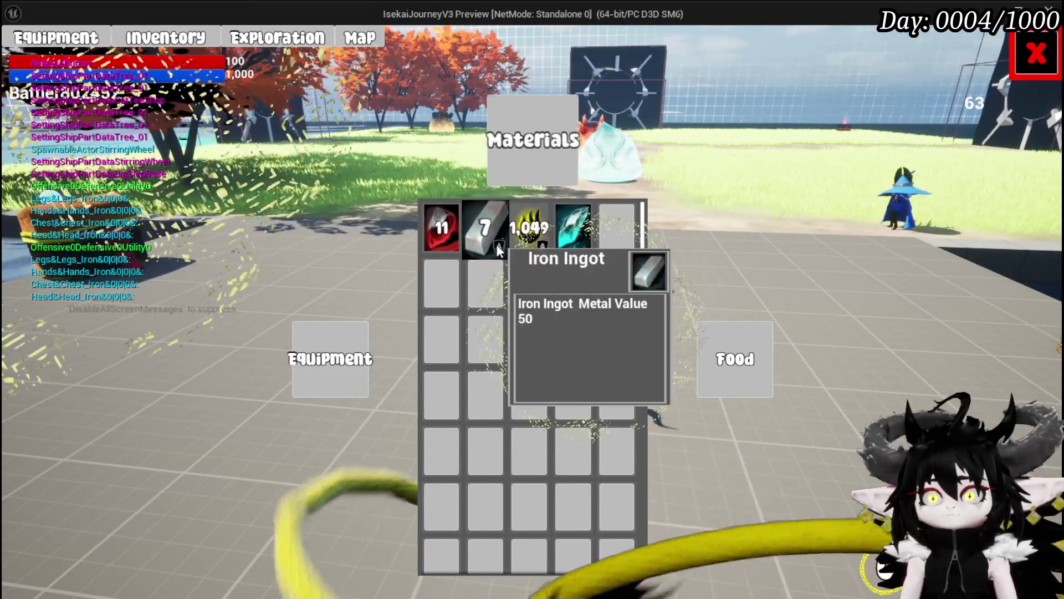
pyautogui.click(289, 44)
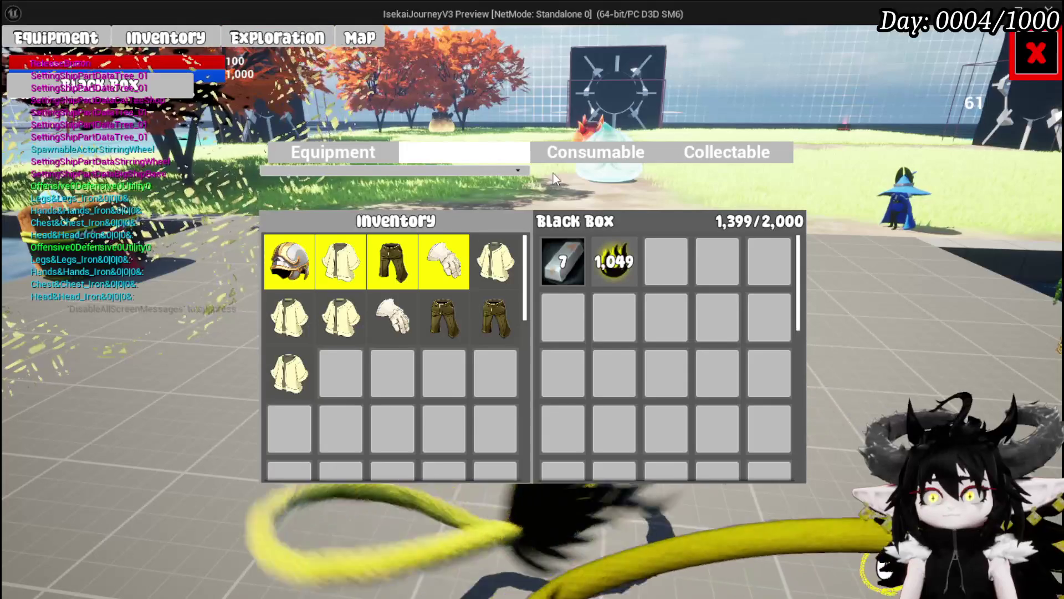
pyautogui.click(493, 151)
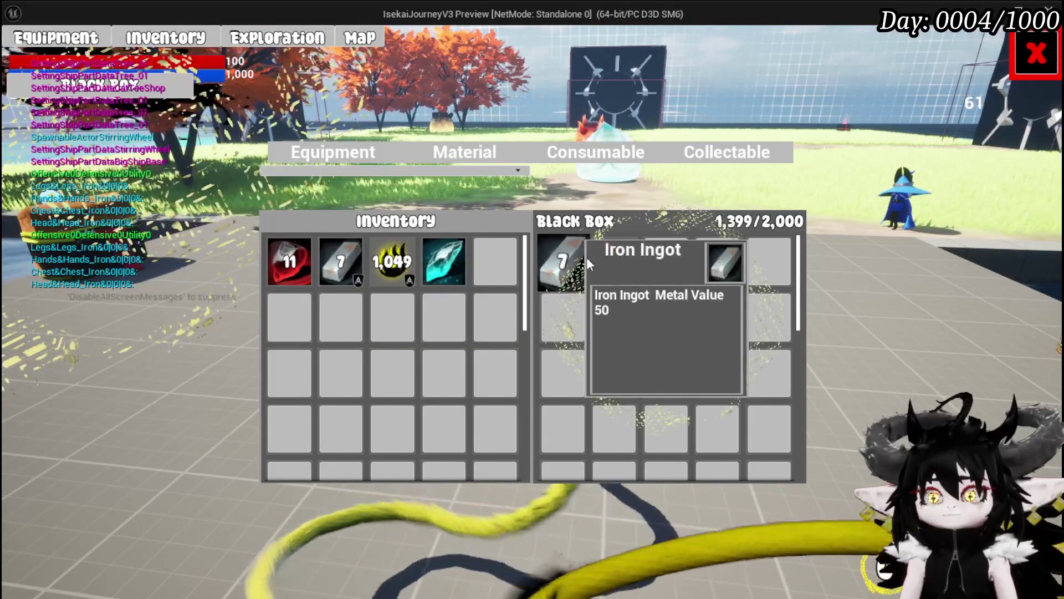
pyautogui.click(352, 148)
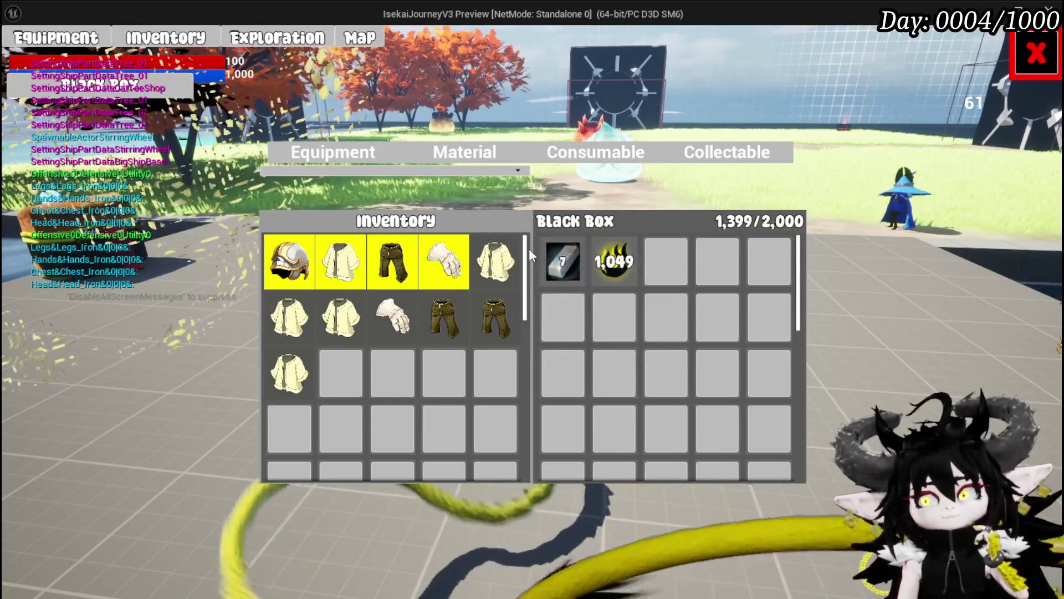
pyautogui.moveTo(477, 318)
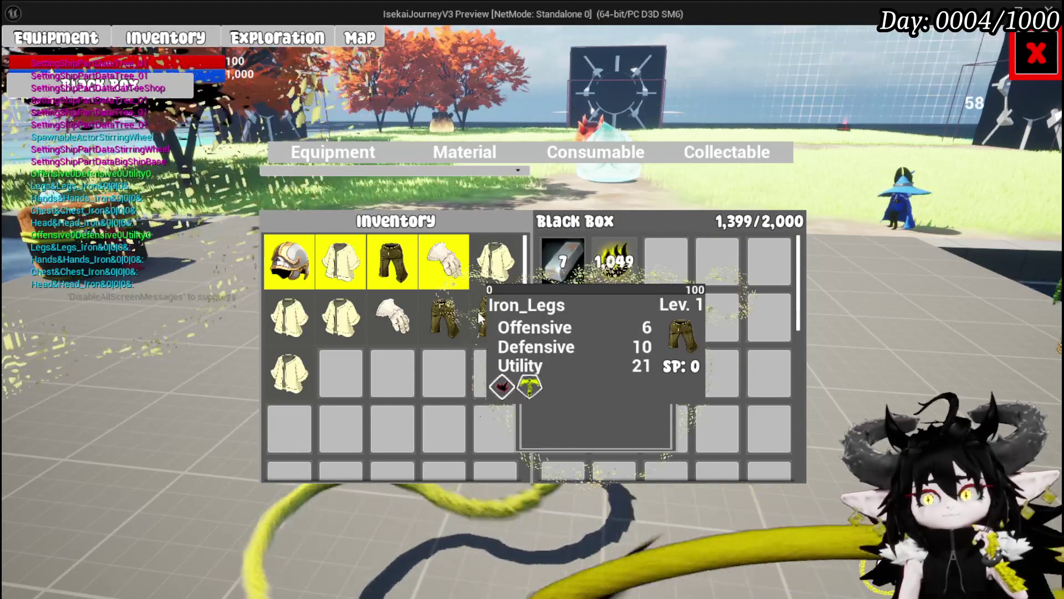
pyautogui.moveTo(503, 275)
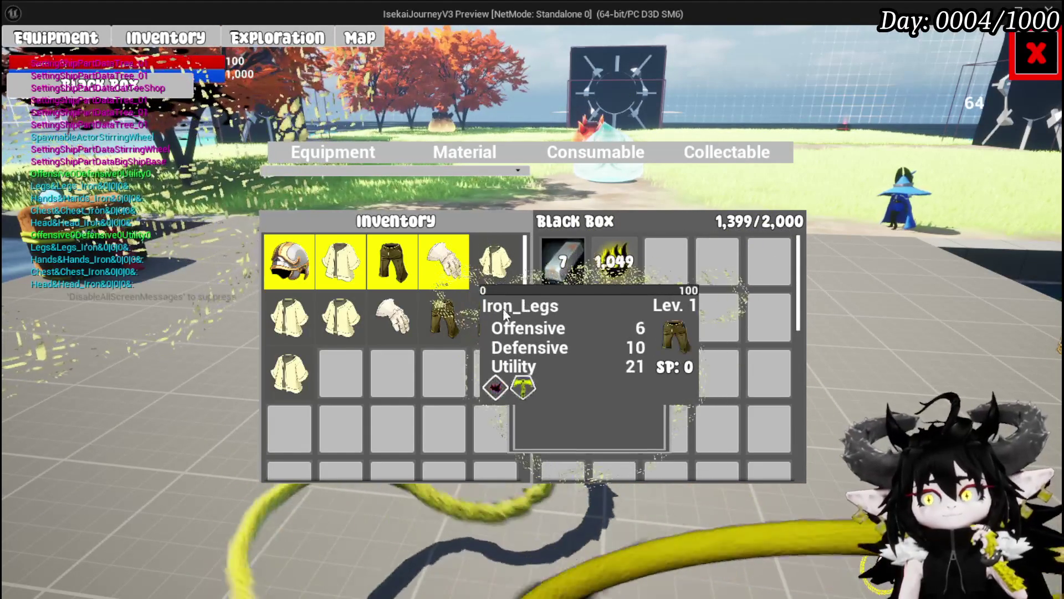
pyautogui.moveTo(339, 331)
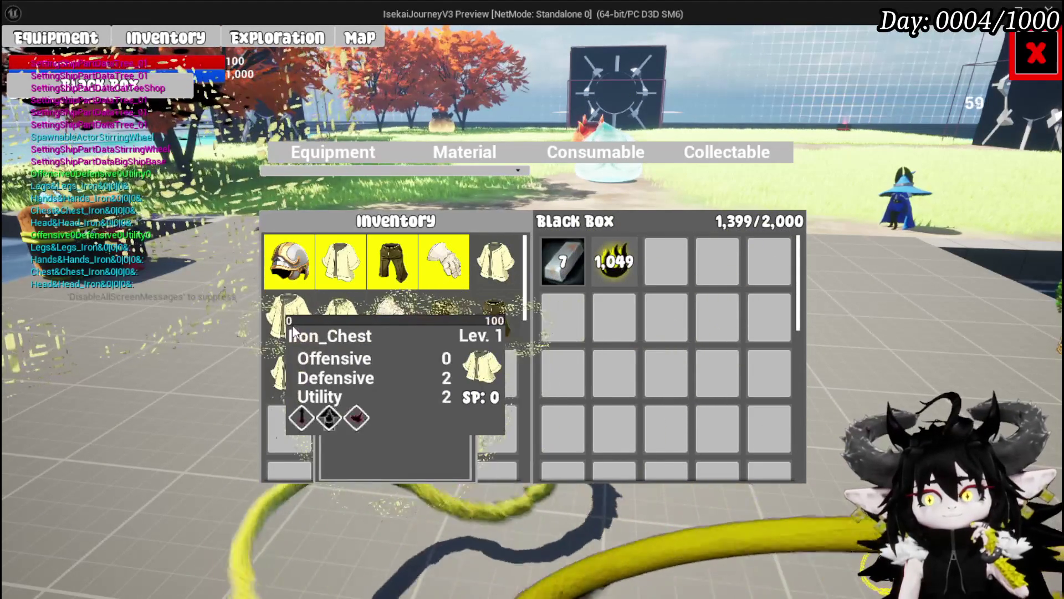
pyautogui.moveTo(293, 360)
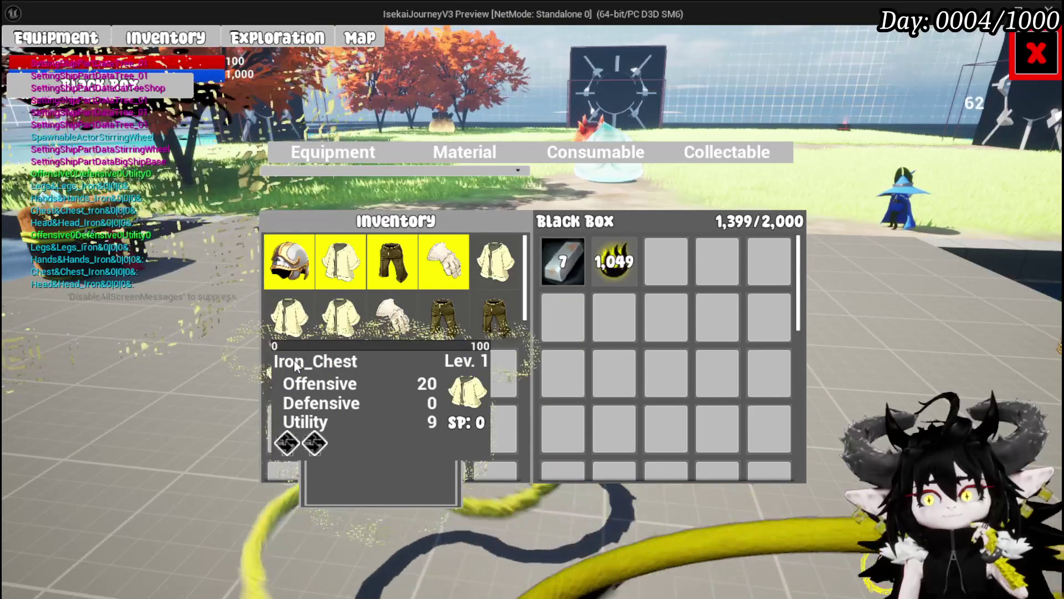
pyautogui.moveTo(294, 360); pyautogui.dragTo(613, 375)
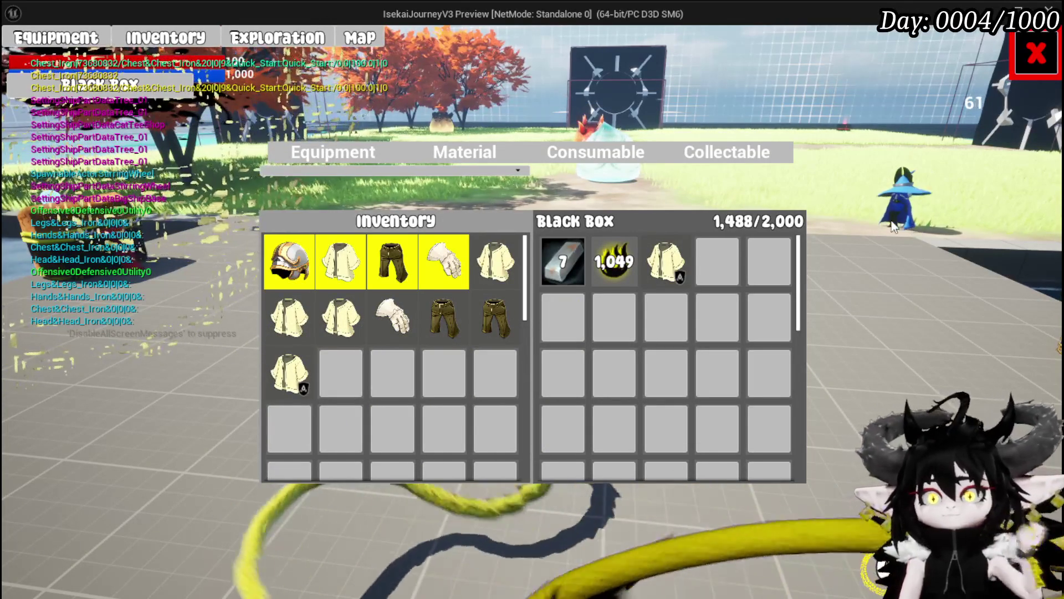
# Step: Save the game from the pause menu and stop the preview
pyautogui.click(1035, 54)
pyautogui.press('Escape')
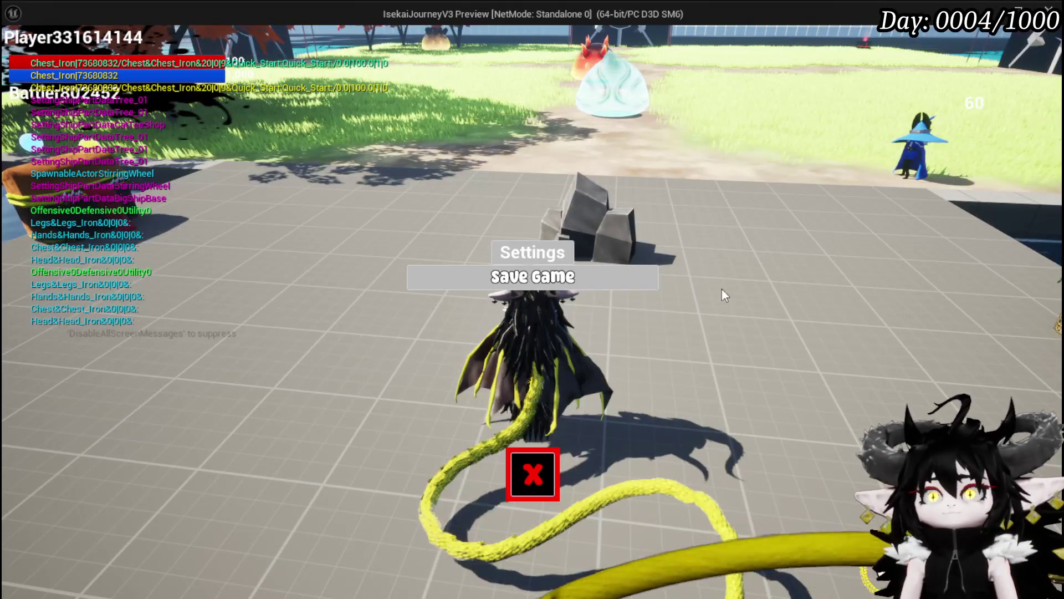
pyautogui.click(556, 287)
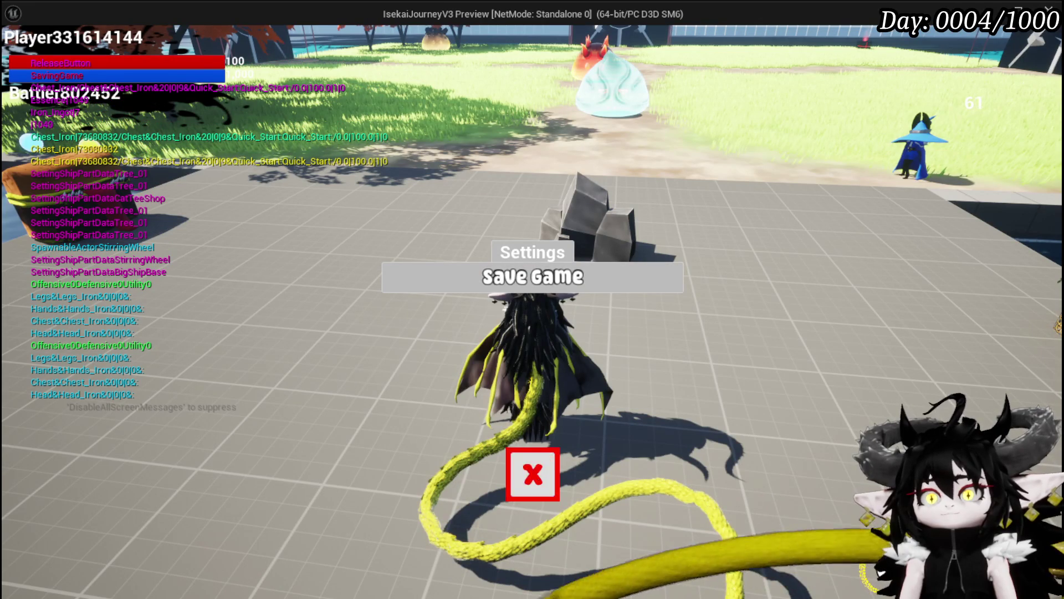
pyautogui.click(535, 474)
pyautogui.press('Escape')
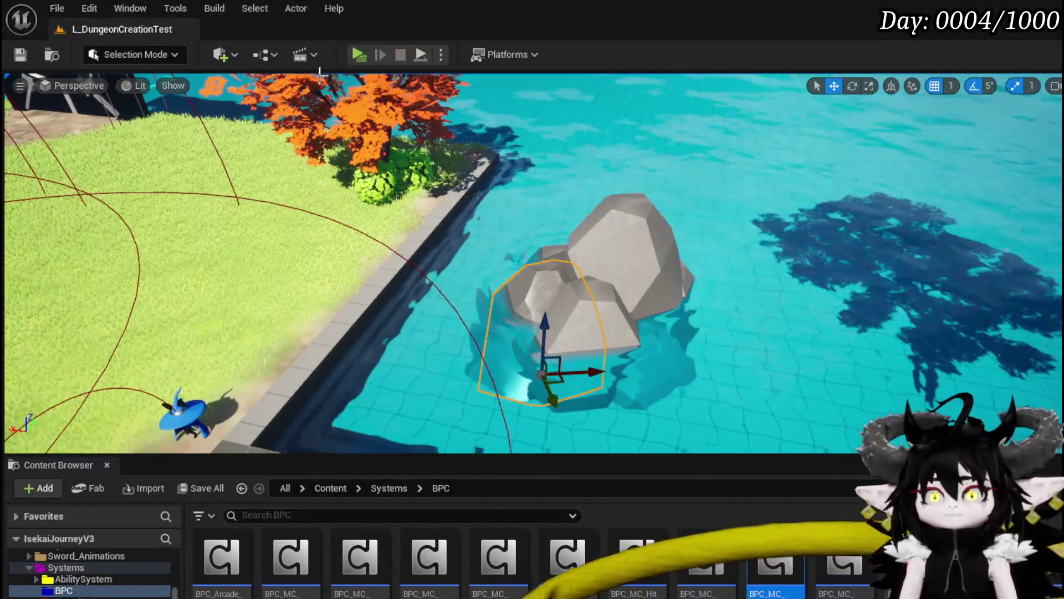
# Step: Start a new play session and confirm the Black Box still holds the Iron_Chest at 1,488/2,000
pyautogui.click(358, 55)
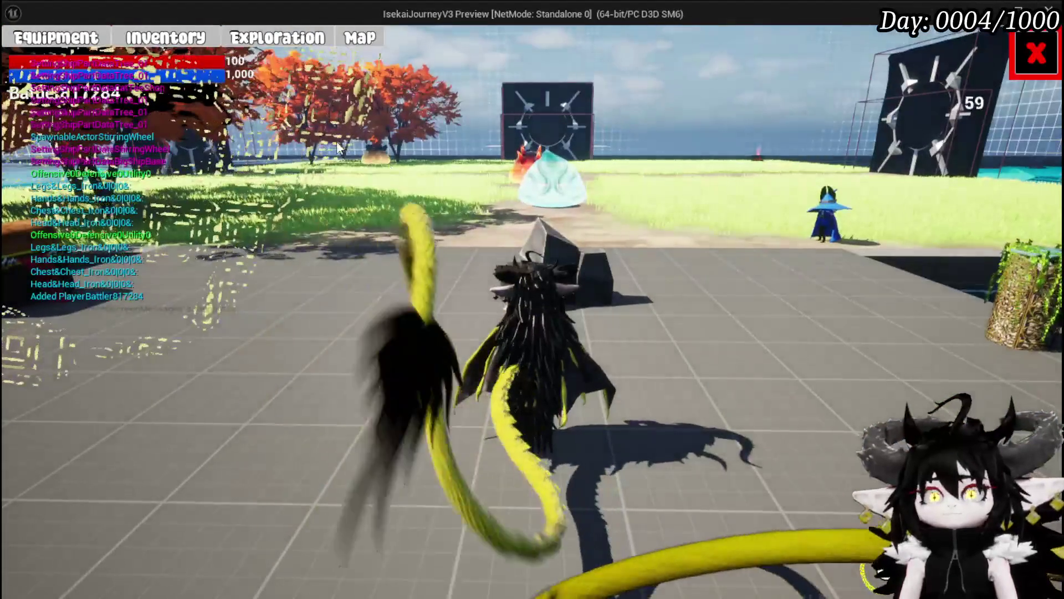
pyautogui.click(166, 38)
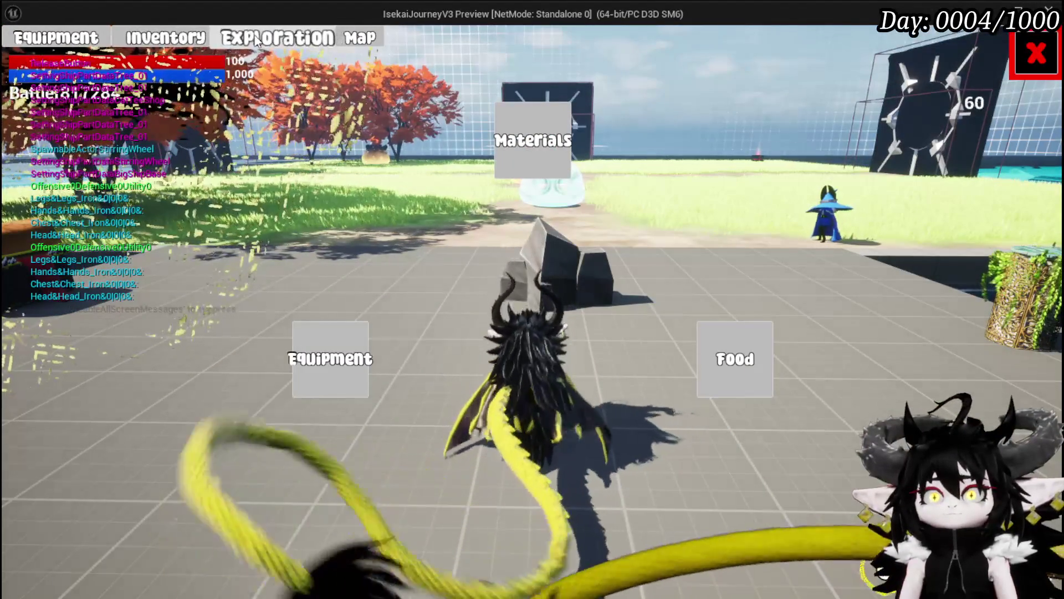
pyautogui.click(355, 360)
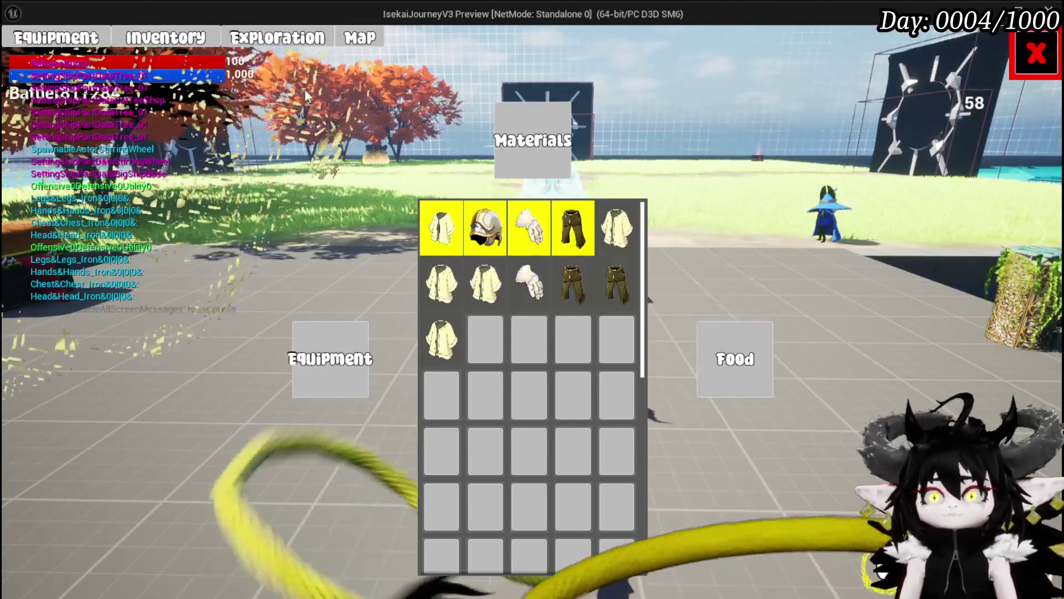
pyautogui.click(280, 40)
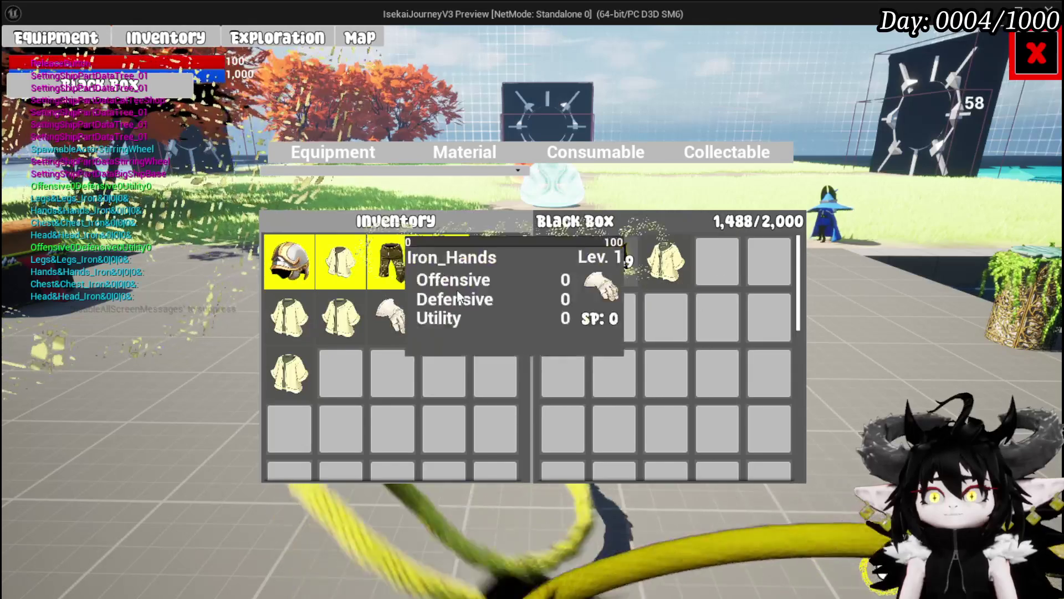
pyautogui.moveTo(665, 275)
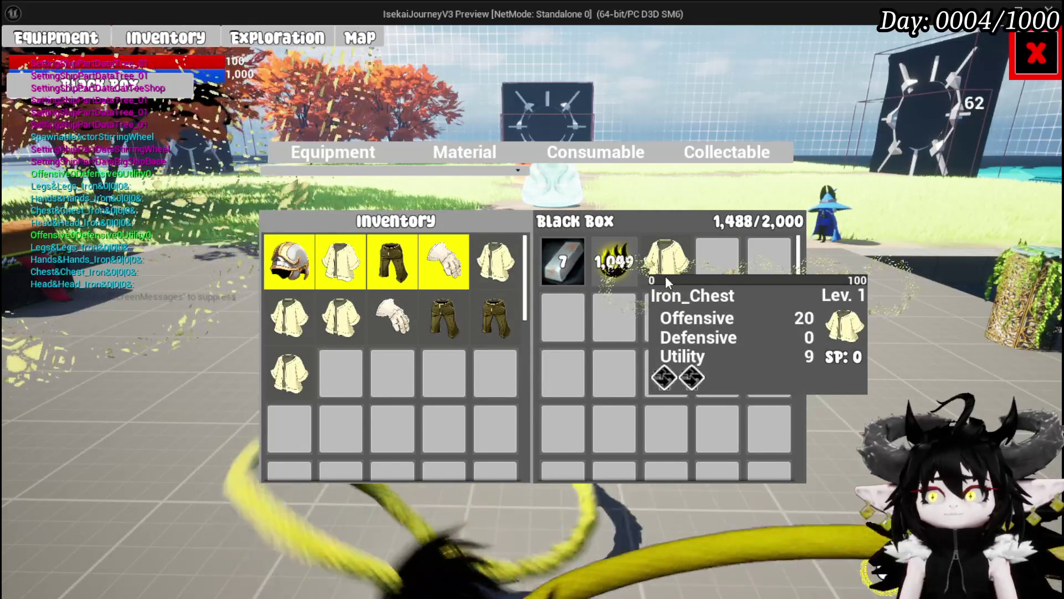
pyautogui.moveTo(285, 375)
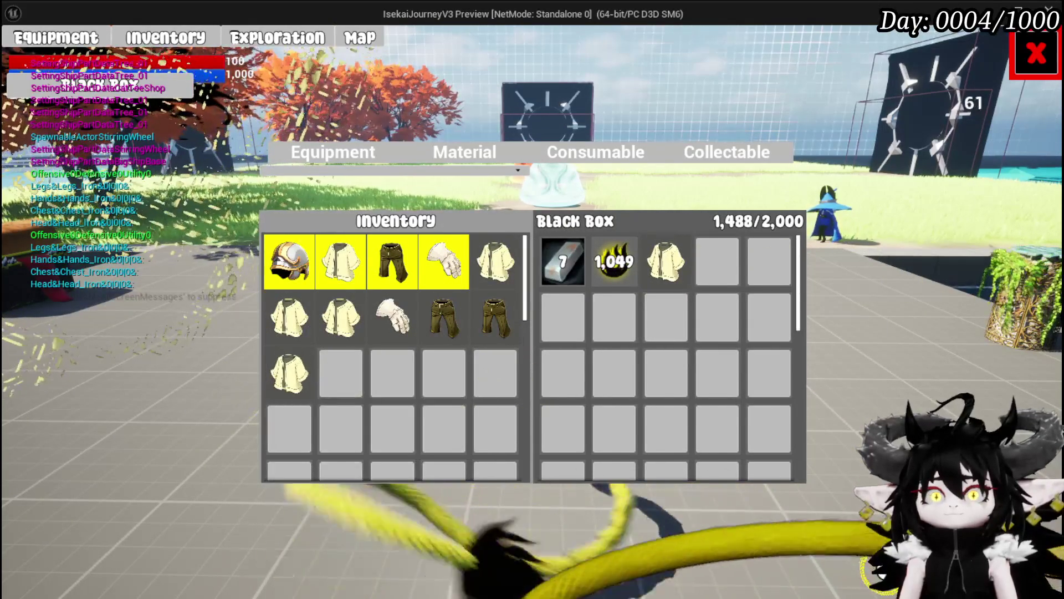
# Step: Stop Play-In-Editor and return to BP_ThirdPersonCharacter's LoadGame graph
pyautogui.hotkey('alt', 'Tab')
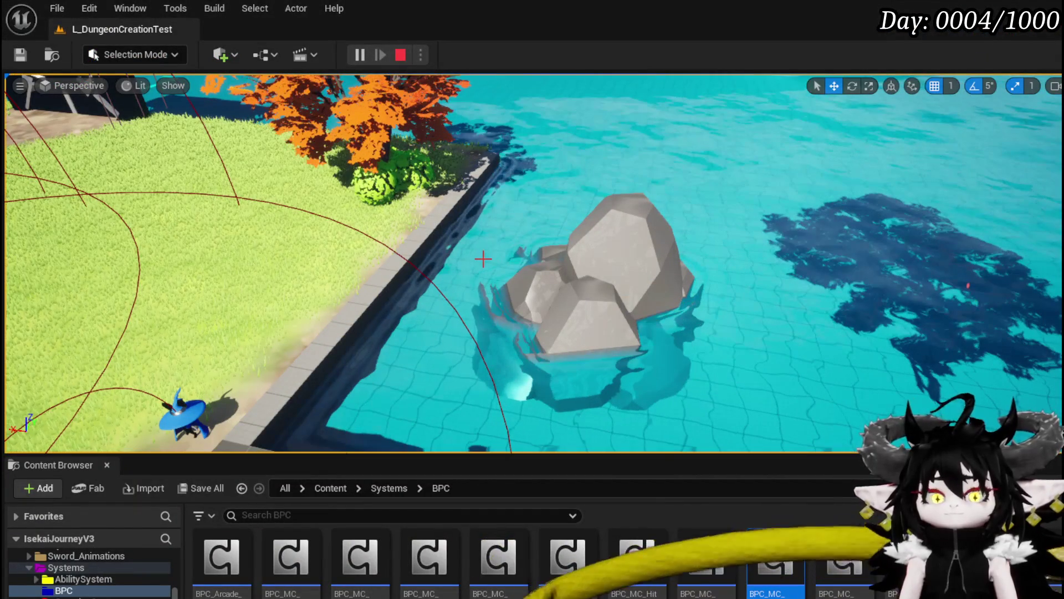
pyautogui.press('Escape')
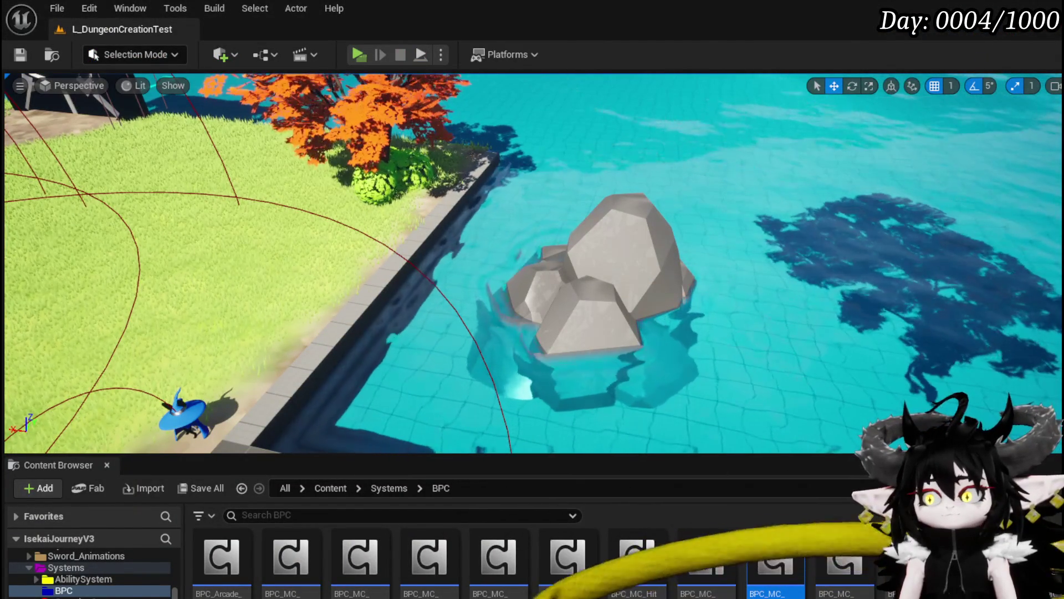
pyautogui.hotkey('alt', 'Tab')
# Step: Open Object_Item_BlackBox's ApplySaveData graph from the Apply Save Data node
pyautogui.scroll(-1, 510, 342)
pyautogui.scroll(4, 591, 330)
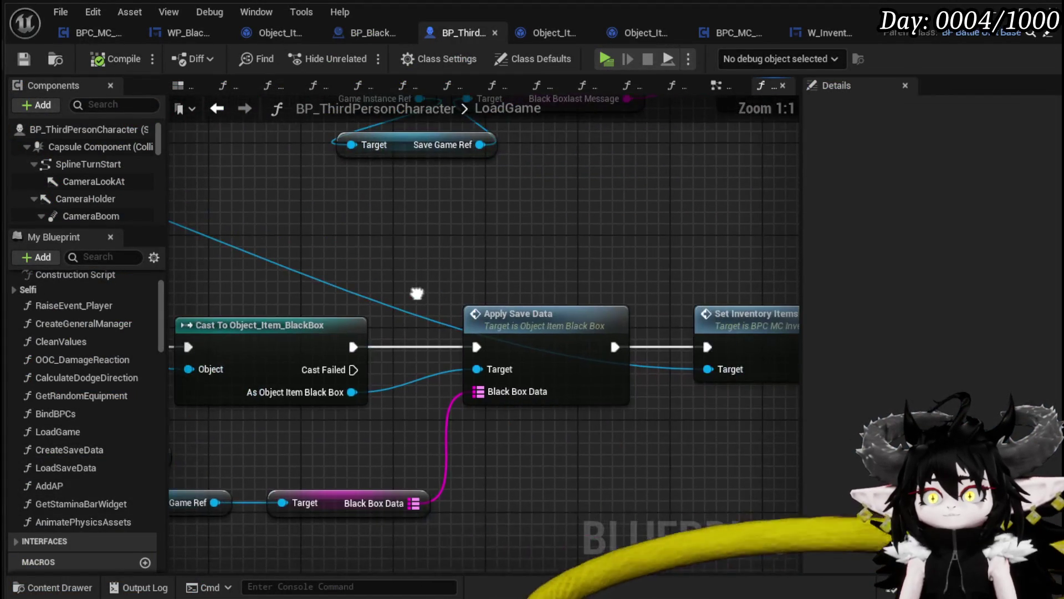
pyautogui.scroll(-2, 391, 267)
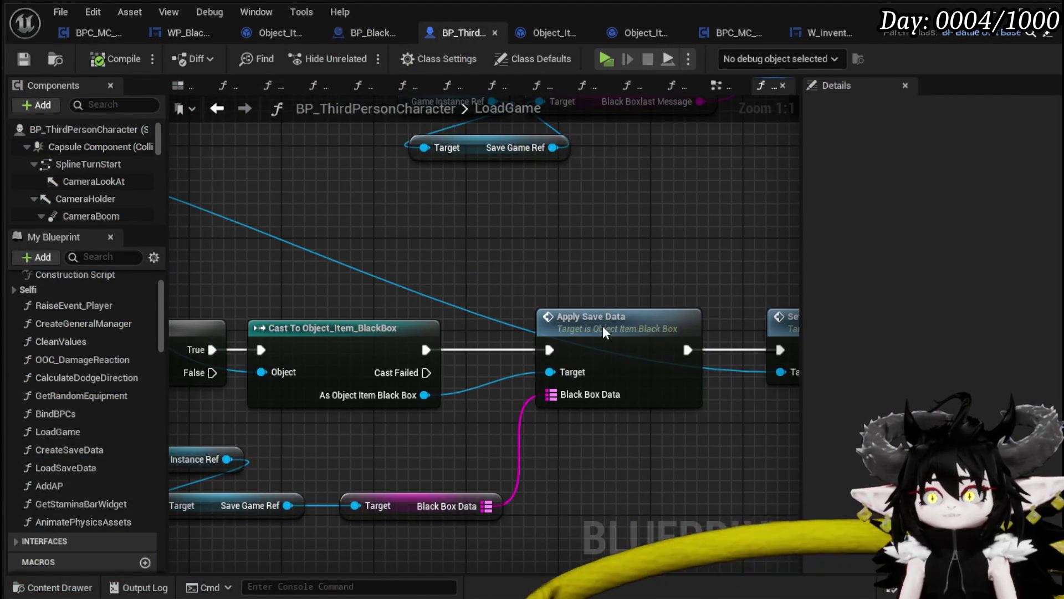
pyautogui.doubleClick(618, 338)
pyautogui.scroll(2, 632, 355)
pyautogui.scroll(-3, 631, 354)
pyautogui.scroll(3, 601, 345)
# Step: Move the Random Integer, reroute and Append nodes up-right to make room
pyautogui.moveTo(477, 354)
pyautogui.mouseDown()
pyautogui.moveTo(456, 380)
pyautogui.moveTo(434, 375)
pyautogui.mouseUp()
pyautogui.moveTo(617, 337)
pyautogui.mouseDown()
pyautogui.moveTo(626, 272)
pyautogui.moveTo(356, 287)
pyautogui.moveTo(455, 304)
pyautogui.mouseUp()
pyautogui.moveTo(402, 295); pyautogui.dragTo(657, 201)
pyautogui.moveTo(596, 249); pyautogui.dragTo(681, 125)
pyautogui.moveTo(470, 245)
pyautogui.mouseDown()
pyautogui.moveTo(499, 214)
pyautogui.moveTo(615, 202)
pyautogui.moveTo(503, 207)
pyautogui.moveTo(470, 262)
pyautogui.moveTo(581, 224)
pyautogui.mouseUp()
# Step: Cast Construct Object's result to Object_Item_Equipment_Child in ApplySaveData
pyautogui.moveTo(428, 359); pyautogui.dragTo(512, 235)
pyautogui.write('cast ')
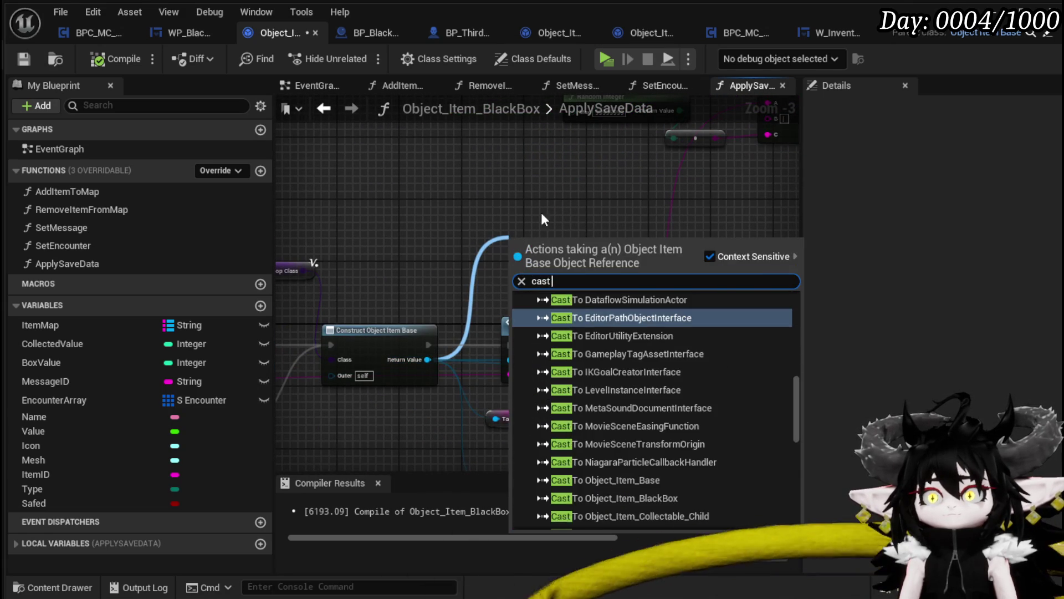
pyautogui.write('to equip')
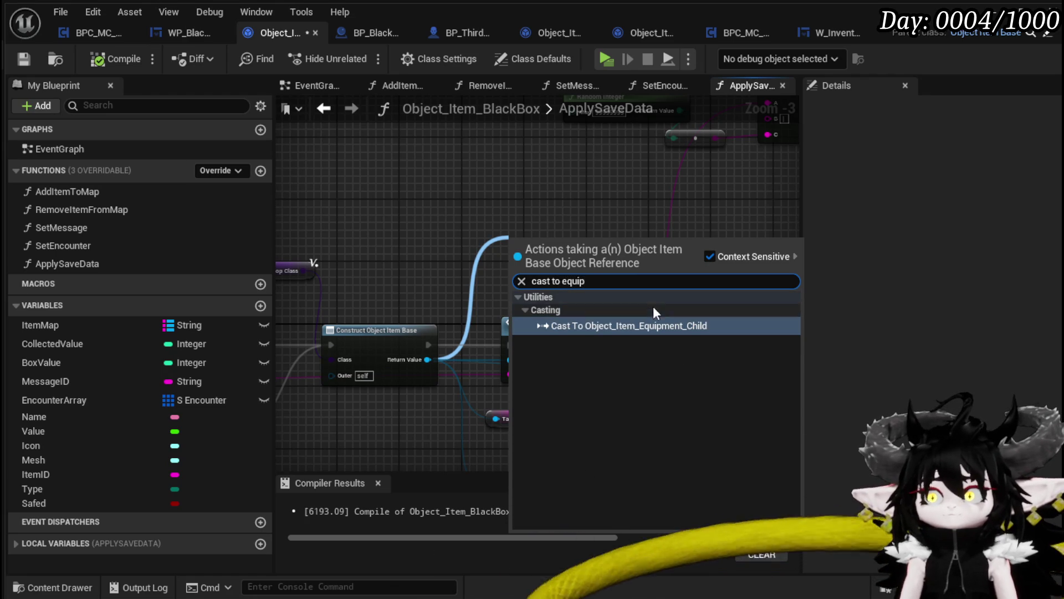
pyautogui.click(647, 326)
pyautogui.moveTo(576, 245); pyautogui.dragTo(600, 222)
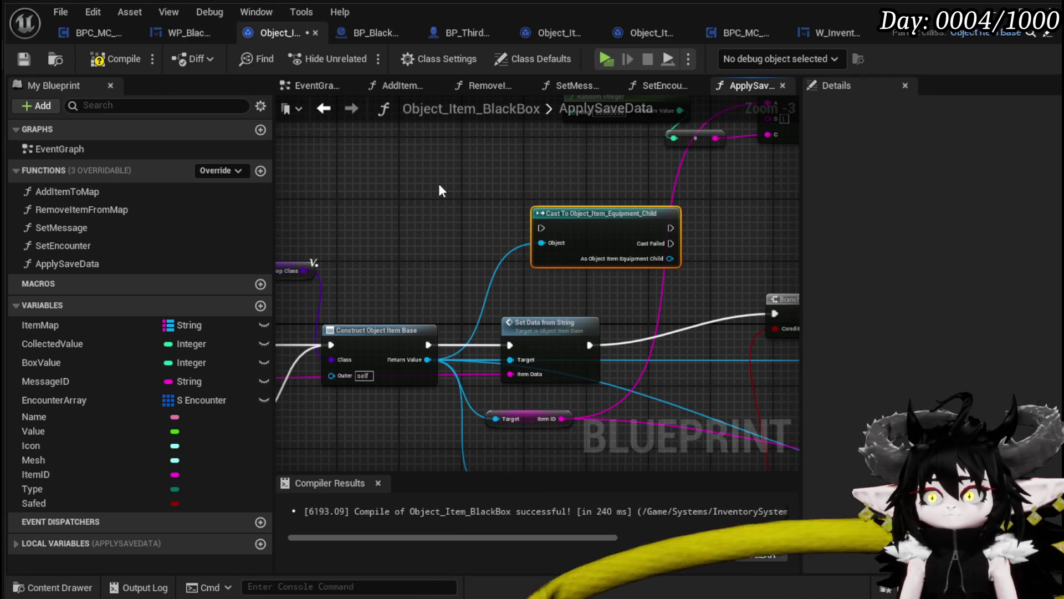
pyautogui.moveTo(493, 191)
pyautogui.mouseDown()
pyautogui.moveTo(503, 298)
pyautogui.moveTo(564, 301)
pyautogui.moveTo(578, 288)
pyautogui.mouseUp()
# Step: Add an Item Data String getter on the cast output and place it below the cast
pyautogui.write('Eq')
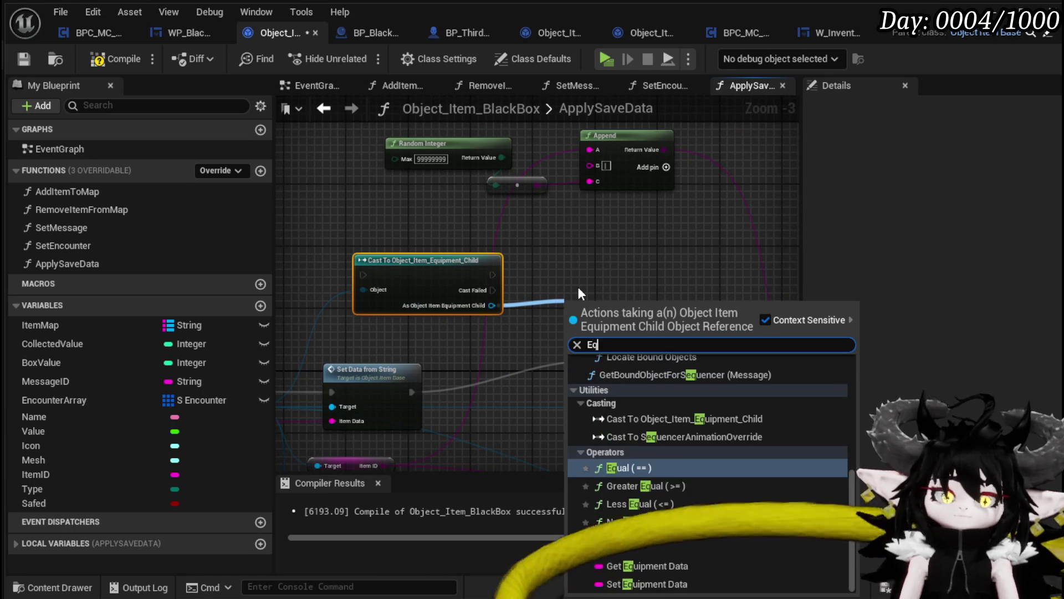
pyautogui.write('uip')
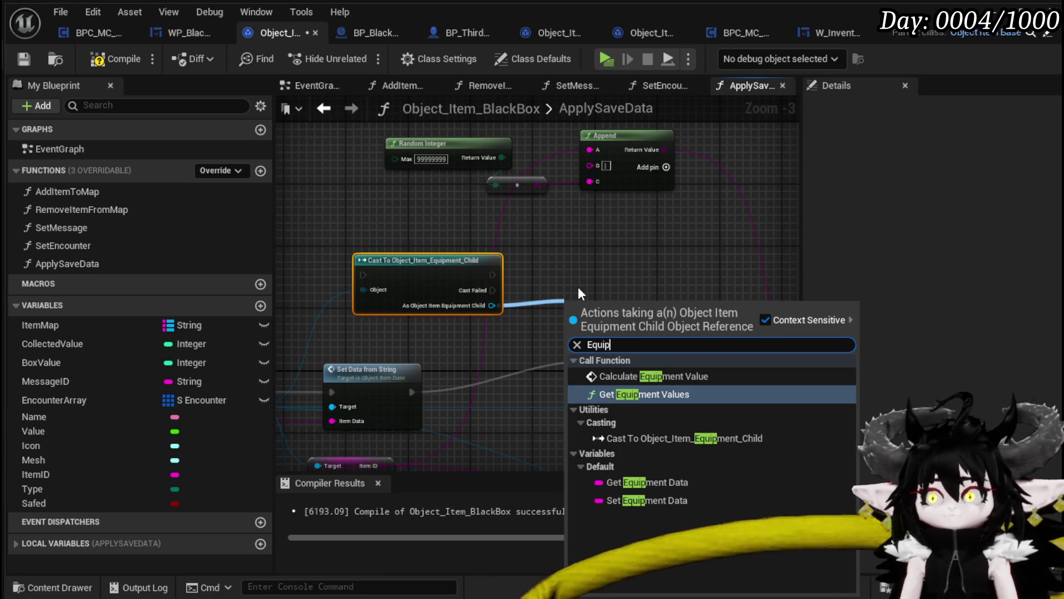
pyautogui.press('BackSpace')
pyautogui.press('BackSpace')
pyautogui.press('BackSpace')
pyautogui.write('ote')
pyautogui.press('BackSpace')
pyautogui.press('BackSpace')
pyautogui.press('BackSpace')
pyautogui.write('string')
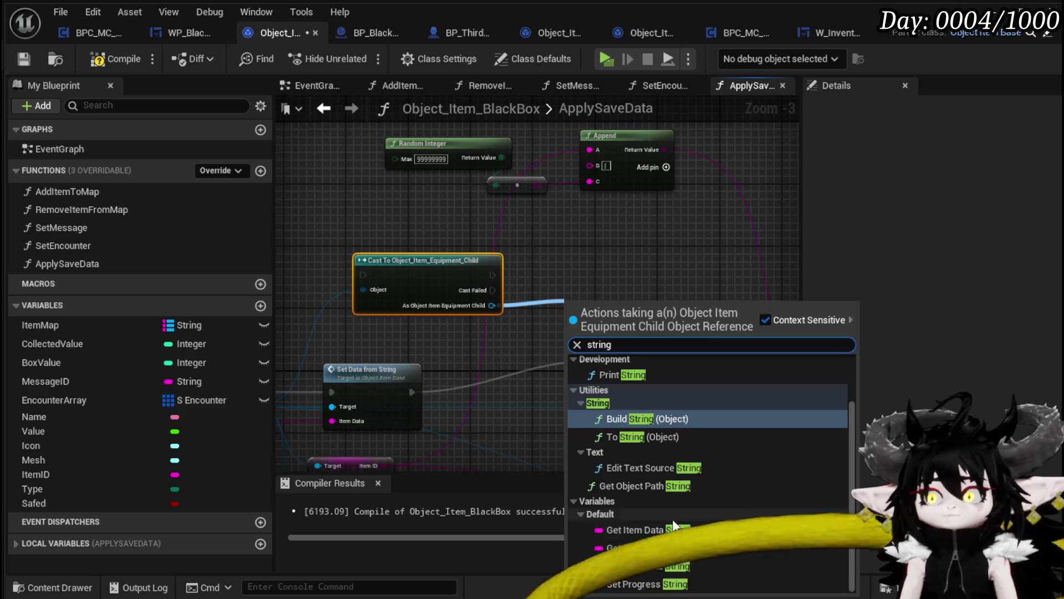
pyautogui.click(638, 529)
pyautogui.moveTo(622, 317); pyautogui.dragTo(537, 333)
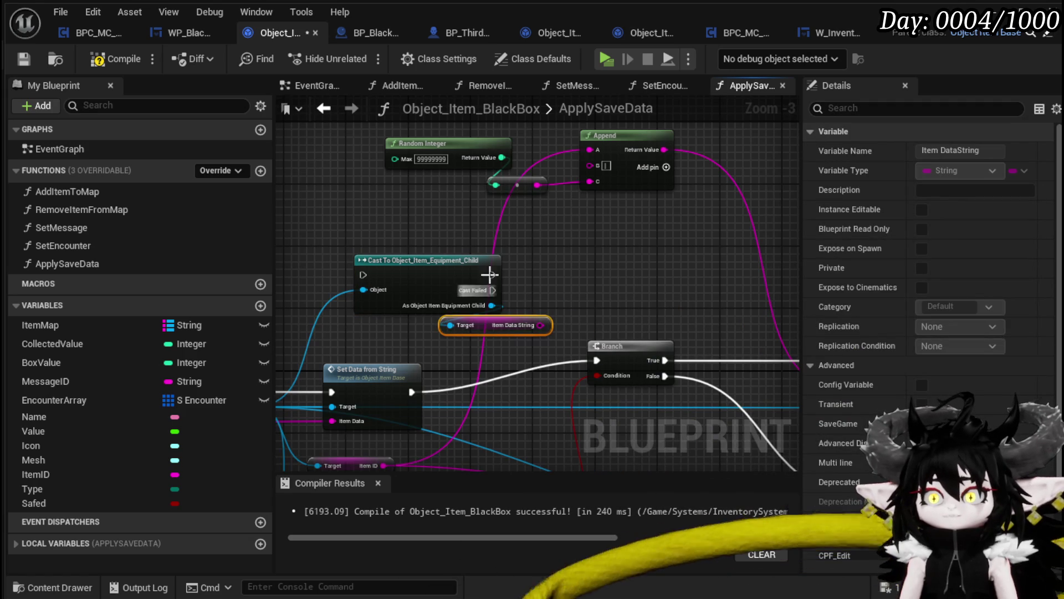
# Step: Move the Random Integer and Append nodes higher, then compile Object_Item_BlackBox
pyautogui.moveTo(457, 284); pyautogui.dragTo(685, 234)
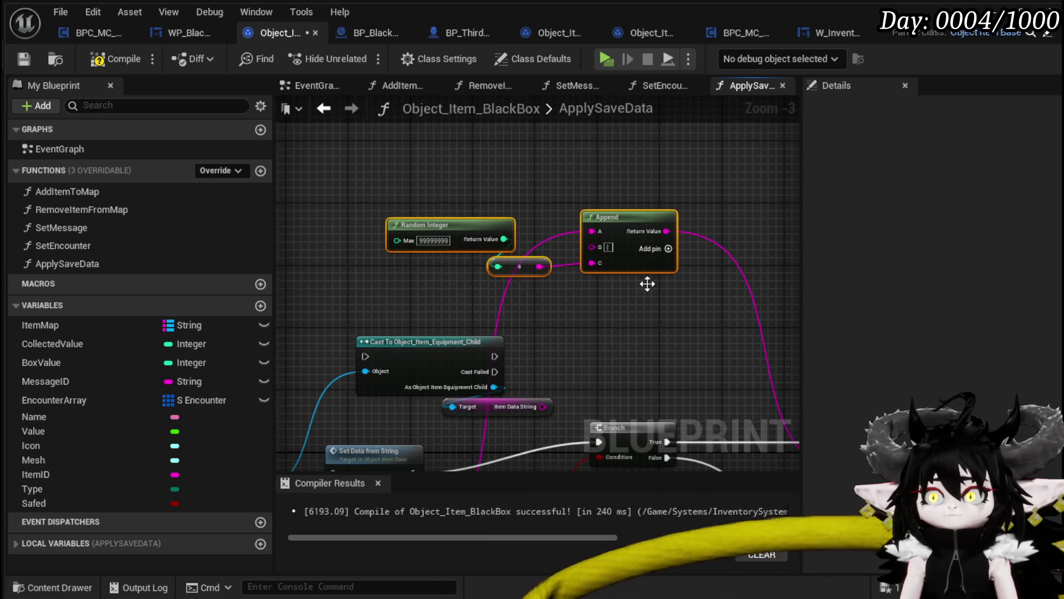
pyautogui.scroll(-2, 572, 343)
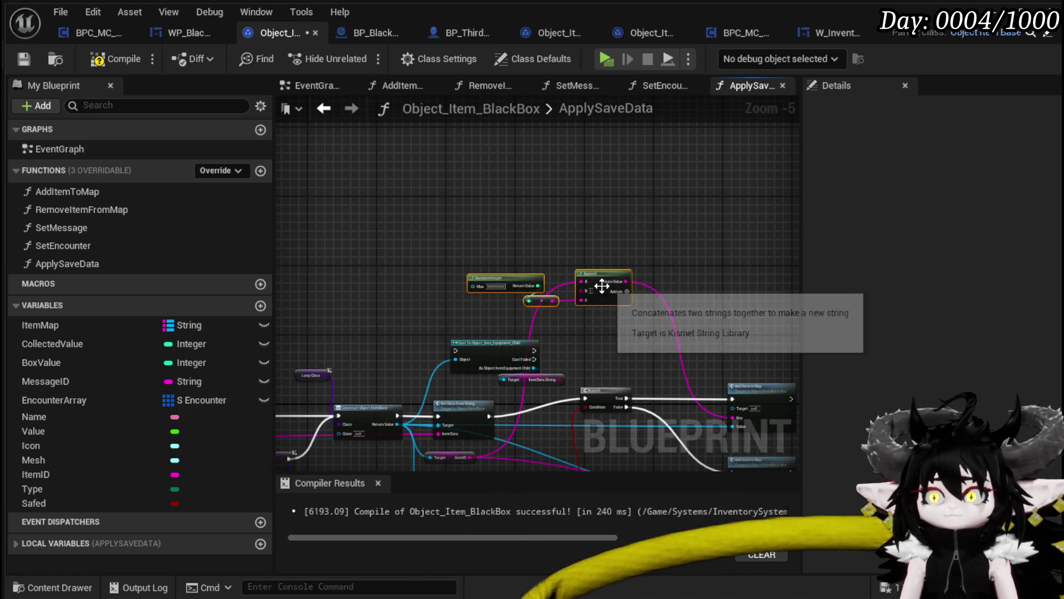
pyautogui.moveTo(602, 286); pyautogui.dragTo(610, 198)
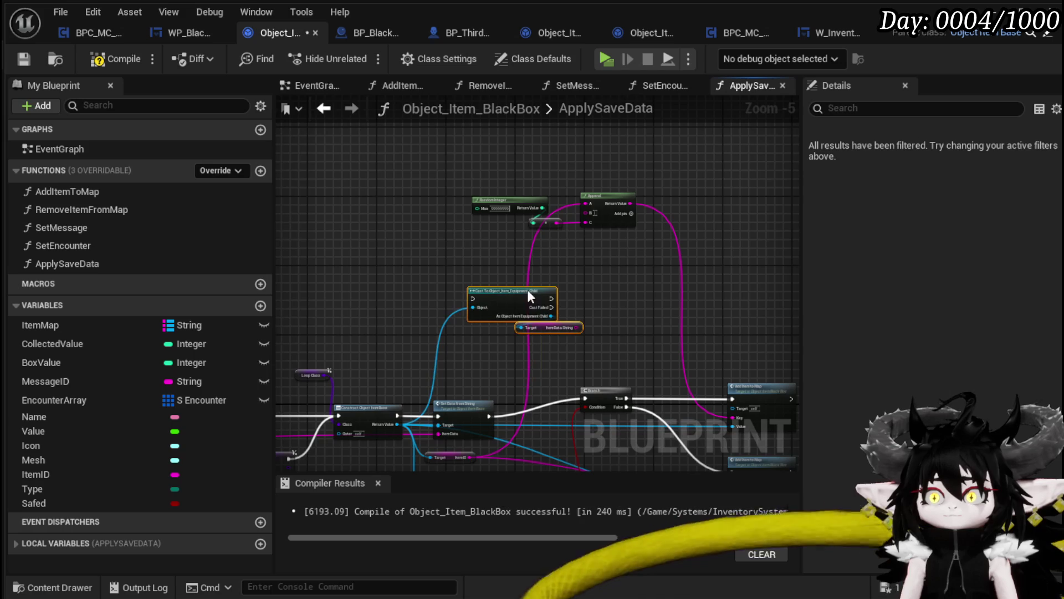
pyautogui.moveTo(593, 301)
pyautogui.mouseDown()
pyautogui.moveTo(570, 286)
pyautogui.moveTo(703, 252)
pyautogui.mouseUp()
pyautogui.moveTo(552, 244)
pyautogui.mouseDown()
pyautogui.moveTo(520, 258)
pyautogui.moveTo(535, 246)
pyautogui.mouseUp()
pyautogui.moveTo(387, 266); pyautogui.dragTo(575, 244)
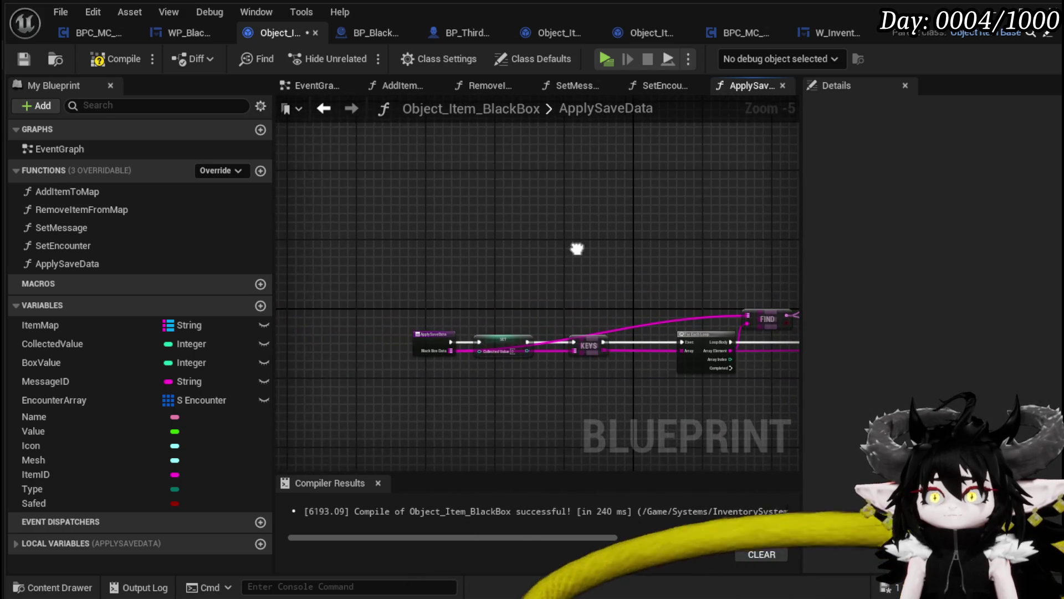
pyautogui.click(119, 58)
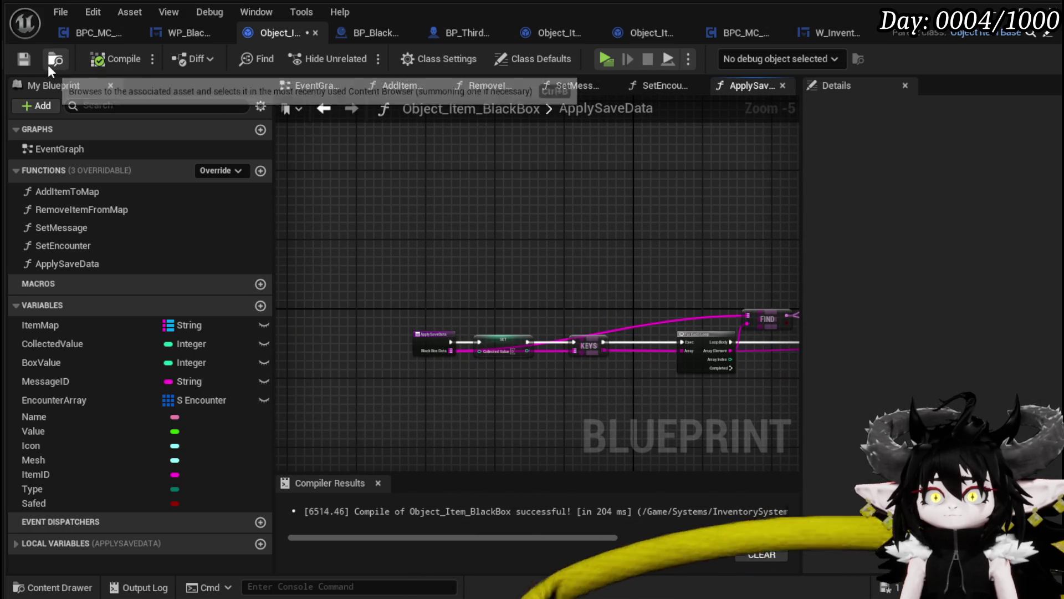
# Step: Move the Item Data String getter aside and save the black box blueprint
pyautogui.moveTo(637, 236)
pyautogui.mouseDown()
pyautogui.moveTo(538, 225)
pyautogui.moveTo(383, 232)
pyautogui.moveTo(467, 287)
pyautogui.moveTo(458, 294)
pyautogui.mouseUp()
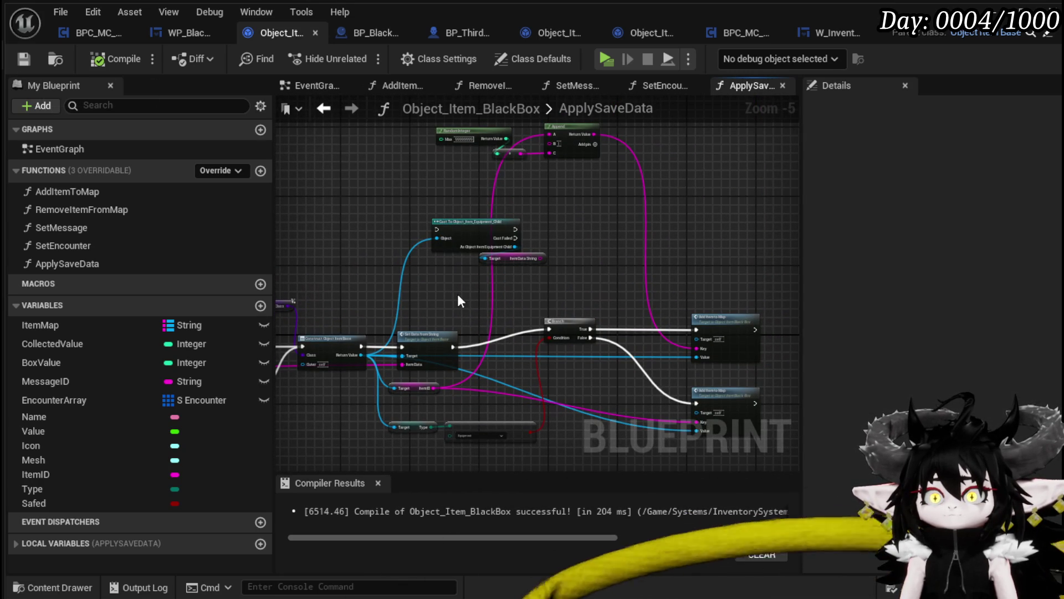
pyautogui.moveTo(509, 259)
pyautogui.mouseDown()
pyautogui.moveTo(527, 282)
pyautogui.moveTo(536, 349)
pyautogui.mouseUp()
pyautogui.click(500, 303)
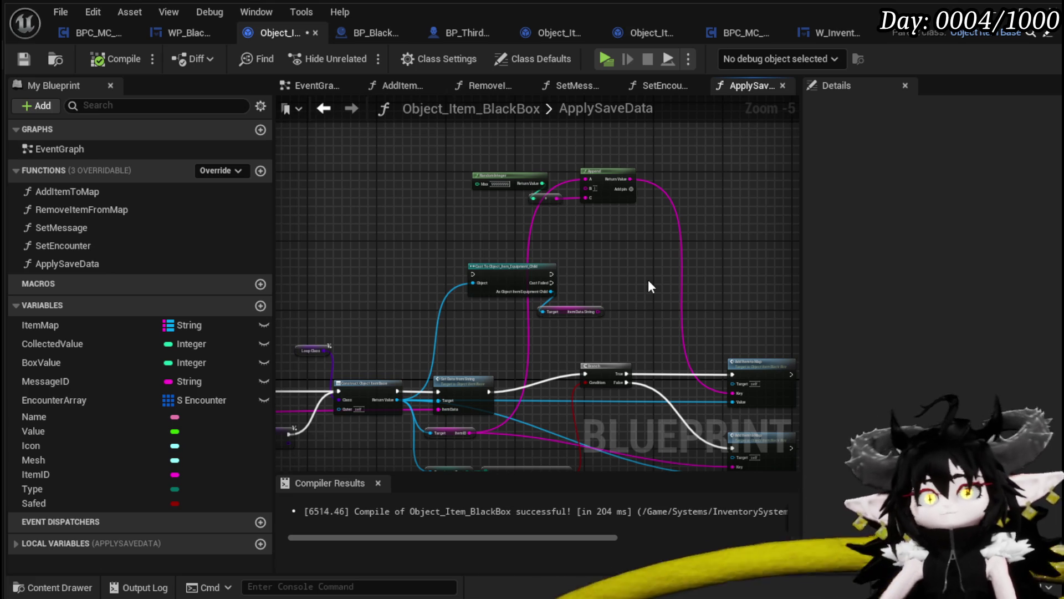
pyautogui.click(24, 60)
# Step: Delete the Equipment_Child cast and Item Data String getter, then recompile
pyautogui.moveTo(434, 320)
pyautogui.mouseDown()
pyautogui.moveTo(430, 250)
pyautogui.moveTo(426, 283)
pyautogui.moveTo(553, 214)
pyautogui.mouseUp()
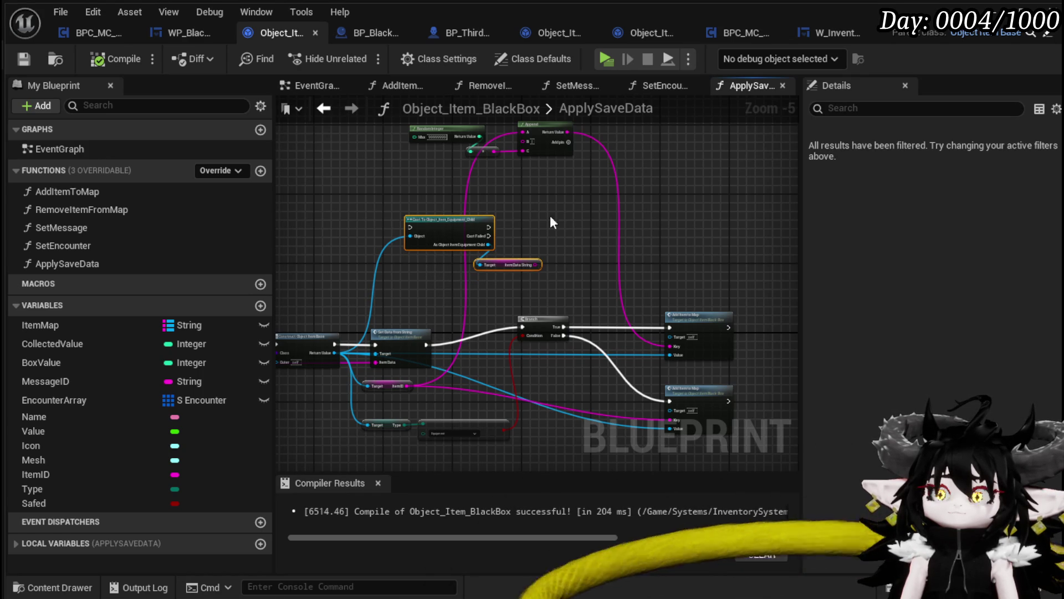
pyautogui.press('Delete')
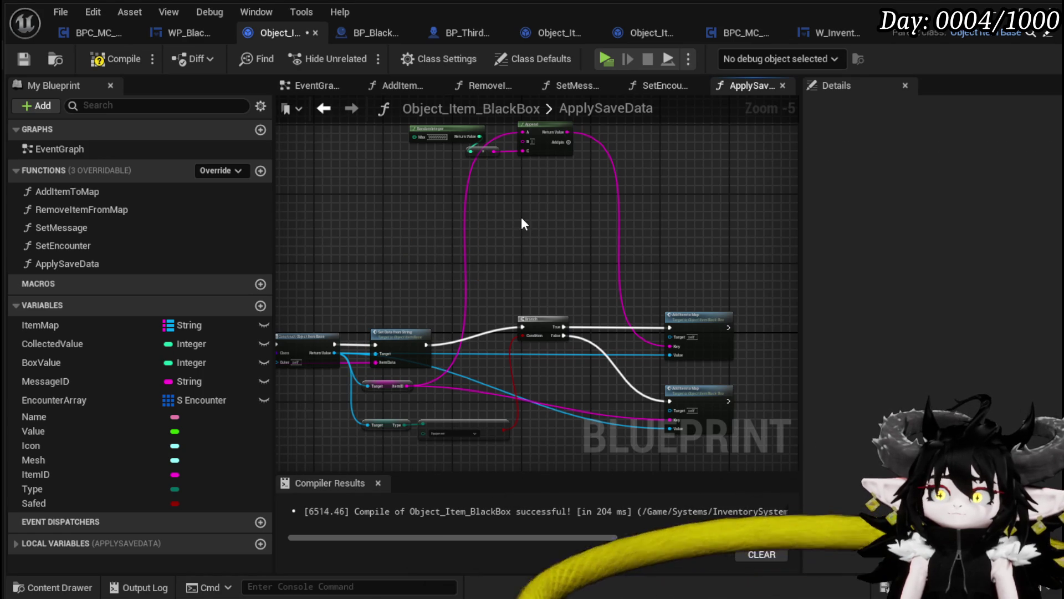
pyautogui.moveTo(522, 224); pyautogui.dragTo(560, 216)
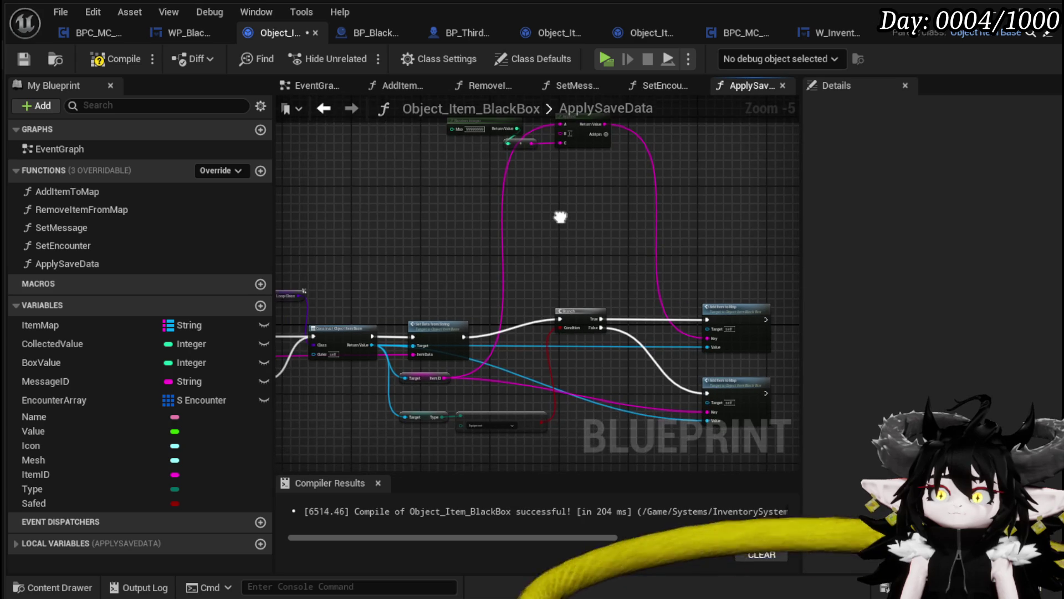
pyautogui.click(123, 67)
# Step: Look over the ApplySaveData chain back to its entry node, then switch to BPC_MC_Inventory
pyautogui.scroll(3, 508, 282)
pyautogui.moveTo(508, 285)
pyautogui.mouseDown()
pyautogui.moveTo(558, 277)
pyautogui.moveTo(630, 297)
pyautogui.mouseUp()
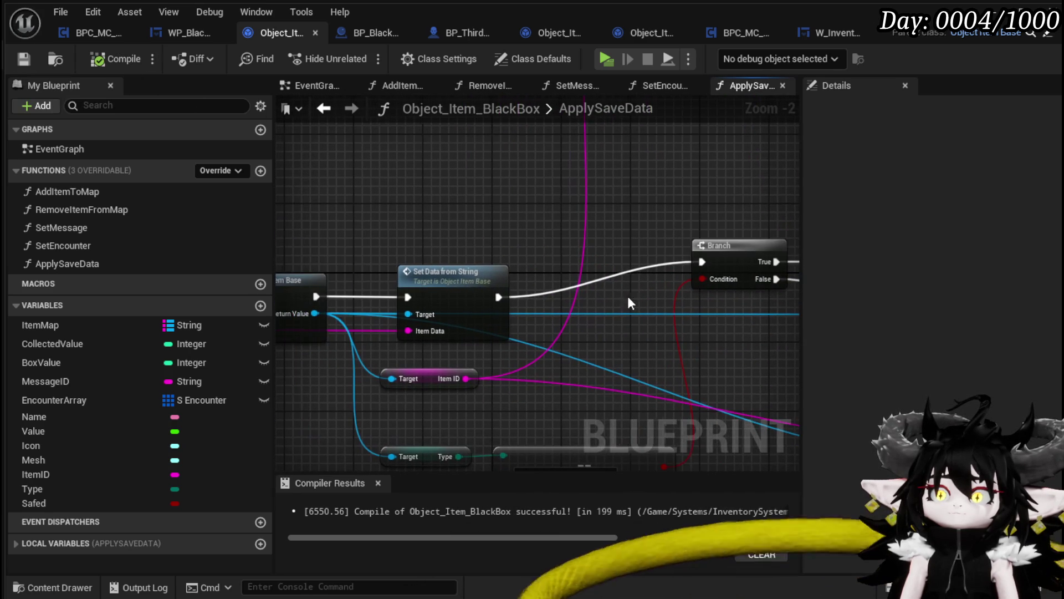
pyautogui.moveTo(391, 408); pyautogui.dragTo(467, 368)
pyautogui.scroll(-3, 463, 275)
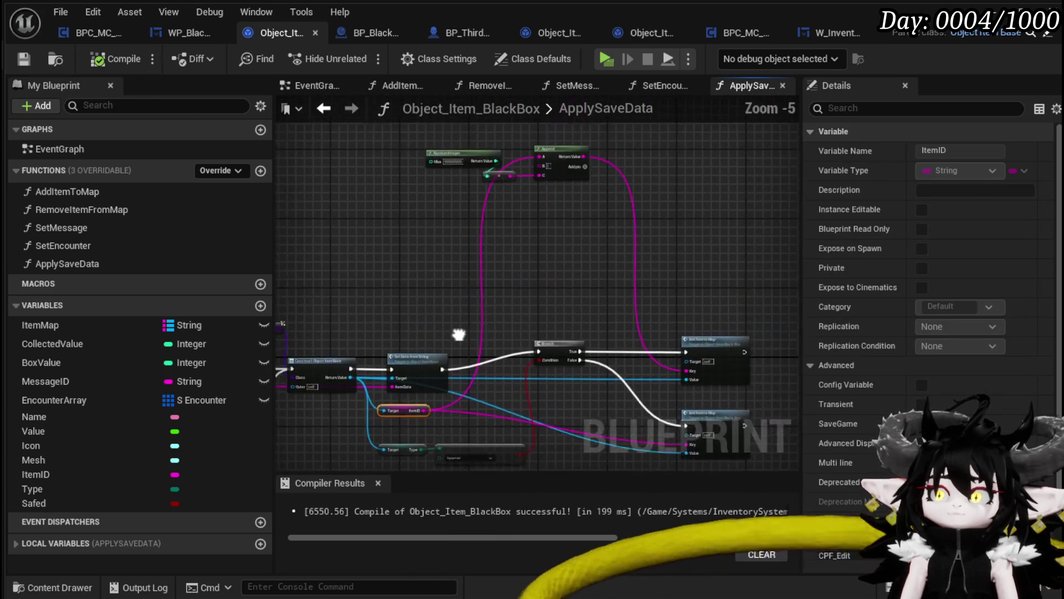
pyautogui.click(464, 275)
pyautogui.moveTo(478, 284); pyautogui.dragTo(628, 280)
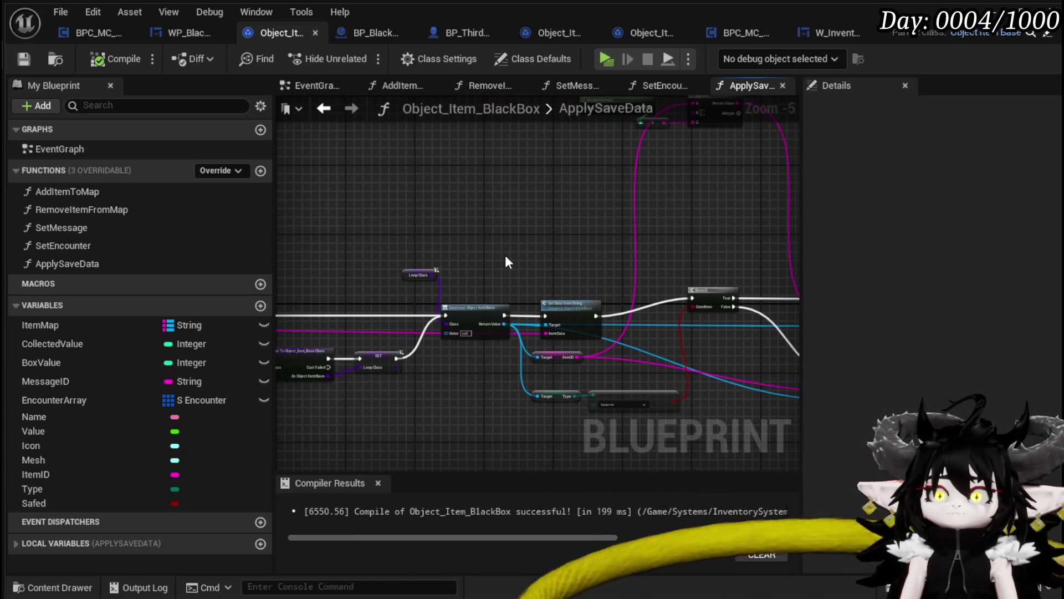
pyautogui.scroll(-2, 505, 255)
pyautogui.moveTo(504, 254); pyautogui.dragTo(651, 251)
pyautogui.scroll(3, 397, 256)
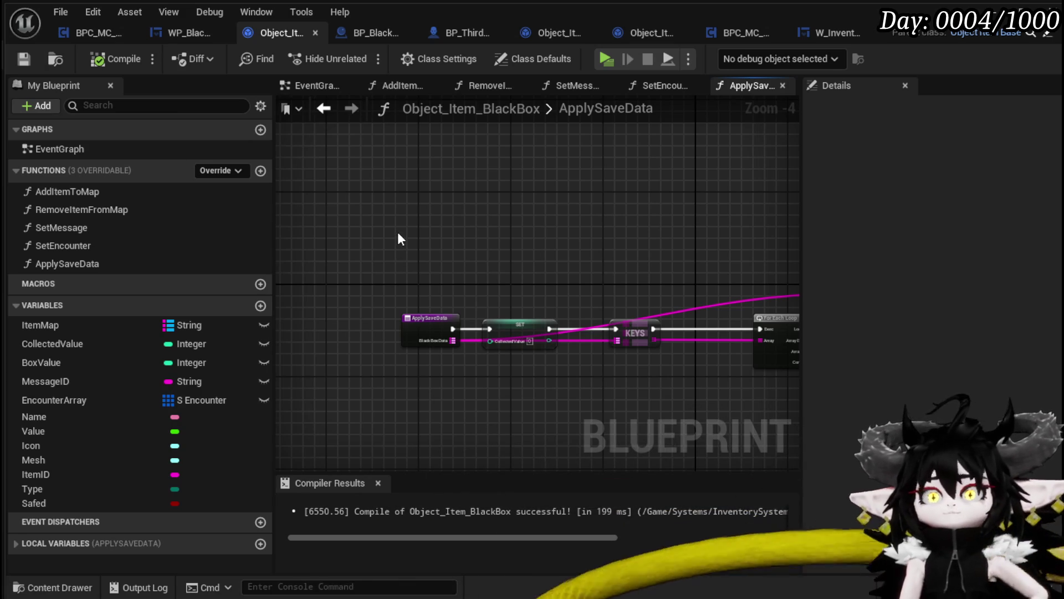
pyautogui.scroll(-4, 397, 238)
pyautogui.moveTo(301, 176)
pyautogui.mouseDown()
pyautogui.moveTo(915, 333)
pyautogui.moveTo(717, 343)
pyautogui.mouseUp()
pyautogui.click(455, 320)
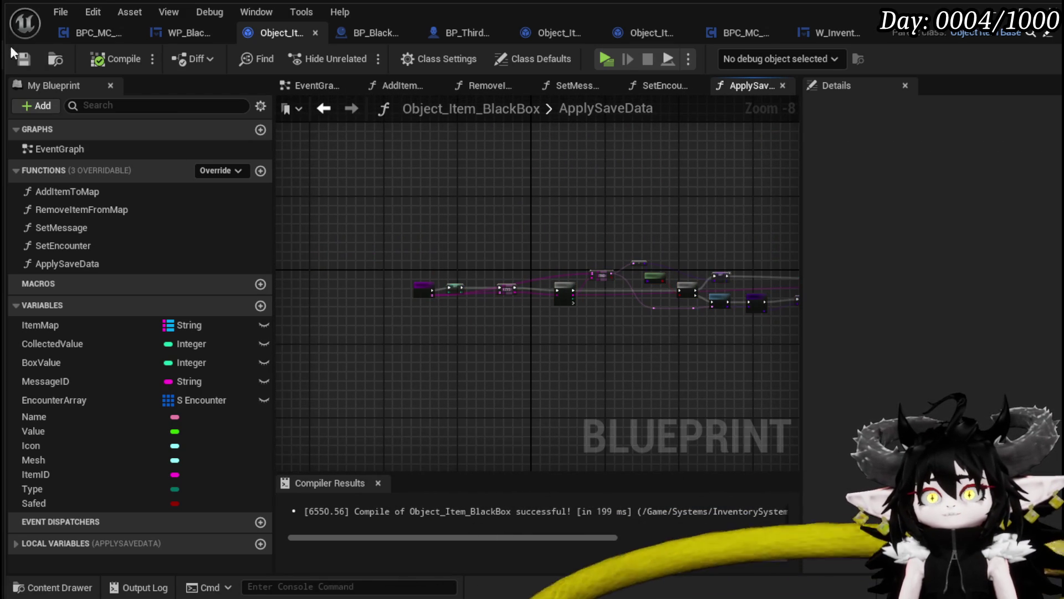
pyautogui.click(711, 36)
# Step: Open BPC_MC_Inventory's ApplySavedData function graph
pyautogui.scroll(-1, 570, 366)
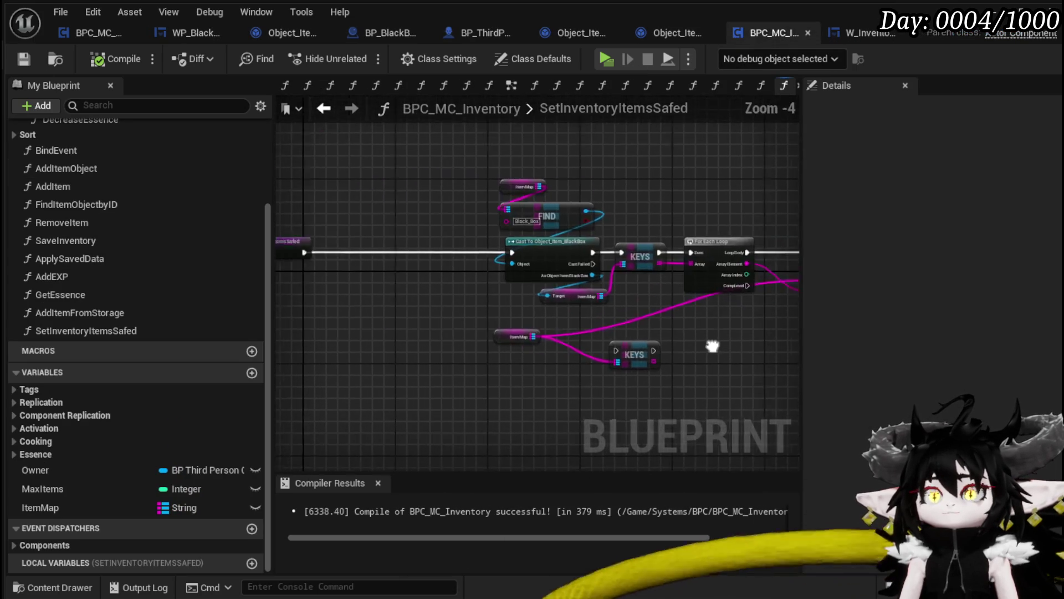
pyautogui.scroll(3, 188, 231)
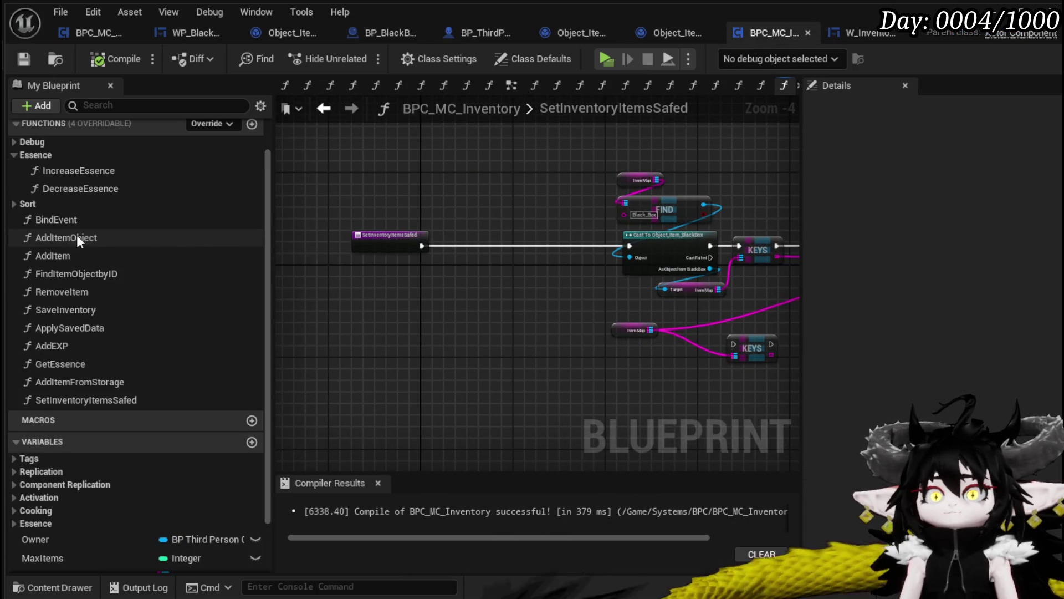
pyautogui.click(14, 140)
pyautogui.click(15, 141)
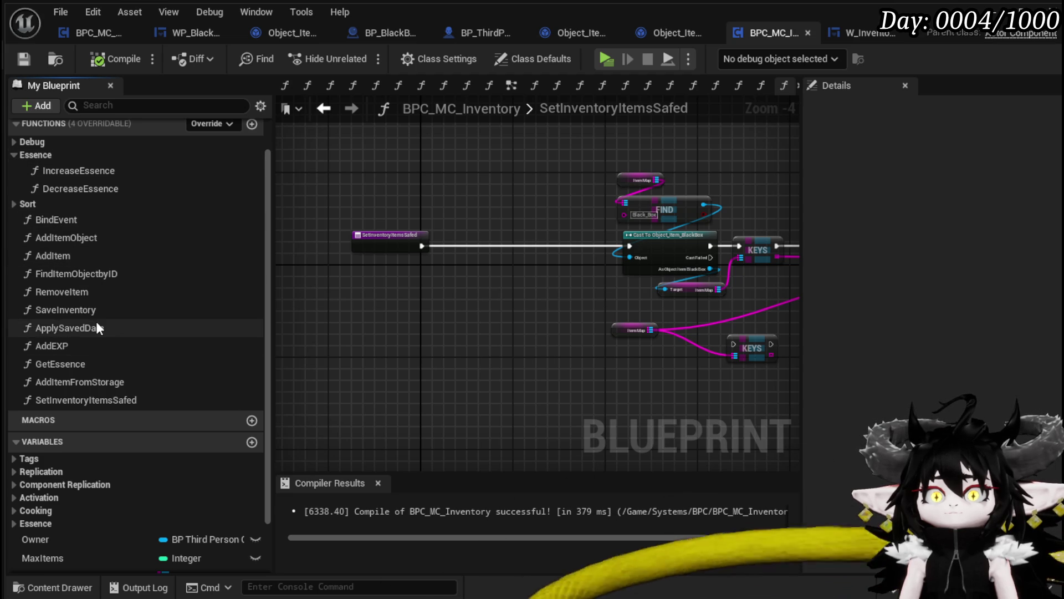
pyautogui.doubleClick(78, 328)
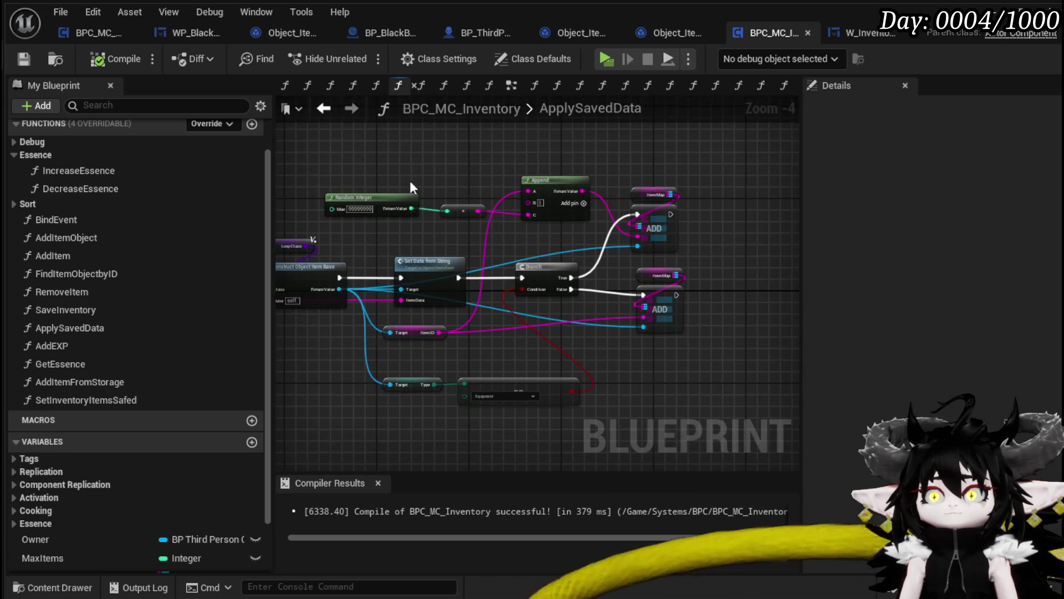
# Step: Look over the Construct, Set Data from String and ADD logic, then drop Owner into the graph
pyautogui.scroll(2, 412, 177)
pyautogui.moveTo(476, 244); pyautogui.dragTo(668, 242)
pyautogui.scroll(-1, 510, 245)
pyautogui.moveTo(510, 244); pyautogui.dragTo(665, 231)
pyautogui.scroll(-1, 540, 355)
pyautogui.moveTo(540, 355)
pyautogui.mouseDown()
pyautogui.moveTo(364, 330)
pyautogui.moveTo(423, 285)
pyautogui.moveTo(517, 365)
pyautogui.moveTo(686, 352)
pyautogui.mouseUp()
pyautogui.moveTo(386, 338)
pyautogui.mouseDown()
pyautogui.moveTo(560, 333)
pyautogui.moveTo(397, 323)
pyautogui.mouseUp()
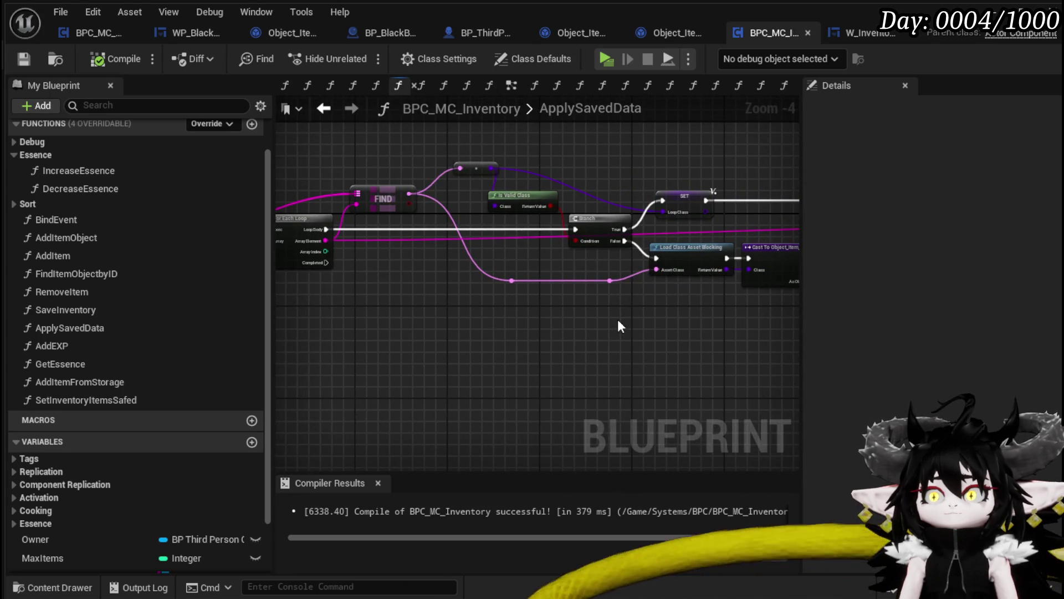
pyautogui.moveTo(620, 326); pyautogui.dragTo(463, 311)
pyautogui.moveTo(656, 309); pyautogui.dragTo(367, 328)
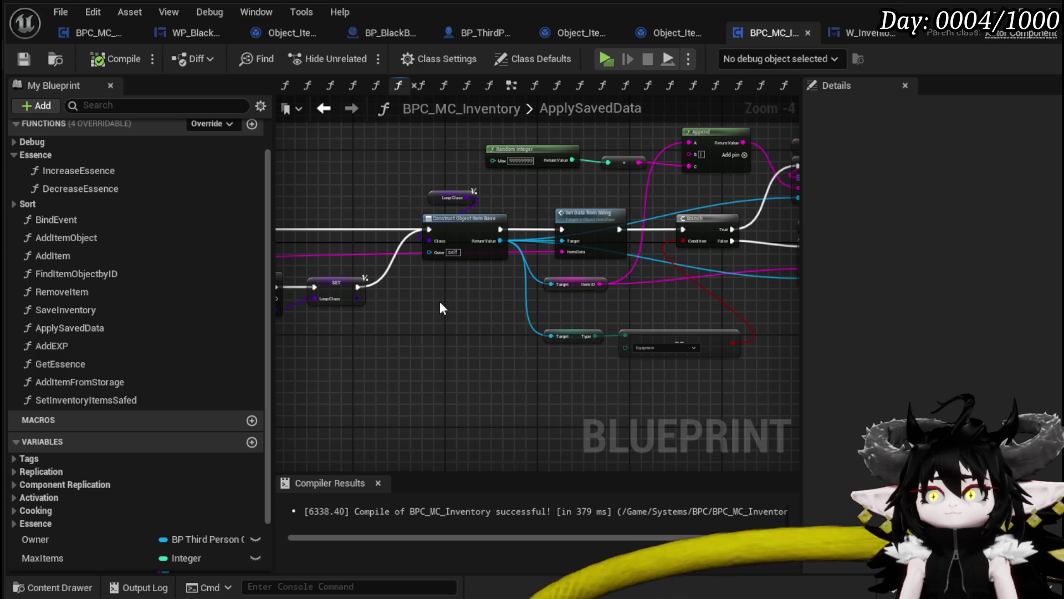
pyautogui.moveTo(440, 303); pyautogui.dragTo(345, 319)
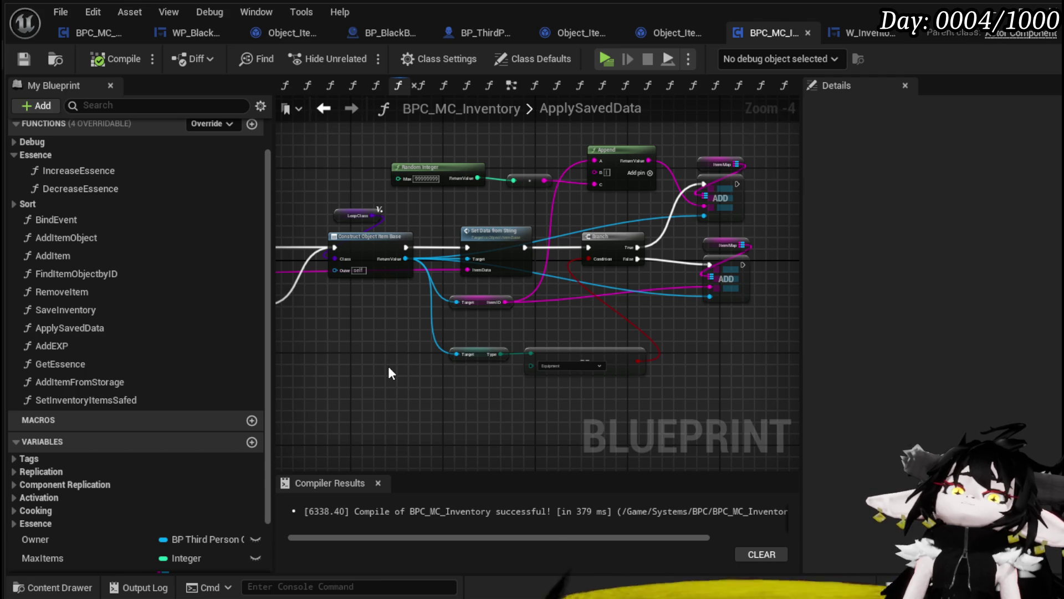
pyautogui.moveTo(73, 537)
pyautogui.mouseDown()
pyautogui.moveTo(407, 350)
pyautogui.moveTo(326, 331)
pyautogui.mouseUp()
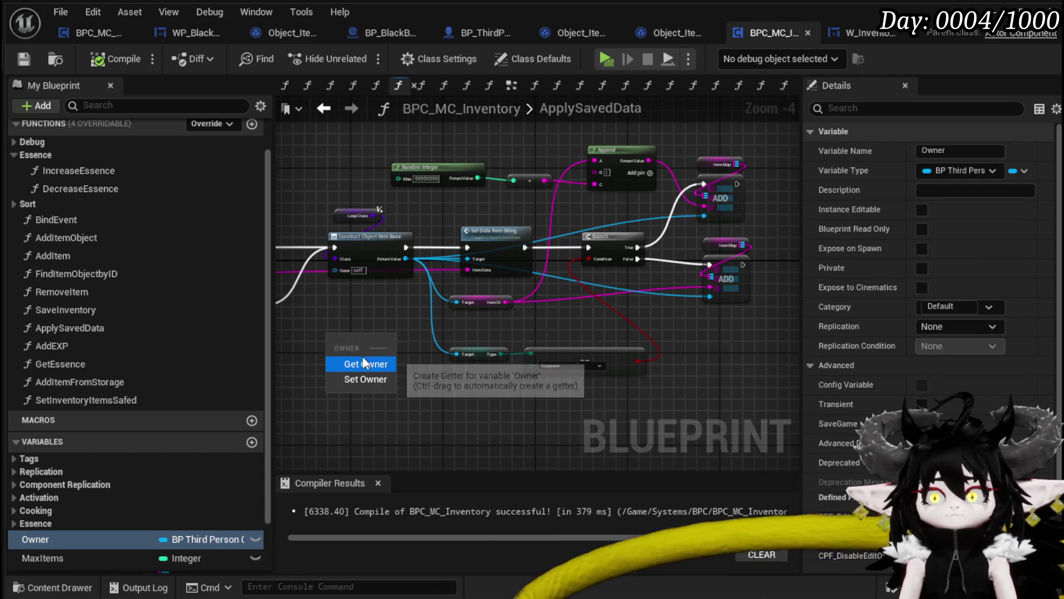
# Step: Create an Owner getter, check its available actions, then delete it unused
pyautogui.click(356, 361)
pyautogui.moveTo(476, 298)
pyautogui.mouseDown()
pyautogui.moveTo(488, 410)
pyautogui.moveTo(398, 364)
pyautogui.moveTo(538, 122)
pyautogui.moveTo(508, 223)
pyautogui.moveTo(693, 219)
pyautogui.moveTo(718, 205)
pyautogui.moveTo(557, 202)
pyautogui.mouseUp()
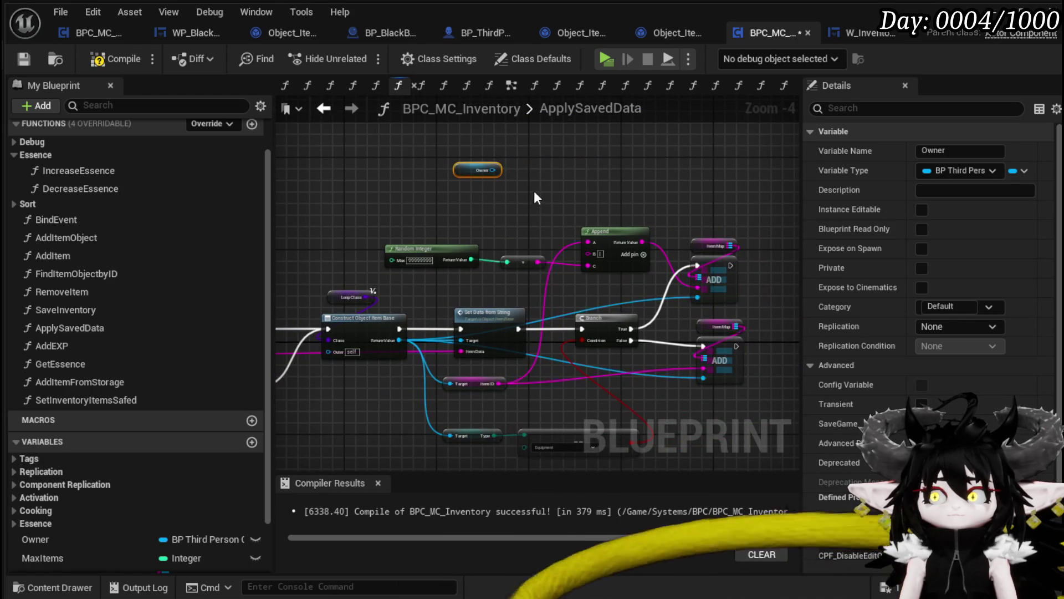
pyautogui.moveTo(492, 170); pyautogui.dragTo(571, 172)
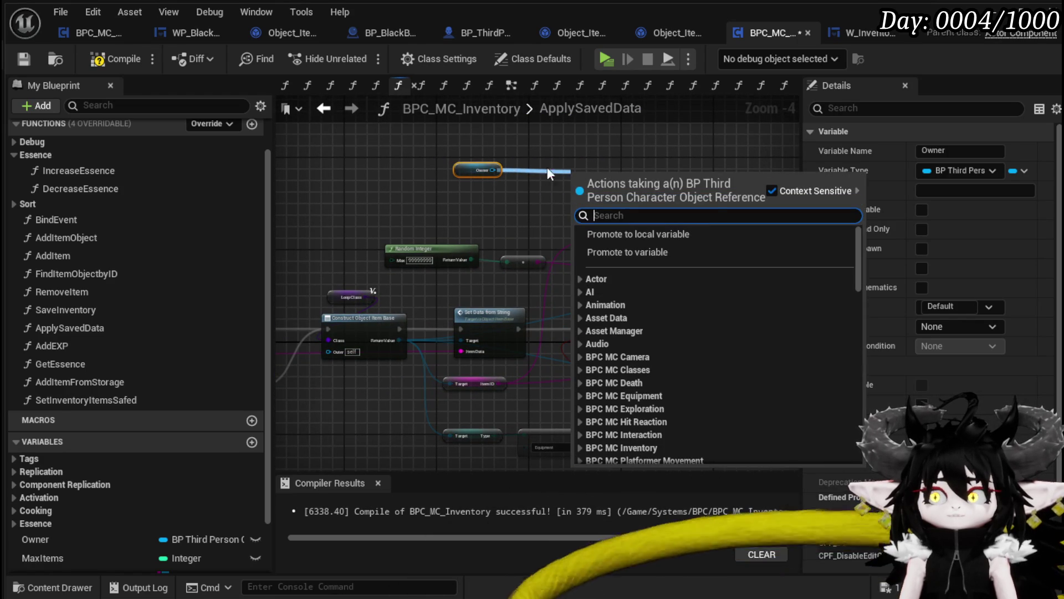
pyautogui.click(555, 156)
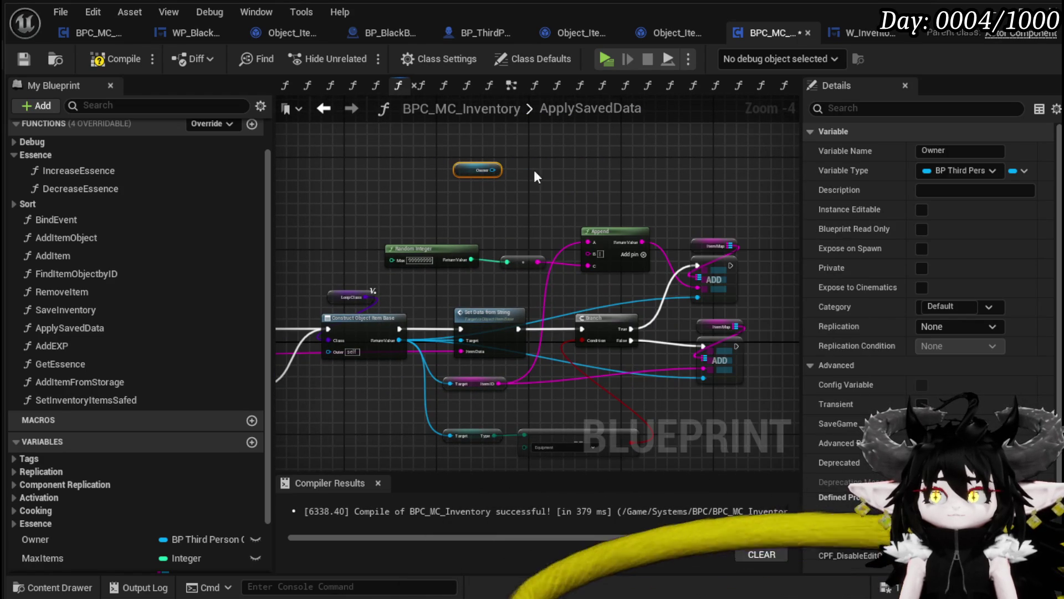
pyautogui.press('Delete')
pyautogui.scroll(-3, 152, 407)
# Step: Add an ItemMap getter with a Find node using the key Black_Box
pyautogui.moveTo(133, 500); pyautogui.dragTo(413, 148)
pyautogui.click(421, 156)
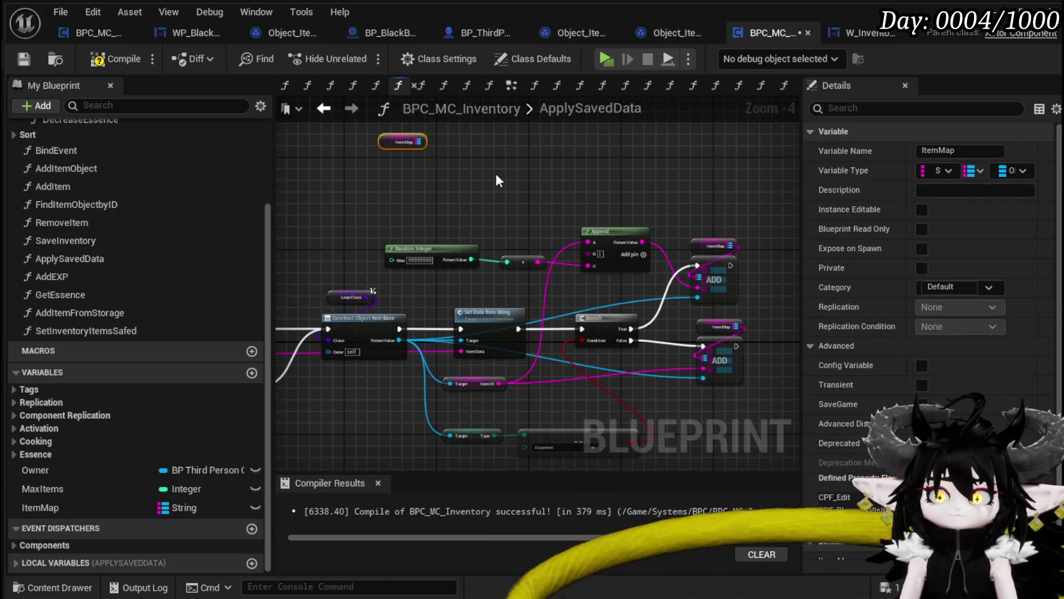
pyautogui.moveTo(496, 174)
pyautogui.mouseDown()
pyautogui.moveTo(414, 199)
pyautogui.moveTo(412, 183)
pyautogui.moveTo(497, 193)
pyautogui.mouseUp()
pyautogui.write('Fi')
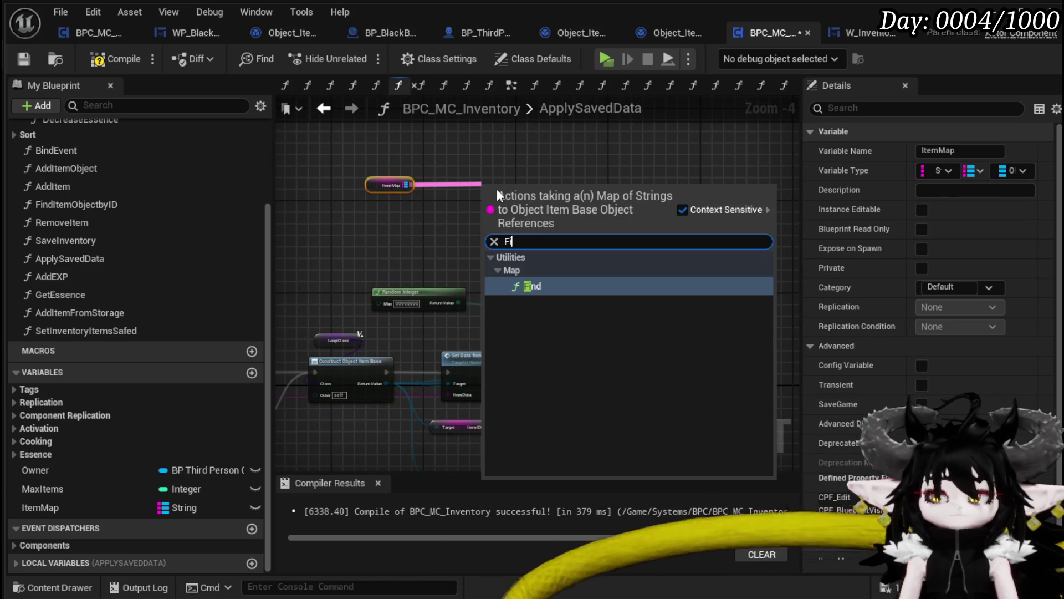
pyautogui.write('nd black')
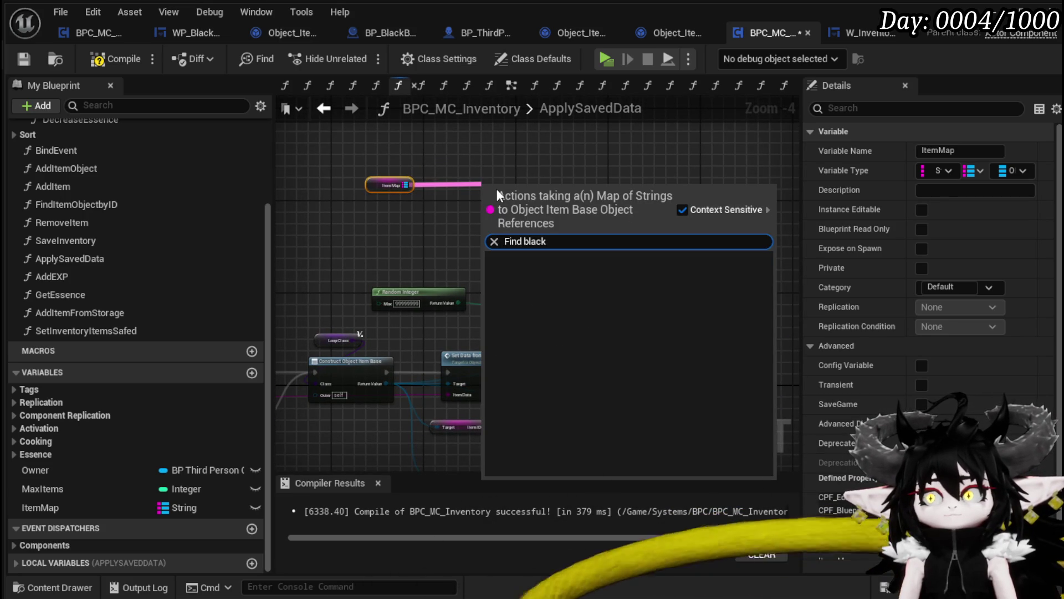
pyautogui.press('BackSpace')
pyautogui.press('BackSpace')
pyautogui.press('BackSpace')
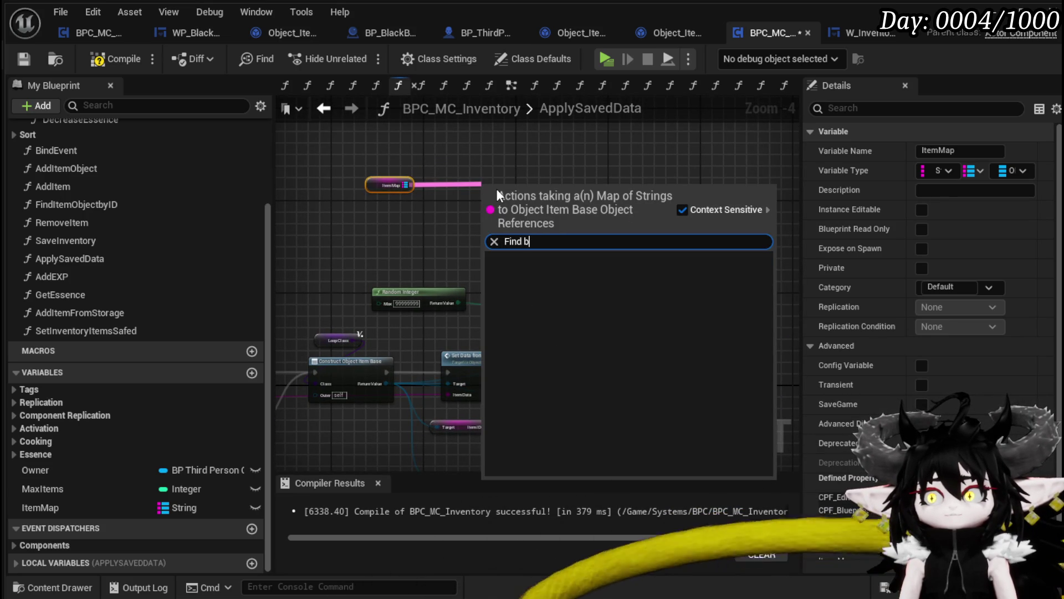
pyautogui.press('BackSpace')
pyautogui.press('BackSpace')
pyautogui.press('Return')
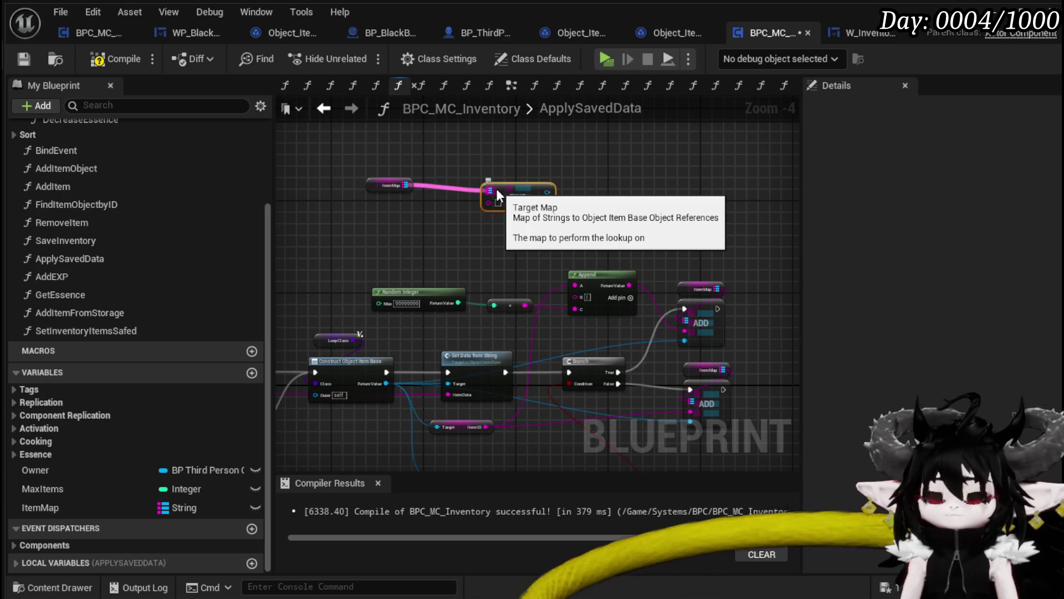
pyautogui.moveTo(512, 196); pyautogui.dragTo(472, 204)
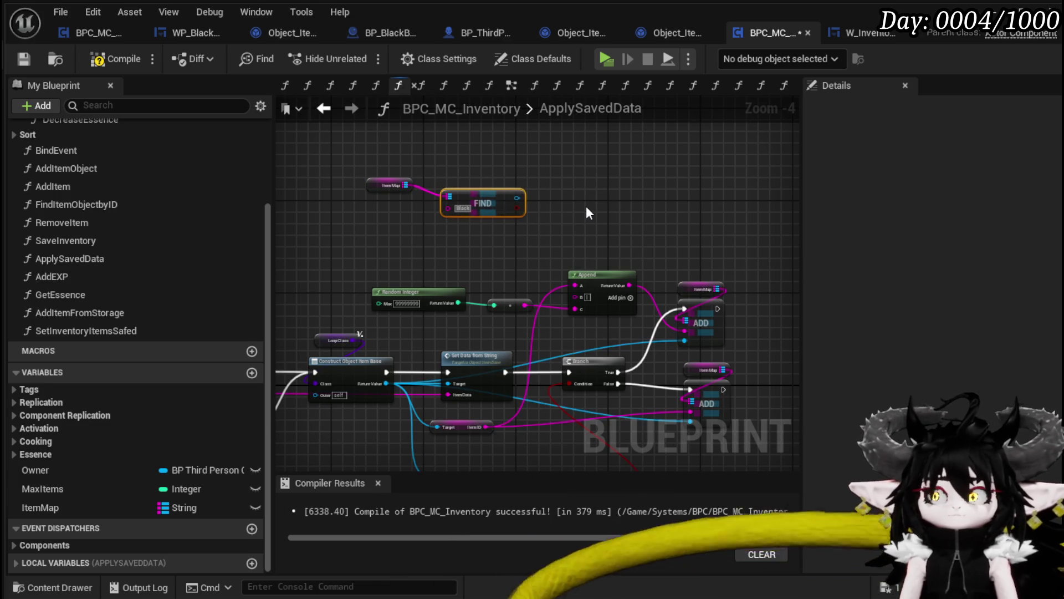
pyautogui.write('_Box')
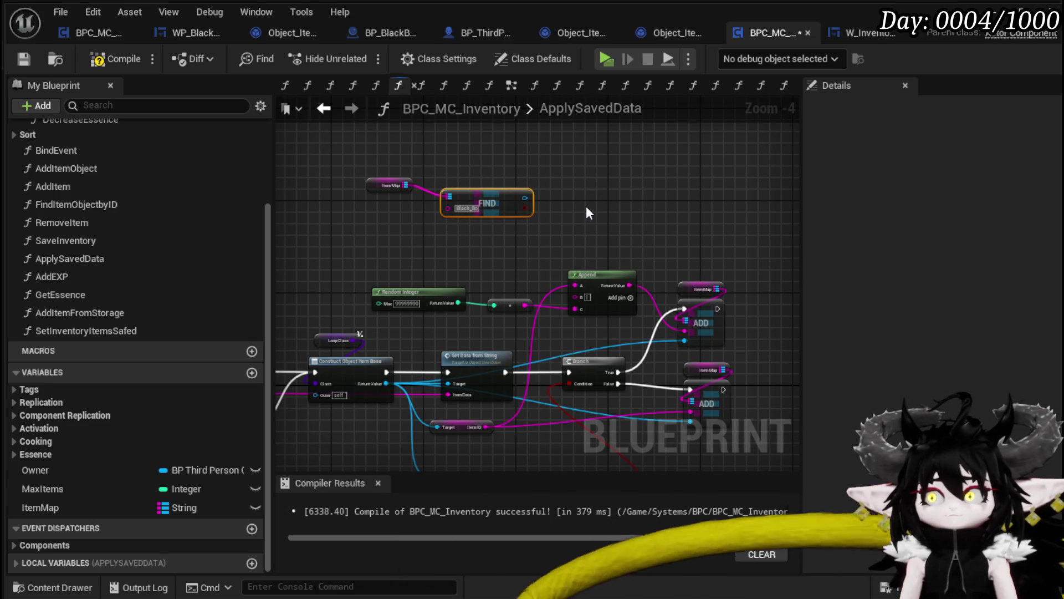
# Step: Cast the found item to Object_Item_BlackBox
pyautogui.scroll(2, 586, 213)
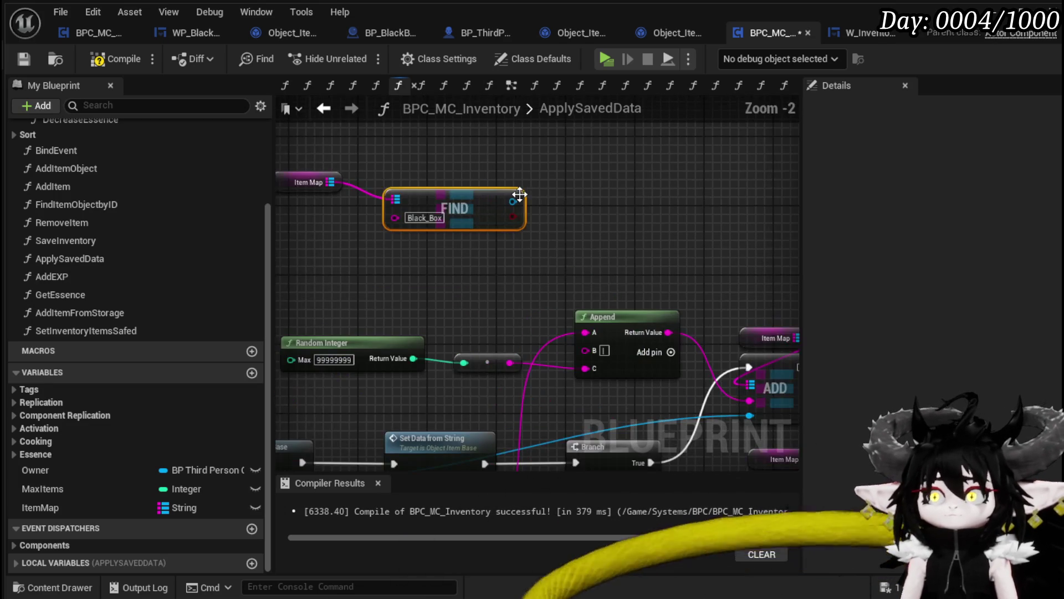
pyautogui.moveTo(491, 219)
pyautogui.mouseDown()
pyautogui.moveTo(405, 236)
pyautogui.moveTo(554, 228)
pyautogui.mouseUp()
pyautogui.write('Item map')
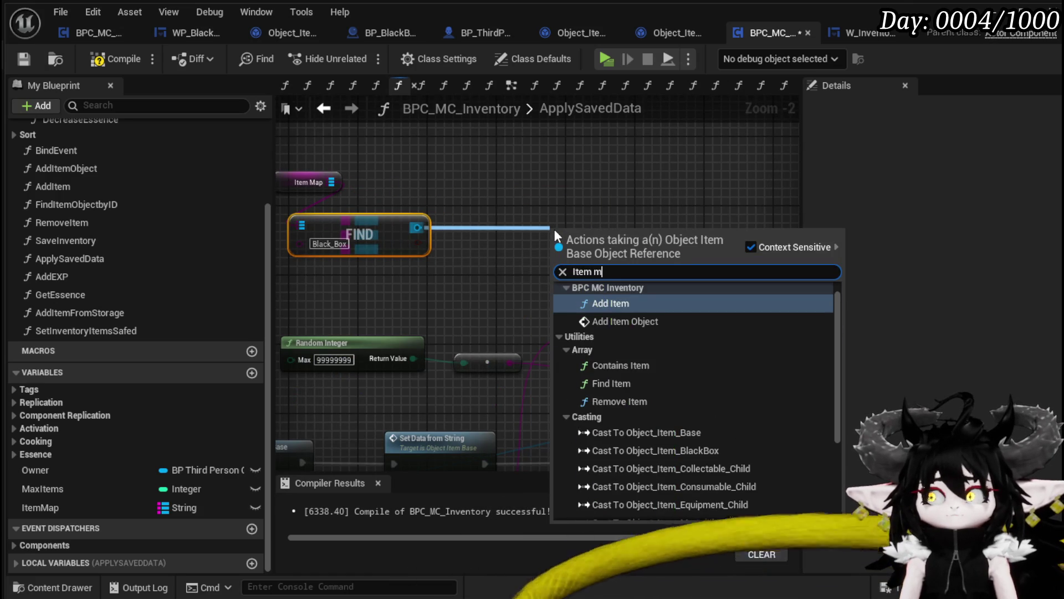
pyautogui.press('BackSpace')
pyautogui.press('BackSpace')
pyautogui.press('BackSpace')
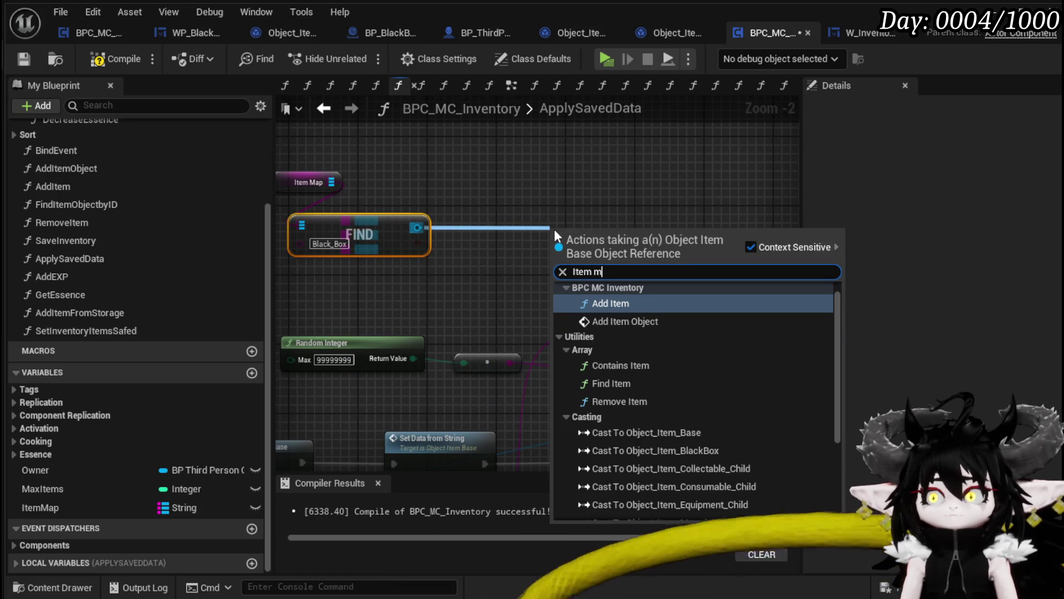
pyautogui.press('BackSpace')
pyautogui.write('cast t')
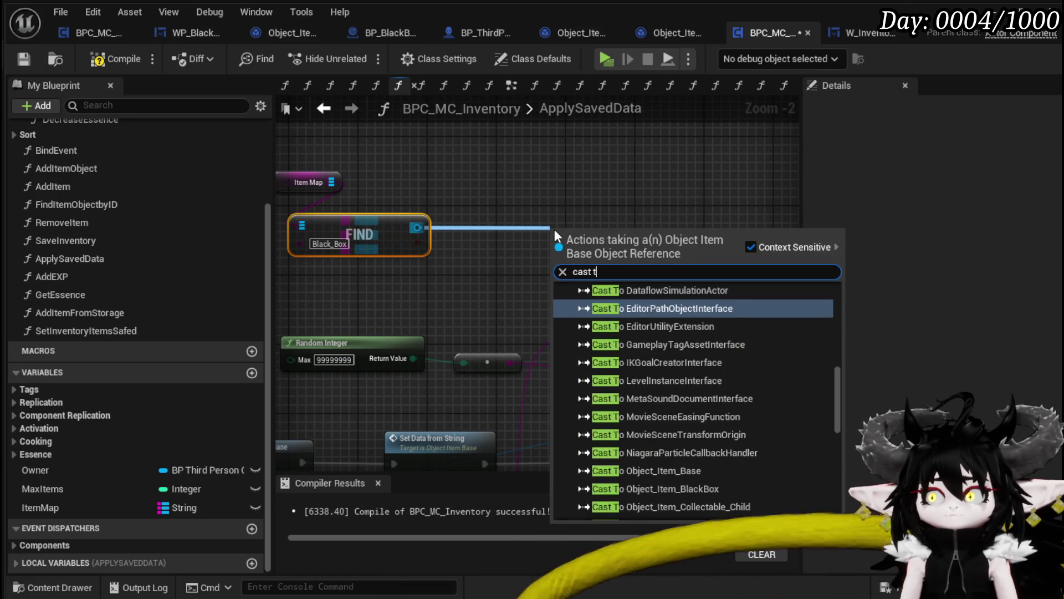
pyautogui.write('o black bo')
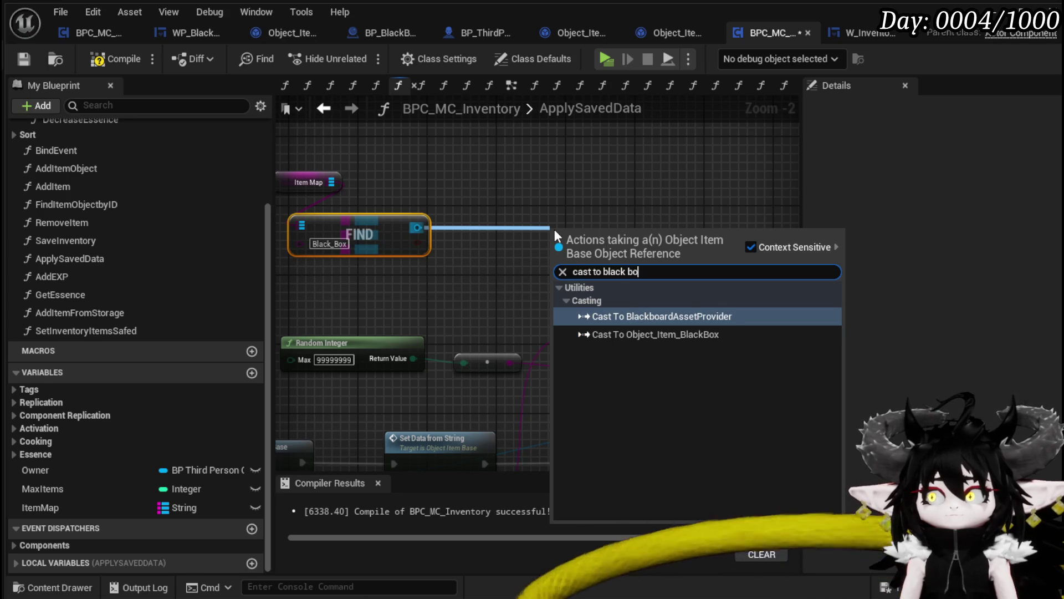
pyautogui.write('x')
pyautogui.click(623, 316)
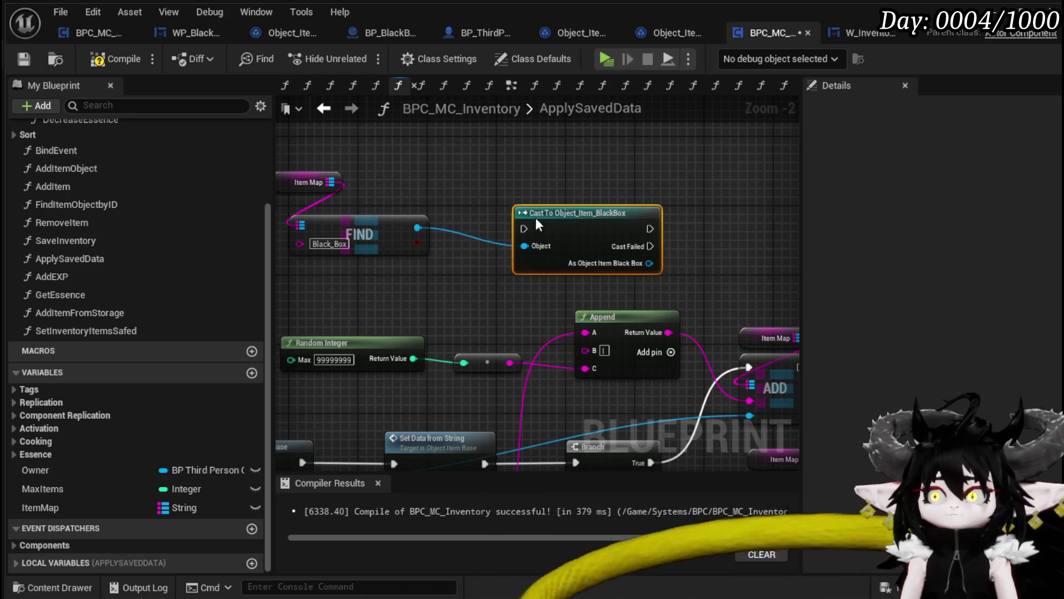
# Step: Add a SET Item Map node on the cast black box, wired to the cast's success execution
pyautogui.moveTo(460, 240); pyautogui.dragTo(559, 243)
pyautogui.write('Se')
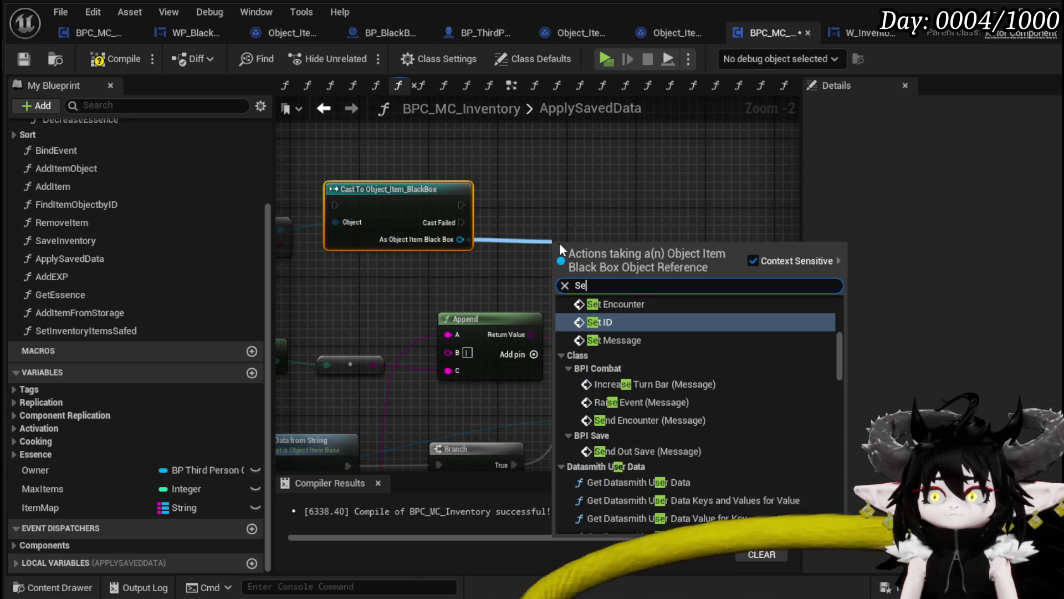
pyautogui.write('t Item Map')
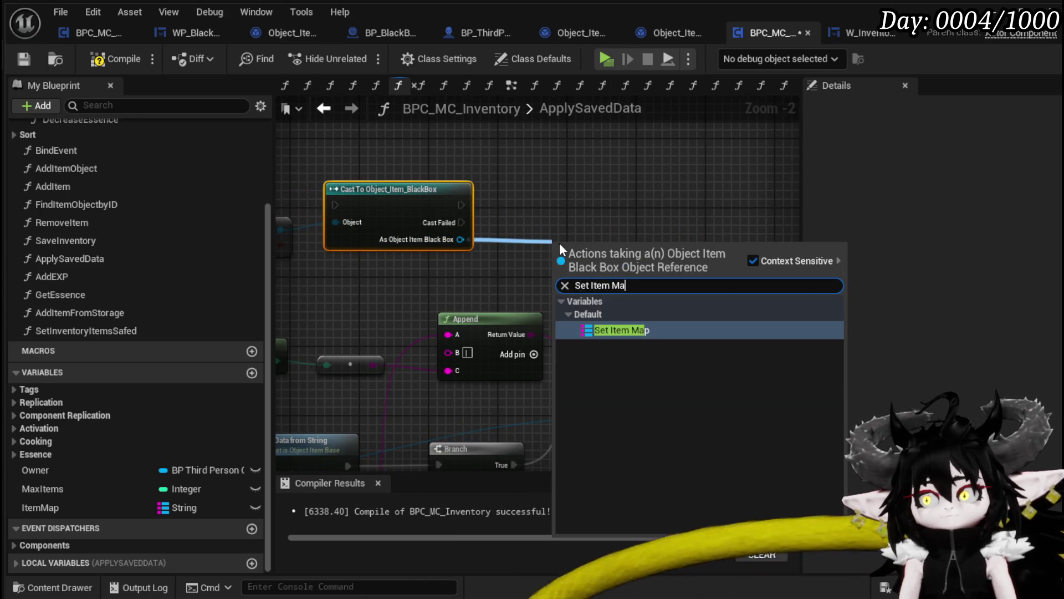
pyautogui.press('Return')
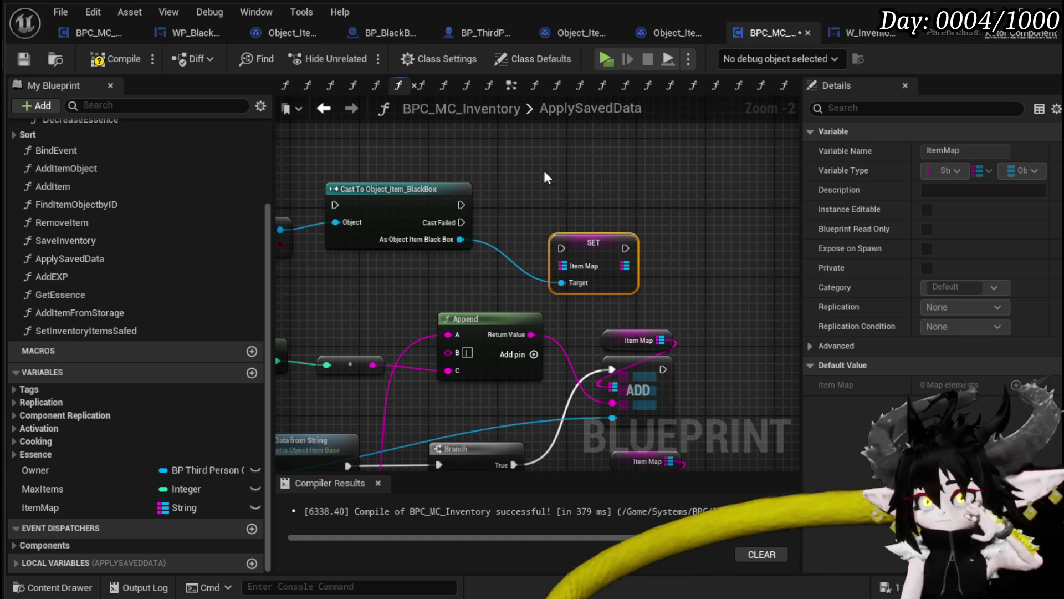
pyautogui.moveTo(598, 249); pyautogui.dragTo(617, 198)
pyautogui.moveTo(463, 206)
pyautogui.mouseDown()
pyautogui.moveTo(502, 244)
pyautogui.moveTo(590, 196)
pyautogui.moveTo(580, 197)
pyautogui.mouseUp()
pyautogui.press('q')
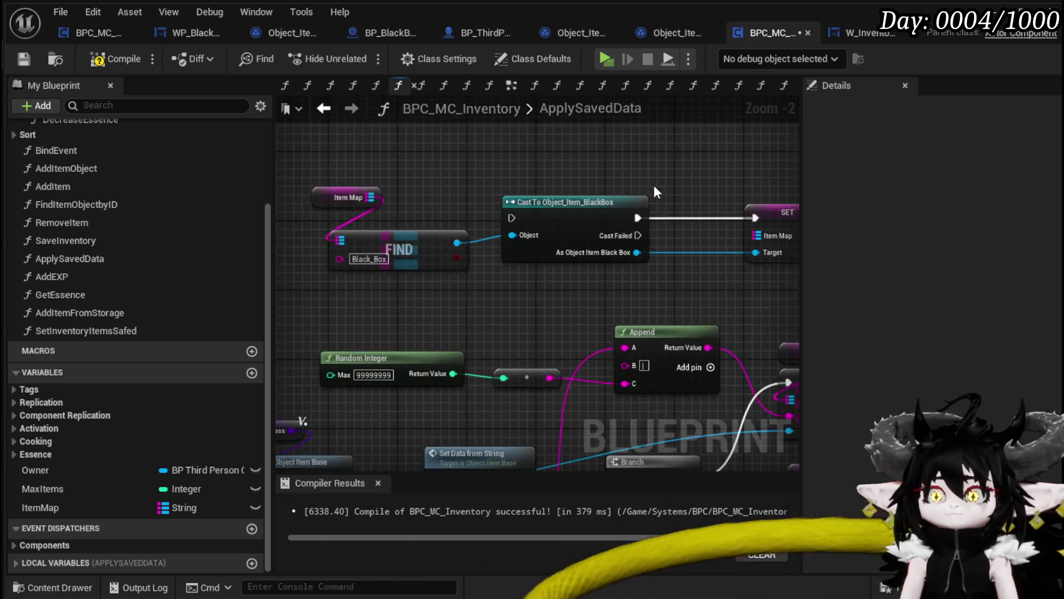
pyautogui.scroll(-2, 434, 158)
pyautogui.moveTo(434, 159); pyautogui.dragTo(771, 234)
# Step: Collapse the Find, cast and SET nodes into a new function named SetBlackBox
pyautogui.rightClick(745, 210)
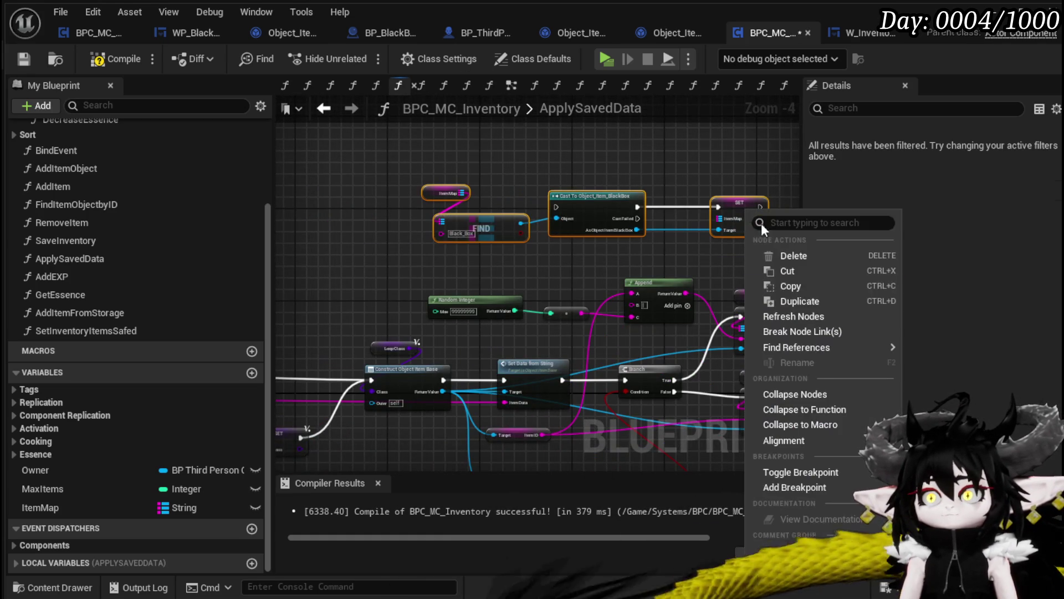
pyautogui.click(794, 408)
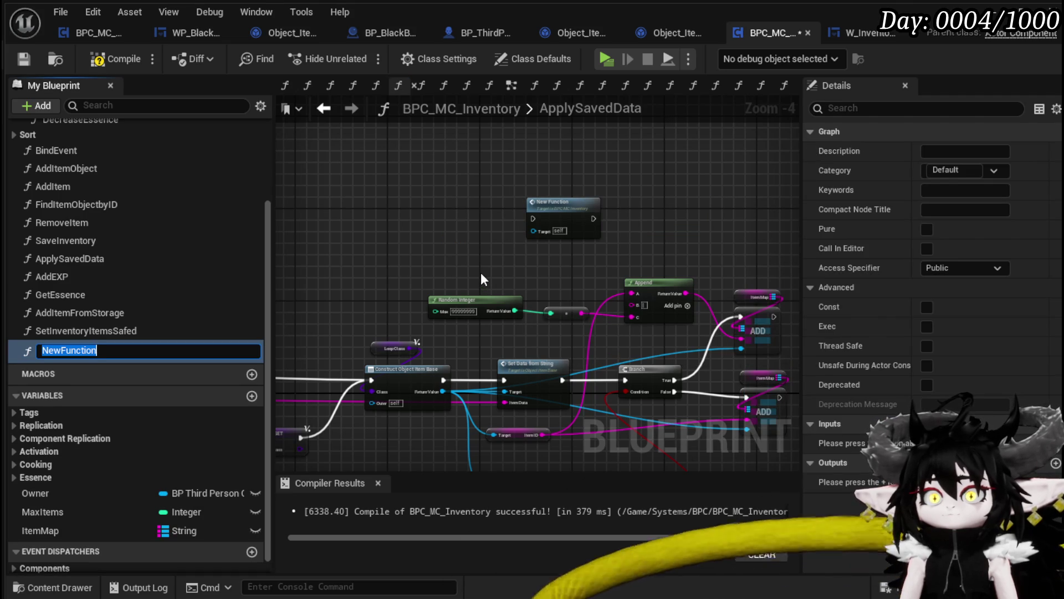
pyautogui.write('SetB')
pyautogui.write('öacl')
pyautogui.press('BackSpace')
pyautogui.press('BackSpace')
pyautogui.press('BackSpace')
pyautogui.write('BlackBox')
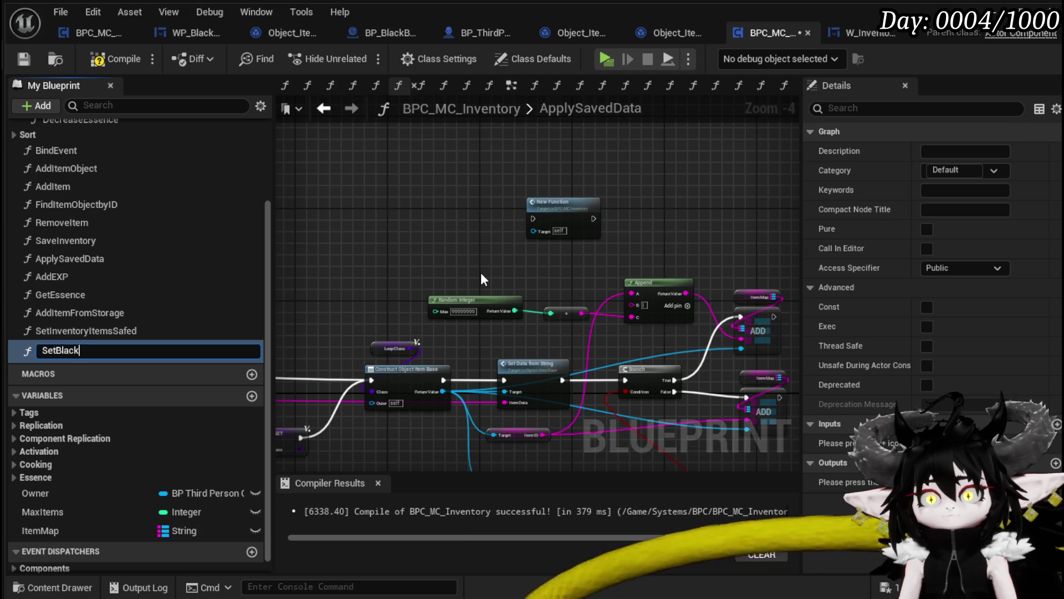
pyautogui.press('Return')
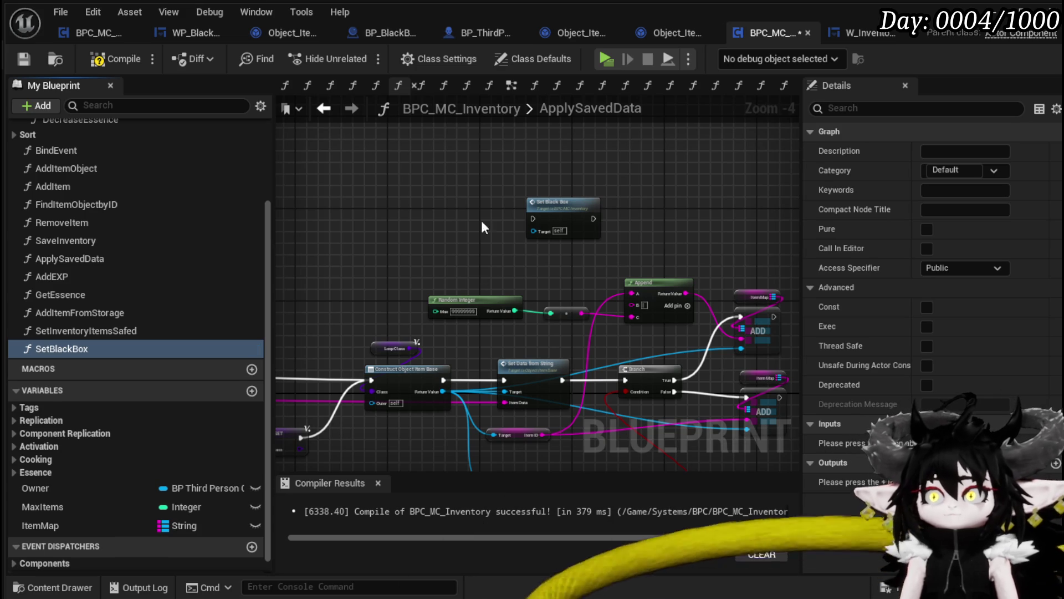
# Step: Fix the compile error by giving SetBlackBox an Item Map input from SET, then recompile
pyautogui.click(24, 59)
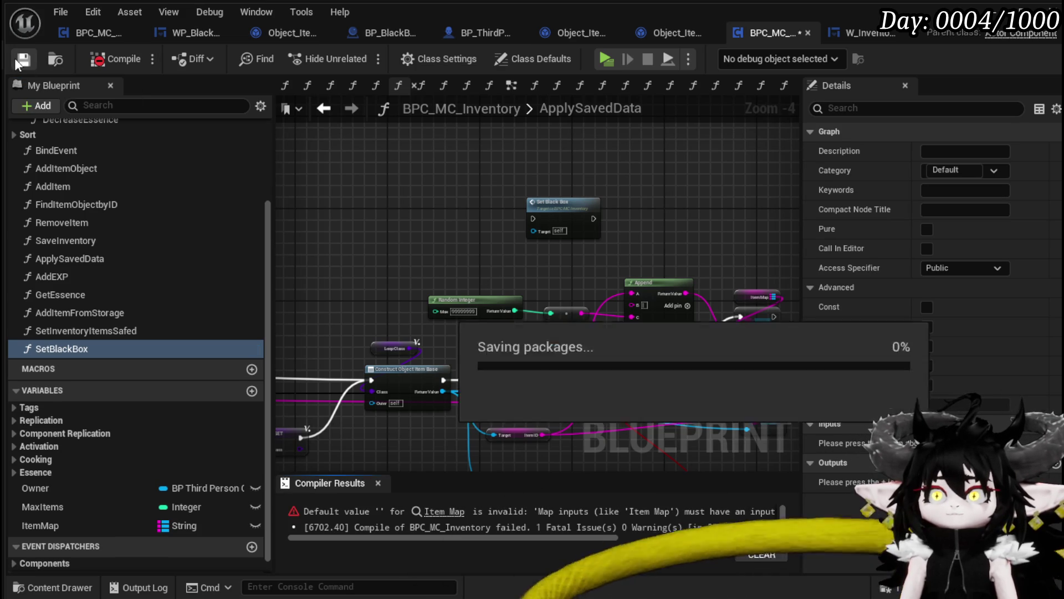
pyautogui.click(455, 515)
pyautogui.scroll(-3, 520, 374)
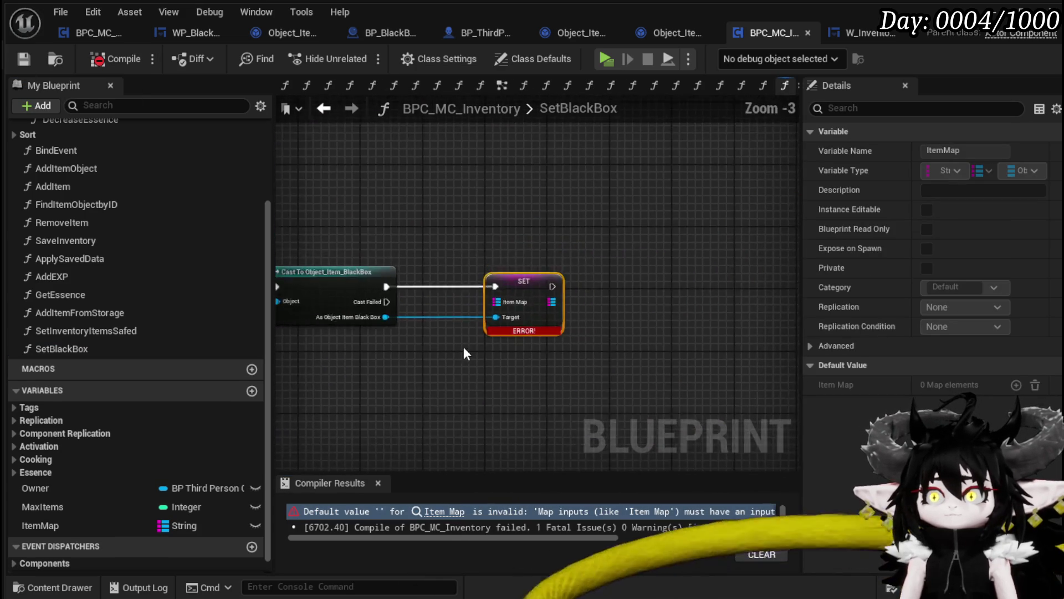
pyautogui.moveTo(471, 345); pyautogui.dragTo(661, 337)
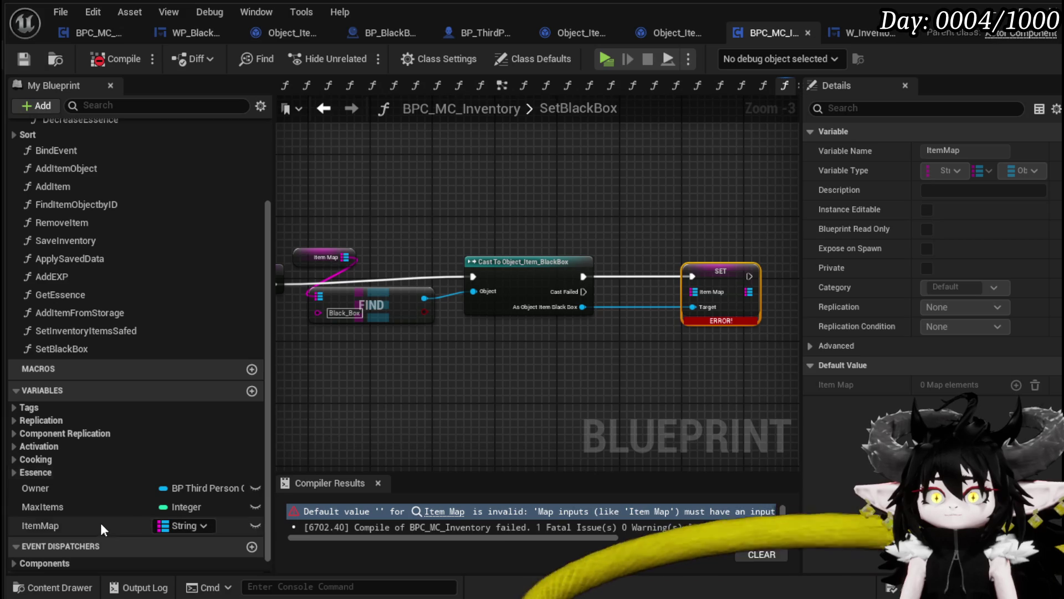
pyautogui.moveTo(771, 266)
pyautogui.mouseDown()
pyautogui.moveTo(349, 261)
pyautogui.moveTo(314, 240)
pyautogui.mouseUp()
pyautogui.click(355, 337)
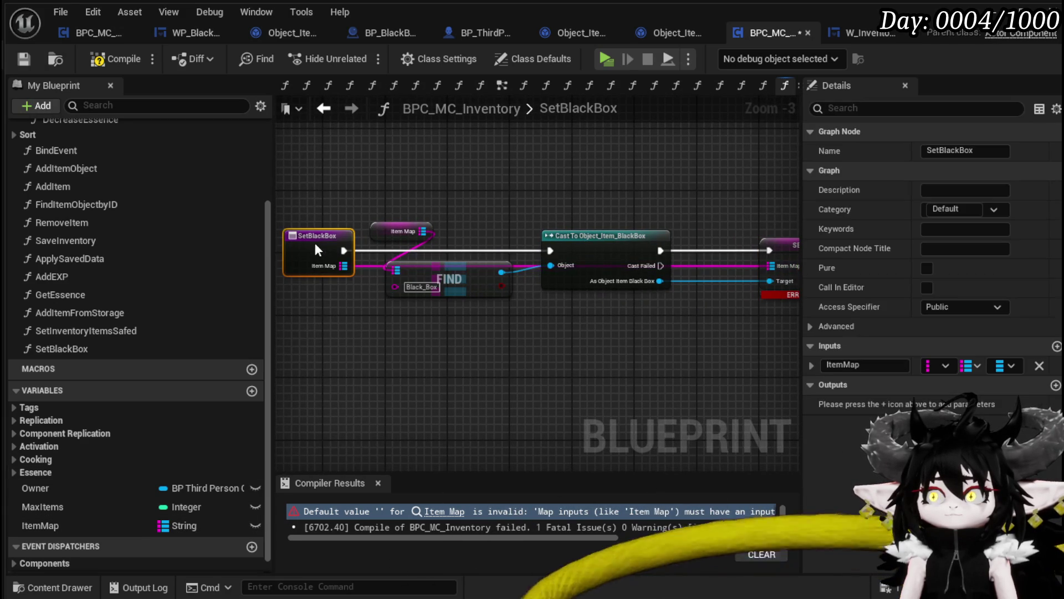
pyautogui.click(581, 203)
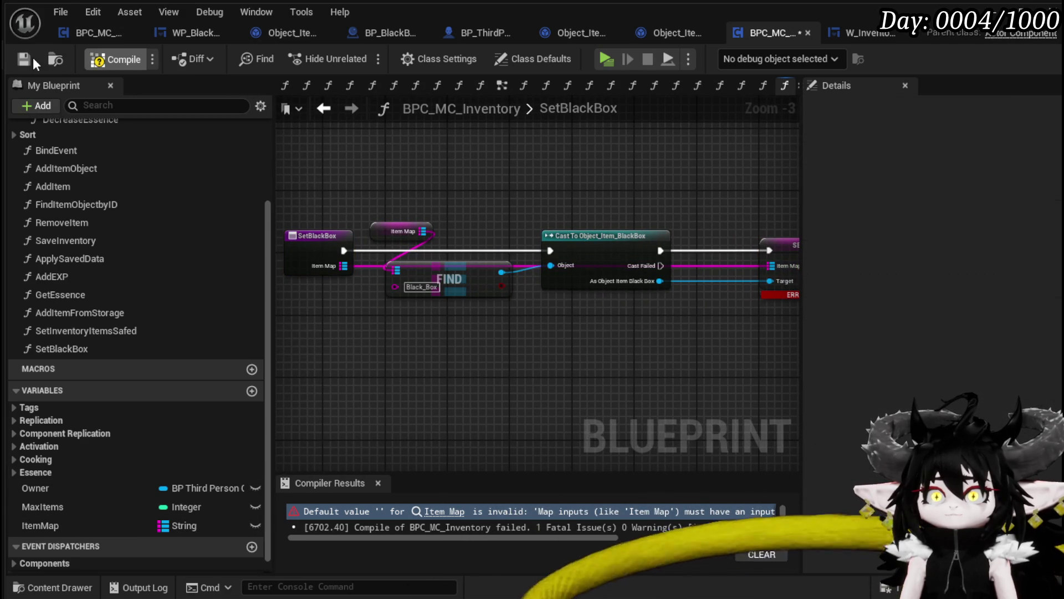
pyautogui.click(32, 61)
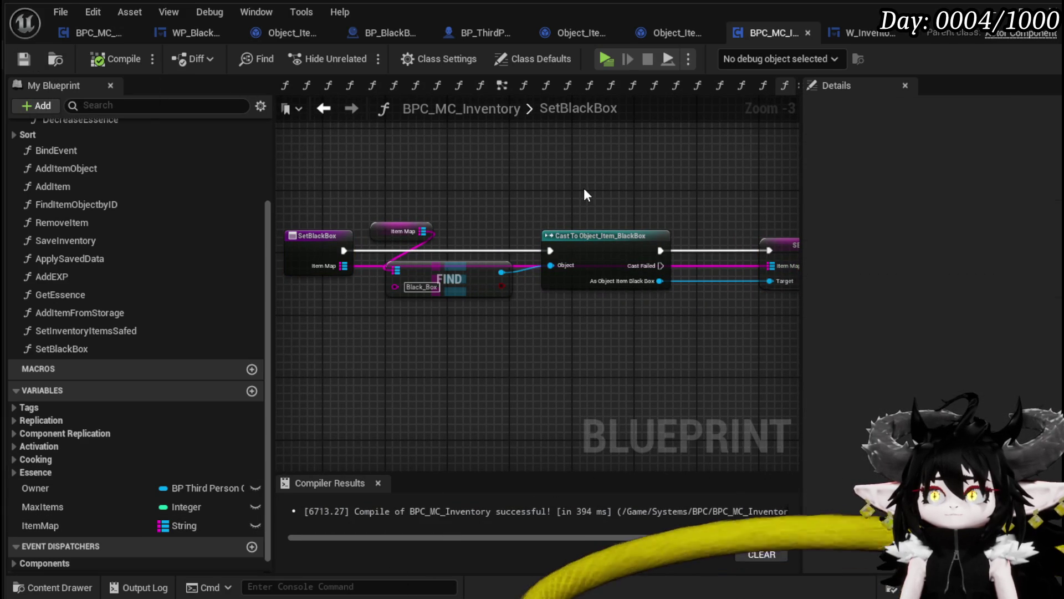
# Step: Delete the unused lower KEYS node in SetInventoryItemsSafed, then recompile and save BPC_MC_Inventory
pyautogui.doubleClick(93, 329)
pyautogui.moveTo(476, 325)
pyautogui.mouseDown()
pyautogui.moveTo(430, 307)
pyautogui.moveTo(582, 375)
pyautogui.moveTo(309, 352)
pyautogui.moveTo(592, 358)
pyautogui.mouseUp()
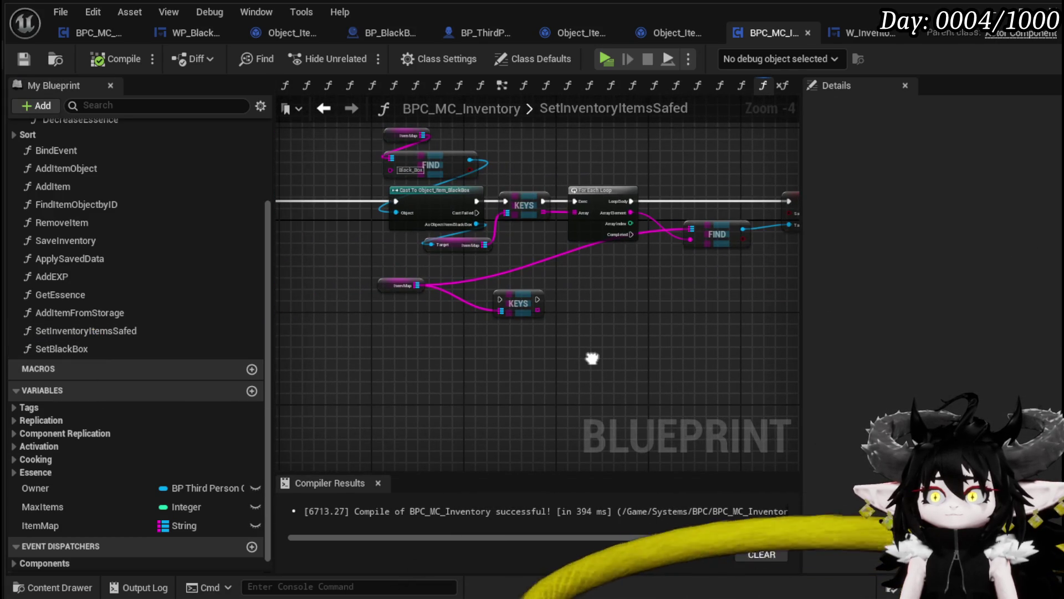
pyautogui.click(519, 304)
pyautogui.press('Delete')
pyautogui.click(110, 59)
pyautogui.click(24, 58)
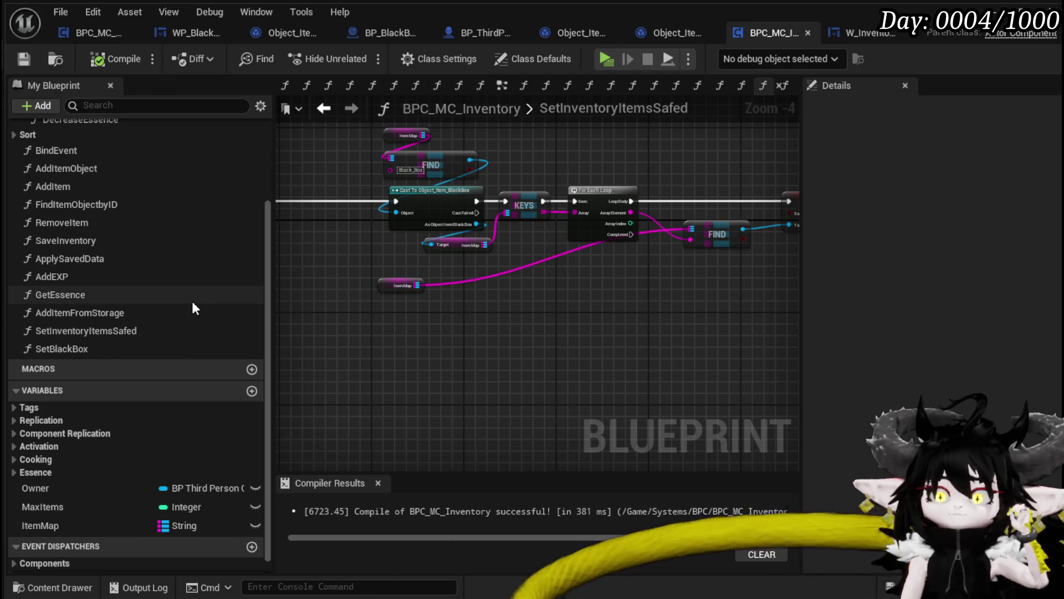
pyautogui.doubleClick(135, 260)
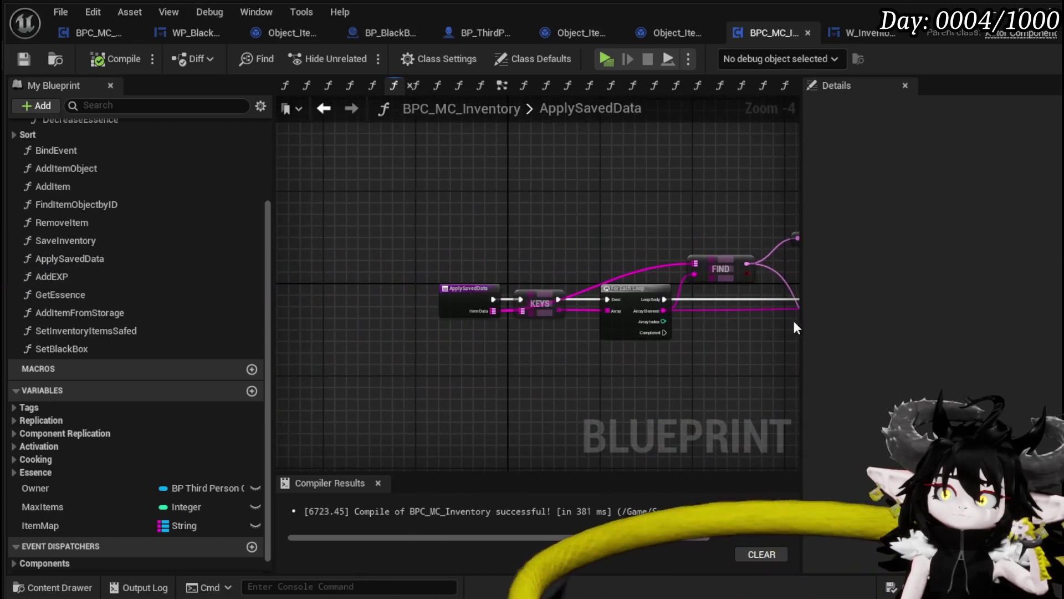
# Step: Place a Set Black Box call after the ApplySavedData entry node
pyautogui.moveTo(414, 268); pyautogui.dragTo(296, 268)
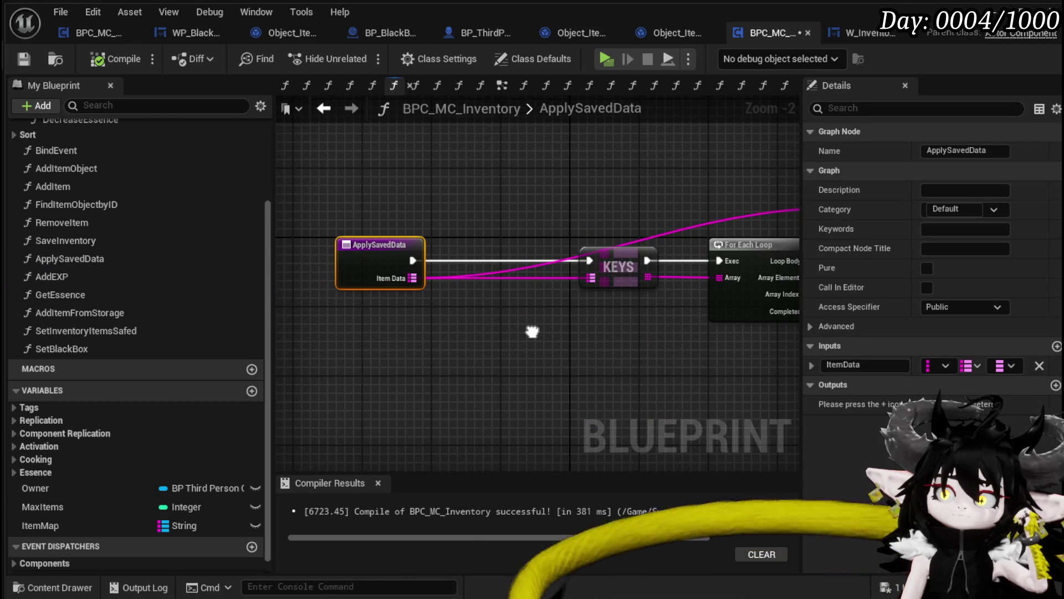
pyautogui.scroll(-1, 532, 333)
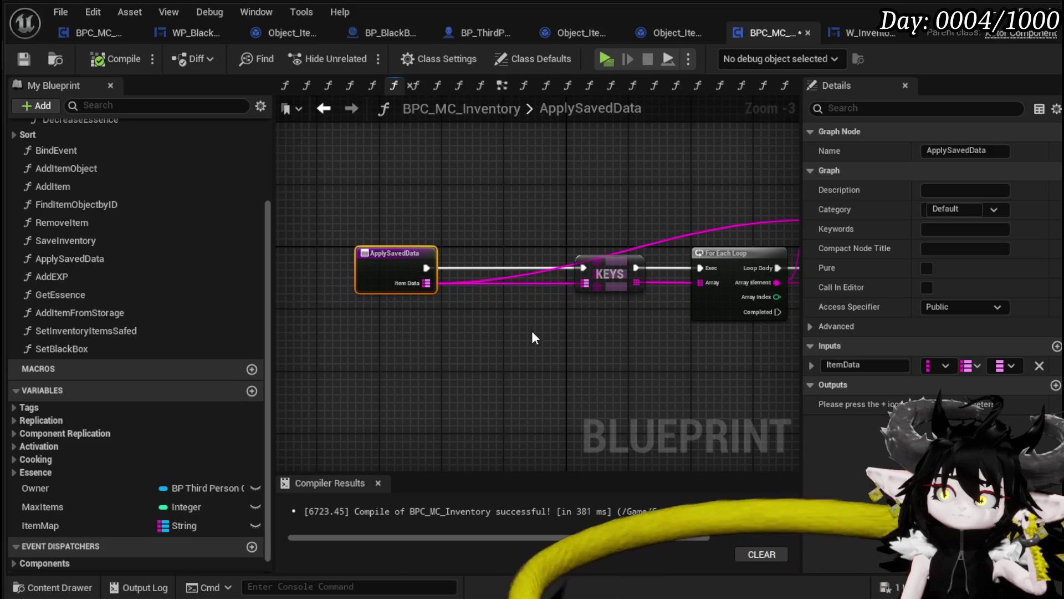
pyautogui.click(532, 332)
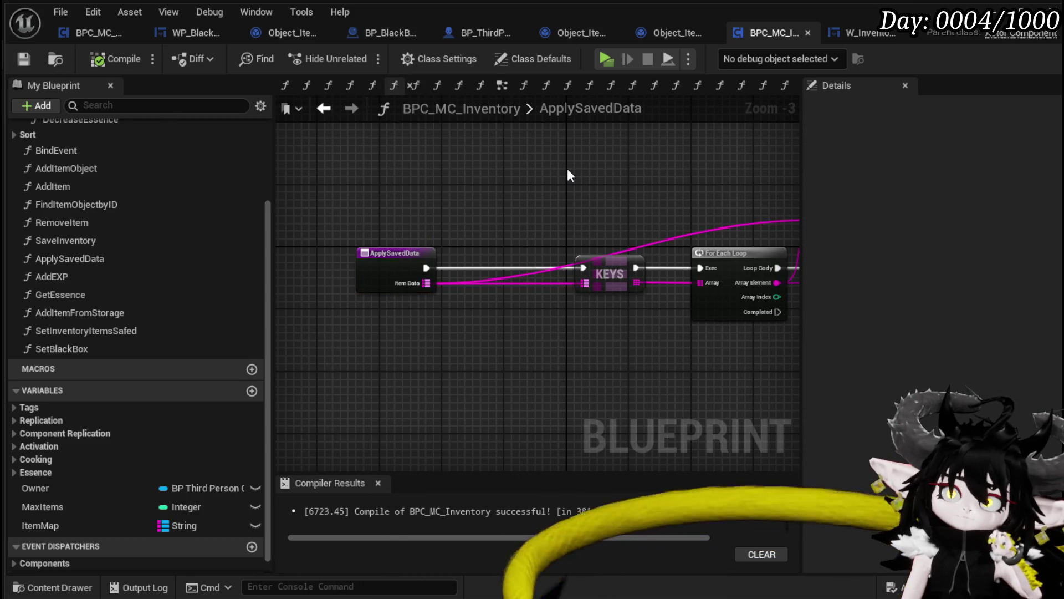
pyautogui.moveTo(426, 268)
pyautogui.mouseDown()
pyautogui.moveTo(443, 270)
pyautogui.moveTo(485, 214)
pyautogui.moveTo(510, 211)
pyautogui.moveTo(407, 227)
pyautogui.moveTo(518, 236)
pyautogui.moveTo(394, 202)
pyautogui.moveTo(487, 335)
pyautogui.moveTo(478, 198)
pyautogui.mouseUp()
pyautogui.moveTo(114, 346)
pyautogui.mouseDown()
pyautogui.moveTo(545, 364)
pyautogui.moveTo(497, 349)
pyautogui.mouseUp()
pyautogui.moveTo(433, 360); pyautogui.dragTo(448, 287)
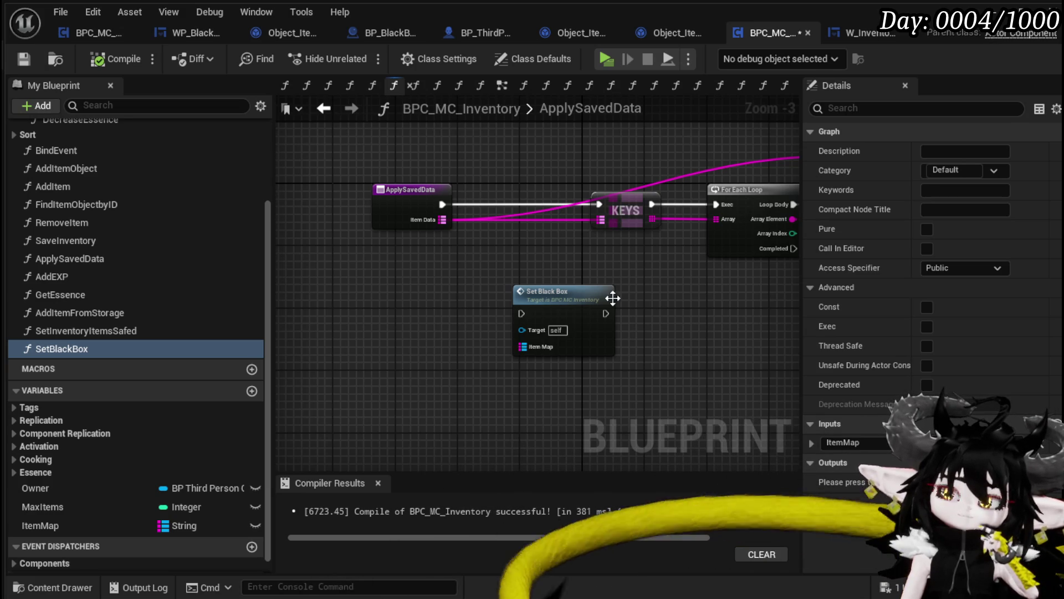
# Step: Review the item-loading logic, save BPC_MC_Inventory, and switch to Object_Item_BlackBox
pyautogui.moveTo(448, 293); pyautogui.dragTo(362, 274)
pyautogui.scroll(-2, 576, 312)
pyautogui.moveTo(658, 332)
pyautogui.mouseDown()
pyautogui.moveTo(577, 308)
pyautogui.moveTo(498, 310)
pyautogui.mouseUp()
pyautogui.moveTo(724, 292); pyautogui.dragTo(682, 323)
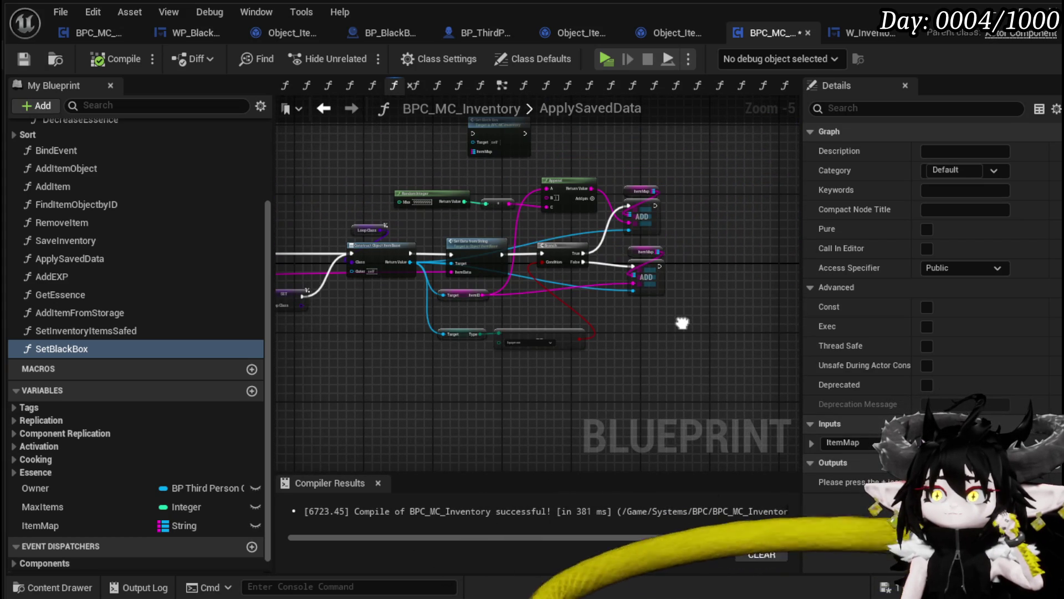
pyautogui.click(530, 156)
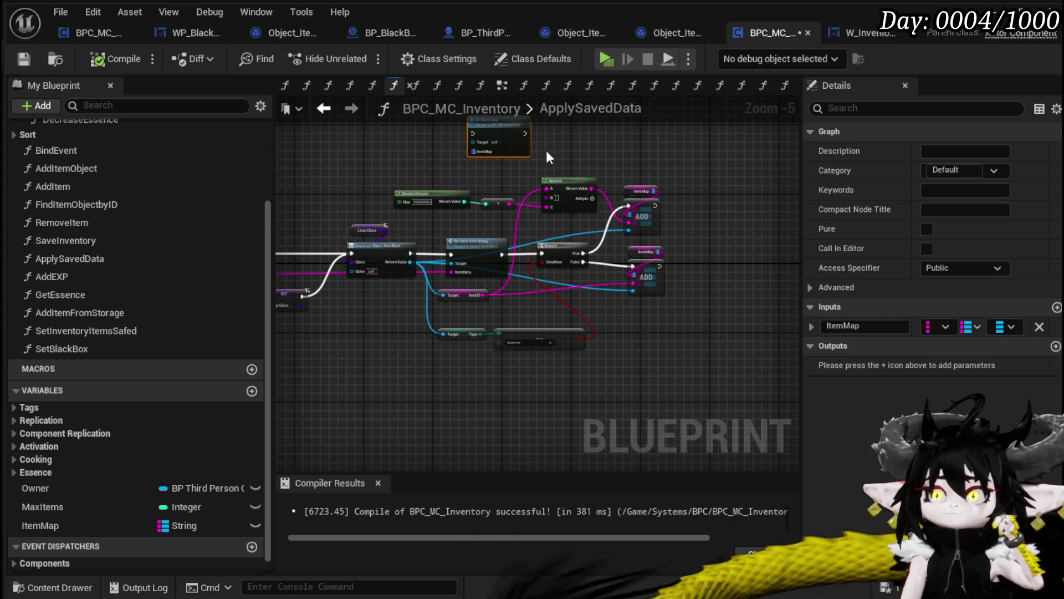
pyautogui.click(604, 154)
pyautogui.scroll(2, 551, 230)
pyautogui.moveTo(551, 231); pyautogui.dragTo(628, 238)
pyautogui.click(16, 59)
pyautogui.moveTo(481, 147); pyautogui.dragTo(444, 154)
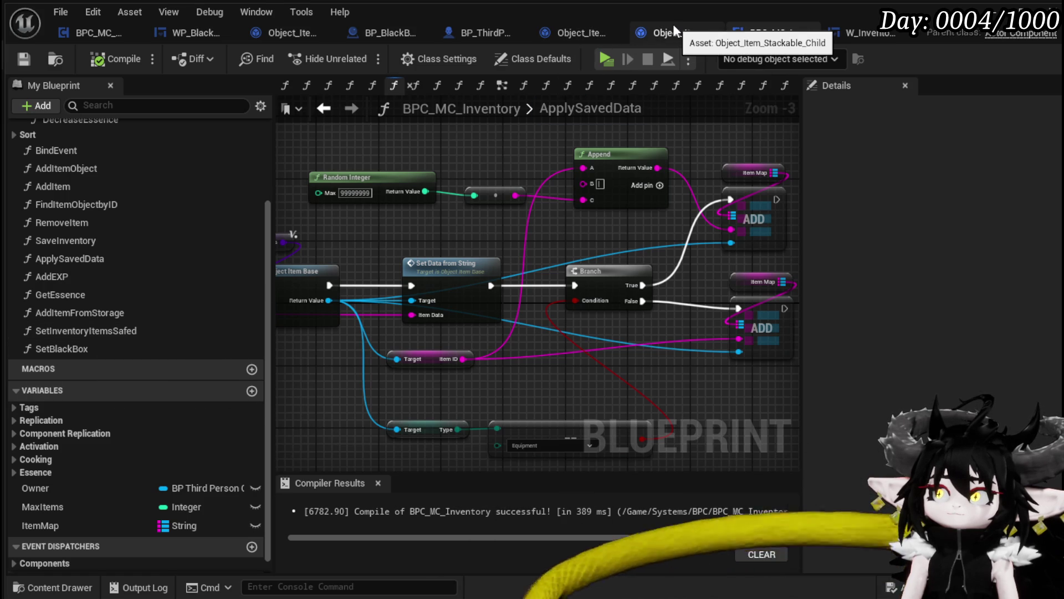
pyautogui.click(275, 34)
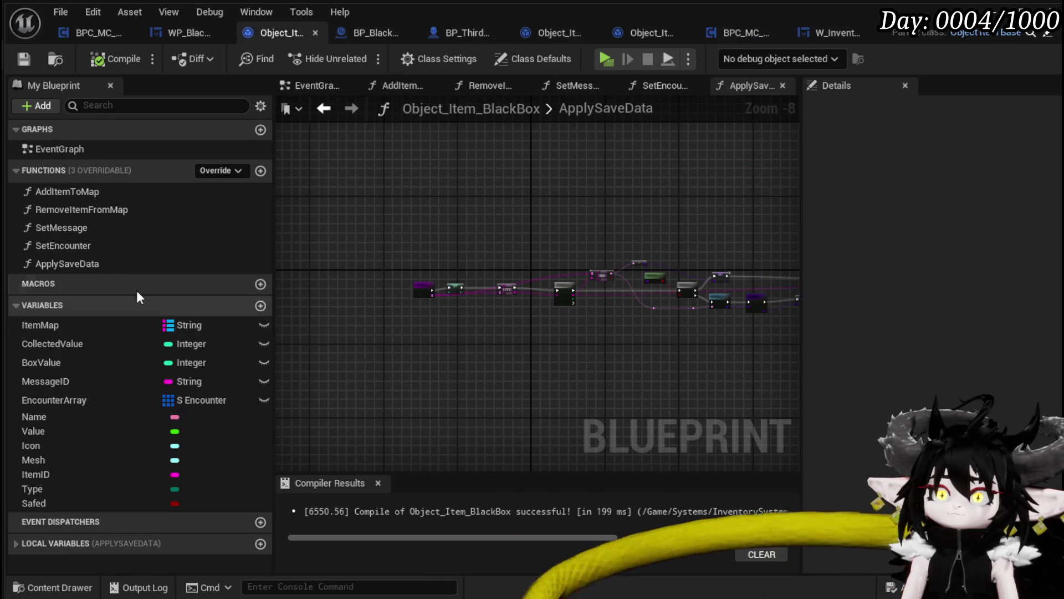
# Step: Look over Object_Item_BlackBox's ApplySaveData graph and save the blueprint
pyautogui.scroll(4, 414, 286)
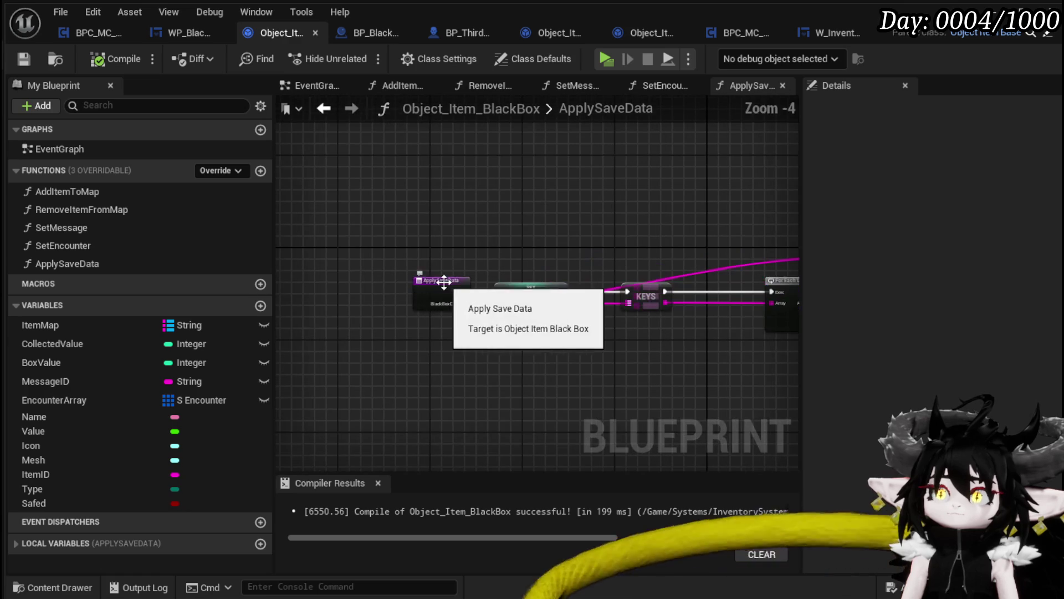
pyautogui.click(424, 274)
pyautogui.moveTo(424, 273); pyautogui.dragTo(419, 278)
pyautogui.click(508, 259)
pyautogui.scroll(-1, 509, 258)
pyautogui.moveTo(509, 259); pyautogui.dragTo(294, 237)
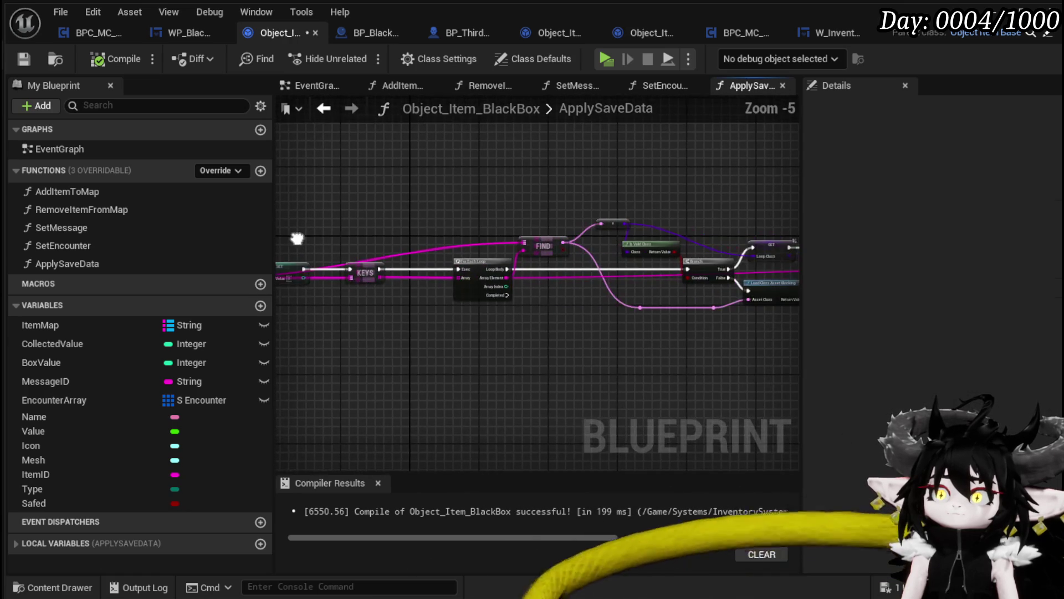
pyautogui.moveTo(476, 208)
pyautogui.mouseDown()
pyautogui.moveTo(312, 203)
pyautogui.moveTo(513, 215)
pyautogui.mouseUp()
pyautogui.click(23, 58)
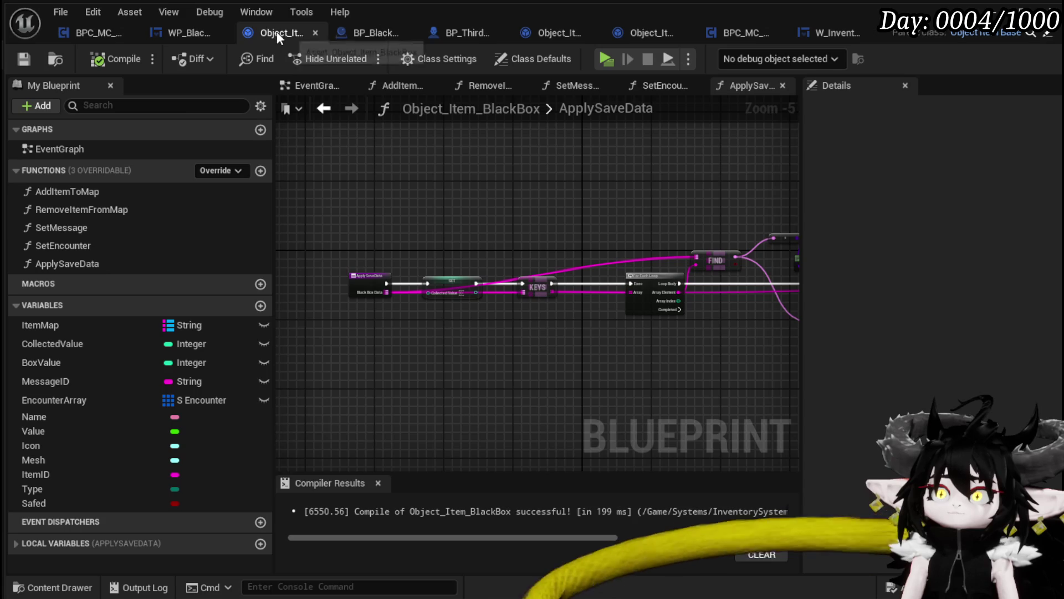
# Step: Move through the WP_BlackBoxUI and W_InventoryHUD tabs back to BPC_MC_Inventory
pyautogui.click(182, 26)
pyautogui.click(261, 29)
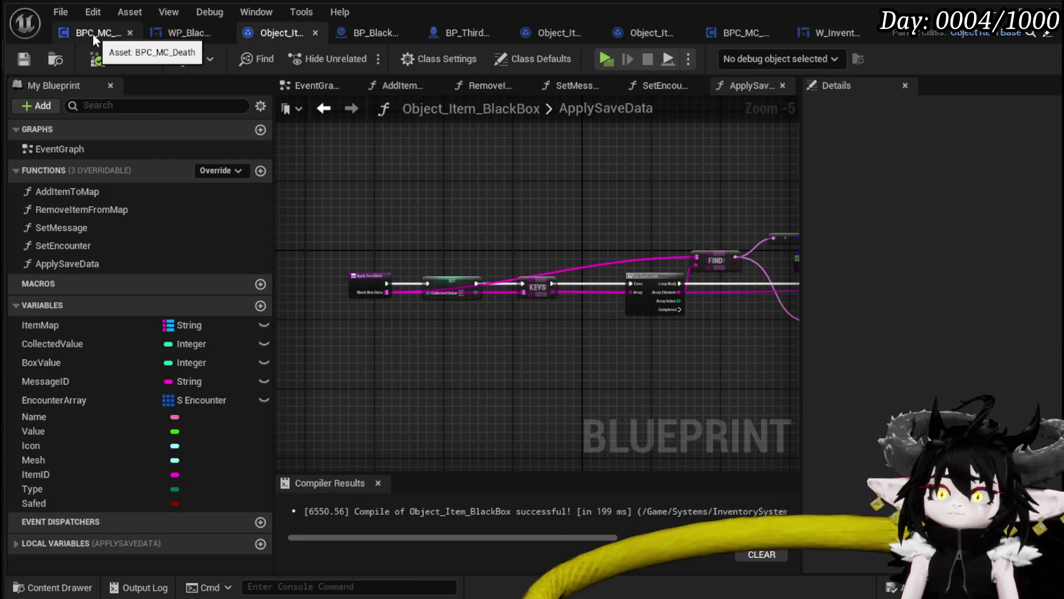
pyautogui.click(819, 36)
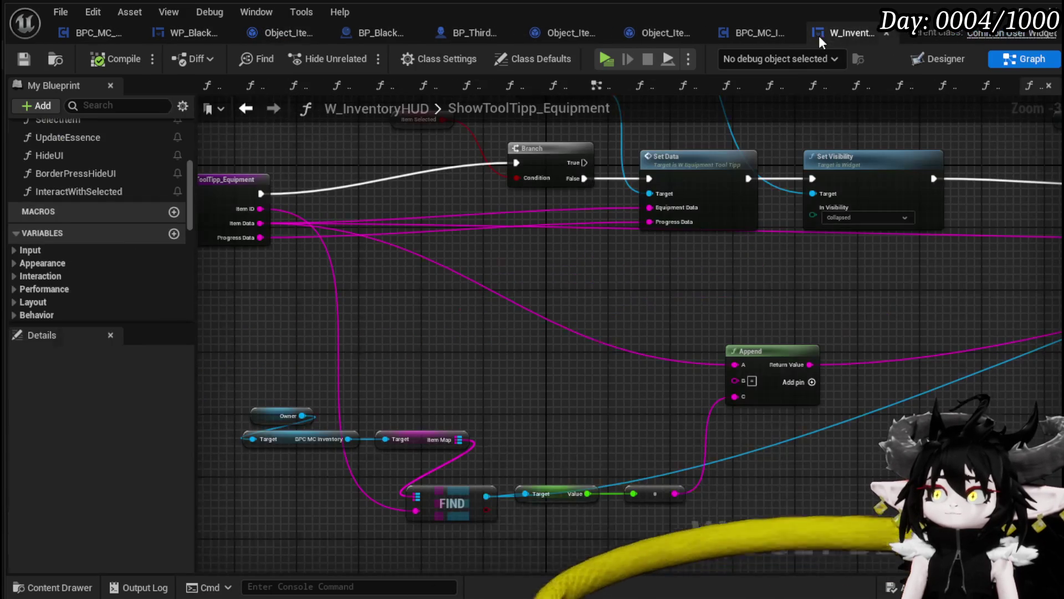
pyautogui.click(756, 32)
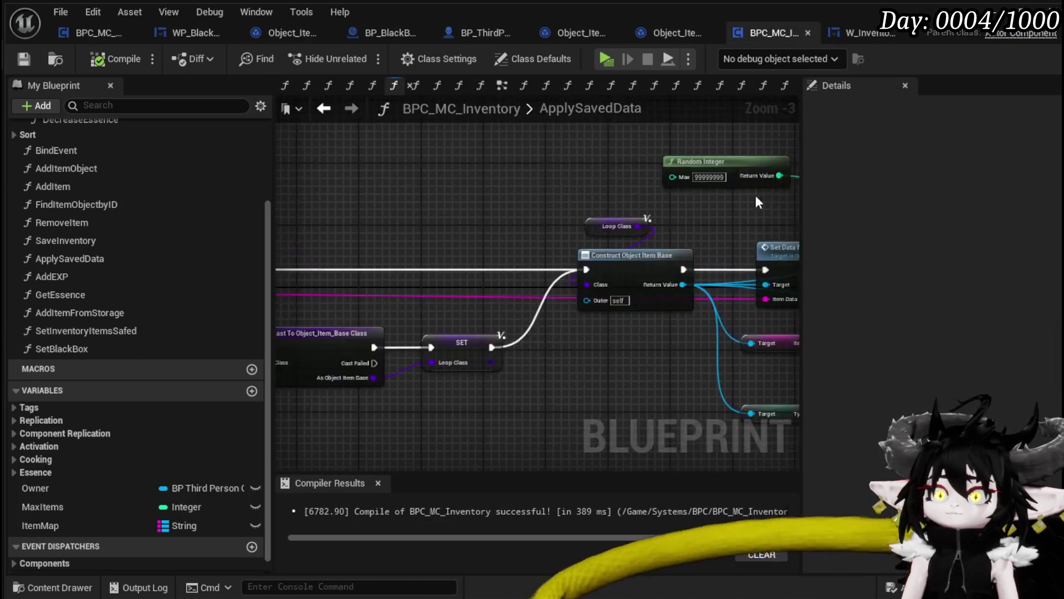
# Step: Move the Set Black Box call lower and add an ItemMap getter to the graph
pyautogui.scroll(-3, 495, 290)
pyautogui.scroll(4, 494, 268)
pyautogui.click(496, 202)
pyautogui.moveTo(496, 204)
pyautogui.mouseDown()
pyautogui.moveTo(428, 199)
pyautogui.moveTo(502, 242)
pyautogui.mouseUp()
pyautogui.moveTo(81, 524)
pyautogui.mouseDown()
pyautogui.moveTo(402, 239)
pyautogui.moveTo(390, 235)
pyautogui.mouseUp()
pyautogui.click(397, 254)
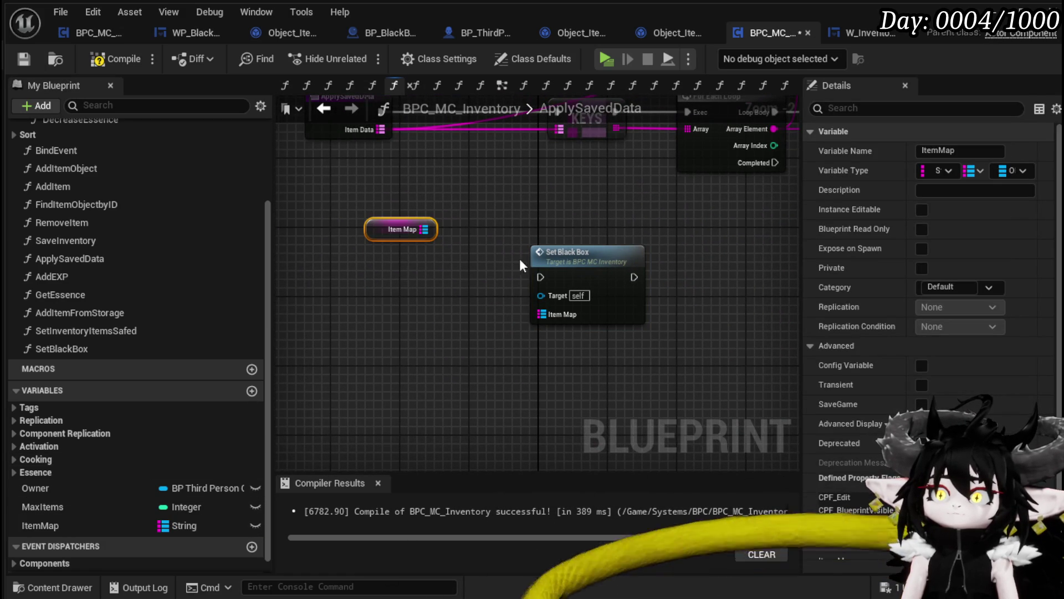
# Step: In SetBlackBox, call Apply Save Data on the cast black box right after the cast
pyautogui.doubleClick(546, 255)
pyautogui.moveTo(411, 331); pyautogui.dragTo(660, 165)
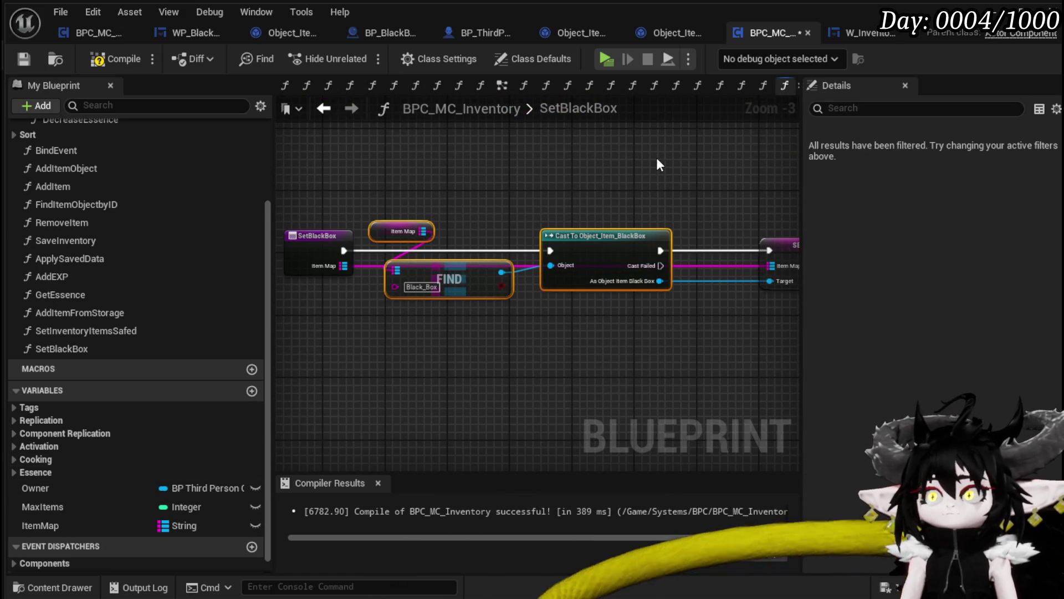
pyautogui.click(22, 60)
pyautogui.moveTo(633, 213); pyautogui.dragTo(419, 196)
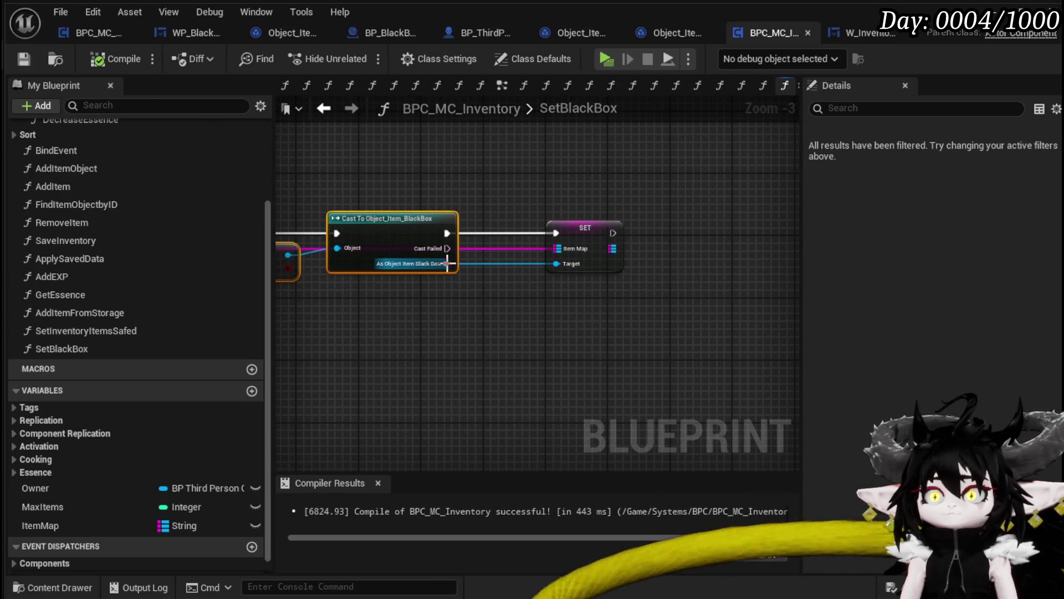
pyautogui.moveTo(448, 264); pyautogui.dragTo(478, 327)
pyautogui.write('App')
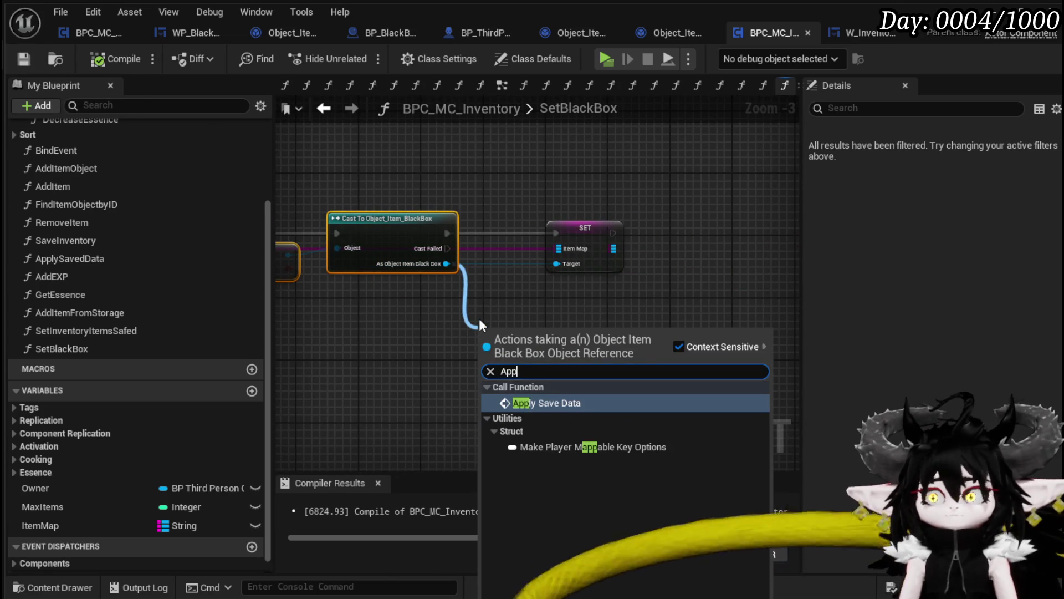
pyautogui.press('Return')
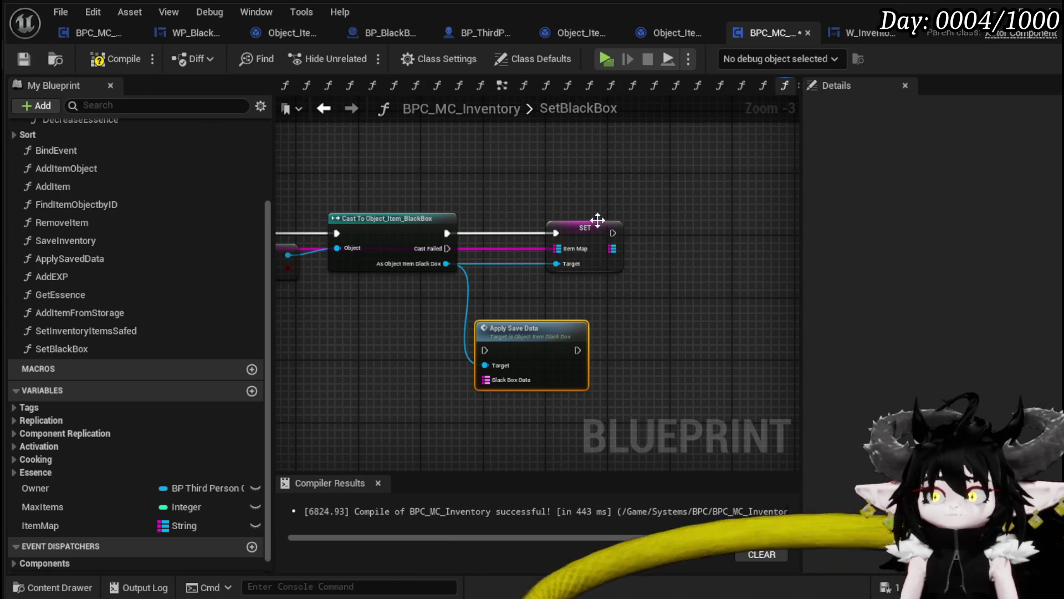
pyautogui.moveTo(617, 226); pyautogui.dragTo(740, 218)
pyautogui.moveTo(527, 346); pyautogui.dragTo(554, 228)
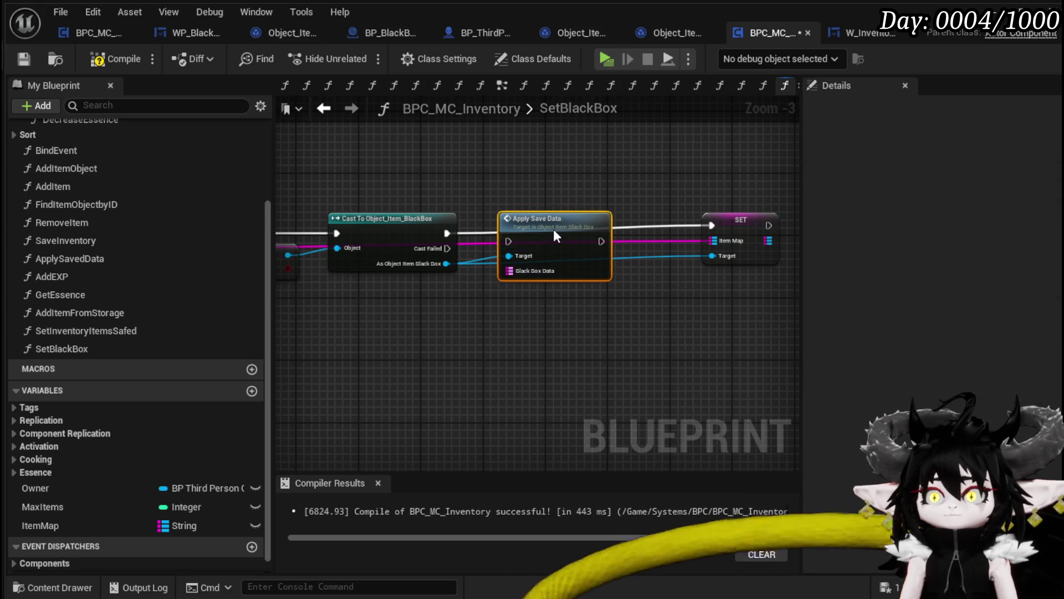
pyautogui.moveTo(447, 233); pyautogui.dragTo(508, 225)
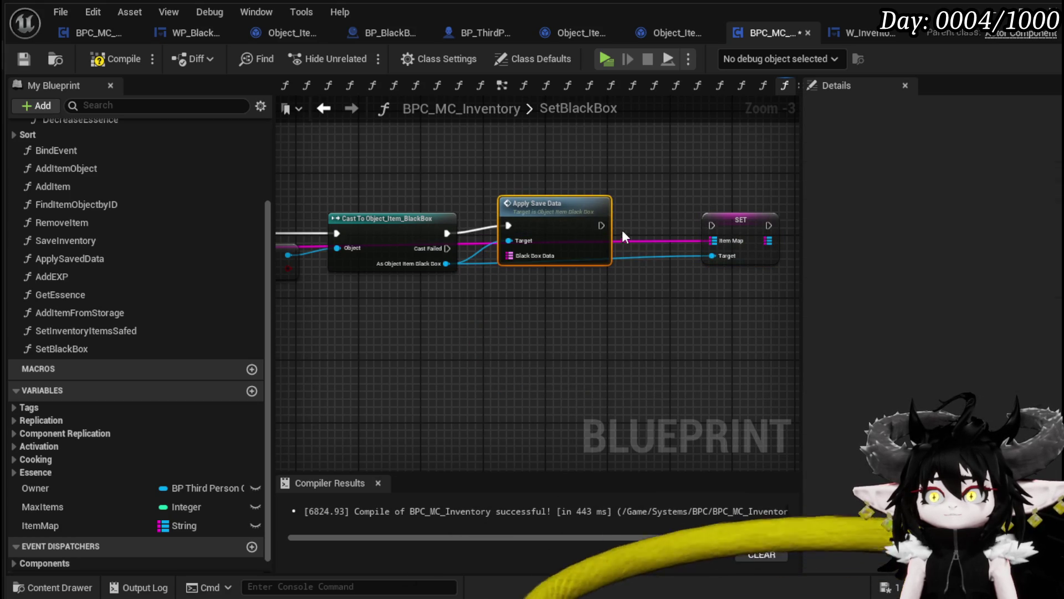
# Step: Give SetBlackBox a Black Box Data input feeding Apply Save Data and compile the inventory component
pyautogui.moveTo(733, 271)
pyautogui.mouseDown()
pyautogui.moveTo(477, 280)
pyautogui.moveTo(313, 244)
pyautogui.mouseUp()
pyautogui.click(531, 424)
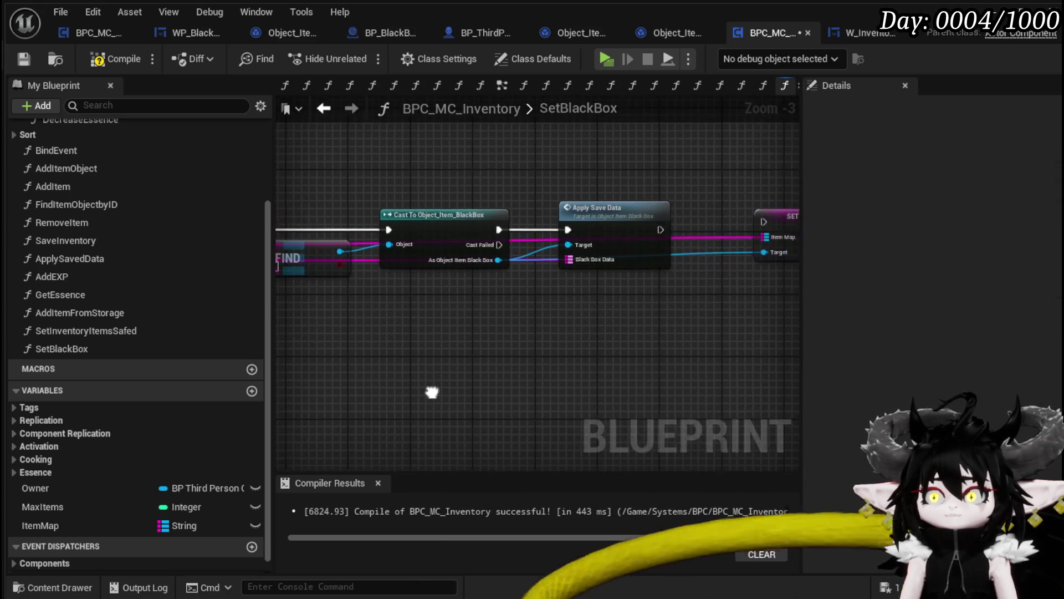
pyautogui.click(23, 58)
pyautogui.click(323, 109)
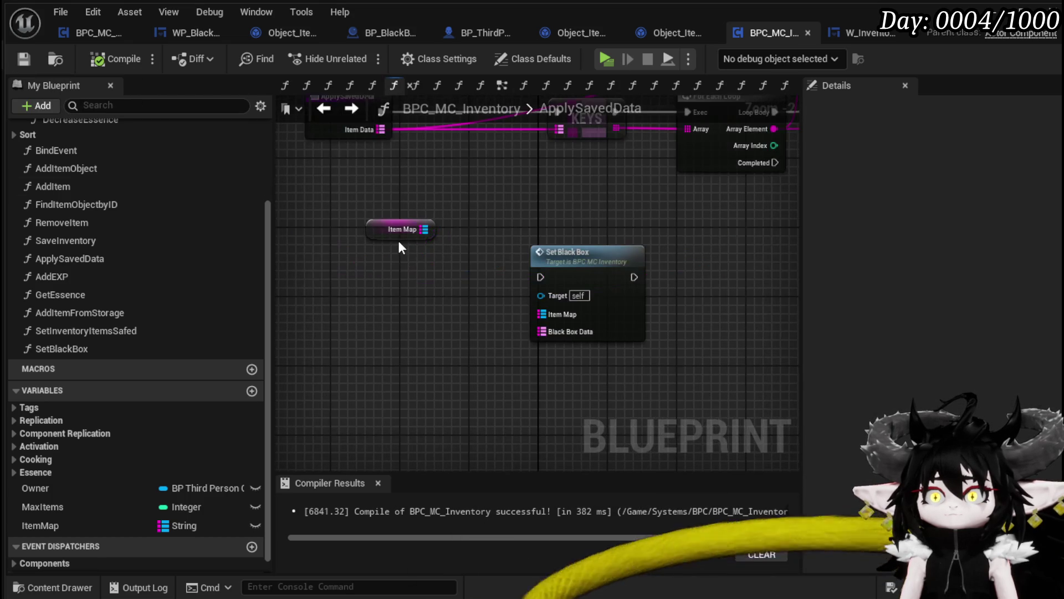
# Step: Add a Sequence after ApplySavedData's entry and run Set Black Box from its Then 1 output
pyautogui.scroll(1, 488, 266)
pyautogui.click(571, 271)
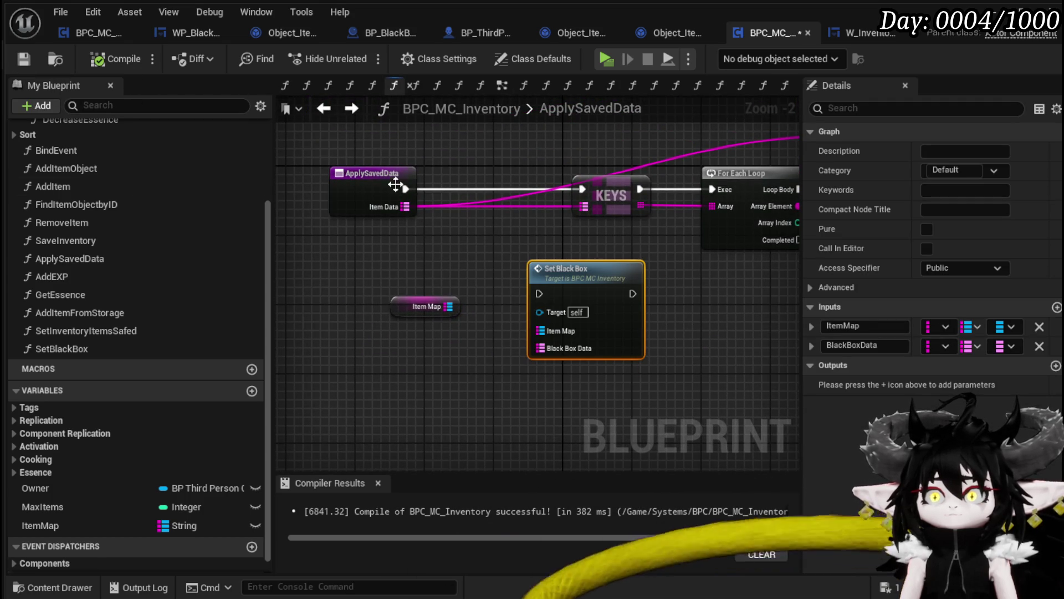
pyautogui.moveTo(404, 188); pyautogui.dragTo(453, 188)
pyautogui.write('sequenc')
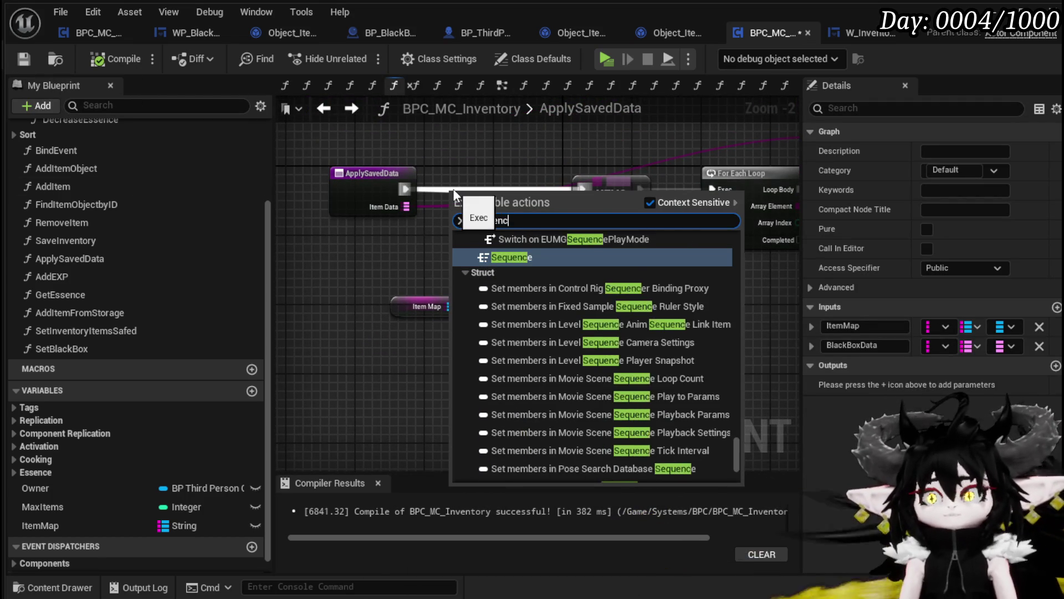
pyautogui.press('Return')
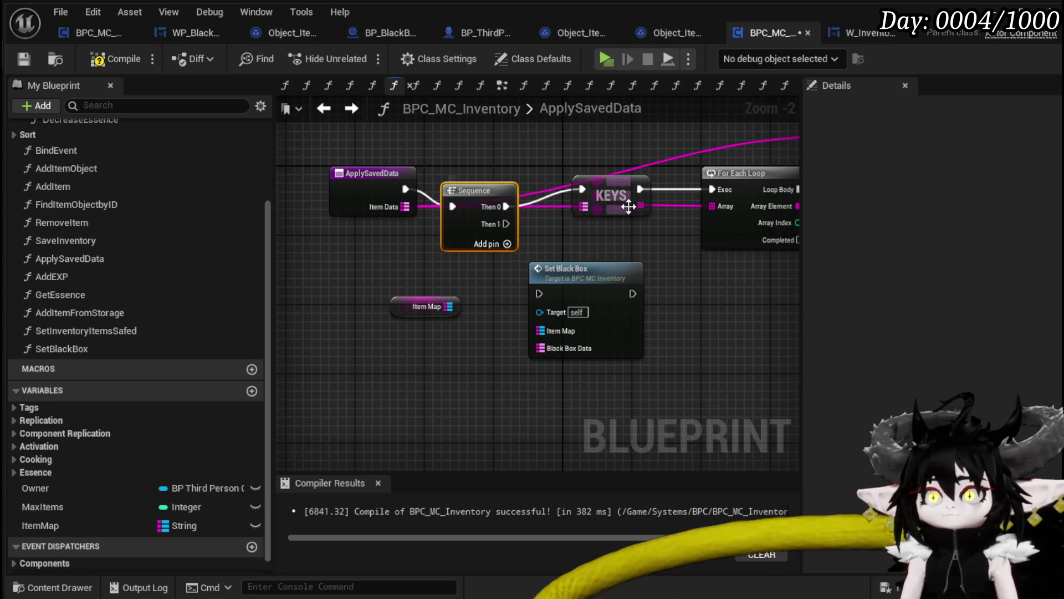
pyautogui.moveTo(494, 201)
pyautogui.mouseDown()
pyautogui.moveTo(501, 183)
pyautogui.moveTo(541, 296)
pyautogui.mouseUp()
pyautogui.moveTo(572, 294); pyautogui.dragTo(598, 294)
# Step: Add a Black Box Data input to ApplySavedData feeding Set Black Box, then compile
pyautogui.moveTo(571, 348)
pyautogui.mouseDown()
pyautogui.moveTo(391, 218)
pyautogui.moveTo(350, 205)
pyautogui.mouseUp()
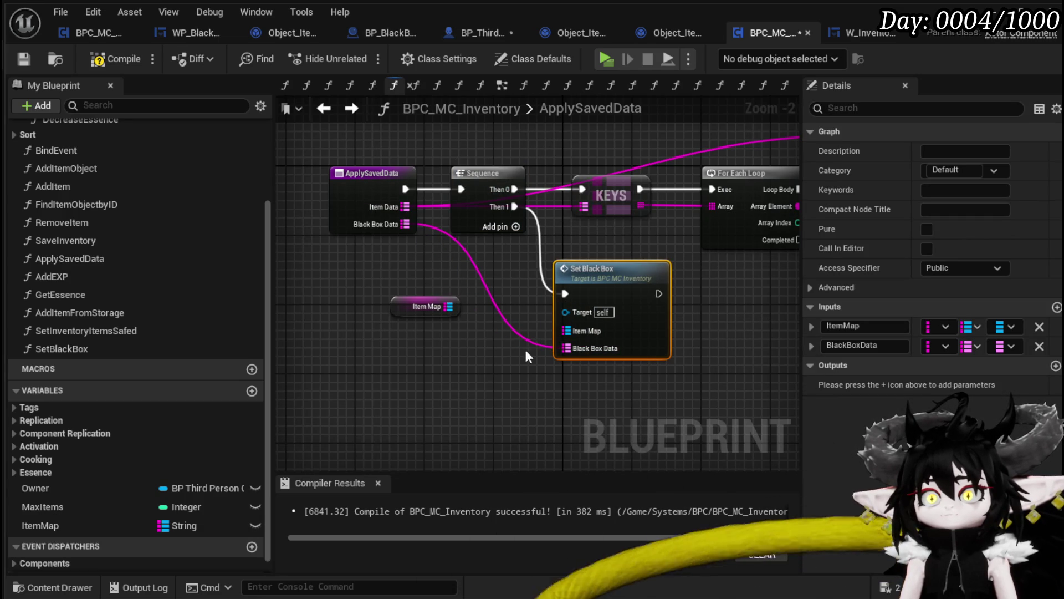
pyautogui.scroll(-4, 527, 362)
pyautogui.scroll(4, 691, 299)
pyautogui.scroll(-2, 613, 304)
pyautogui.scroll(-2, 525, 331)
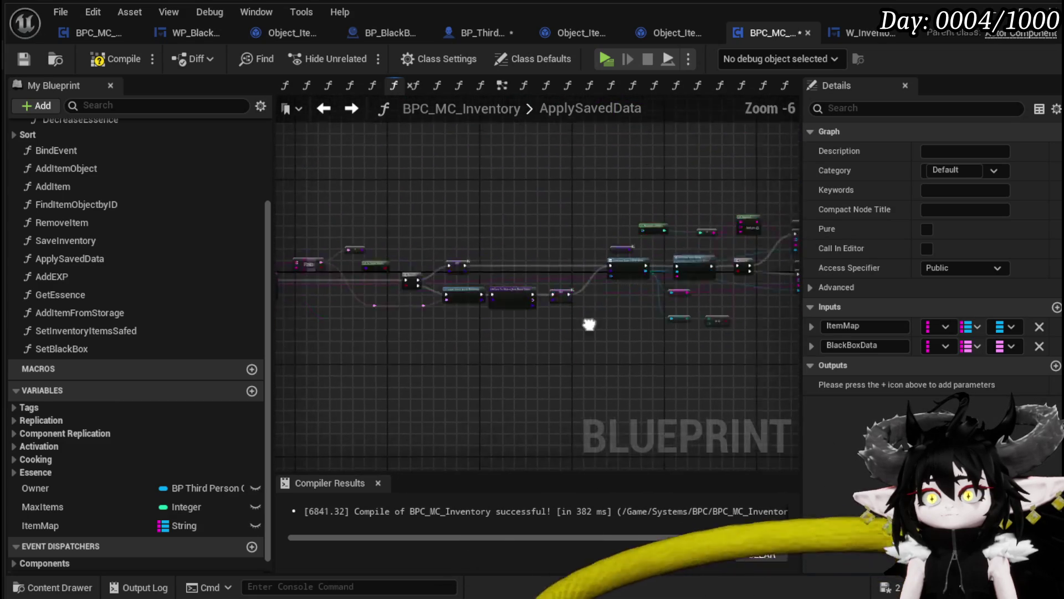
pyautogui.scroll(4, 622, 340)
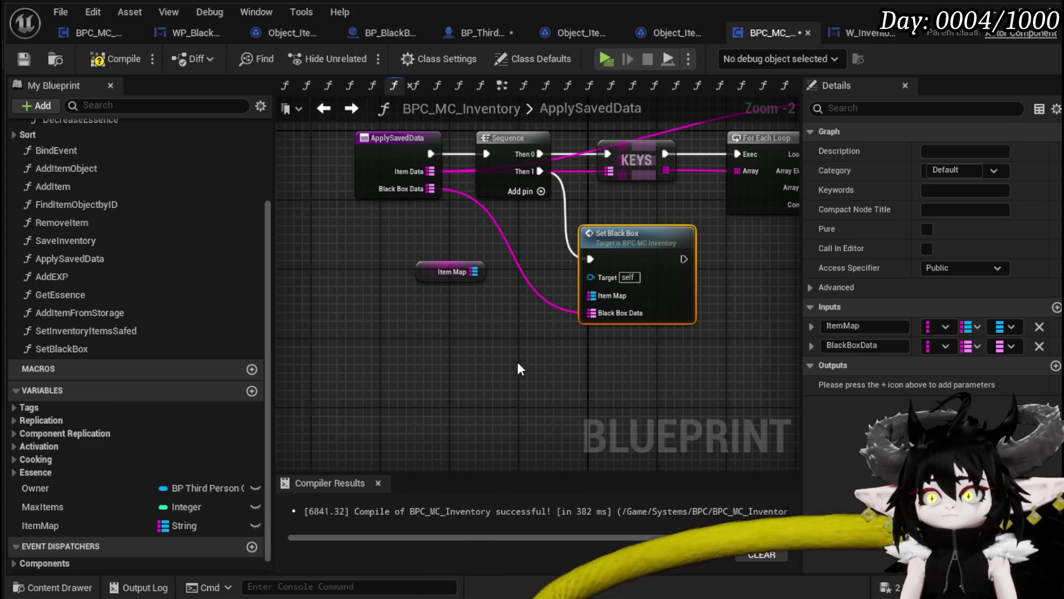
pyautogui.click(517, 365)
pyautogui.click(24, 59)
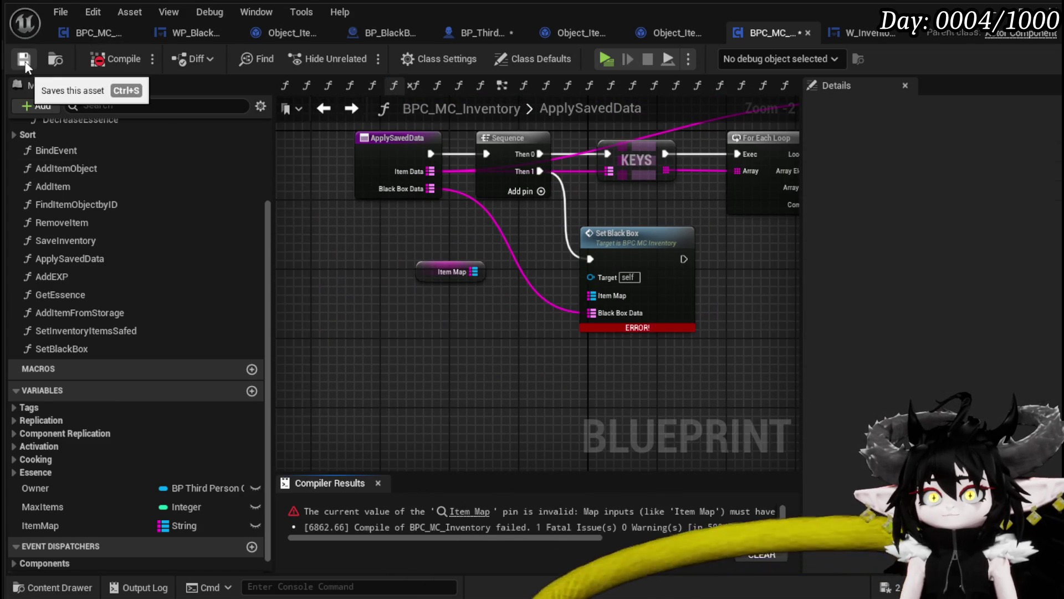
# Step: Remove the ItemMap input from SetBlackBox and recompile the inventory component
pyautogui.doubleClick(613, 254)
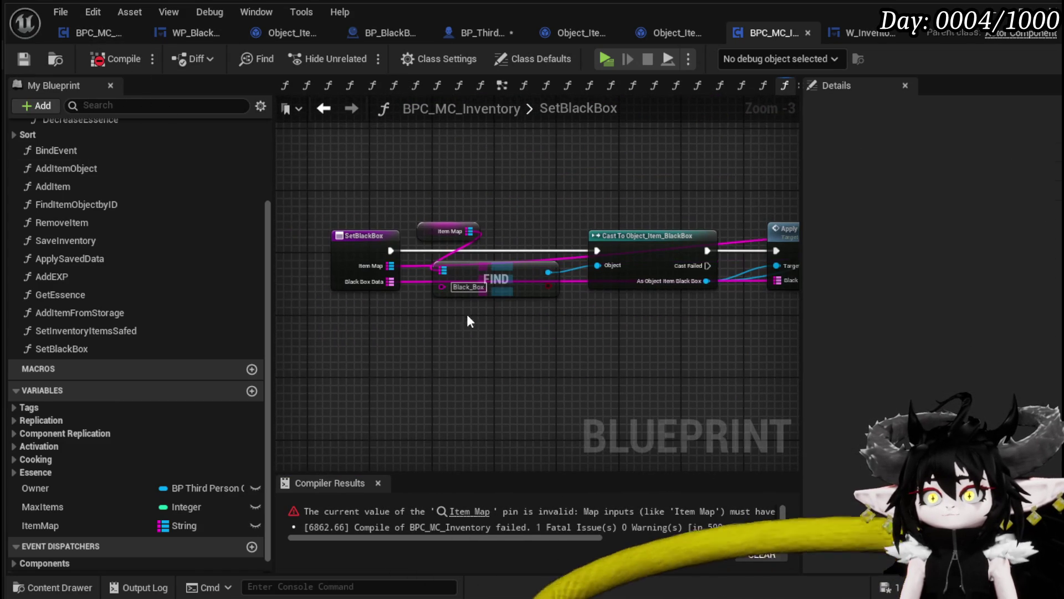
pyautogui.click(346, 246)
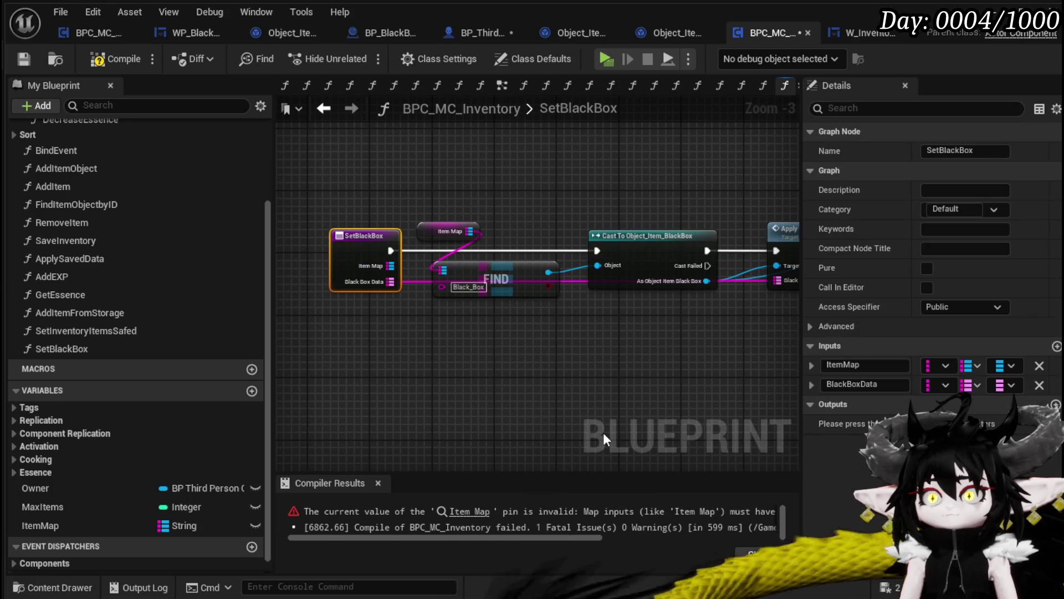
pyautogui.click(1037, 366)
pyautogui.click(99, 61)
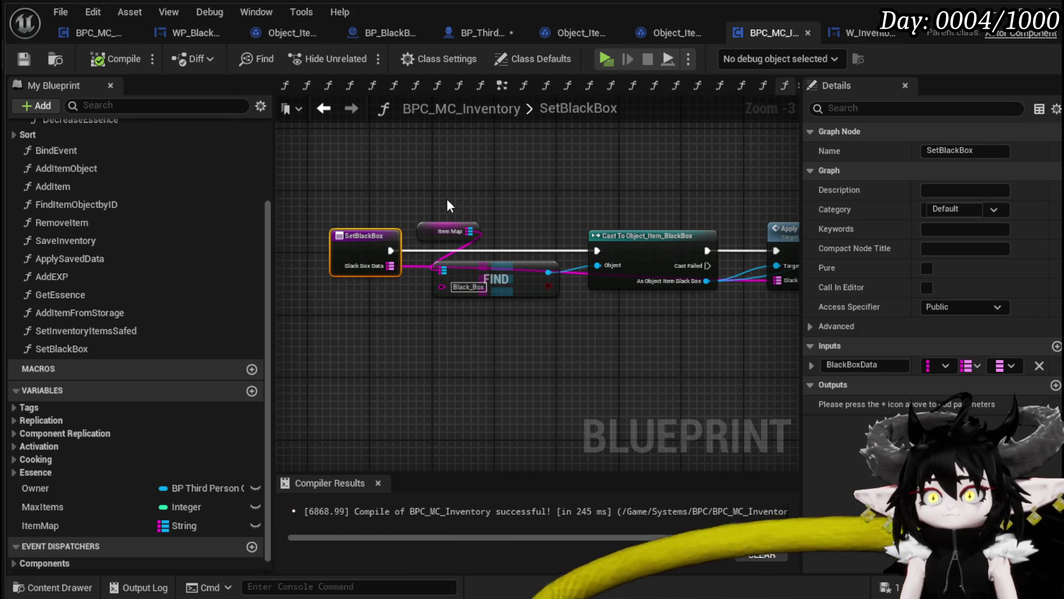
pyautogui.click(324, 108)
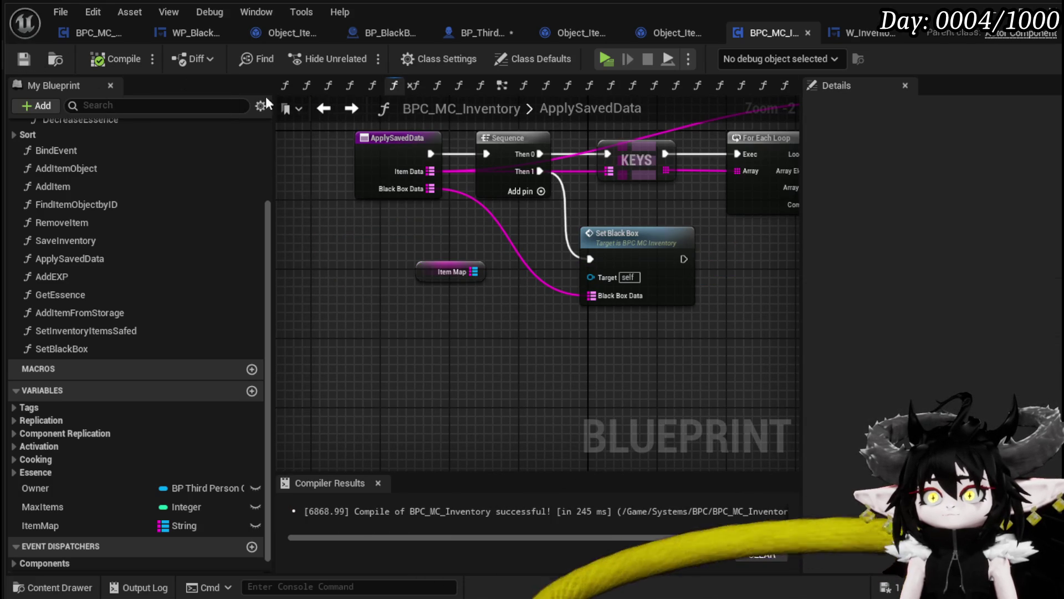
pyautogui.click(474, 32)
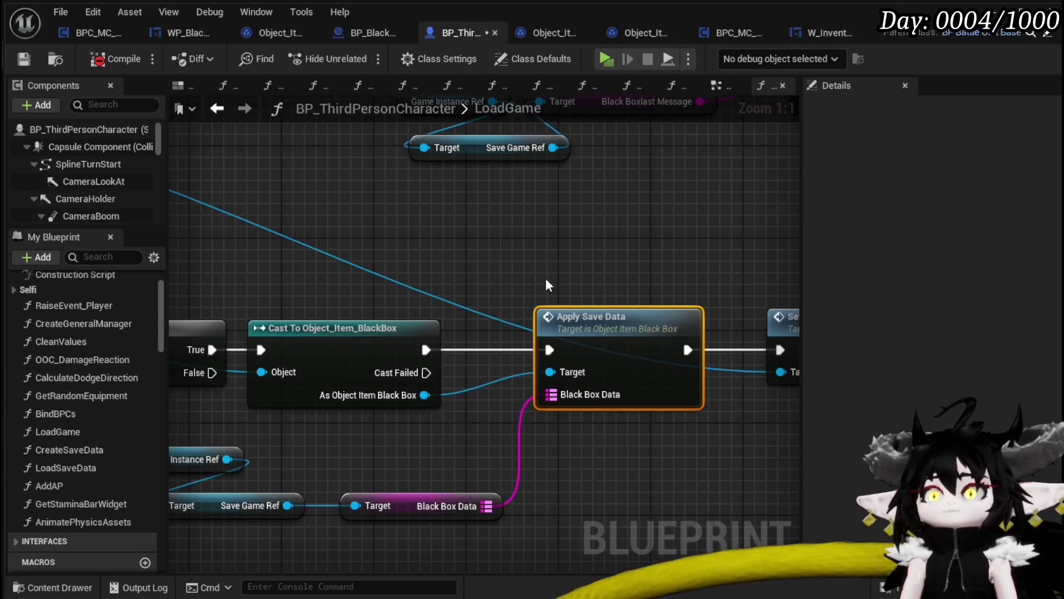
# Step: Compile BP_ThirdPersonCharacter and jump to the compile error in LoadSaveData
pyautogui.scroll(-2, 488, 259)
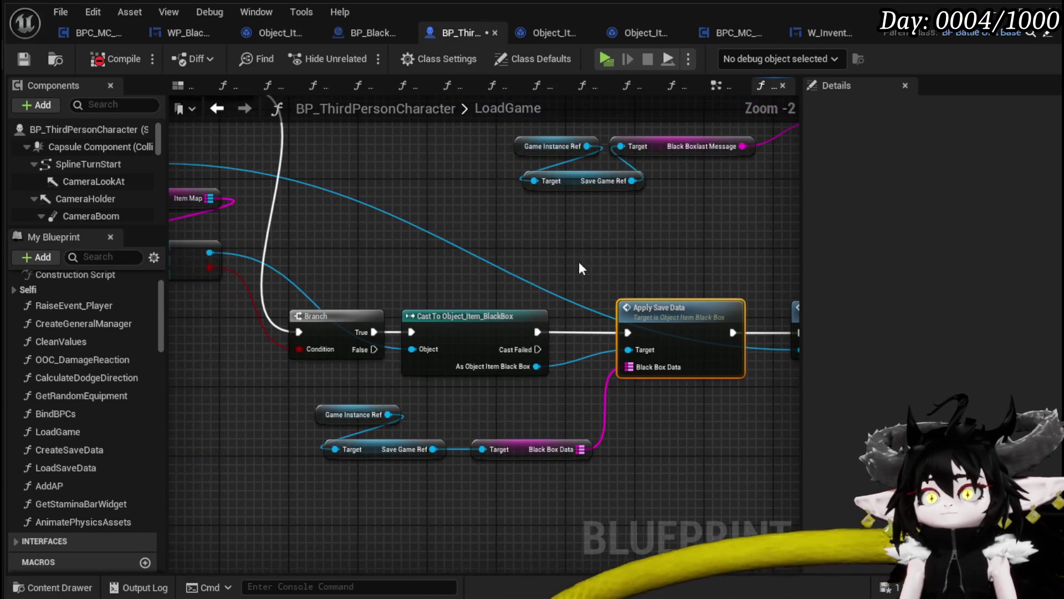
pyautogui.moveTo(380, 309)
pyautogui.mouseDown()
pyautogui.moveTo(535, 273)
pyautogui.moveTo(387, 277)
pyautogui.mouseUp()
pyautogui.click(475, 270)
pyautogui.scroll(-1, 475, 270)
pyautogui.moveTo(474, 270)
pyautogui.mouseDown()
pyautogui.moveTo(533, 286)
pyautogui.moveTo(779, 301)
pyautogui.mouseUp()
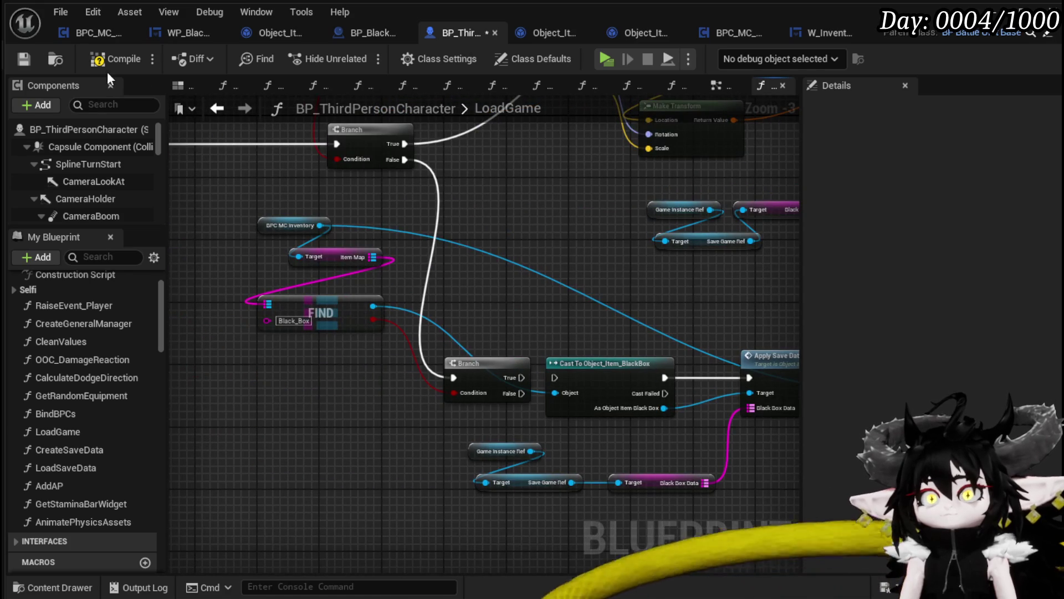
pyautogui.click(17, 58)
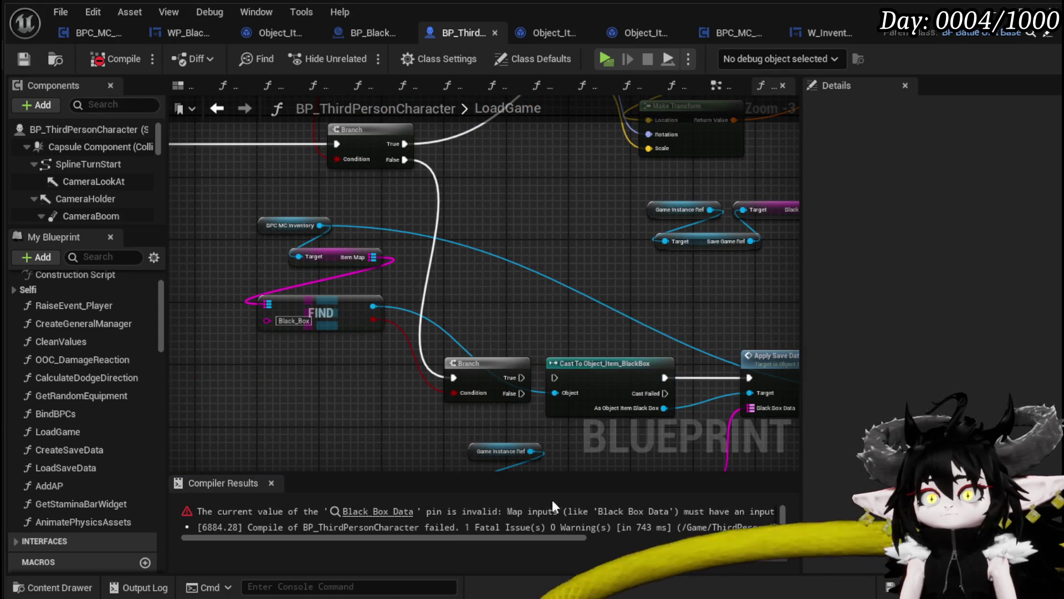
pyautogui.click(364, 514)
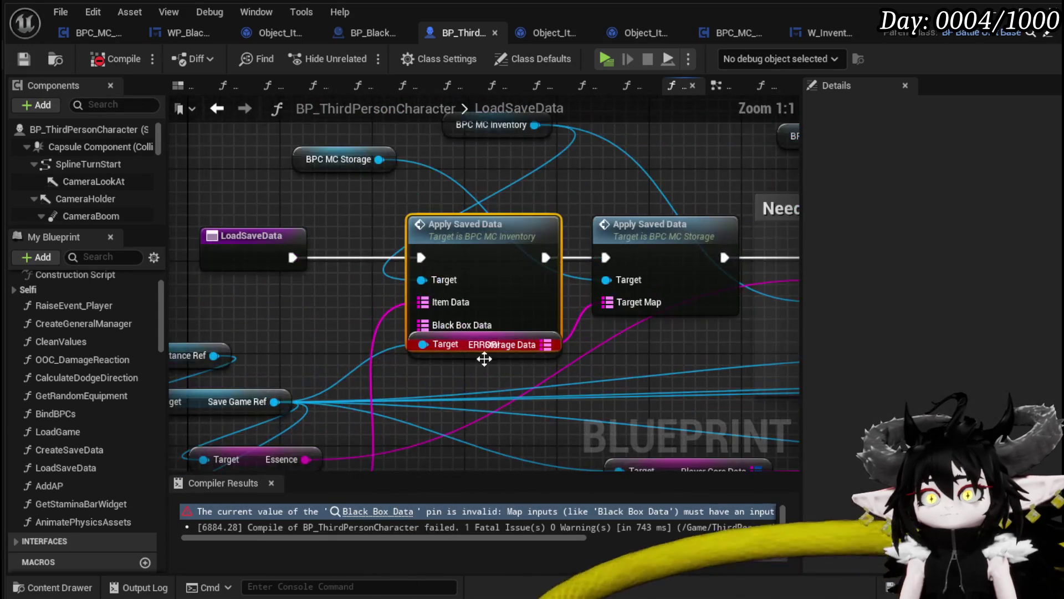
# Step: Connect the save game's Black Box Data getter to Apply Saved Data
pyautogui.moveTo(488, 294)
pyautogui.mouseDown()
pyautogui.moveTo(497, 325)
pyautogui.moveTo(581, 351)
pyautogui.mouseUp()
pyautogui.moveTo(469, 385); pyautogui.dragTo(632, 326)
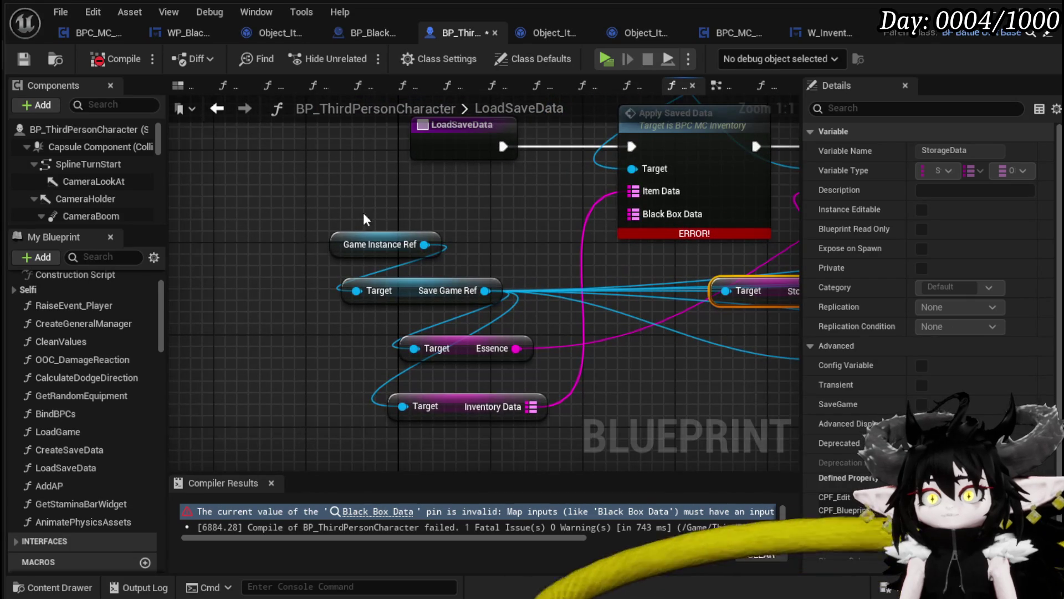
pyautogui.click(456, 260)
pyautogui.moveTo(485, 289); pyautogui.dragTo(527, 231)
pyautogui.write('get')
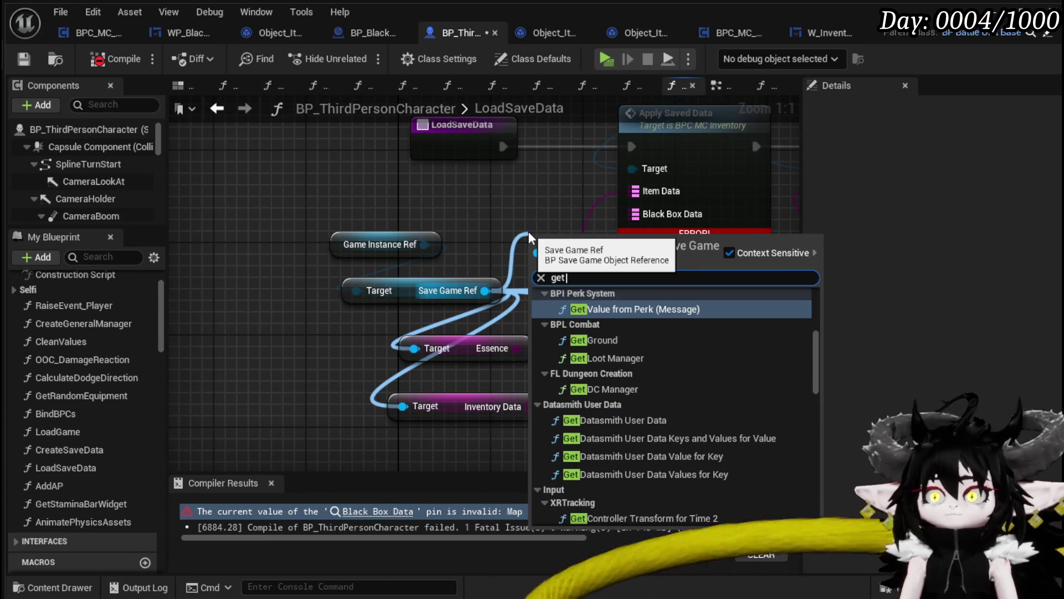
pyautogui.write(' Black')
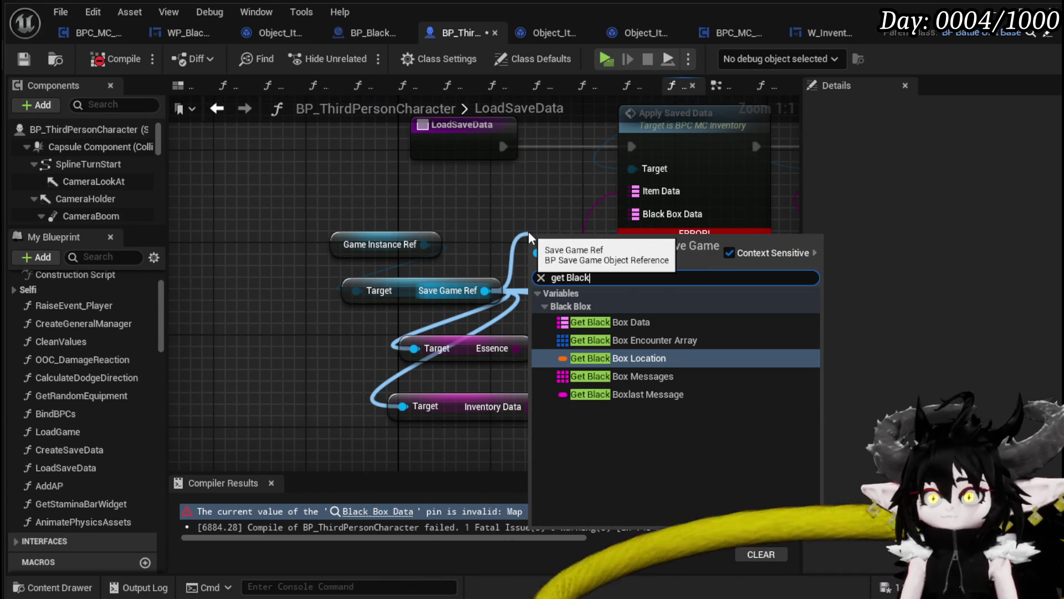
pyautogui.click(604, 320)
pyautogui.moveTo(589, 247)
pyautogui.mouseDown()
pyautogui.moveTo(464, 450)
pyautogui.moveTo(462, 427)
pyautogui.moveTo(688, 149)
pyautogui.moveTo(664, 175)
pyautogui.moveTo(633, 181)
pyautogui.mouseUp()
pyautogui.click(527, 176)
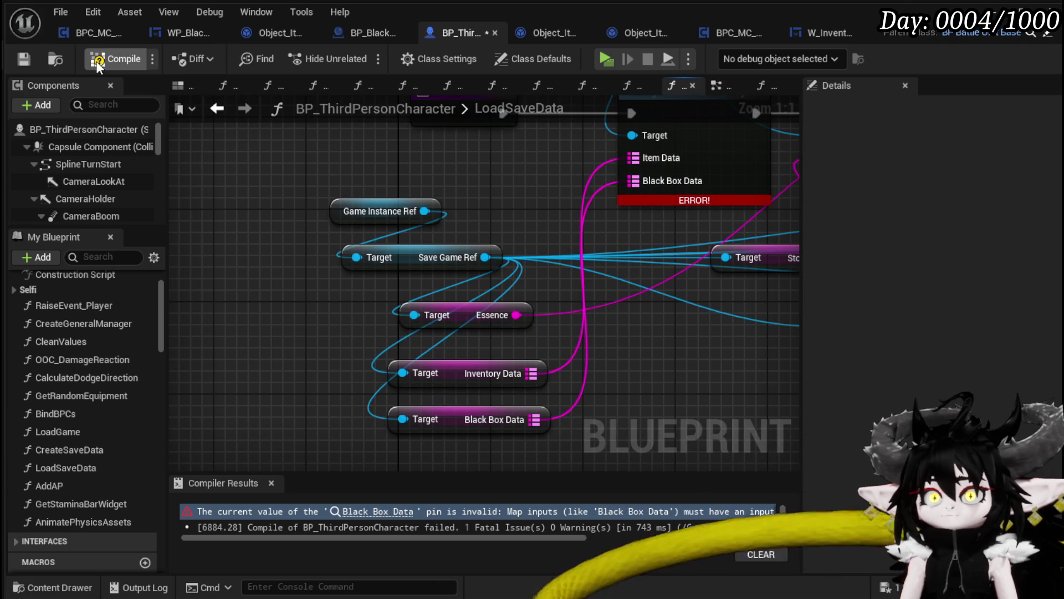
# Step: Compile the character blueprint, start a play session and bring up the inventory
pyautogui.click(23, 59)
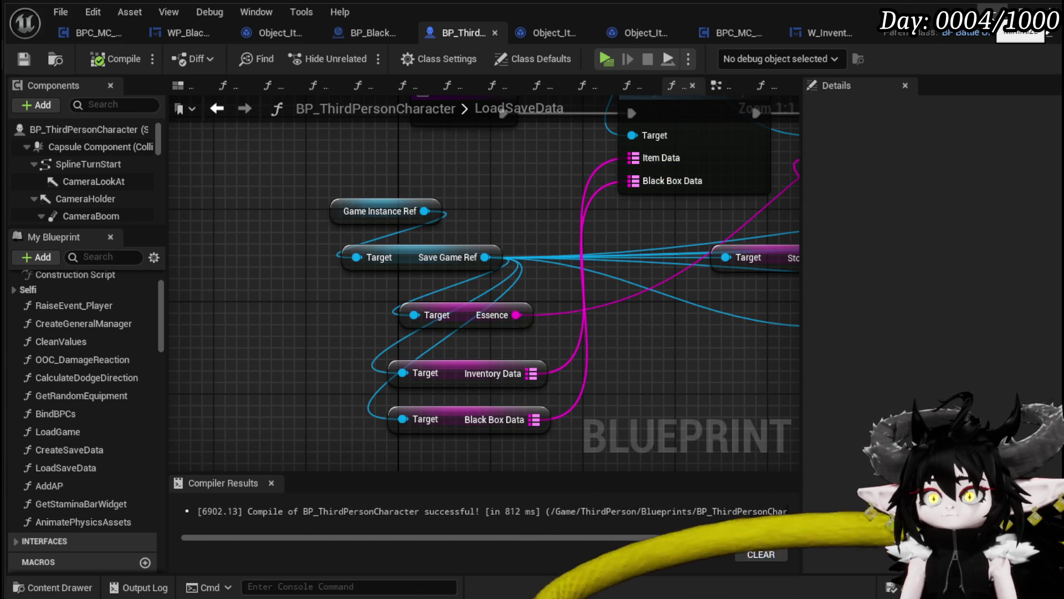
pyautogui.hotkey('alt', 'p')
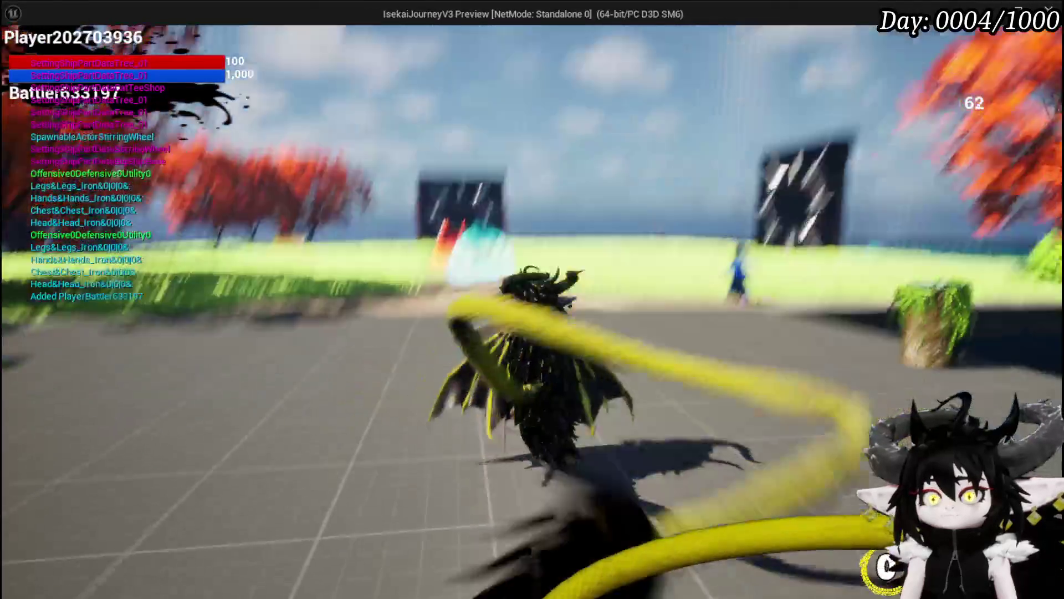
pyautogui.press('Tab')
# Step: Check the Black Box still holds 7 iron, 1,049 essence and the Iron_Chest, then view Material items
pyautogui.click(250, 41)
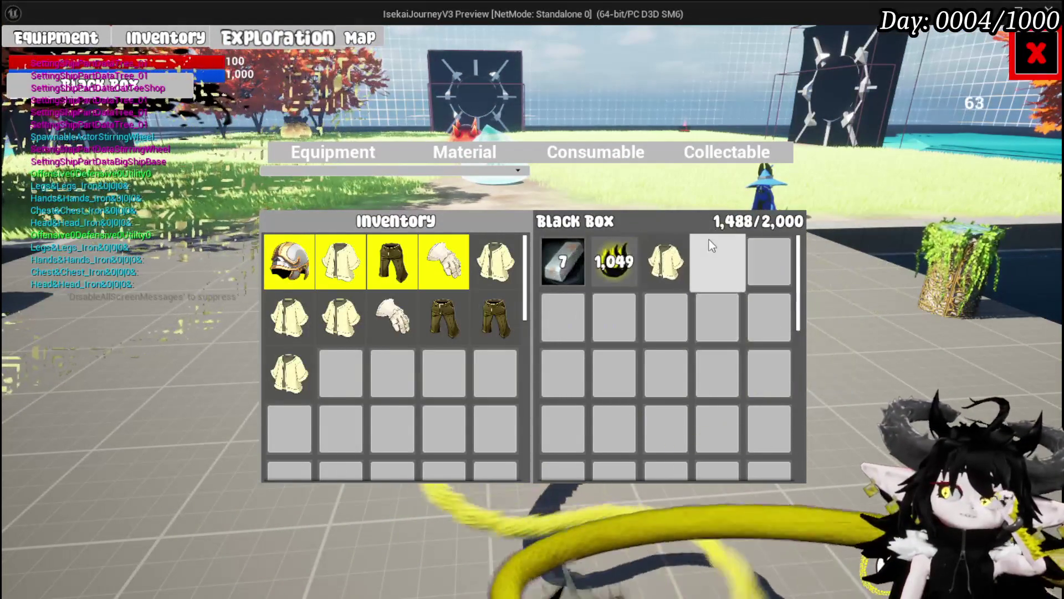
pyautogui.moveTo(667, 265)
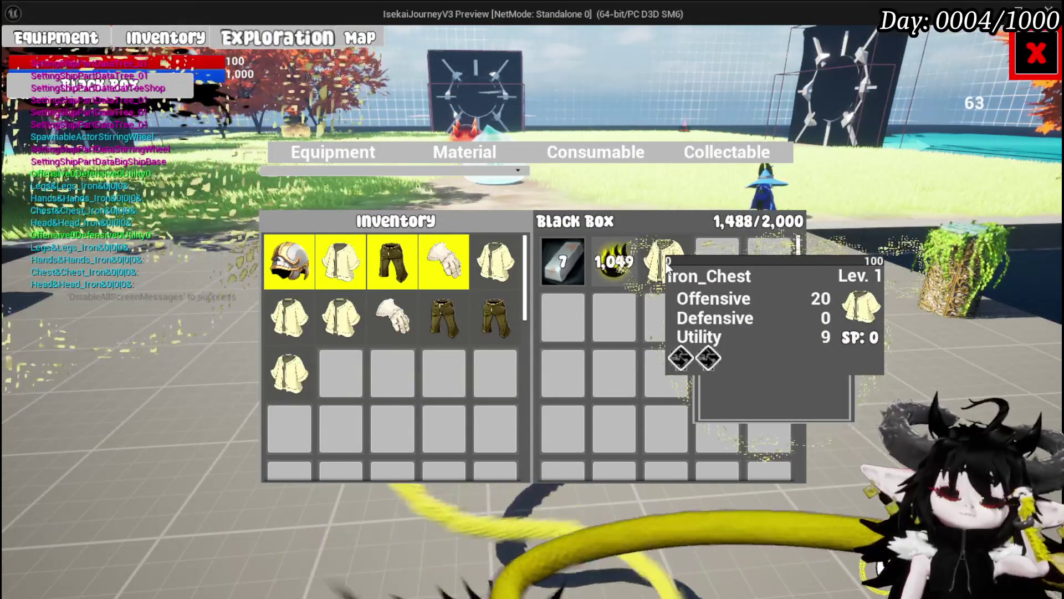
pyautogui.click(510, 159)
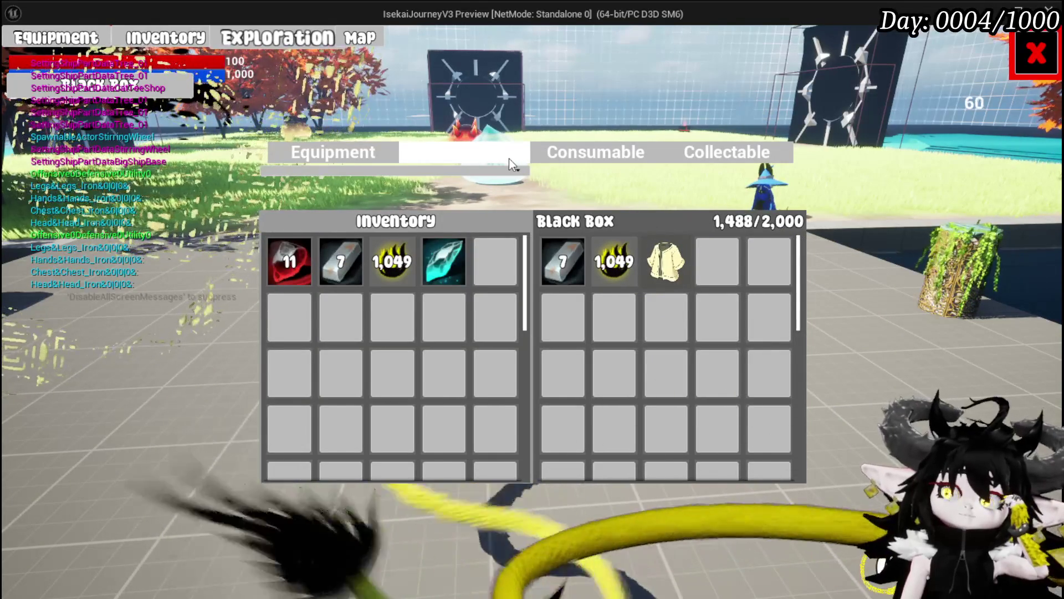
pyautogui.moveTo(293, 274)
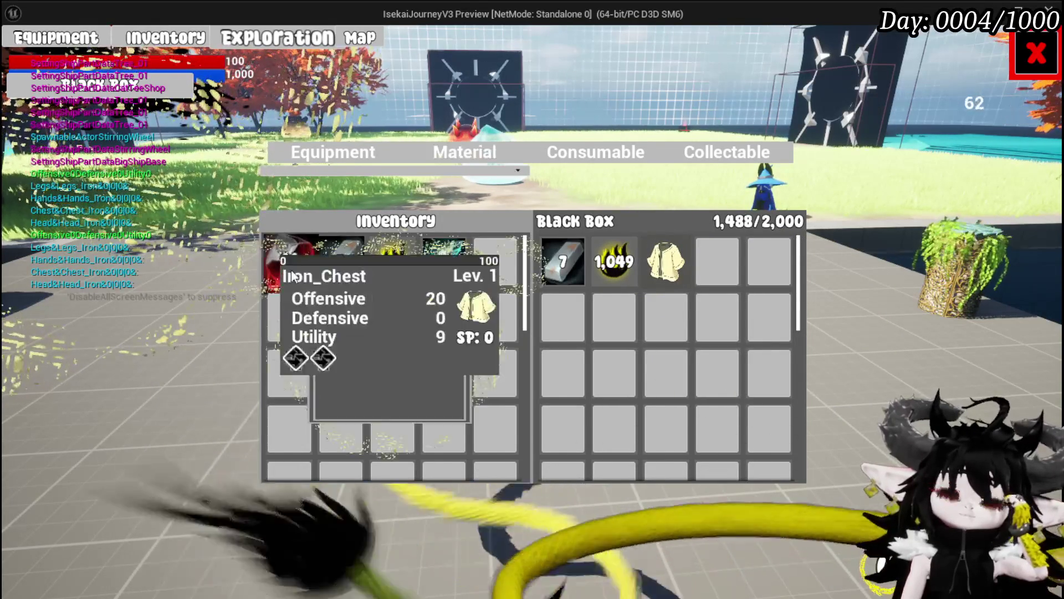
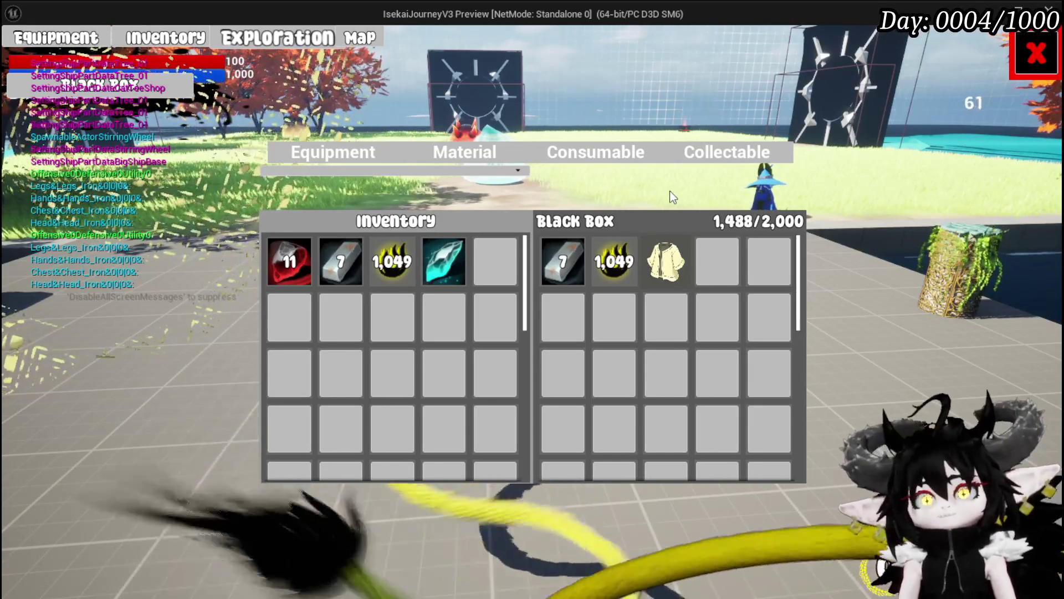
# Step: Close the inventory panels, stop the play test, save all, and return to BP_ThirdPersonCharacter's LoadSaveData graph
pyautogui.click(1036, 54)
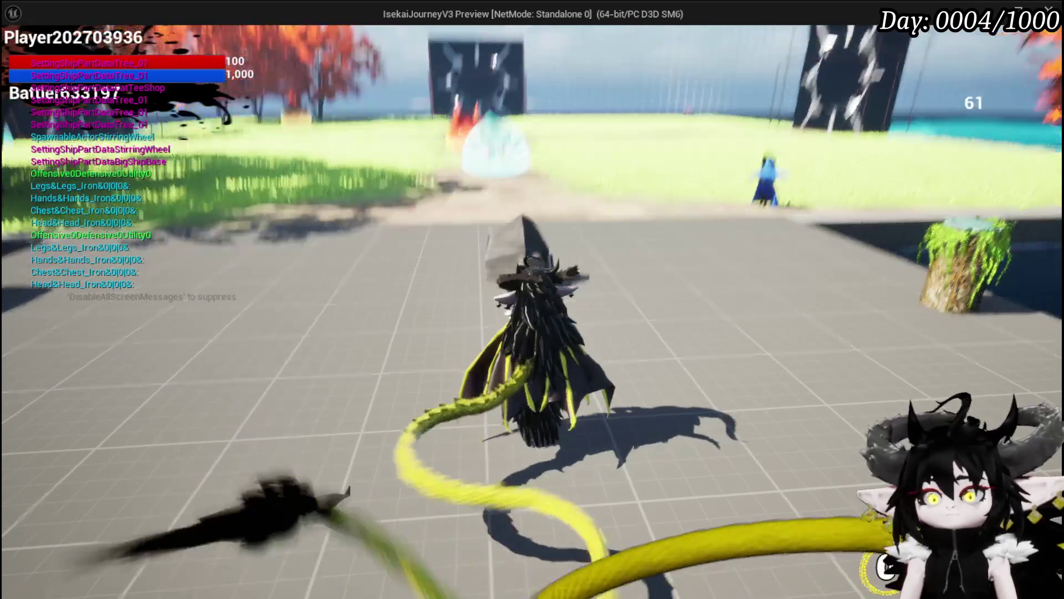
pyautogui.press('Escape')
pyautogui.hotkey('ctrl', 's')
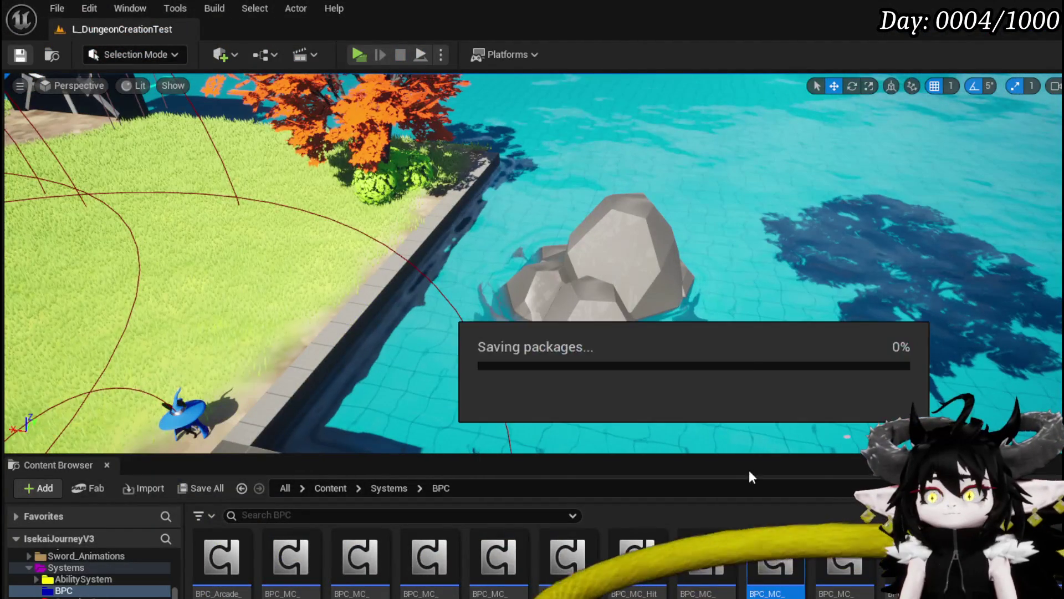
pyautogui.hotkey('alt', 'Tab')
pyautogui.scroll(-2, 654, 328)
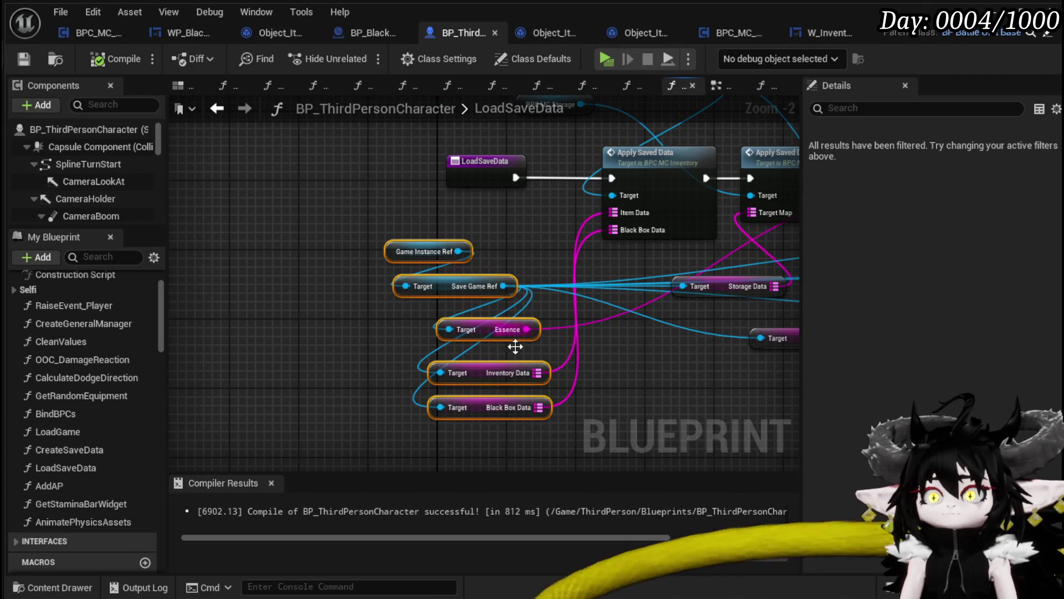
# Step: Rearrange the Inventory Data, Black Box Data, Storage Data and Essence getters in LoadSaveData and save the blueprint
pyautogui.moveTo(521, 337); pyautogui.dragTo(374, 293)
pyautogui.click(439, 352)
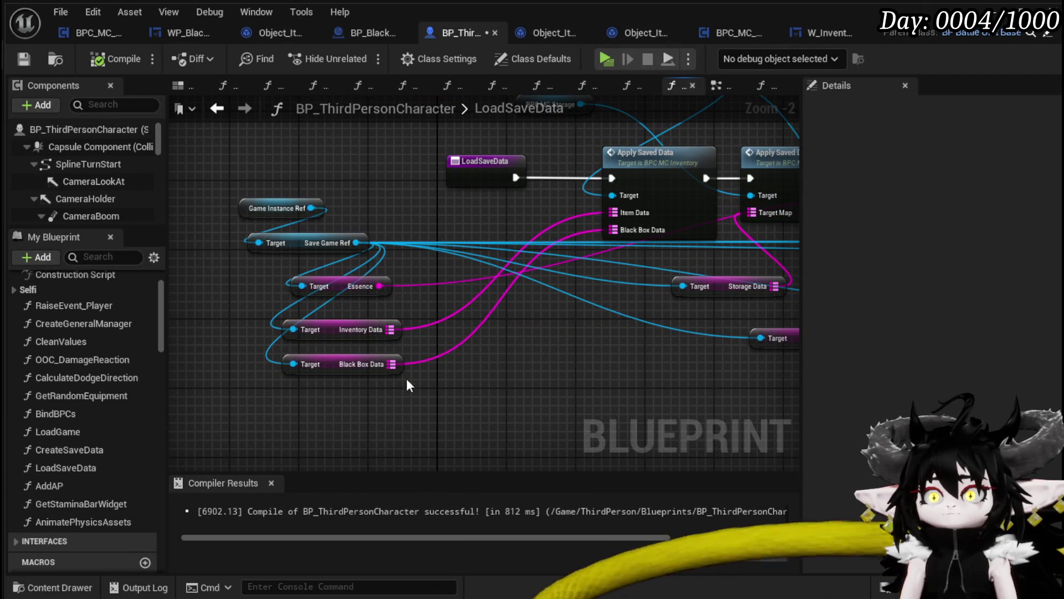
pyautogui.moveTo(347, 331)
pyautogui.mouseDown()
pyautogui.moveTo(388, 375)
pyautogui.moveTo(364, 364)
pyautogui.mouseUp()
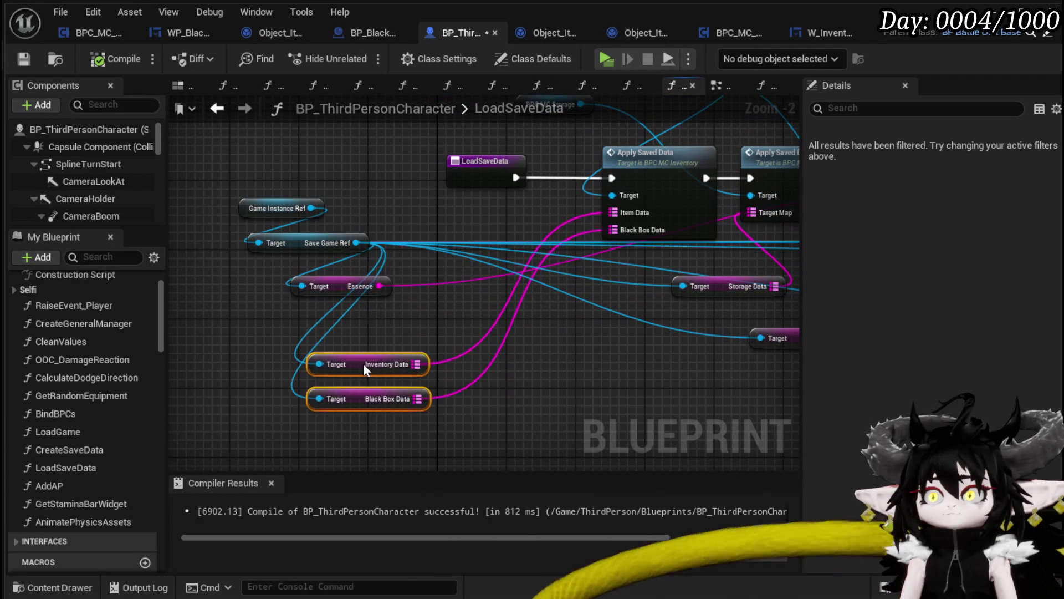
pyautogui.moveTo(576, 354); pyautogui.dragTo(604, 364)
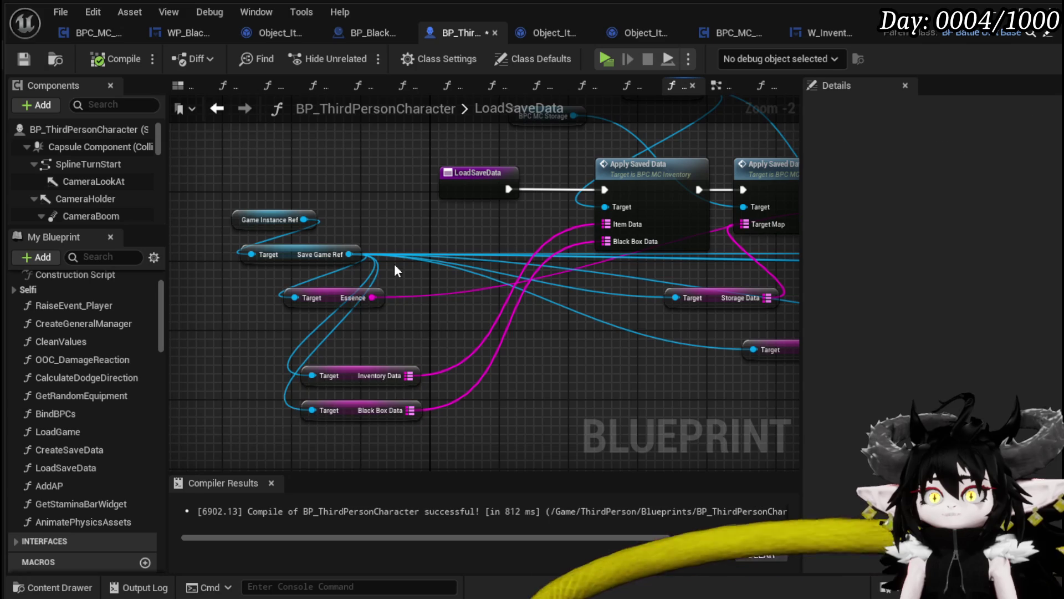
pyautogui.moveTo(330, 300); pyautogui.dragTo(576, 300)
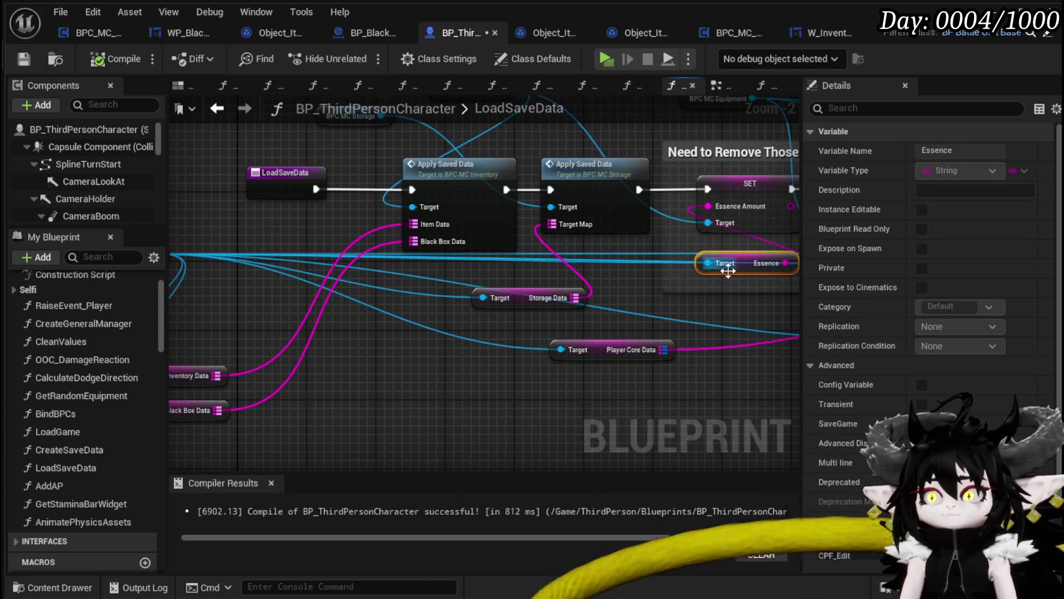
pyautogui.moveTo(680, 286); pyautogui.dragTo(470, 315)
pyautogui.moveTo(596, 227)
pyautogui.mouseDown()
pyautogui.moveTo(636, 373)
pyautogui.moveTo(448, 352)
pyautogui.mouseUp()
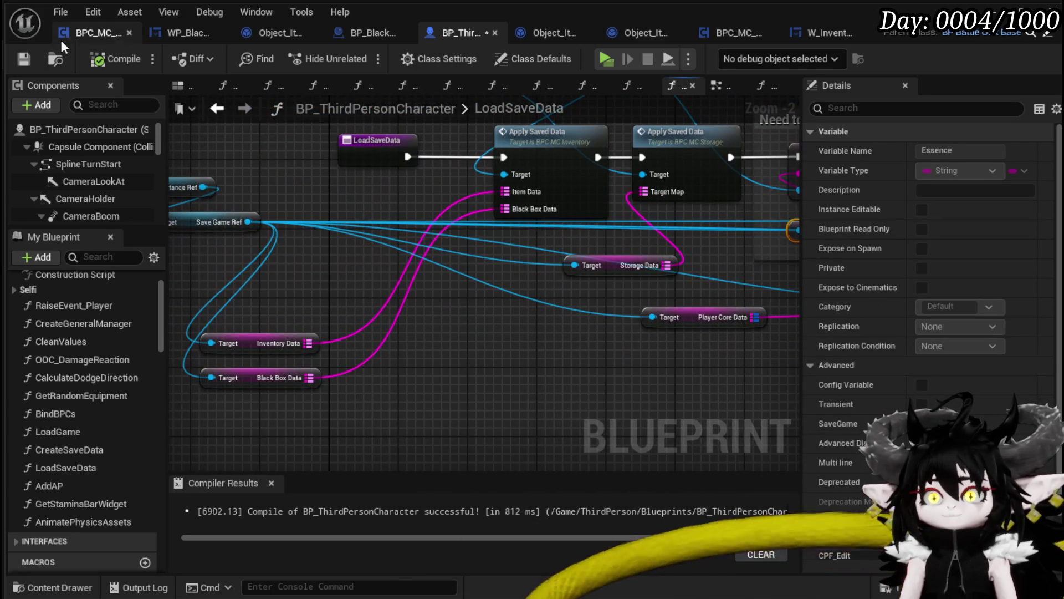
pyautogui.click(23, 59)
# Step: Add a BPC MC Inventory getter beside the Storage reference, save all, and open ApplySavedData
pyautogui.moveTo(344, 188)
pyautogui.mouseDown()
pyautogui.moveTo(372, 236)
pyautogui.moveTo(419, 237)
pyautogui.moveTo(419, 219)
pyautogui.mouseUp()
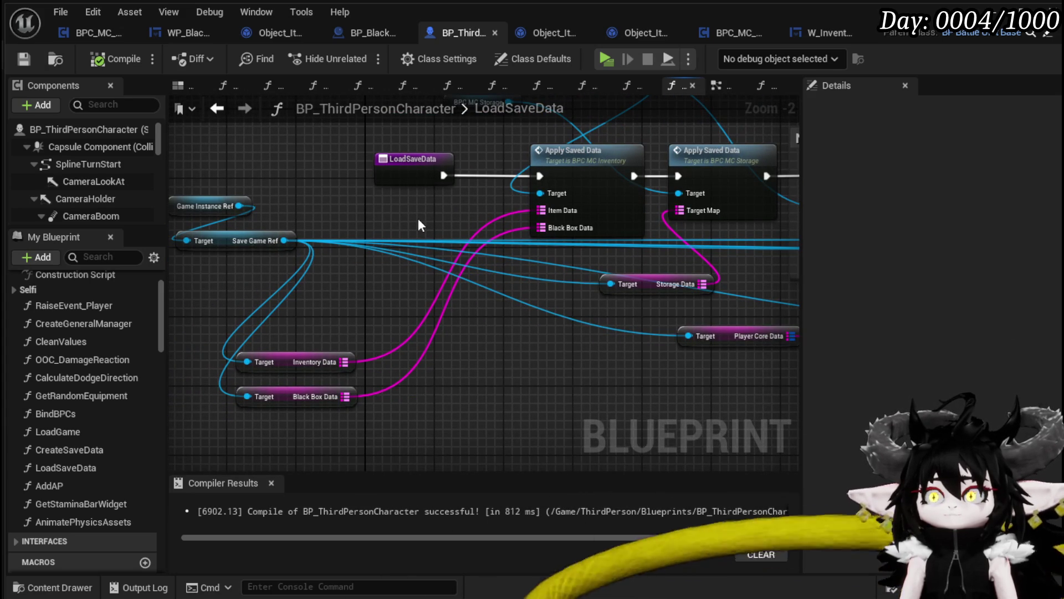
pyautogui.moveTo(624, 160)
pyautogui.mouseDown()
pyautogui.moveTo(555, 161)
pyautogui.moveTo(551, 143)
pyautogui.moveTo(458, 208)
pyautogui.mouseUp()
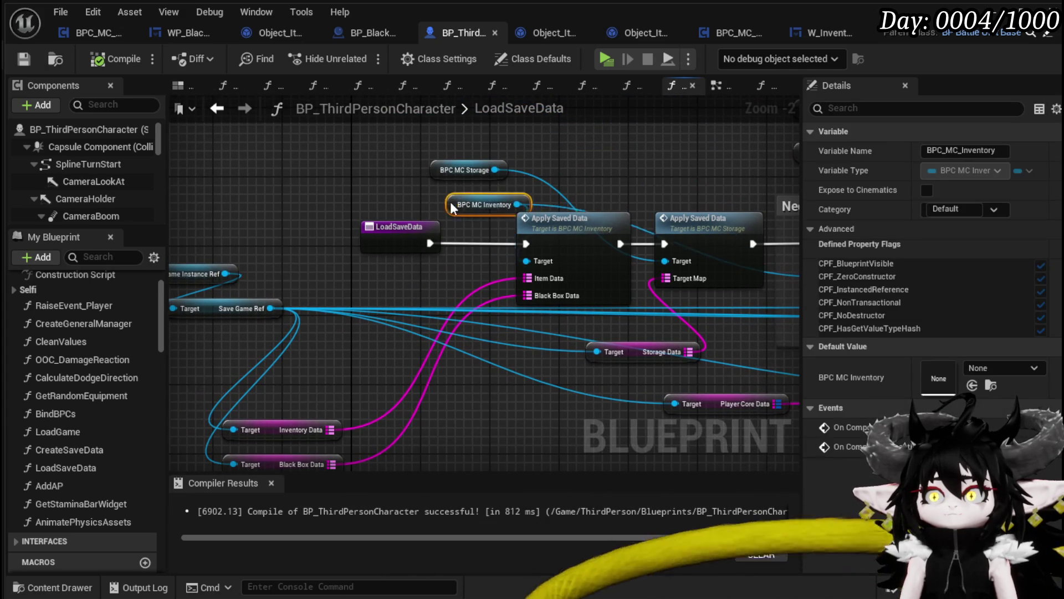
pyautogui.moveTo(417, 175)
pyautogui.mouseDown()
pyautogui.moveTo(512, 206)
pyautogui.moveTo(444, 169)
pyautogui.mouseUp()
pyautogui.click(52, 60)
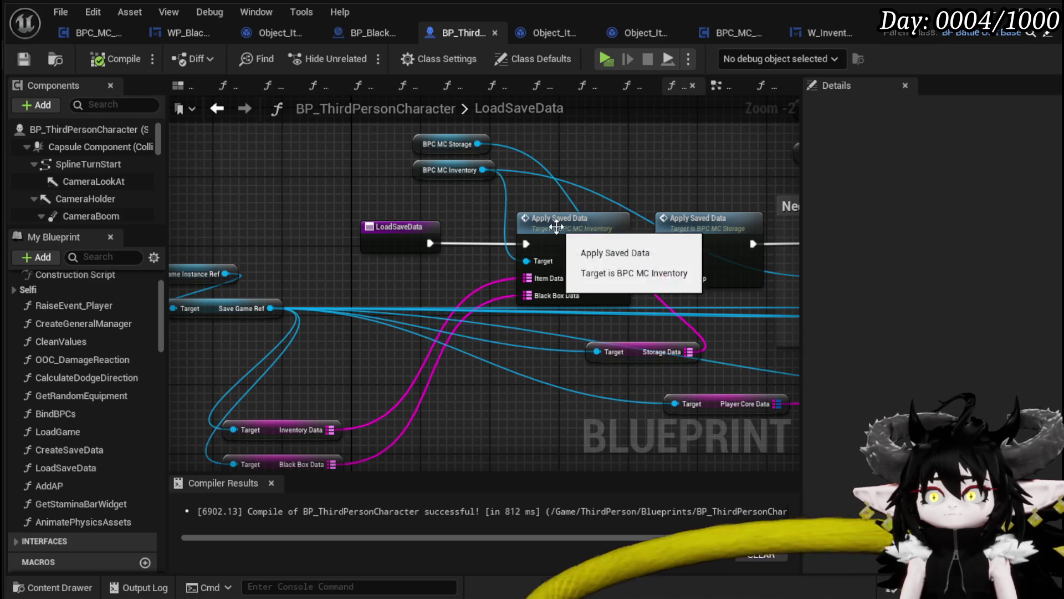
pyautogui.doubleClick(560, 224)
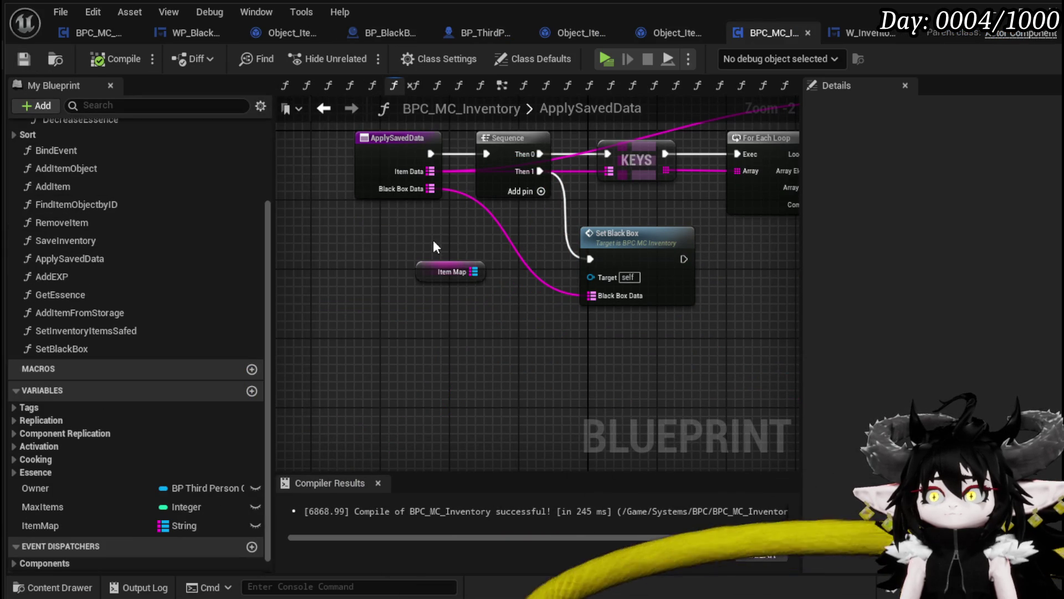
# Step: Open SetBlackBox from ApplySavedData, then open the Black Box item's ApplySaveData function
pyautogui.moveTo(433, 239); pyautogui.dragTo(479, 261)
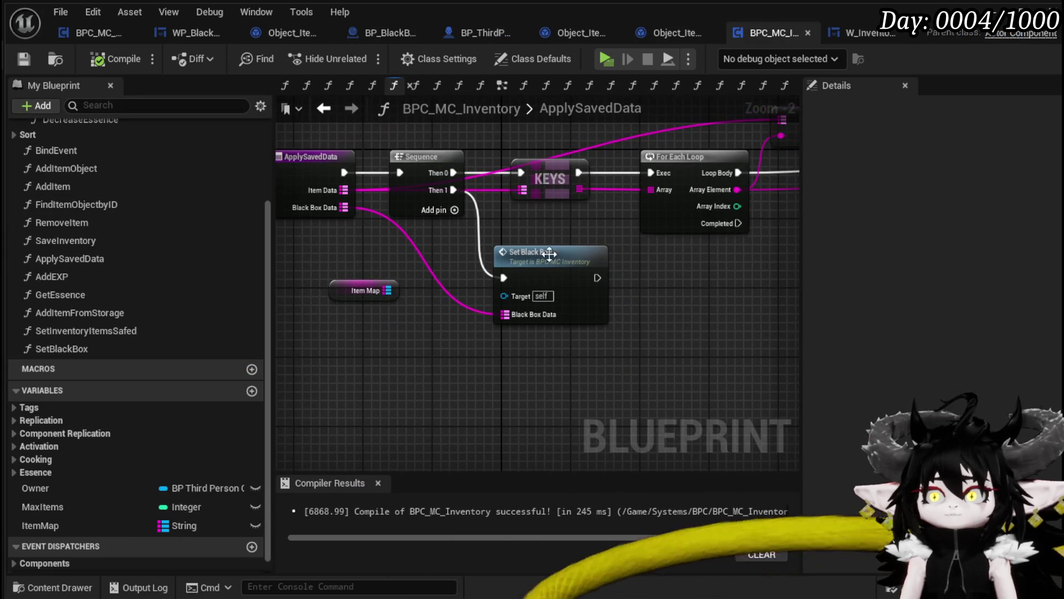
pyautogui.scroll(-2, 457, 310)
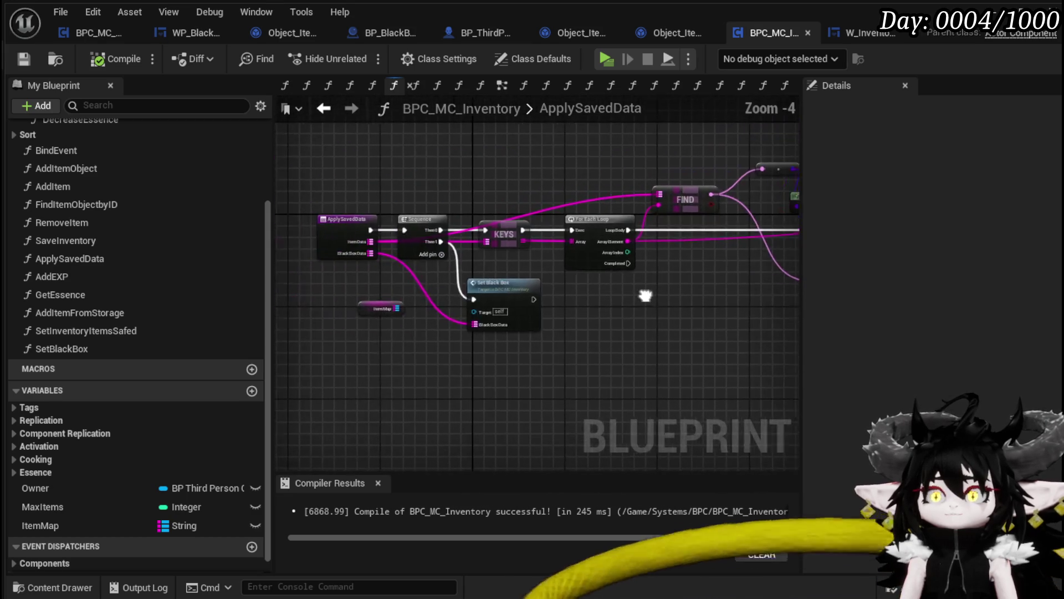
pyautogui.scroll(3, 519, 301)
pyautogui.doubleClick(520, 301)
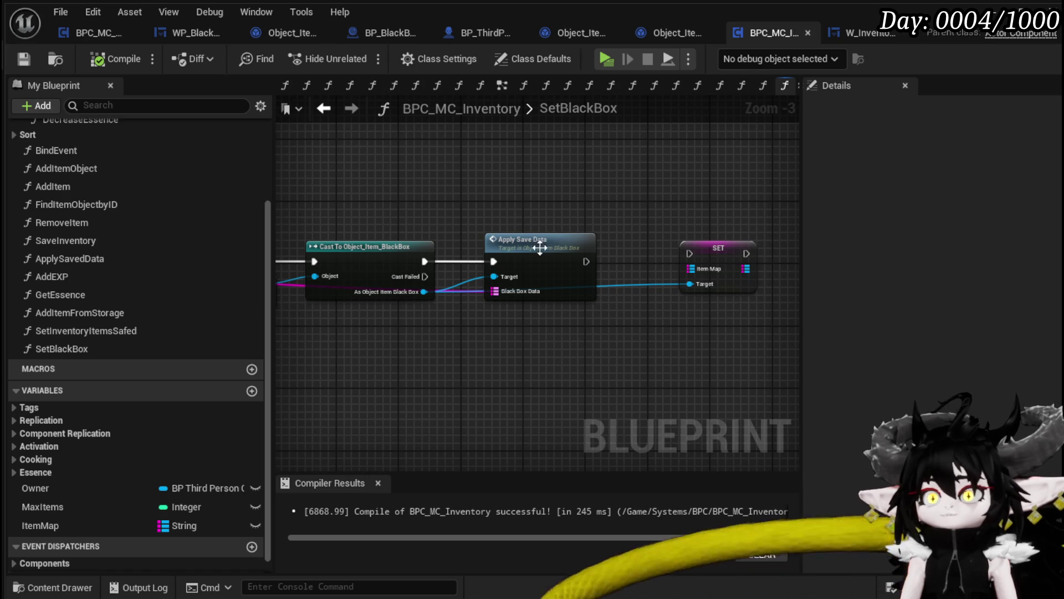
pyautogui.doubleClick(541, 252)
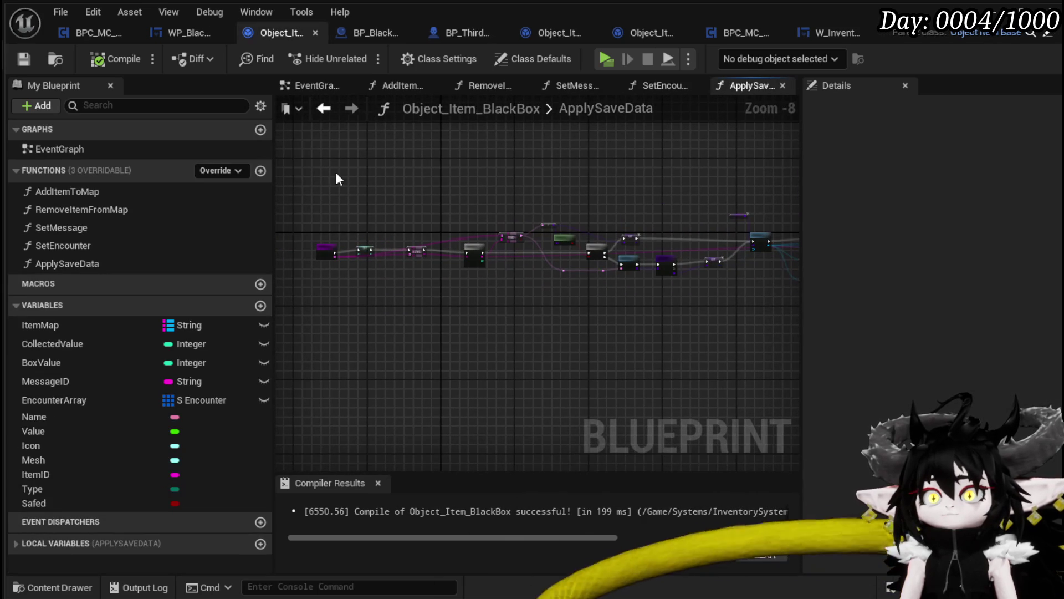
# Step: Select the save-restore node group in Object_Item_BlackBox's ApplySaveData graph
pyautogui.moveTo(360, 164)
pyautogui.mouseDown()
pyautogui.moveTo(821, 320)
pyautogui.moveTo(804, 337)
pyautogui.moveTo(913, 338)
pyautogui.moveTo(551, 341)
pyautogui.moveTo(563, 331)
pyautogui.mouseUp()
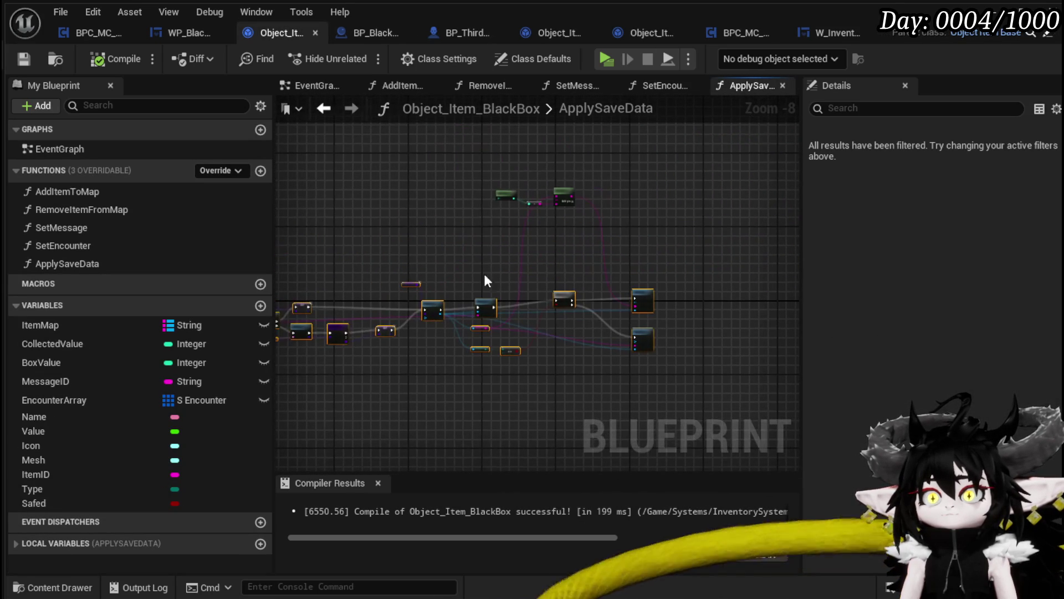
pyautogui.moveTo(621, 179); pyautogui.dragTo(521, 223)
pyautogui.scroll(7, 520, 223)
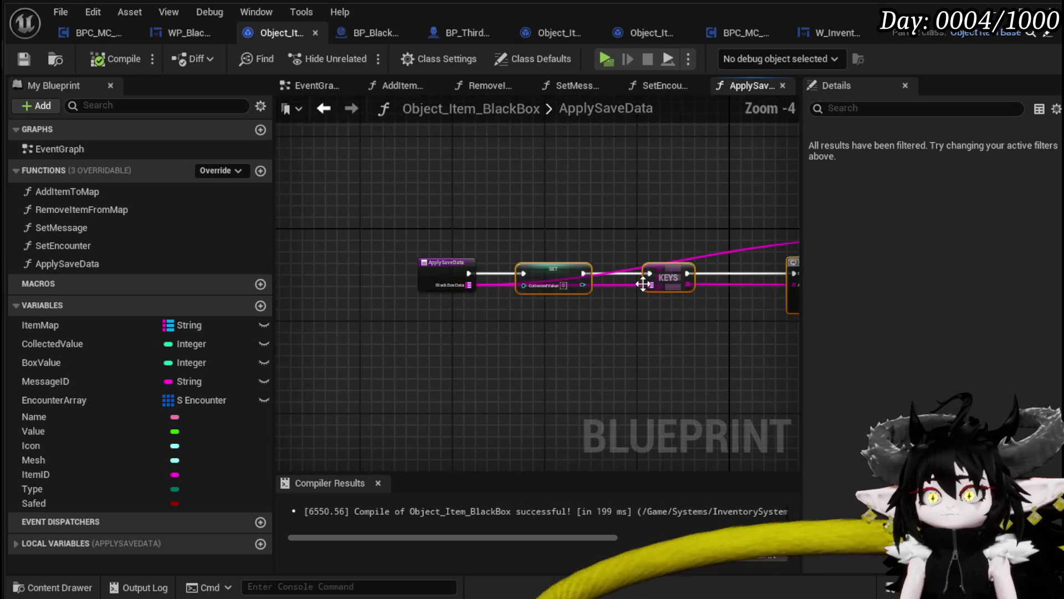
pyautogui.scroll(-5, 595, 201)
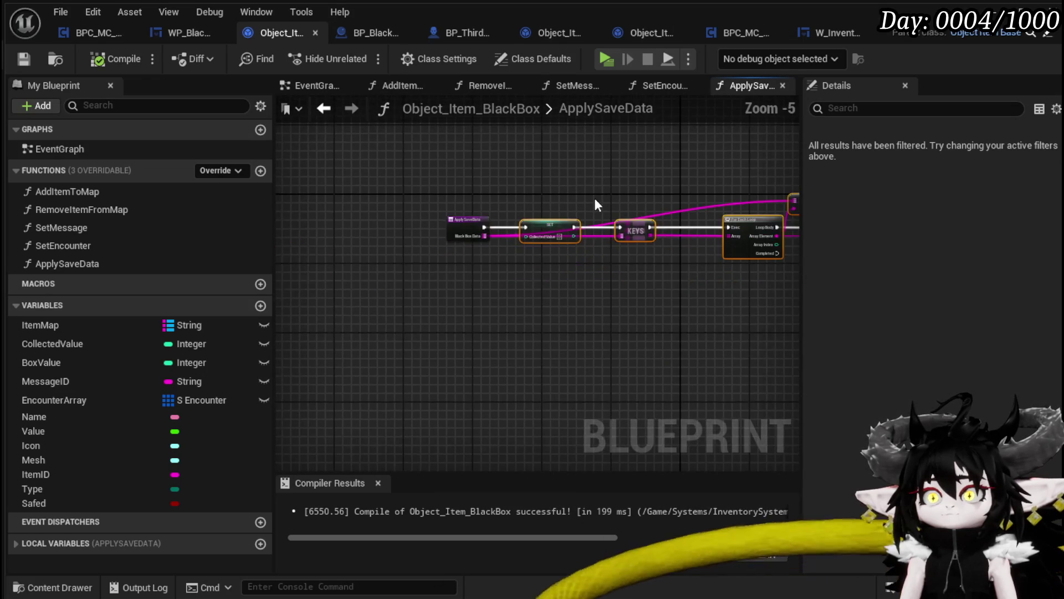
pyautogui.scroll(3, 595, 201)
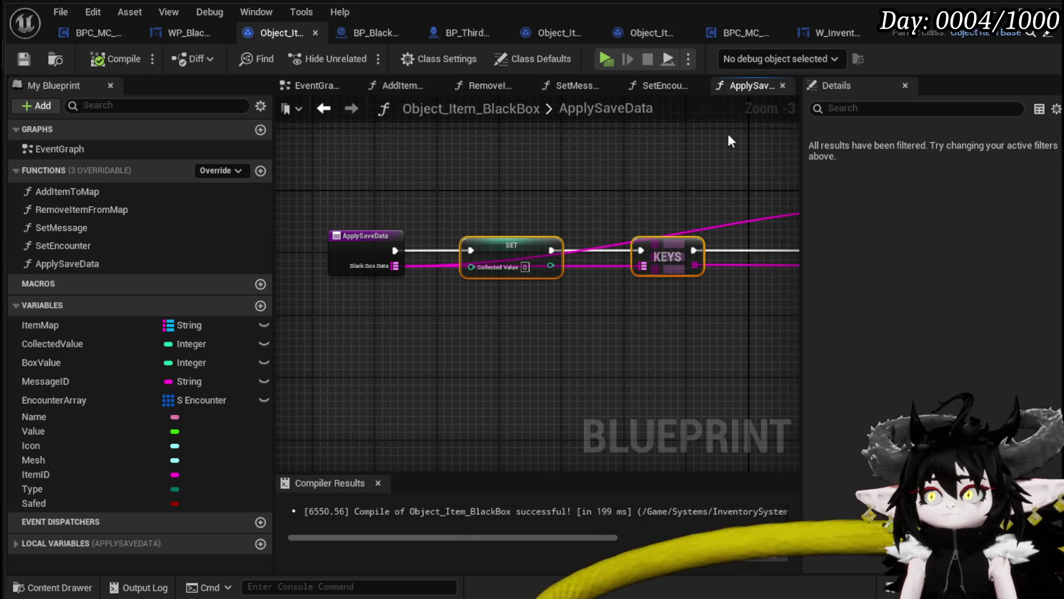
pyautogui.scroll(-3, 591, 184)
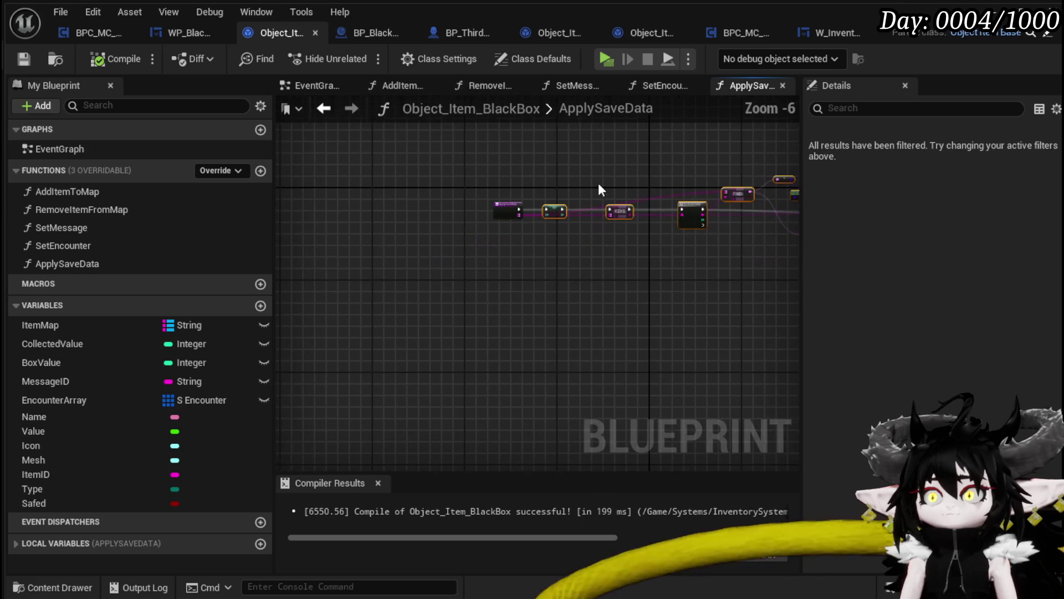
# Step: Review the SET, KEYS, For Each Loop and FIND nodes, then return to BPC_MC_Inventory's SetBlackBox
pyautogui.moveTo(682, 186); pyautogui.dragTo(329, 219)
pyautogui.moveTo(596, 214); pyautogui.dragTo(302, 210)
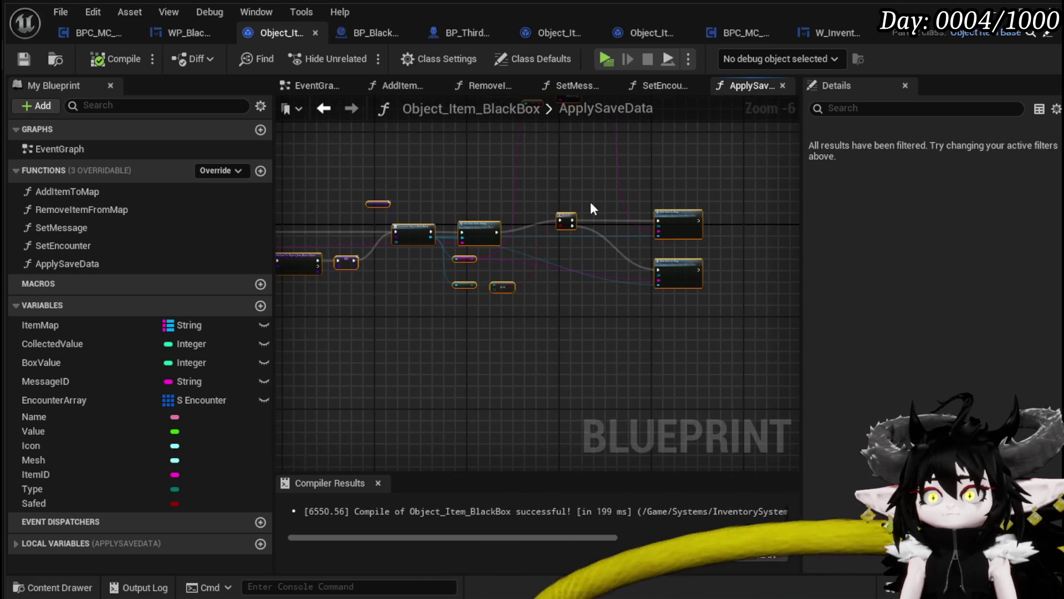
pyautogui.moveTo(591, 204); pyautogui.dragTo(581, 263)
pyautogui.scroll(3, 573, 245)
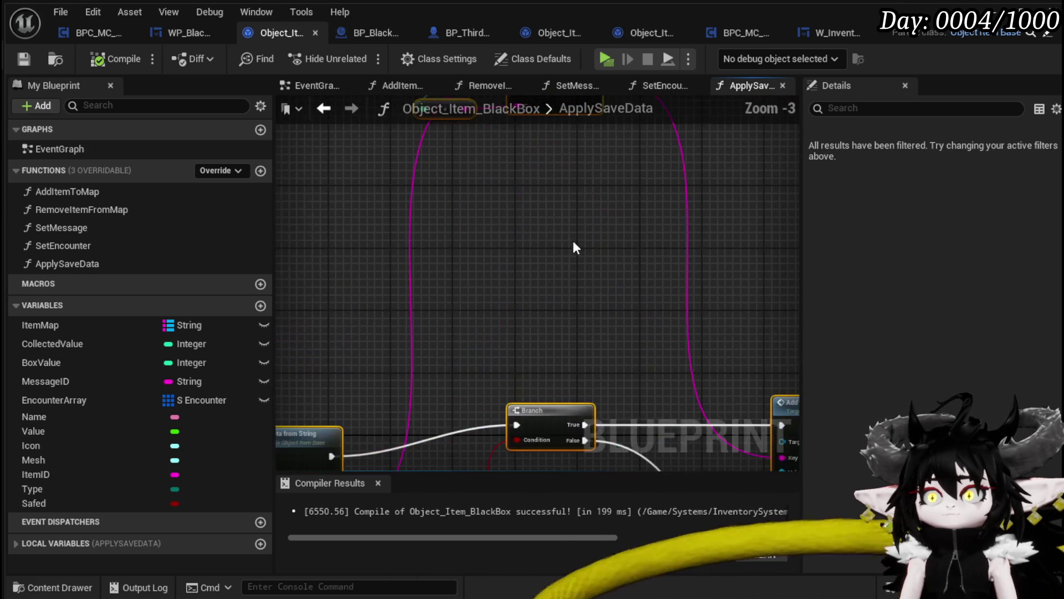
pyautogui.scroll(-4, 553, 178)
pyautogui.scroll(1, 498, 181)
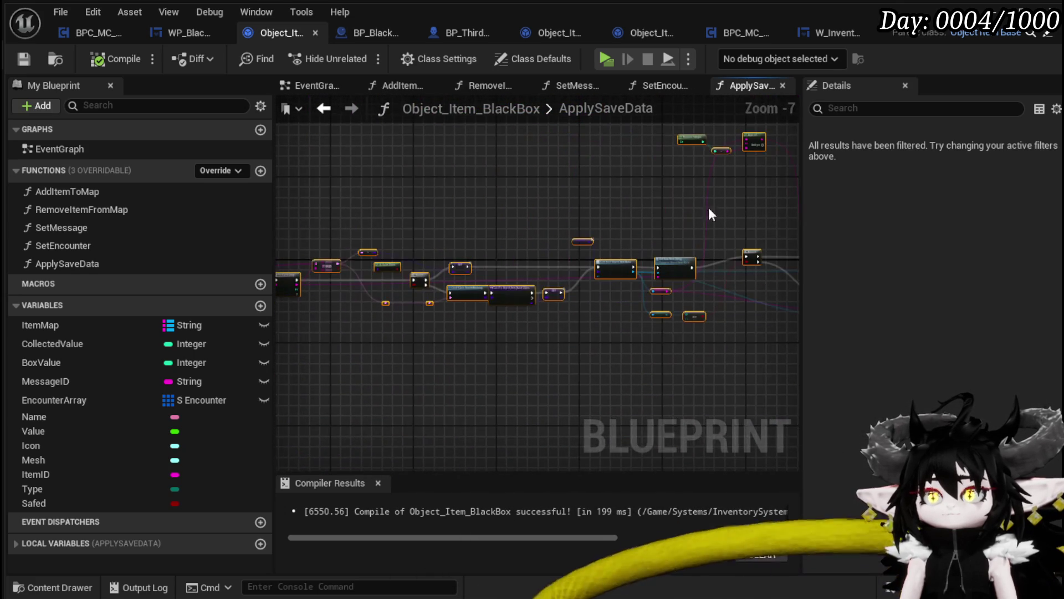
pyautogui.scroll(2, 530, 205)
pyautogui.moveTo(417, 211); pyautogui.dragTo(789, 194)
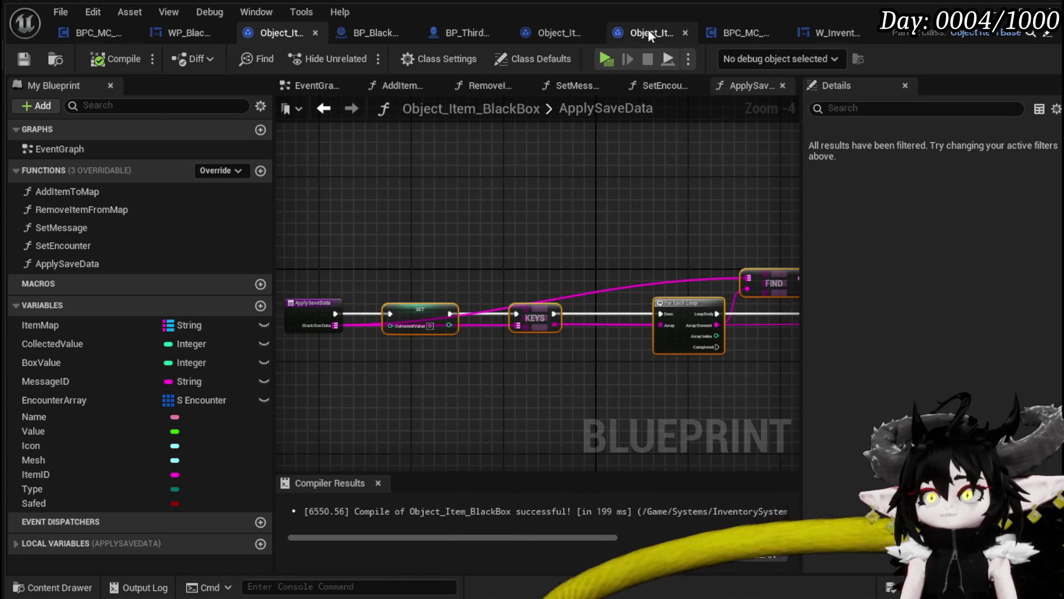
pyautogui.click(717, 35)
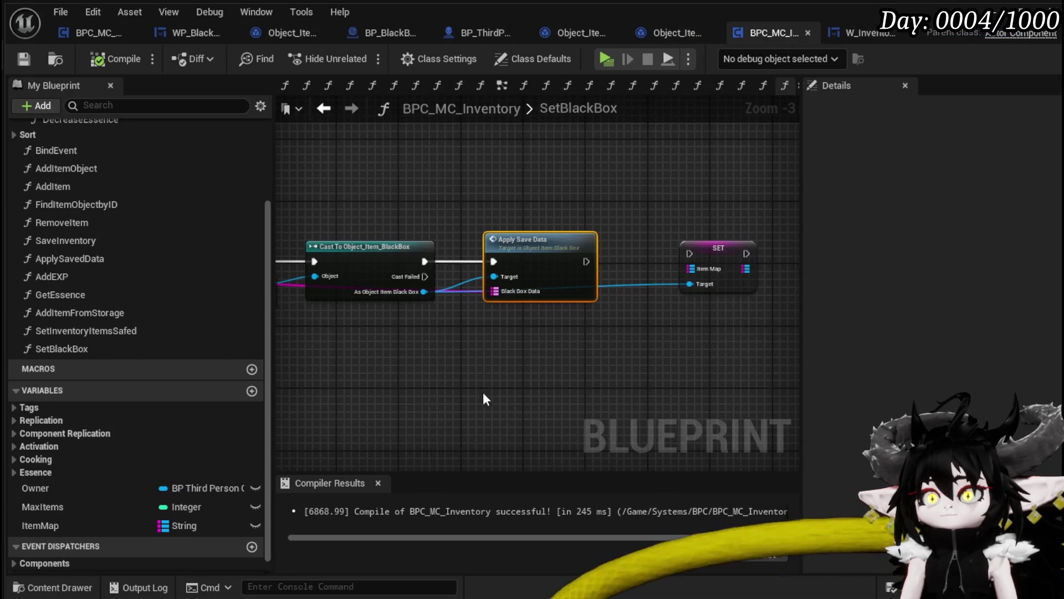
# Step: Confirm the pasted nodes' function references and bring the Cast, FIND and KEYS nodes into view
pyautogui.scroll(-4, 534, 307)
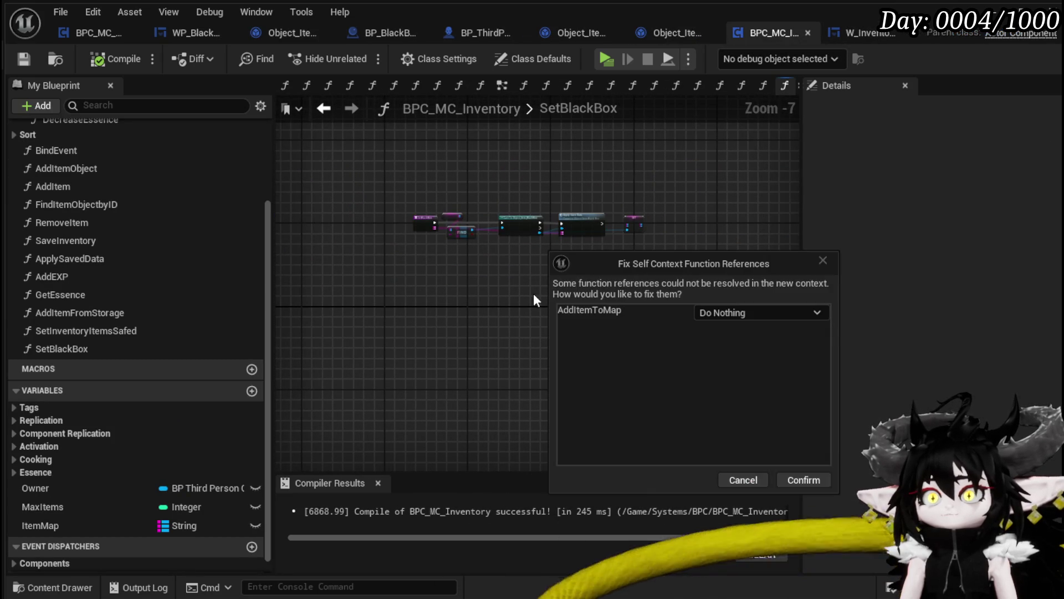
pyautogui.click(799, 481)
pyautogui.scroll(1, 598, 311)
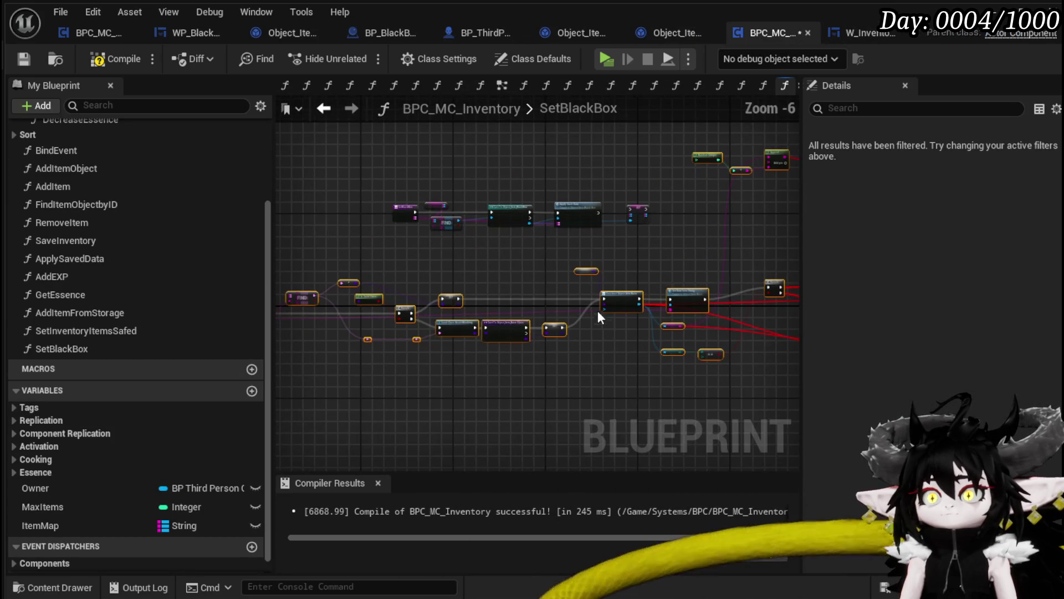
pyautogui.scroll(3, 478, 294)
pyautogui.scroll(-4, 635, 274)
pyautogui.scroll(2, 634, 274)
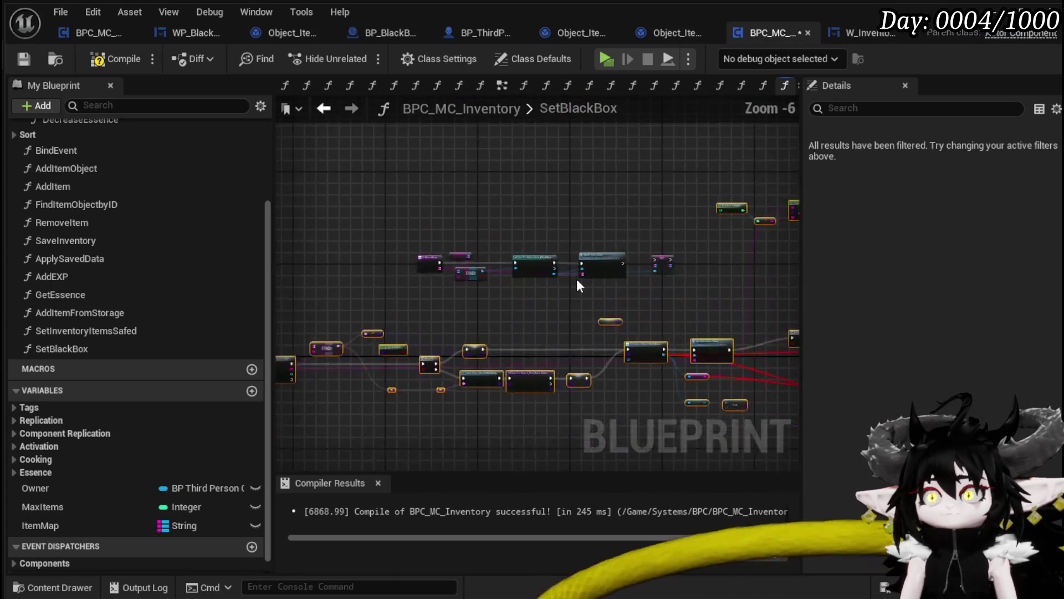
pyautogui.scroll(3, 655, 228)
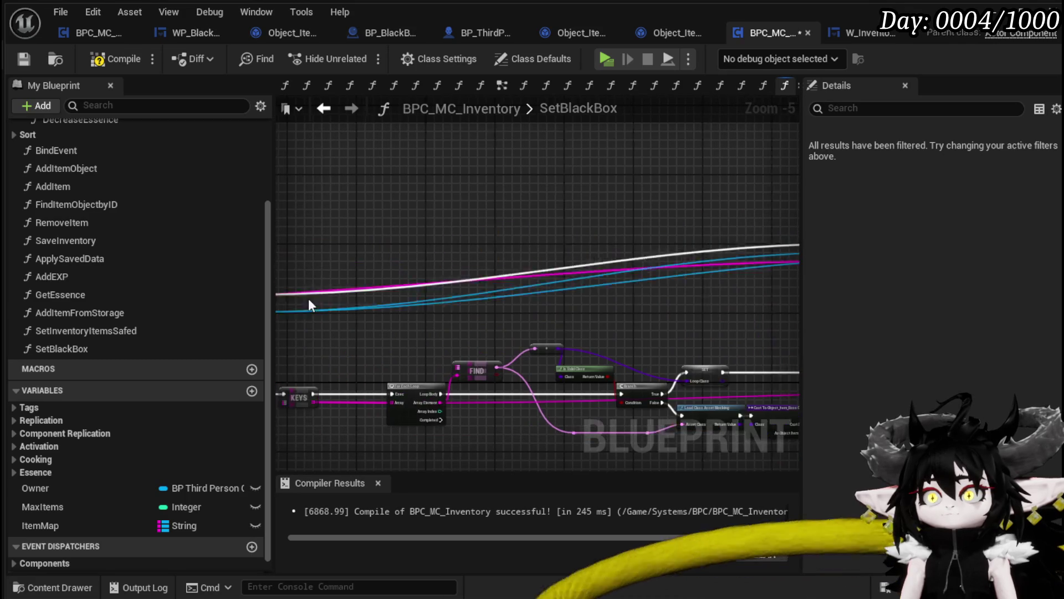
pyautogui.moveTo(503, 292); pyautogui.dragTo(650, 240)
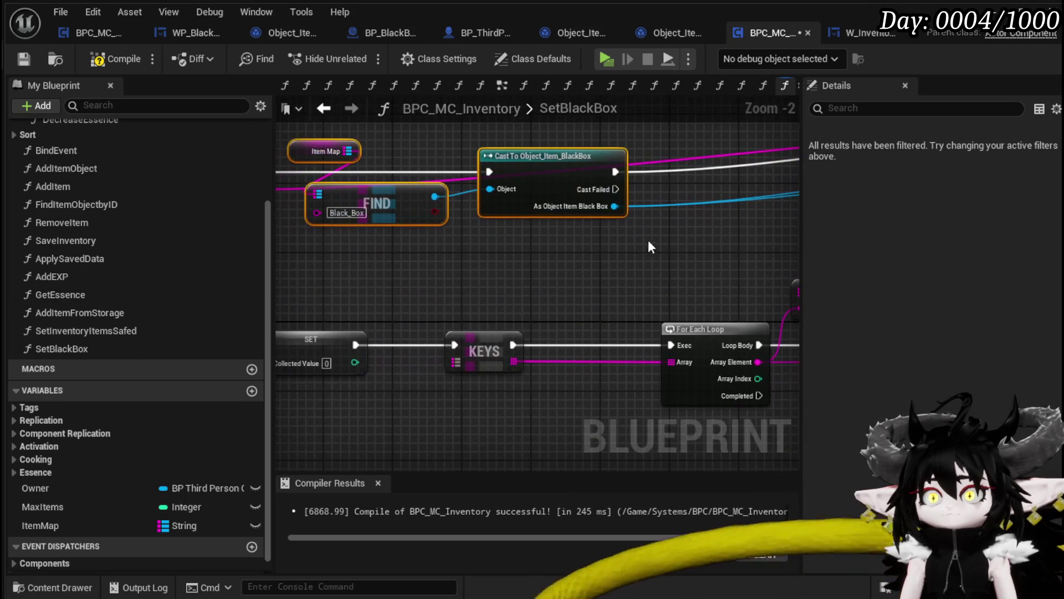
pyautogui.scroll(-3, 468, 206)
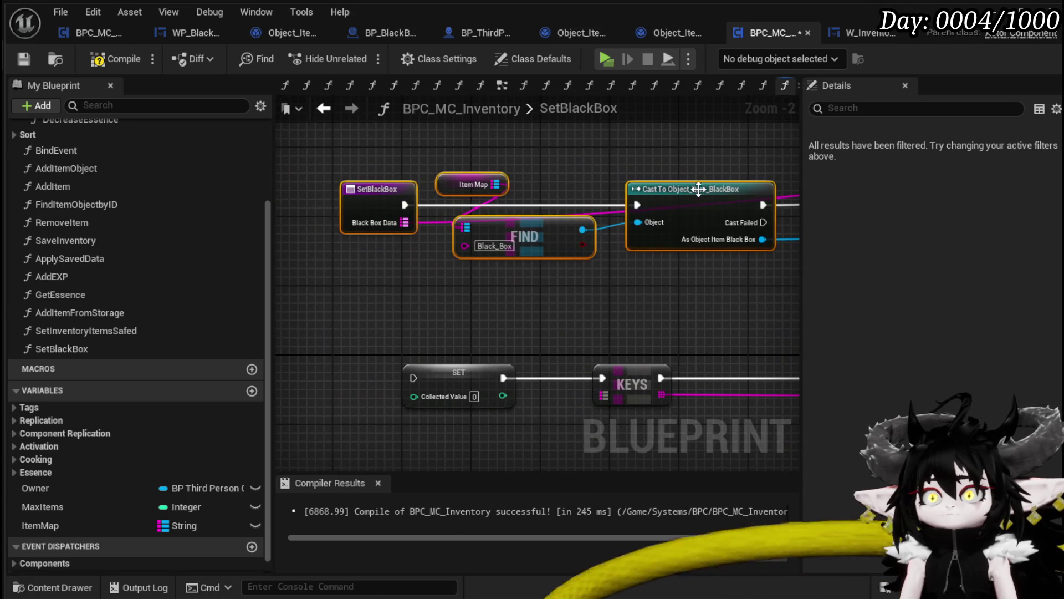
pyautogui.scroll(4, 444, 209)
pyautogui.scroll(1, 560, 260)
pyautogui.scroll(-2, 603, 278)
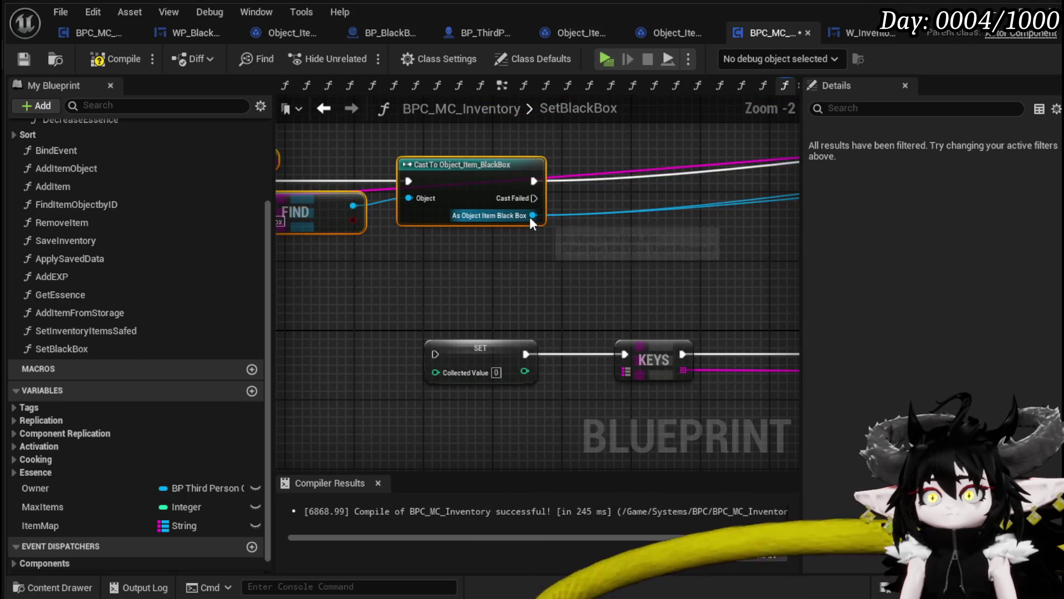
# Step: Add a Set Collected Value node from the cast Black Box output
pyautogui.moveTo(532, 216); pyautogui.dragTo(534, 269)
pyautogui.write('get curren')
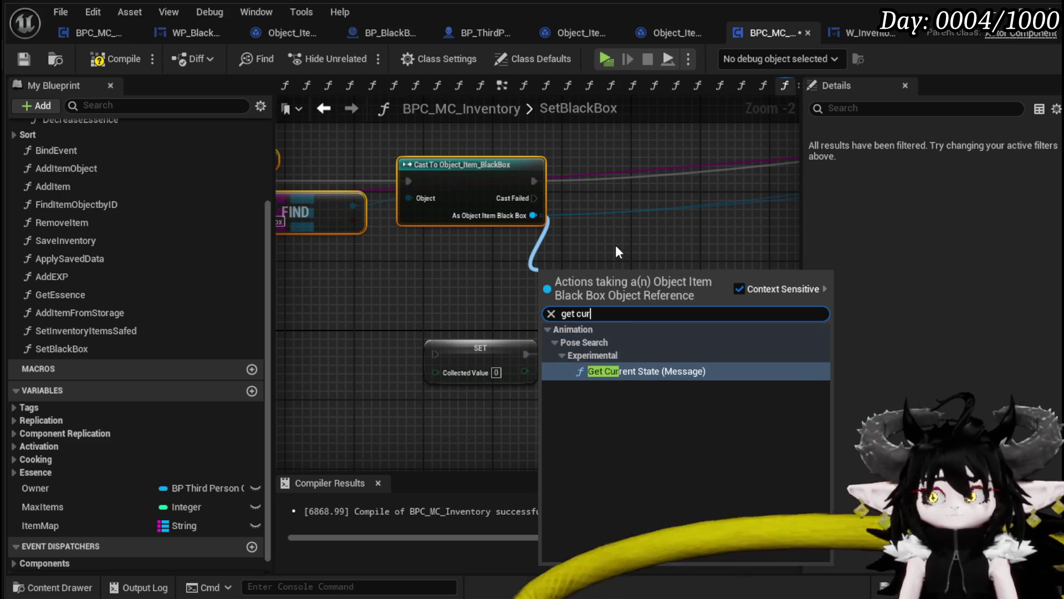
pyautogui.scroll(-1, 615, 245)
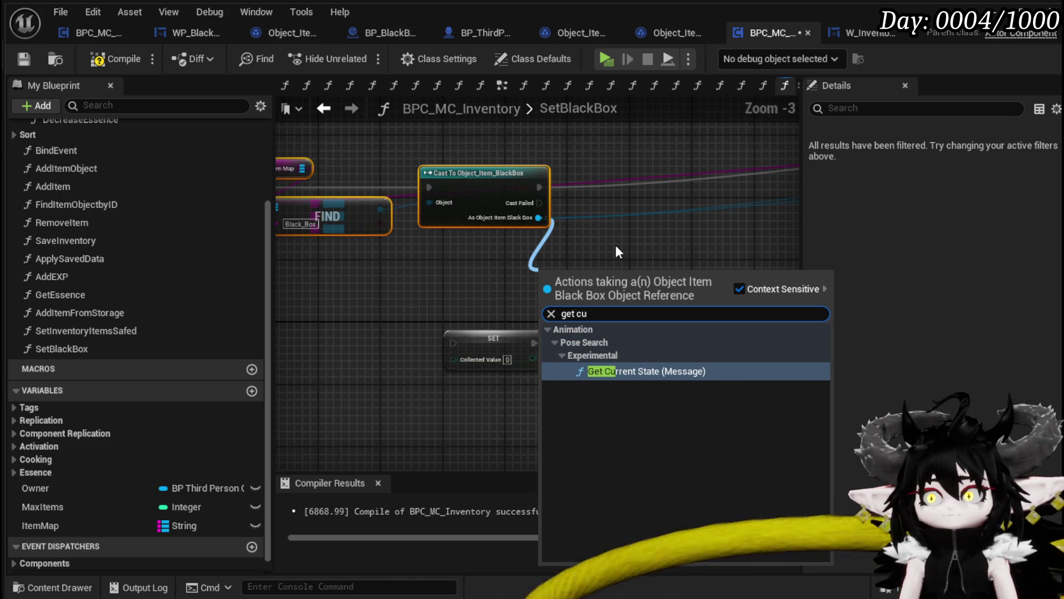
pyautogui.press('BackSpace')
pyautogui.press('BackSpace')
pyautogui.write('Val')
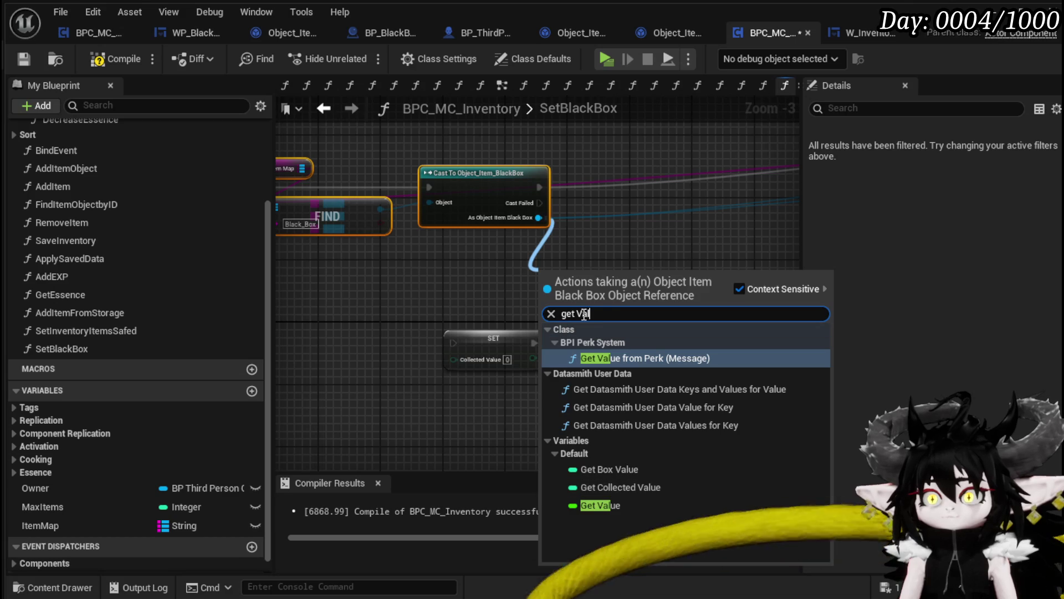
pyautogui.press('BackSpace')
pyautogui.press('BackSpace')
pyautogui.press('BackSpace')
pyautogui.write('Set')
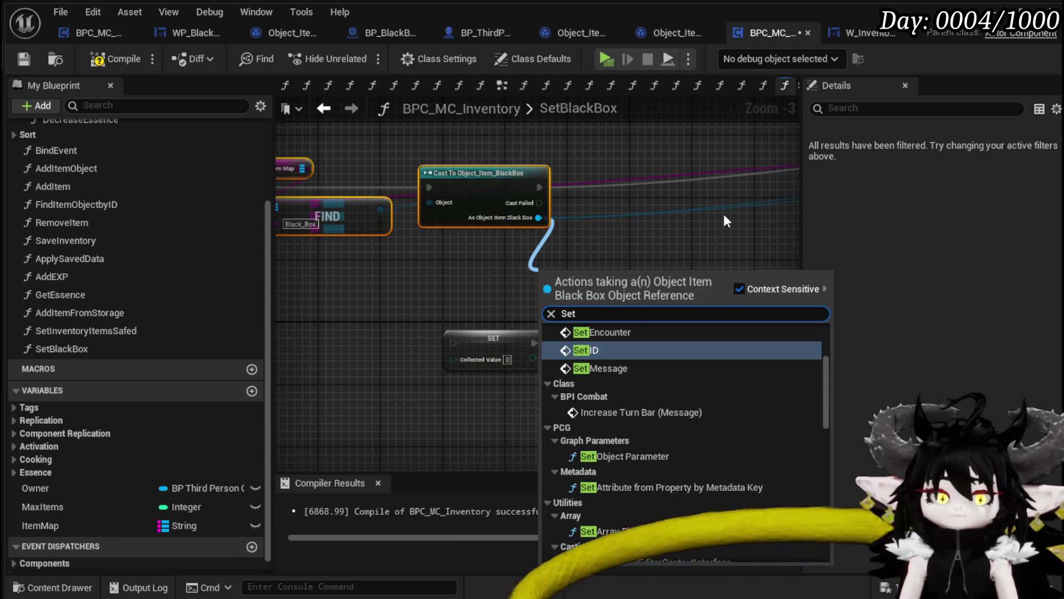
pyautogui.write(' Coll')
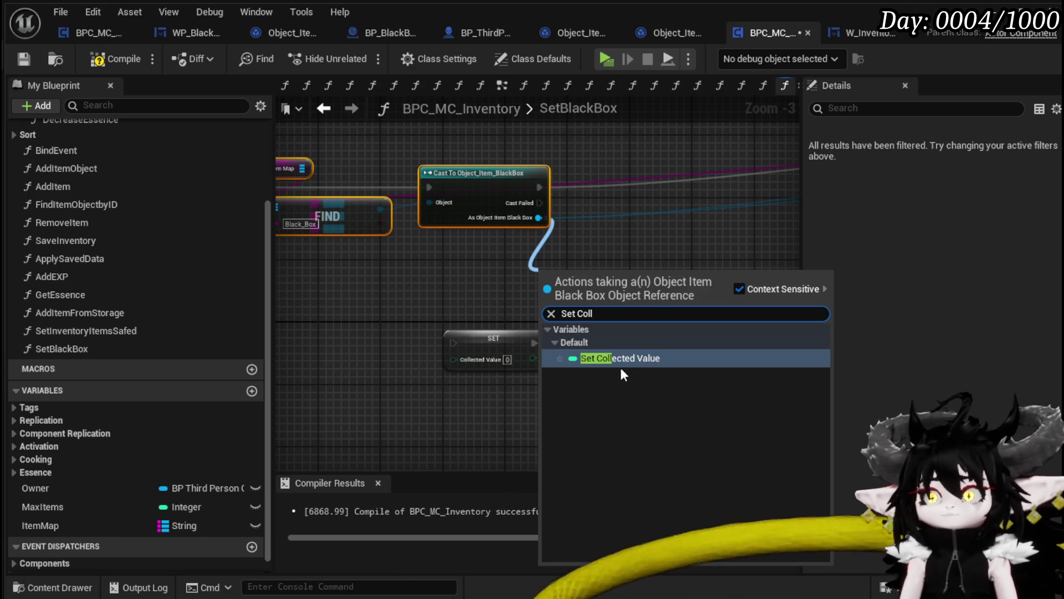
pyautogui.click(628, 359)
# Step: Run the new SET after the cast into KEYS, and feed Black Box Data into KEYS and FIND
pyautogui.moveTo(586, 240); pyautogui.dragTo(472, 249)
pyautogui.moveTo(424, 196); pyautogui.dragTo(439, 289)
pyautogui.moveTo(521, 288)
pyautogui.mouseDown()
pyautogui.moveTo(503, 358)
pyautogui.moveTo(646, 311)
pyautogui.mouseUp()
pyautogui.moveTo(452, 208)
pyautogui.mouseDown()
pyautogui.moveTo(530, 252)
pyautogui.moveTo(616, 361)
pyautogui.moveTo(575, 365)
pyautogui.mouseUp()
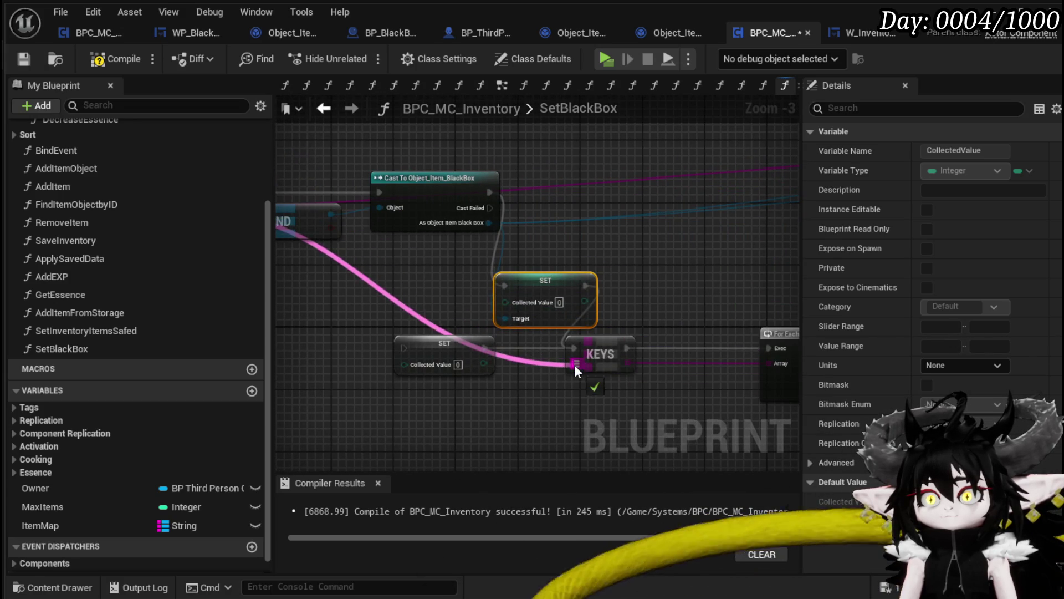
pyautogui.scroll(-1, 607, 305)
pyautogui.moveTo(607, 305)
pyautogui.mouseDown()
pyautogui.moveTo(937, 299)
pyautogui.moveTo(462, 334)
pyautogui.moveTo(510, 315)
pyautogui.mouseUp()
pyautogui.moveTo(426, 277)
pyautogui.mouseDown()
pyautogui.moveTo(434, 288)
pyautogui.moveTo(401, 305)
pyautogui.mouseUp()
# Step: Move the SetBlackBox, FIND and Cast nodes down-left and delete the old lower SET node
pyautogui.moveTo(557, 184); pyautogui.dragTo(556, 186)
pyautogui.moveTo(532, 234); pyautogui.dragTo(468, 287)
pyautogui.click(478, 327)
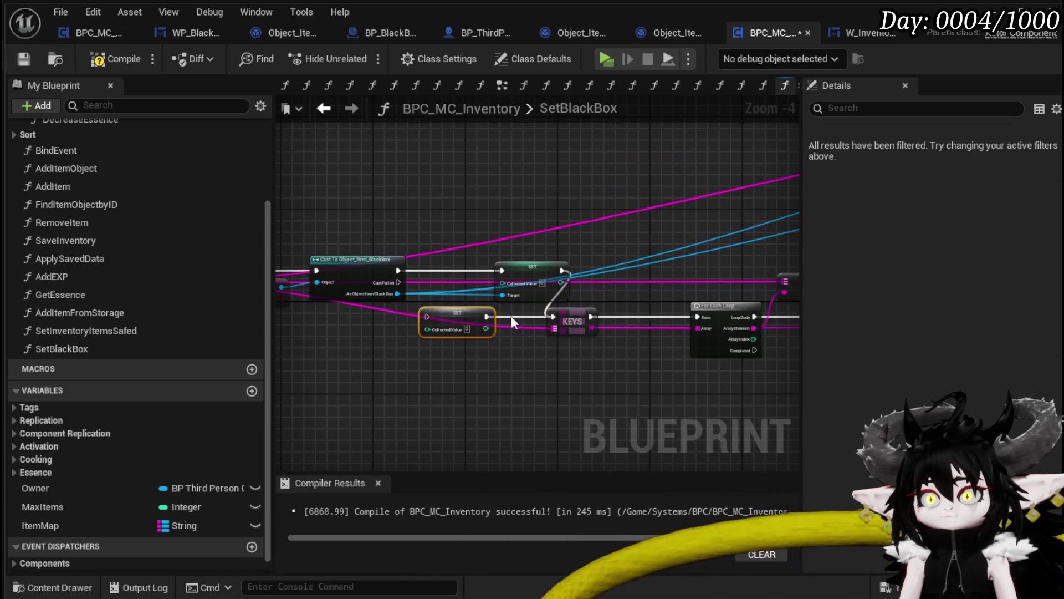
pyautogui.press('Delete')
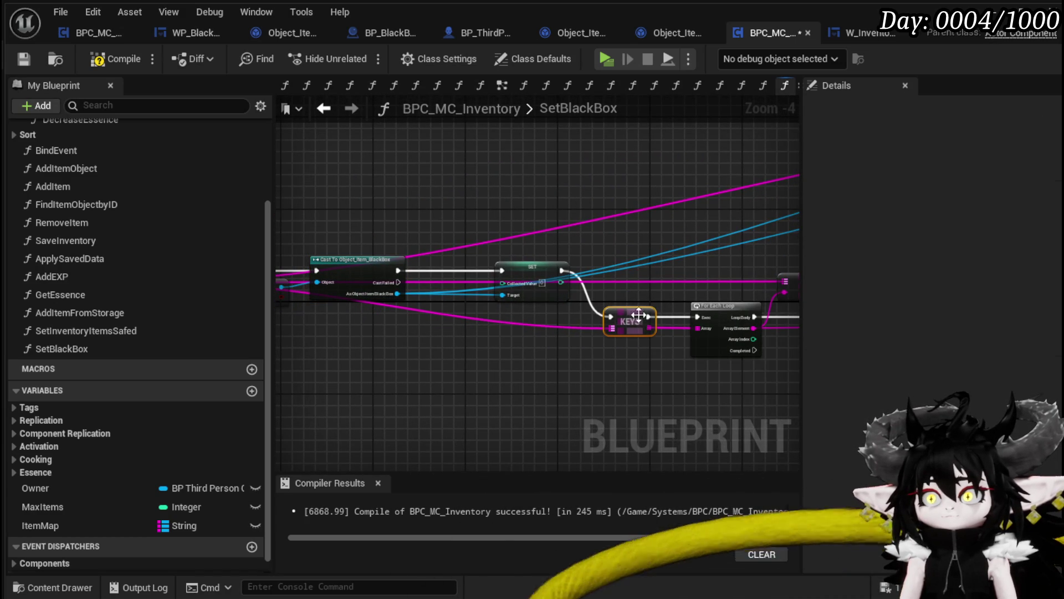
# Step: Add an Add Item to Map node targeting the cast Black Box item and place it right
pyautogui.scroll(-1, 629, 373)
pyautogui.scroll(1, 542, 302)
pyautogui.moveTo(391, 287)
pyautogui.mouseDown()
pyautogui.moveTo(831, 333)
pyautogui.moveTo(798, 310)
pyautogui.moveTo(361, 258)
pyautogui.mouseUp()
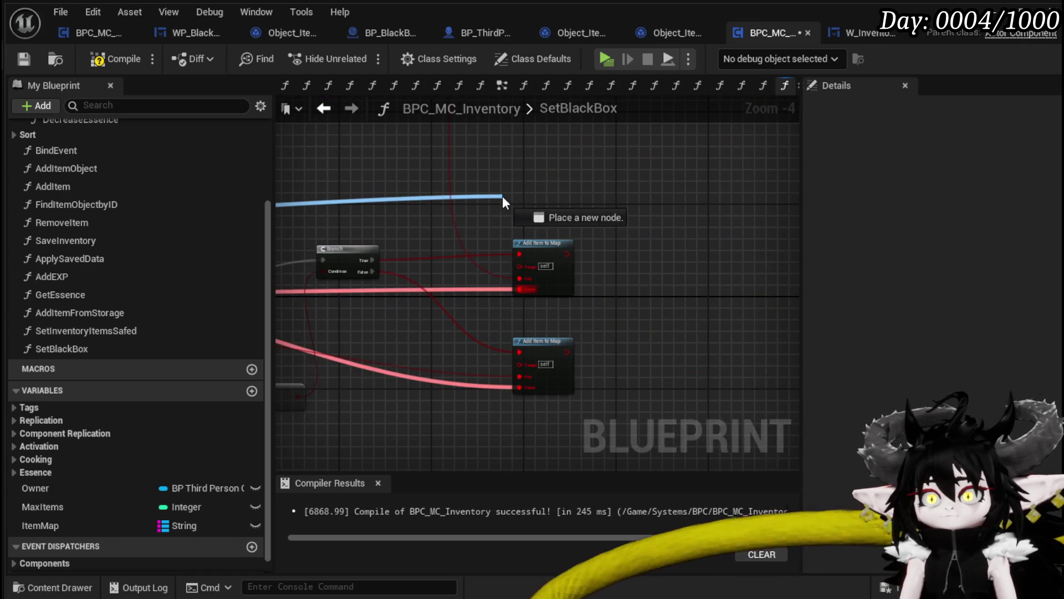
pyautogui.moveTo(502, 195); pyautogui.dragTo(503, 196)
pyautogui.write('add item')
pyautogui.click(571, 271)
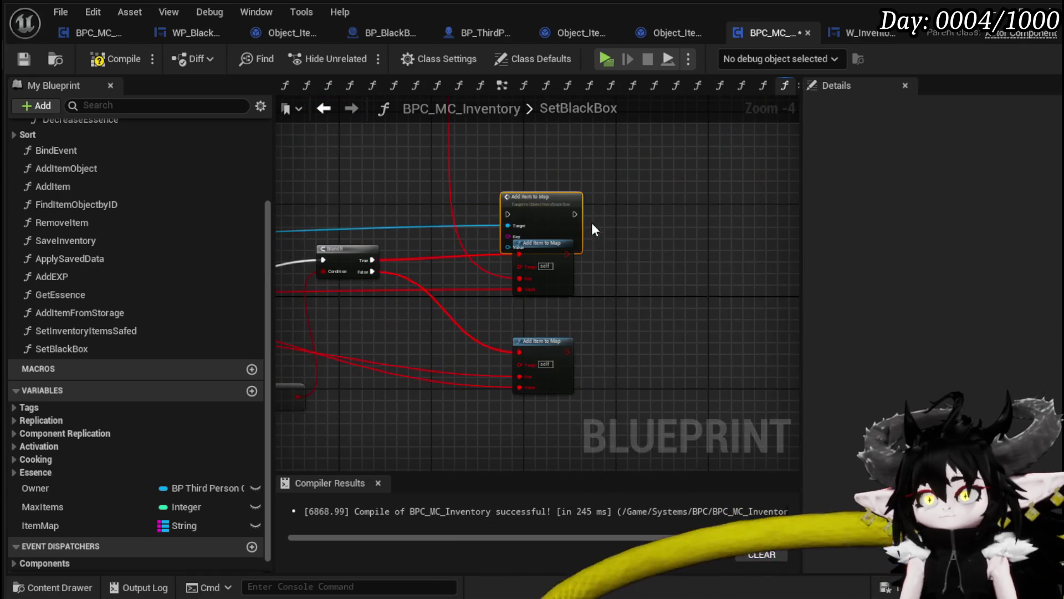
pyautogui.scroll(2, 598, 236)
pyautogui.moveTo(515, 206); pyautogui.dragTo(690, 269)
# Step: Wire the Branch's True path, the key and the value into the new Add Item to Map
pyautogui.scroll(-3, 524, 277)
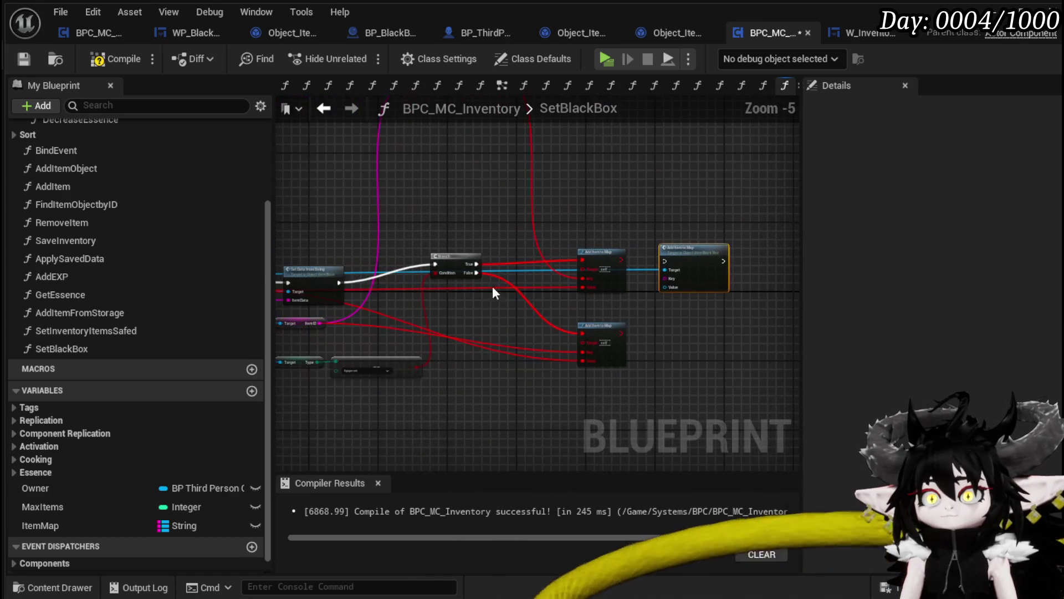
pyautogui.moveTo(471, 263); pyautogui.dragTo(665, 261)
pyautogui.scroll(2, 603, 286)
pyautogui.moveTo(563, 286)
pyautogui.mouseDown()
pyautogui.moveTo(560, 277)
pyautogui.moveTo(696, 287)
pyautogui.mouseUp()
pyautogui.moveTo(567, 289); pyautogui.dragTo(707, 299)
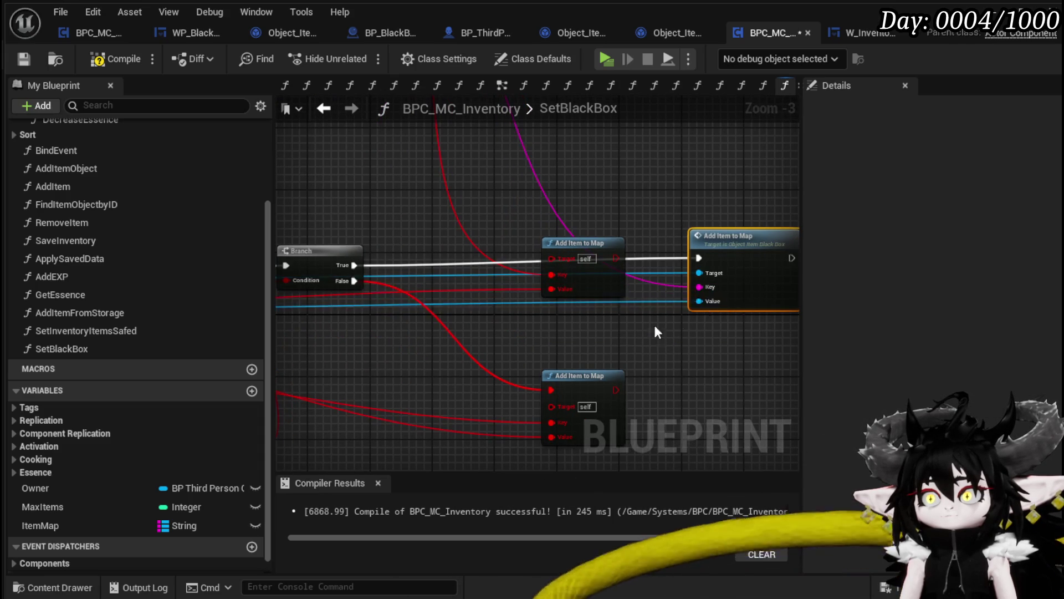
# Step: Copy the Add Item to Map node for the lower branch and wire its inputs and Value
pyautogui.hotkey('ctrl', 'c')
pyautogui.hotkey('ctrl', 'v')
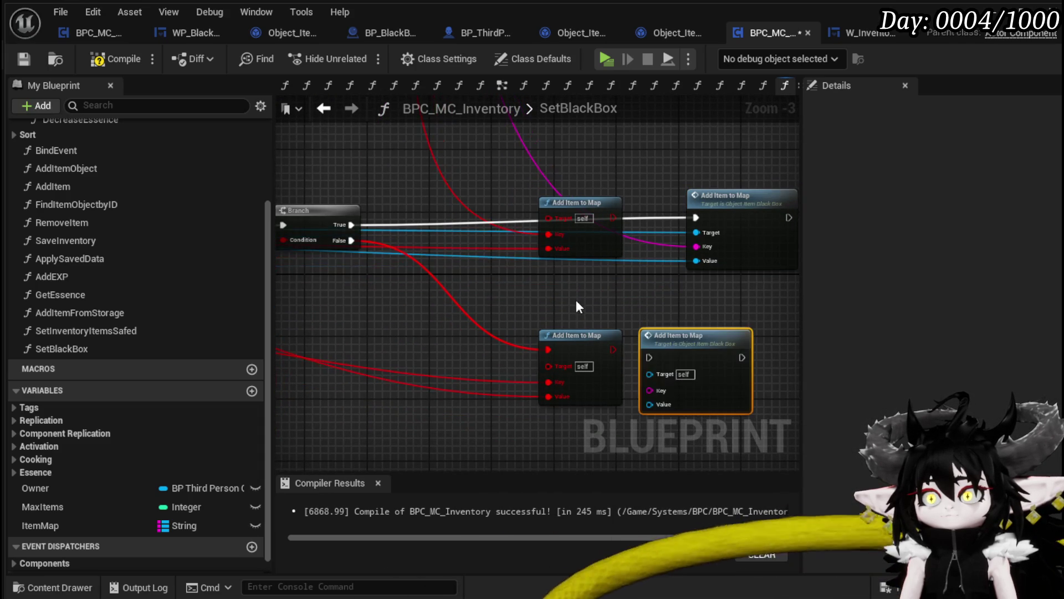
pyautogui.scroll(-1, 609, 288)
pyautogui.scroll(2, 610, 277)
pyautogui.moveTo(404, 216)
pyautogui.mouseDown()
pyautogui.moveTo(760, 350)
pyautogui.moveTo(694, 375)
pyautogui.moveTo(588, 330)
pyautogui.moveTo(672, 341)
pyautogui.mouseUp()
pyautogui.moveTo(562, 329); pyautogui.dragTo(677, 356)
pyautogui.scroll(-2, 677, 356)
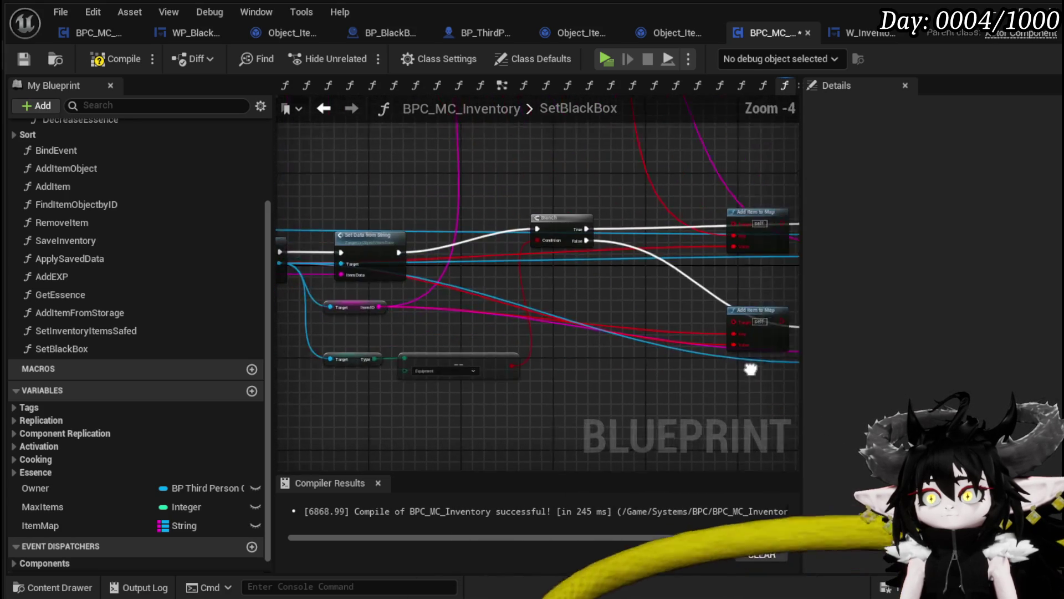
# Step: Review the Random Integer, Branch and Add Item to Map area, then select Apply Save Data and SET
pyautogui.moveTo(603, 314)
pyautogui.mouseDown()
pyautogui.moveTo(605, 328)
pyautogui.moveTo(624, 311)
pyautogui.moveTo(526, 318)
pyautogui.mouseUp()
pyautogui.scroll(-1, 597, 198)
pyautogui.moveTo(596, 198); pyautogui.dragTo(554, 185)
pyautogui.moveTo(589, 314); pyautogui.dragTo(799, 278)
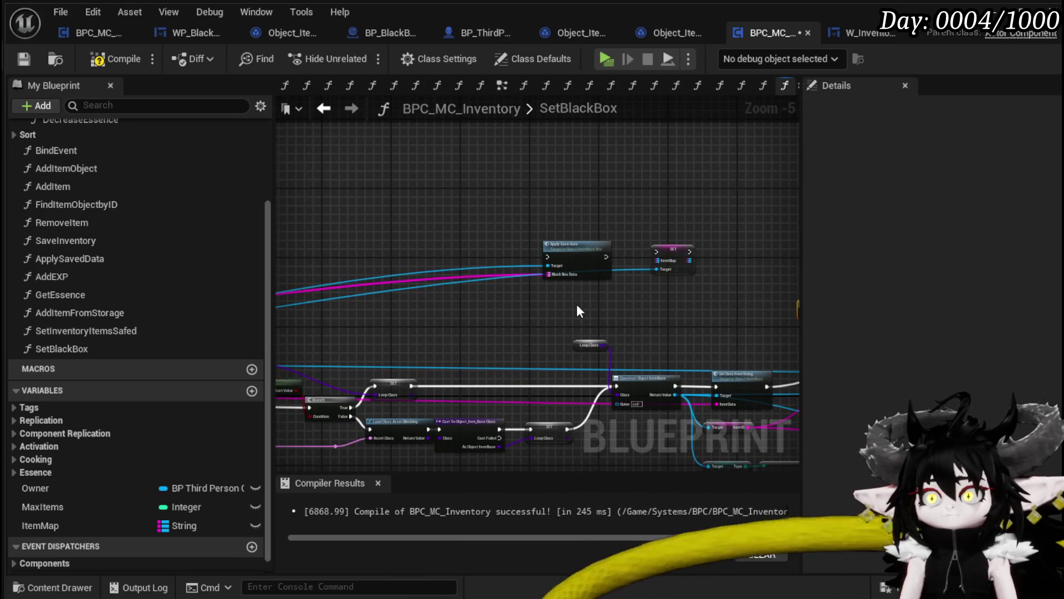
pyautogui.scroll(1, 576, 305)
pyautogui.moveTo(546, 302)
pyautogui.mouseDown()
pyautogui.moveTo(654, 221)
pyautogui.moveTo(723, 207)
pyautogui.mouseUp()
pyautogui.scroll(-1, 489, 231)
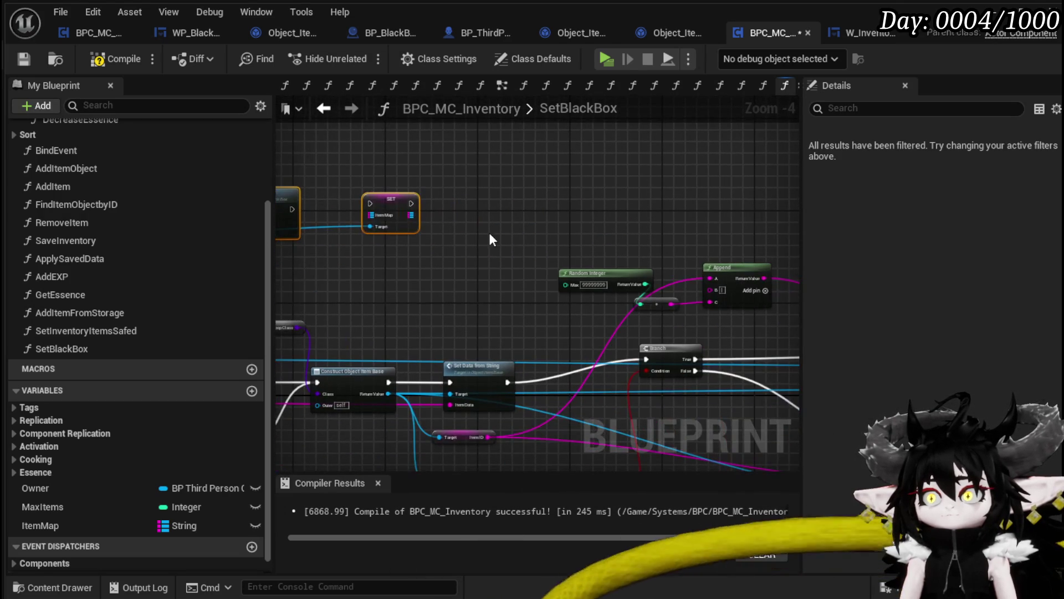
pyautogui.scroll(-2, 645, 185)
pyautogui.scroll(8, 645, 185)
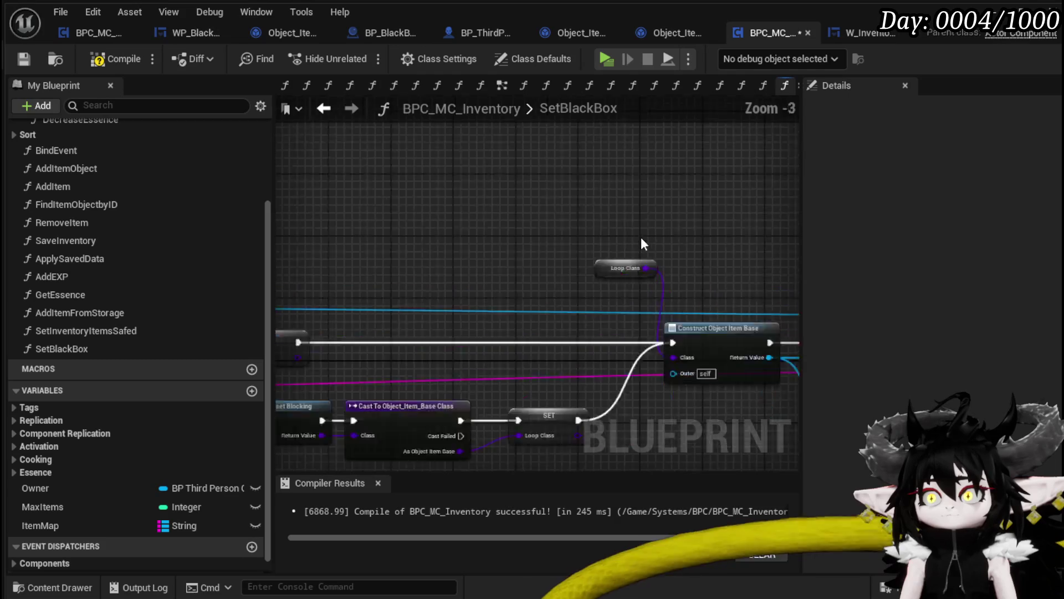
# Step: Convert Loop Class into a local variable LoopClass
pyautogui.rightClick(586, 283)
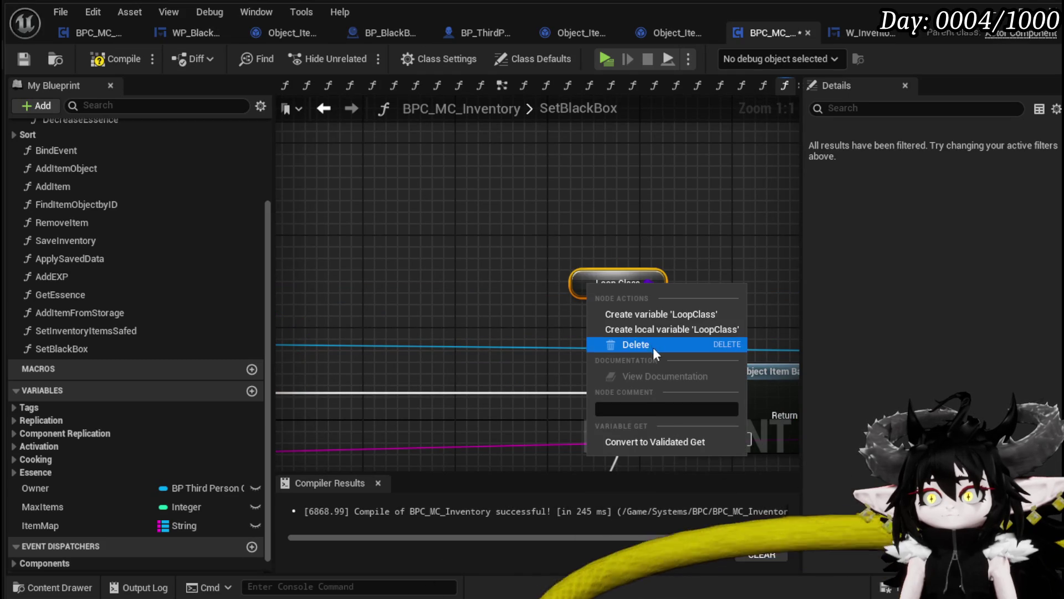
pyautogui.click(650, 330)
pyautogui.scroll(-3, 721, 172)
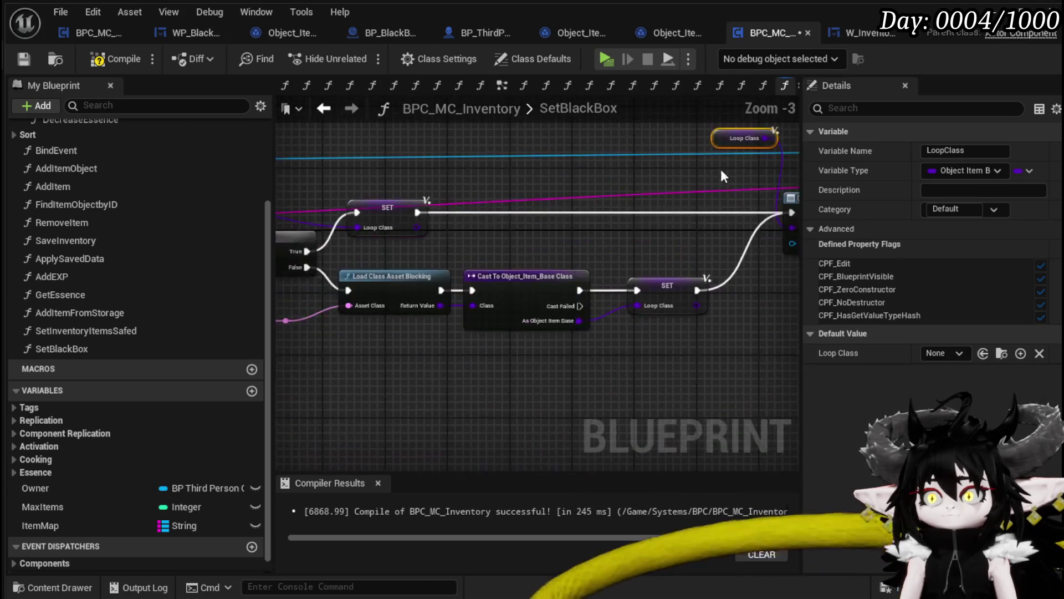
pyautogui.scroll(-3, 470, 242)
pyautogui.scroll(3, 603, 203)
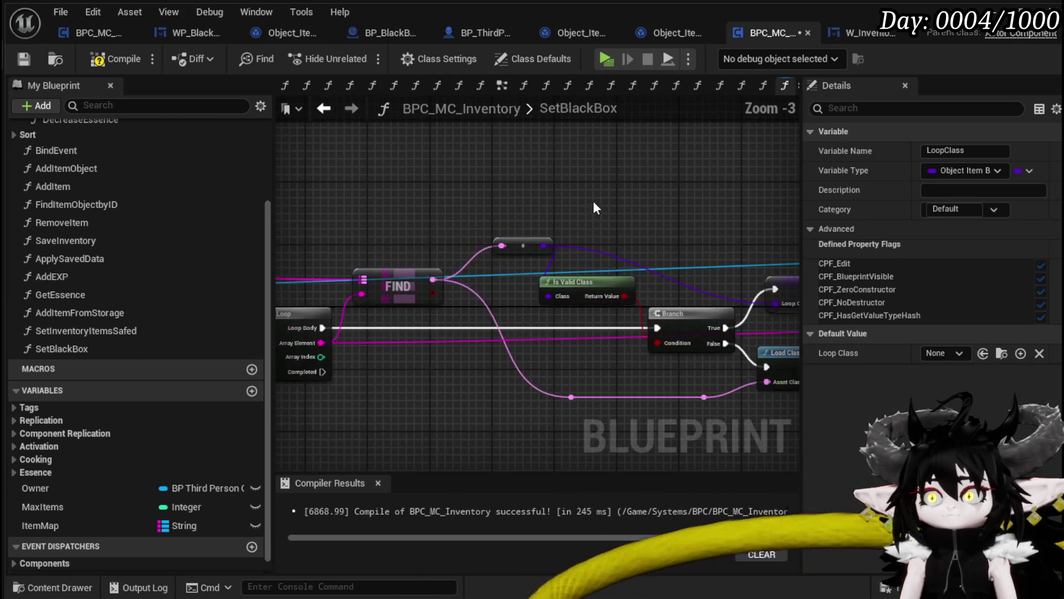
pyautogui.moveTo(523, 155); pyautogui.dragTo(651, 178)
# Step: Compile, wire a Black Box reference into the failing Add Item to Map Target, recompile, and play
pyautogui.click(100, 61)
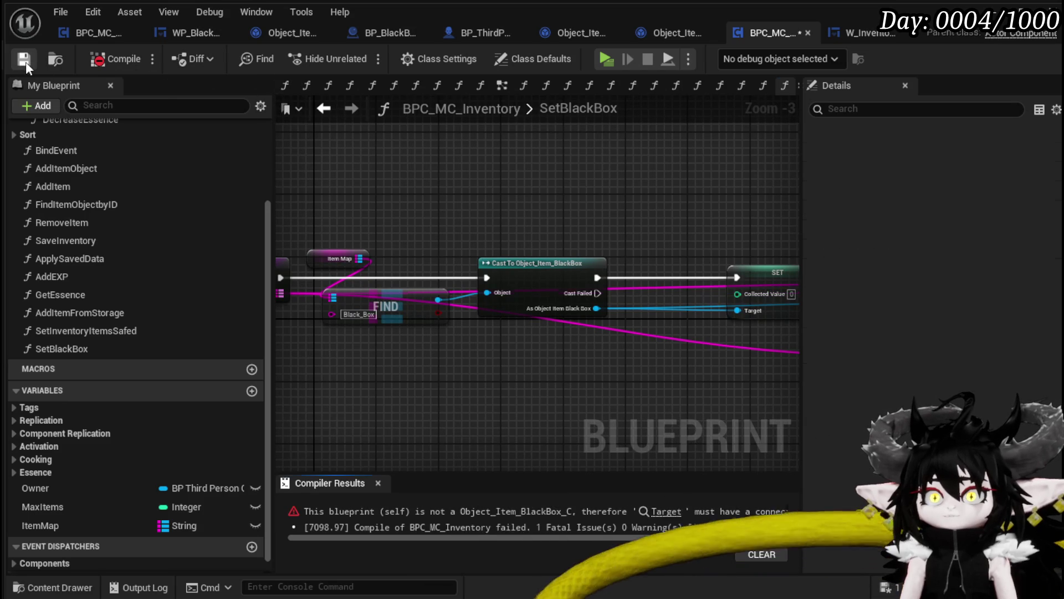
pyautogui.click(659, 513)
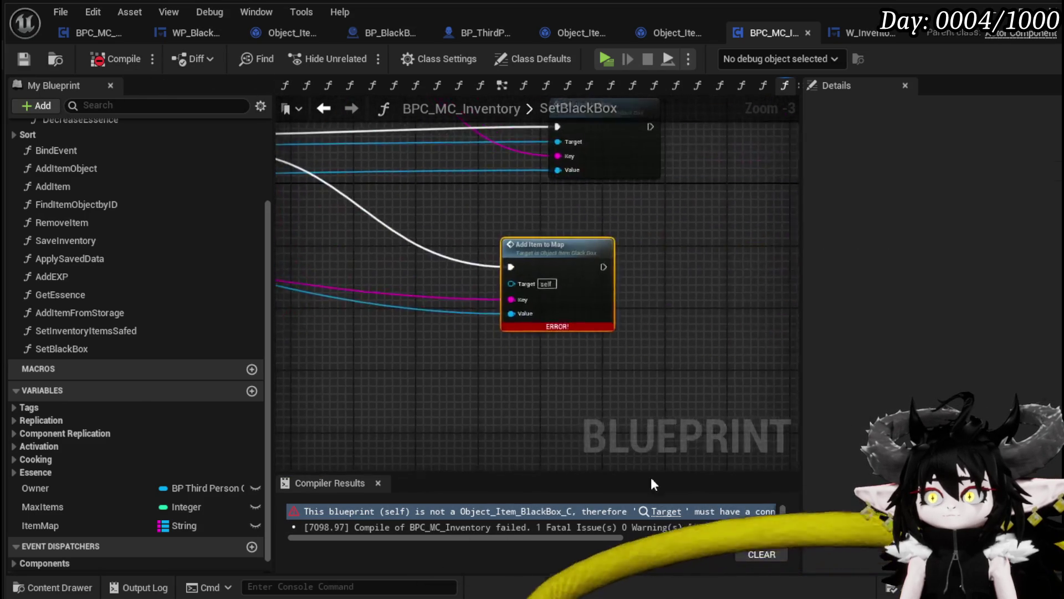
pyautogui.scroll(-3, 443, 381)
pyautogui.moveTo(522, 261); pyautogui.dragTo(474, 403)
pyautogui.moveTo(522, 361); pyautogui.dragTo(569, 363)
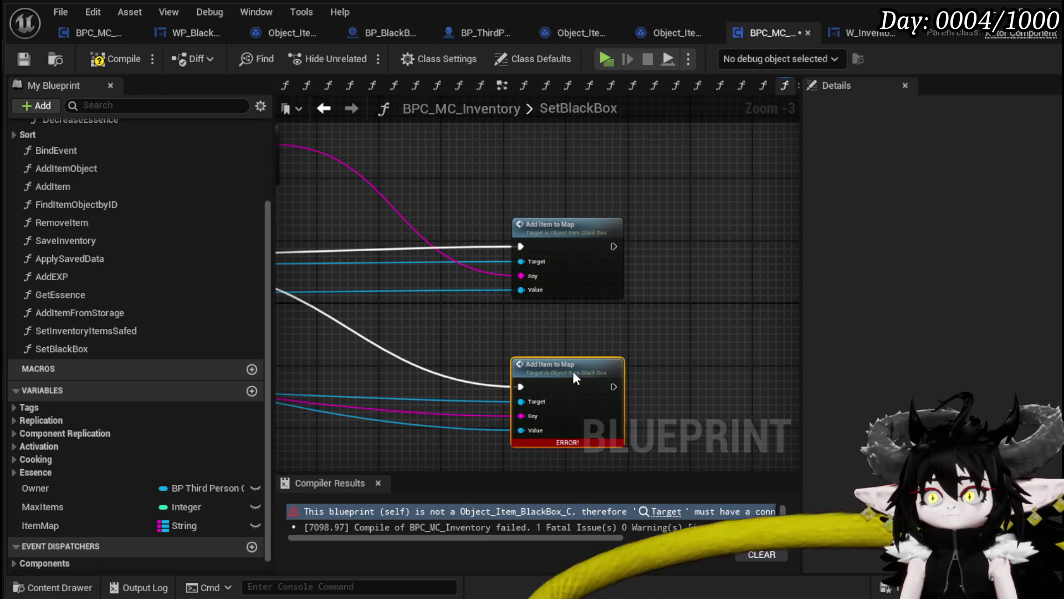
pyautogui.click(99, 61)
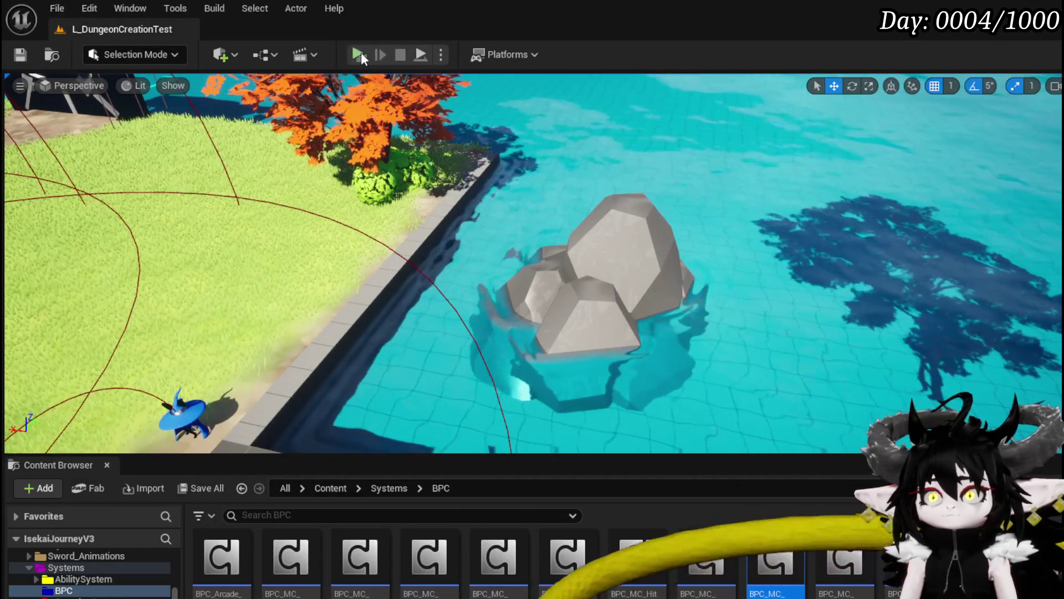
pyautogui.click(361, 52)
# Step: Open the inventory, take Iron_Chest out of the Black Box, and store Iron_Legs and Iron_Hands there
pyautogui.press('Tab')
pyautogui.click(277, 37)
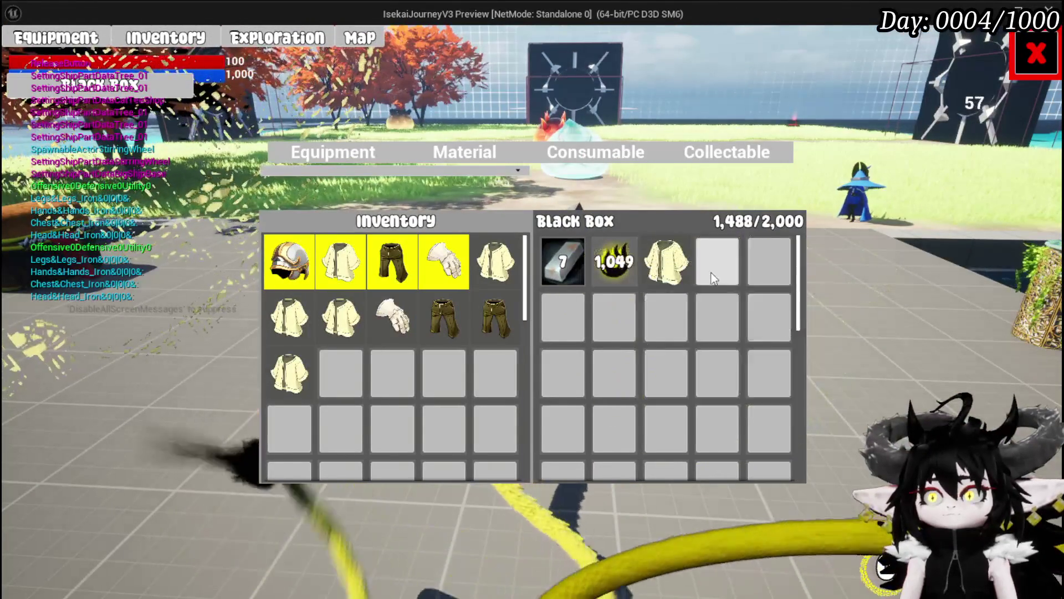
pyautogui.moveTo(669, 271); pyautogui.dragTo(500, 281)
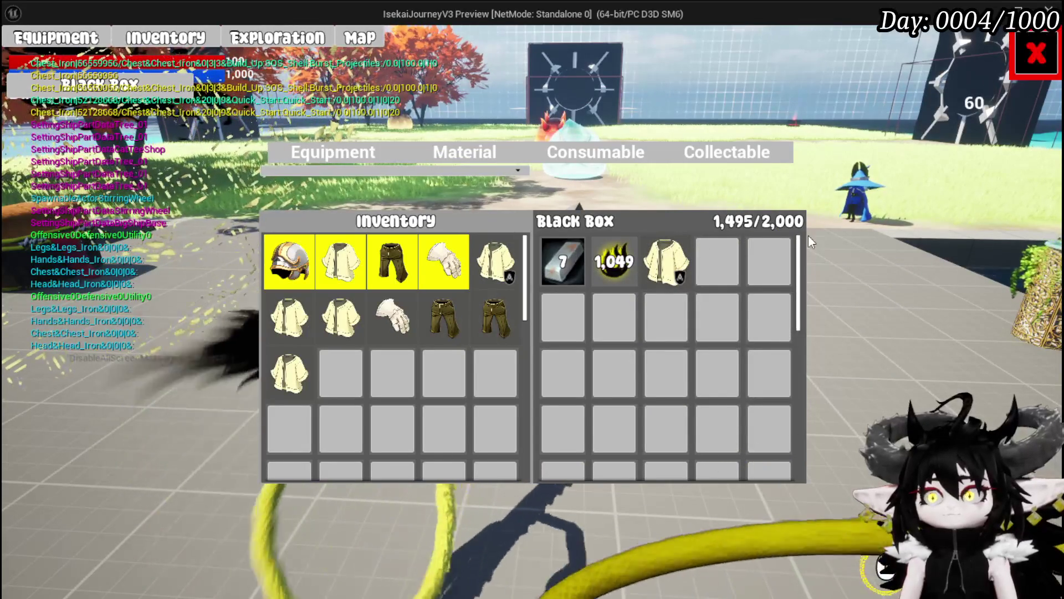
pyautogui.moveTo(667, 261); pyautogui.dragTo(495, 373)
pyautogui.moveTo(495, 318); pyautogui.dragTo(667, 260)
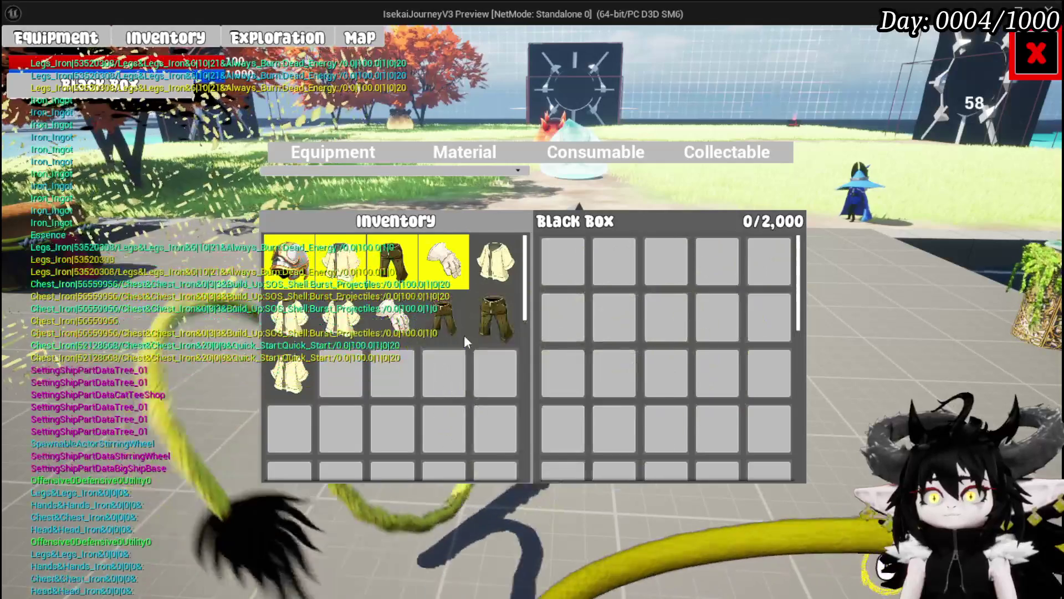
pyautogui.click(404, 329)
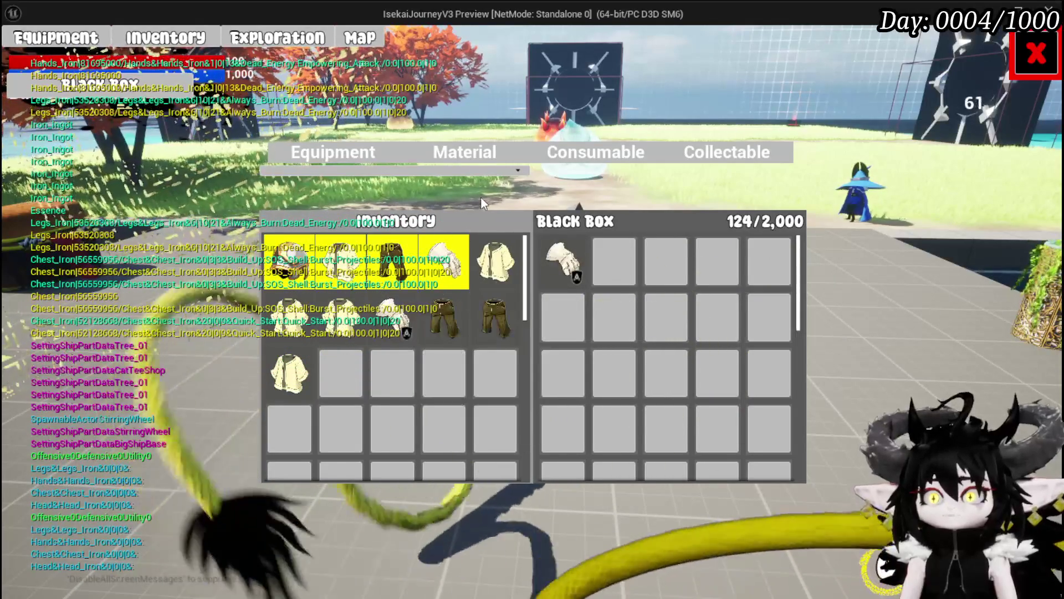
# Step: Switch to materials and move the 1,049 stack into the Black Box, out, and back in
pyautogui.click(442, 145)
pyautogui.click(388, 261)
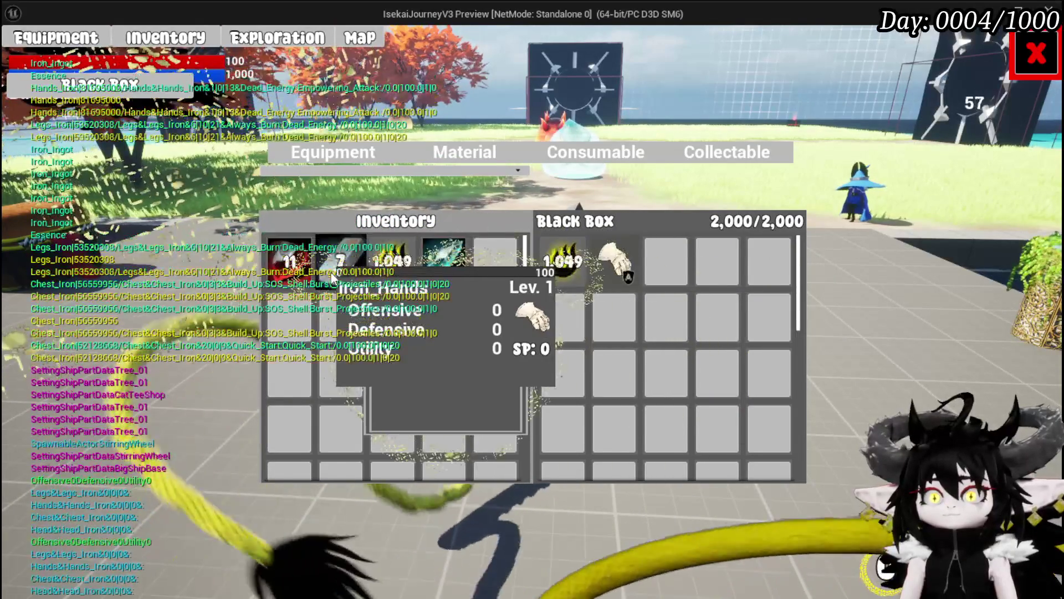
pyautogui.click(341, 256)
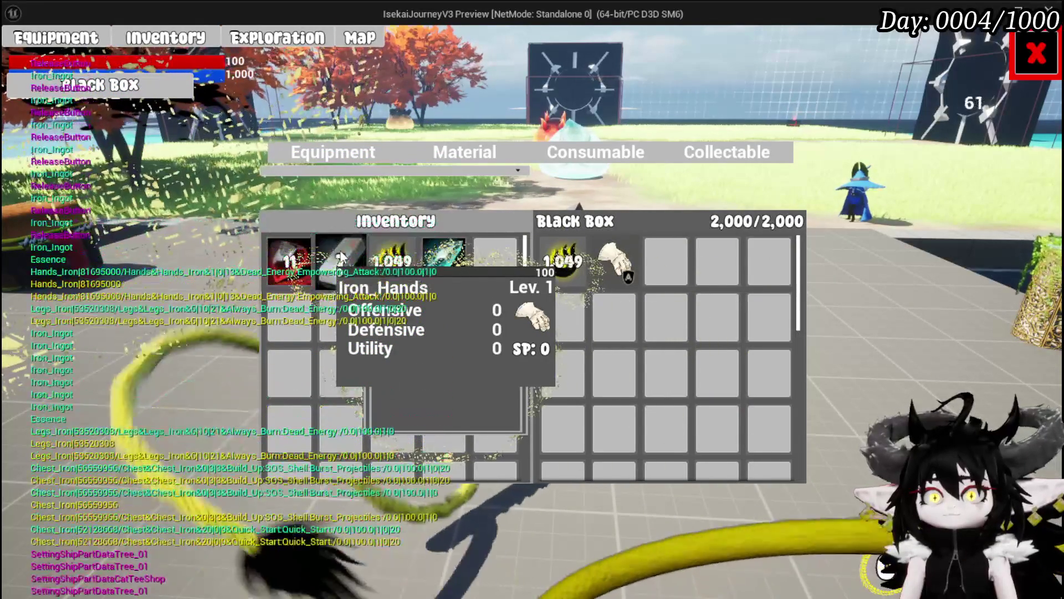
pyautogui.moveTo(323, 279)
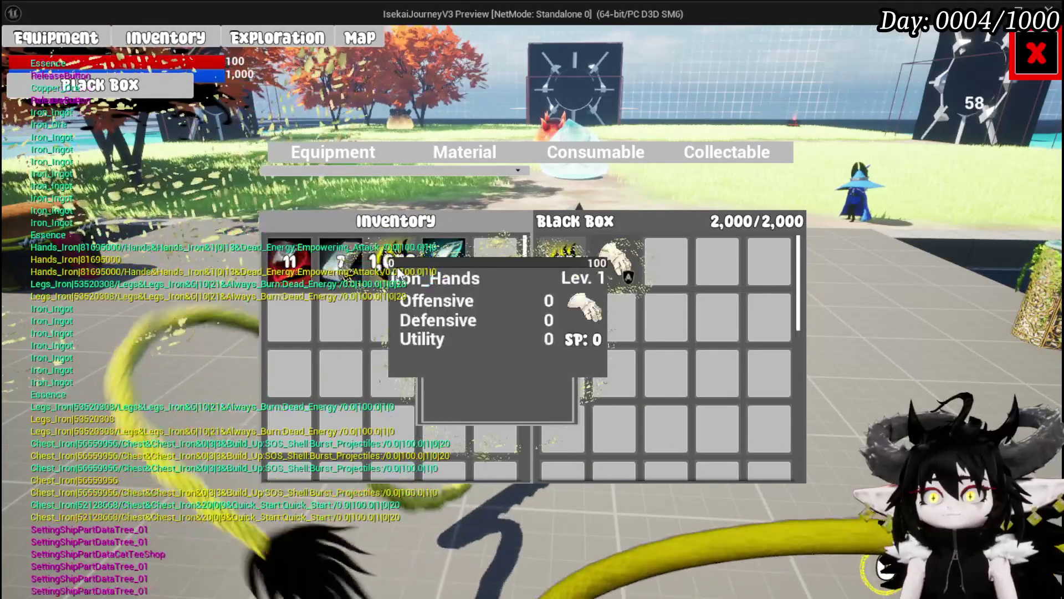
pyautogui.click(562, 260)
pyautogui.click(392, 260)
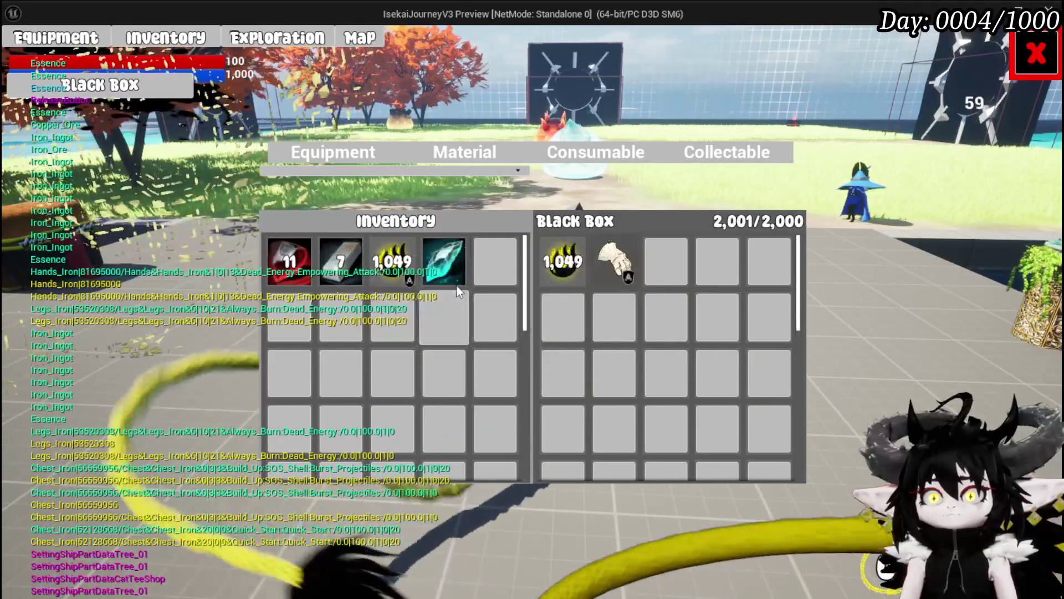
# Step: Remove the 1,049 stack and gloves, shuttle the stack again, and store iron ingots in the Black Box
pyautogui.moveTo(497, 280)
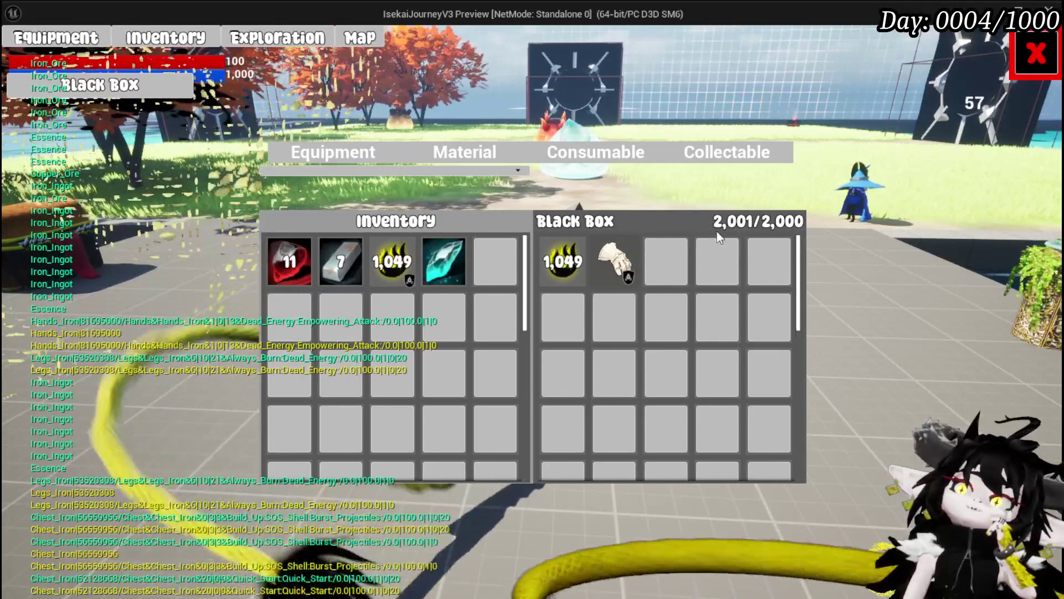
pyautogui.click(552, 274)
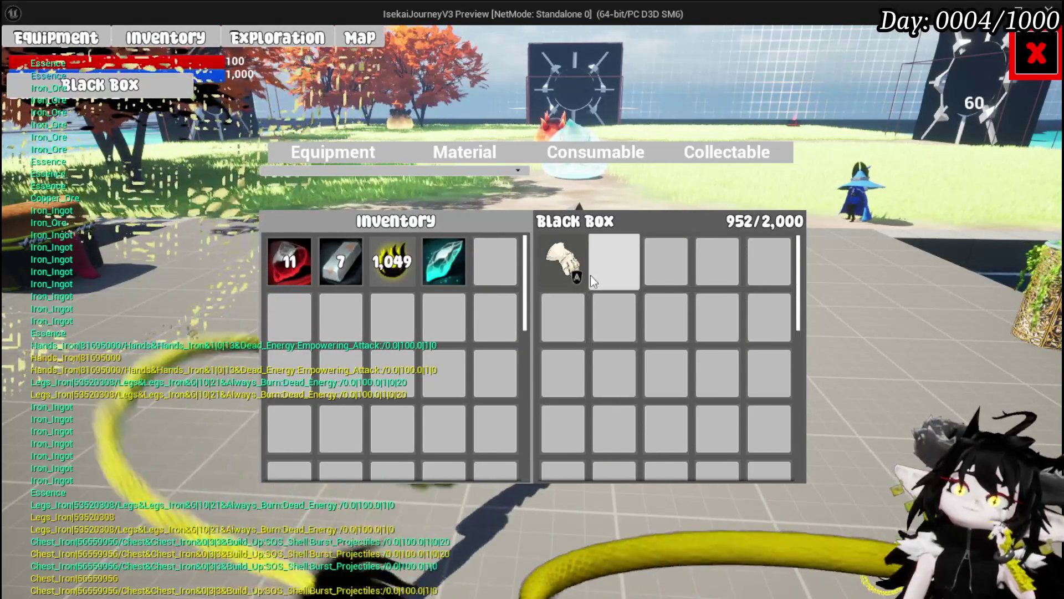
pyautogui.click(552, 258)
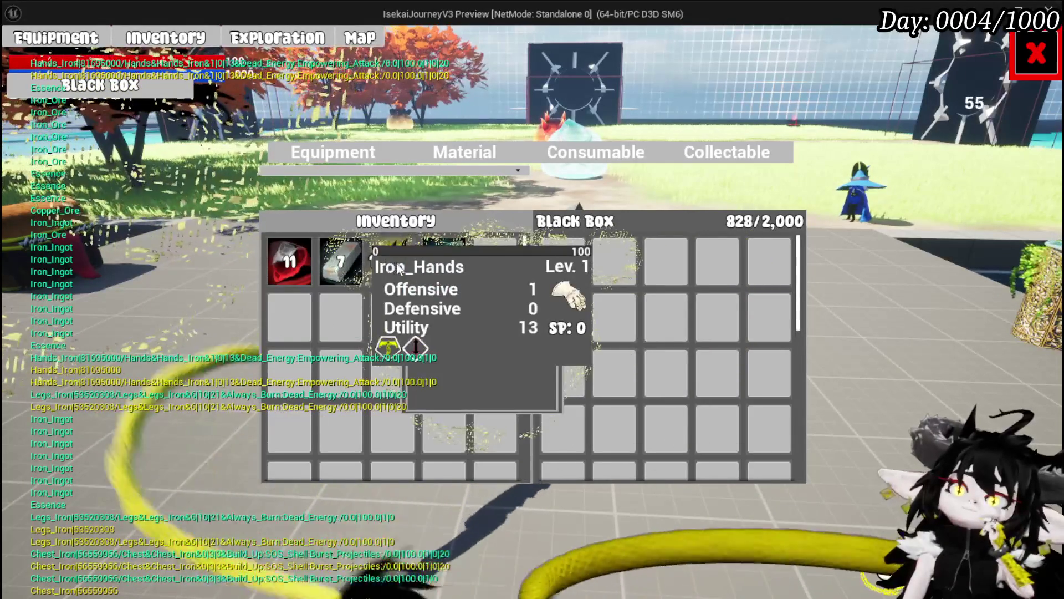
pyautogui.click(359, 275)
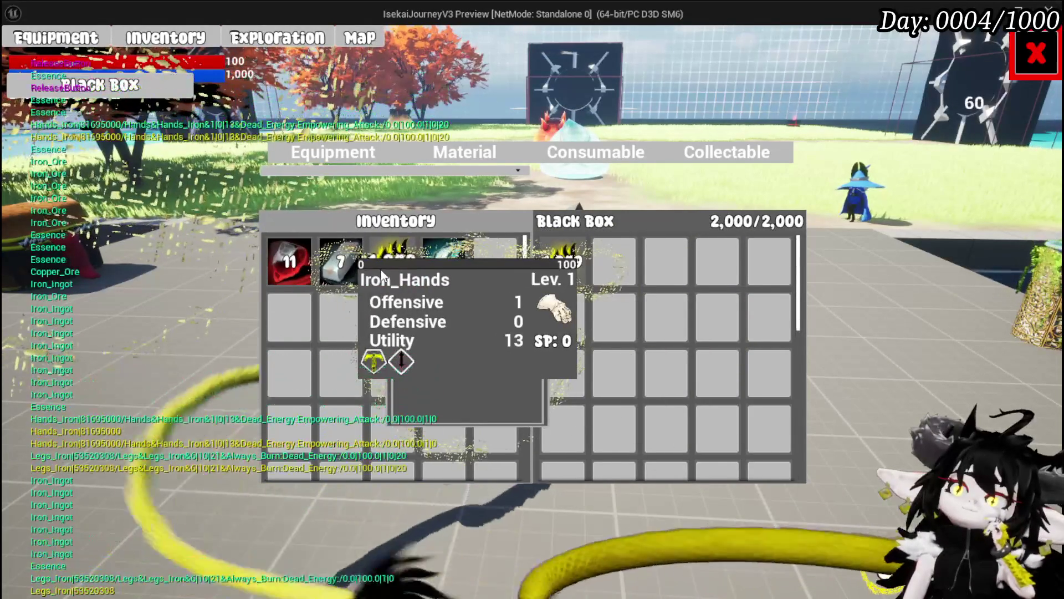
pyautogui.click(562, 260)
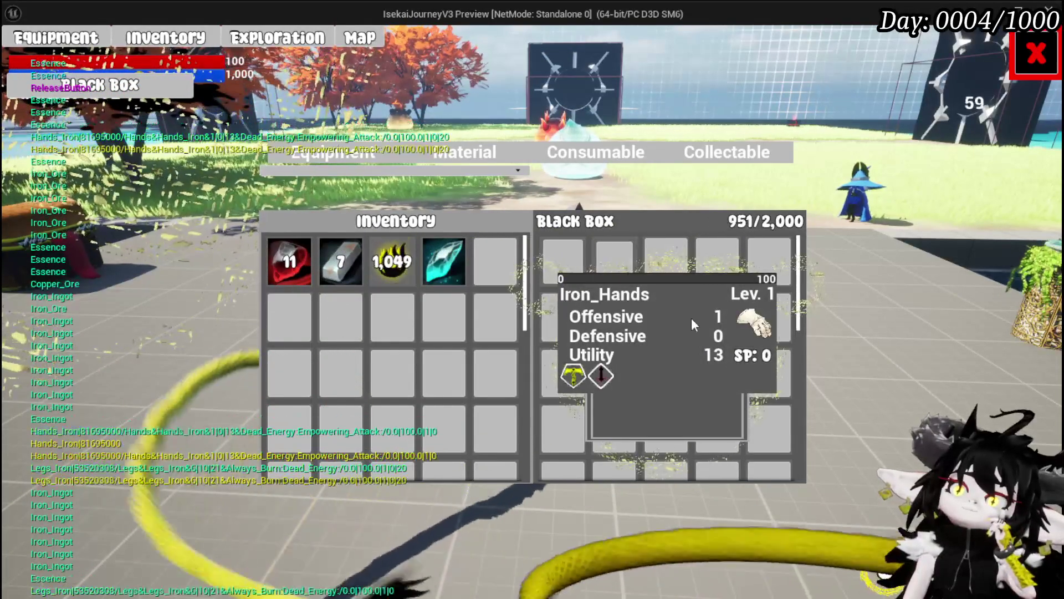
pyautogui.click(393, 262)
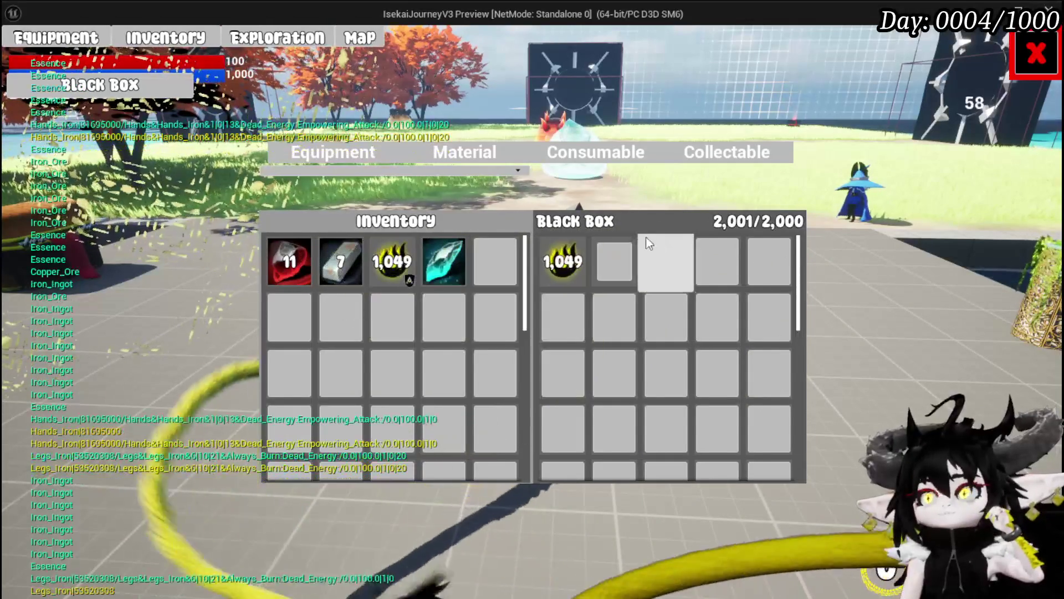
pyautogui.click(563, 261)
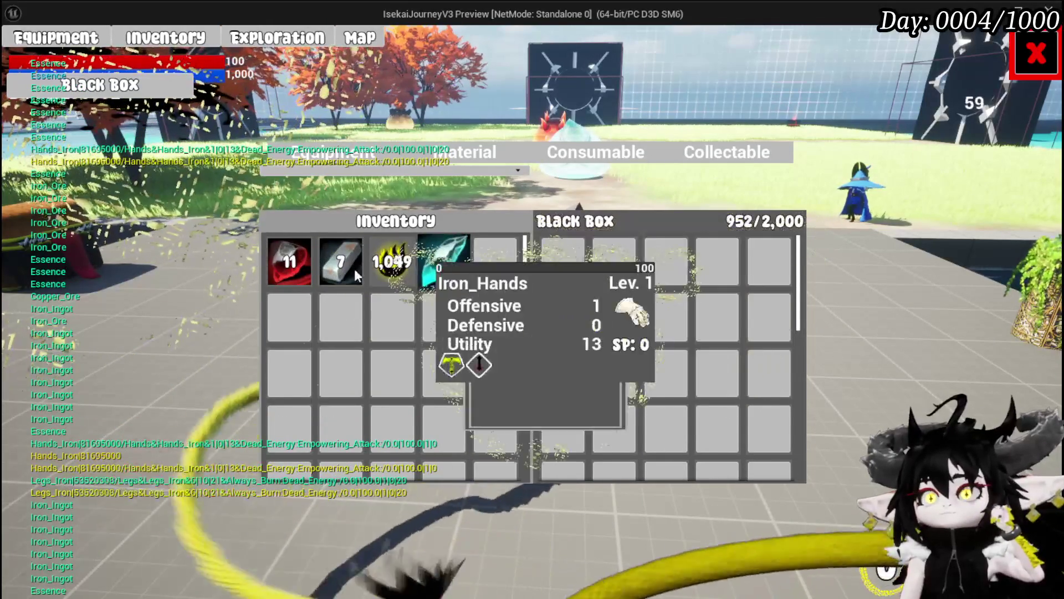
pyautogui.click(339, 269)
pyautogui.click(340, 269)
pyautogui.click(339, 268)
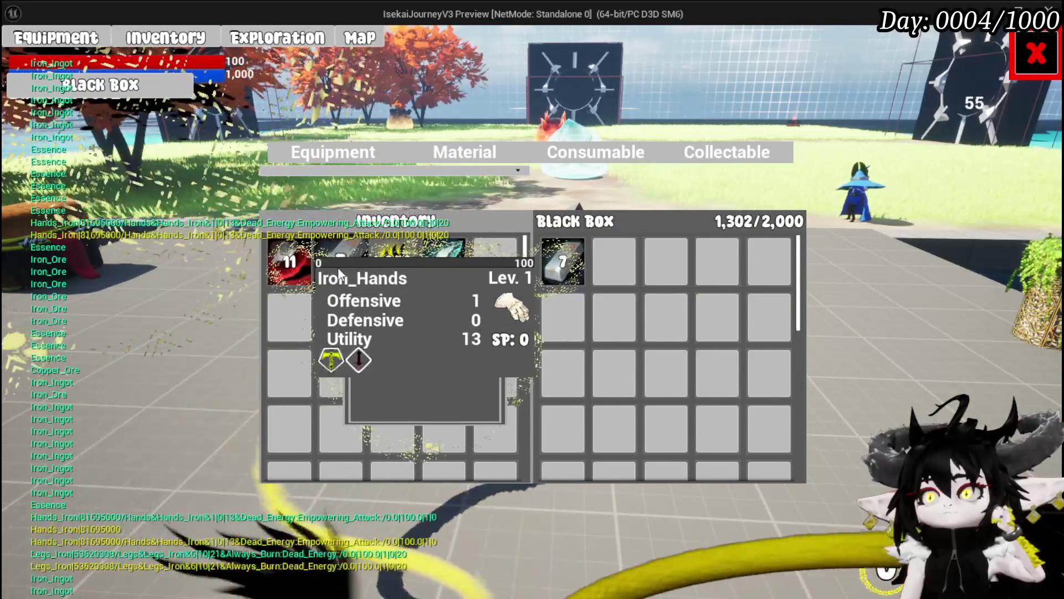
# Step: Store Iron_Hands from equipment in the Black Box, close the panels, and open the settings menu
pyautogui.click(361, 157)
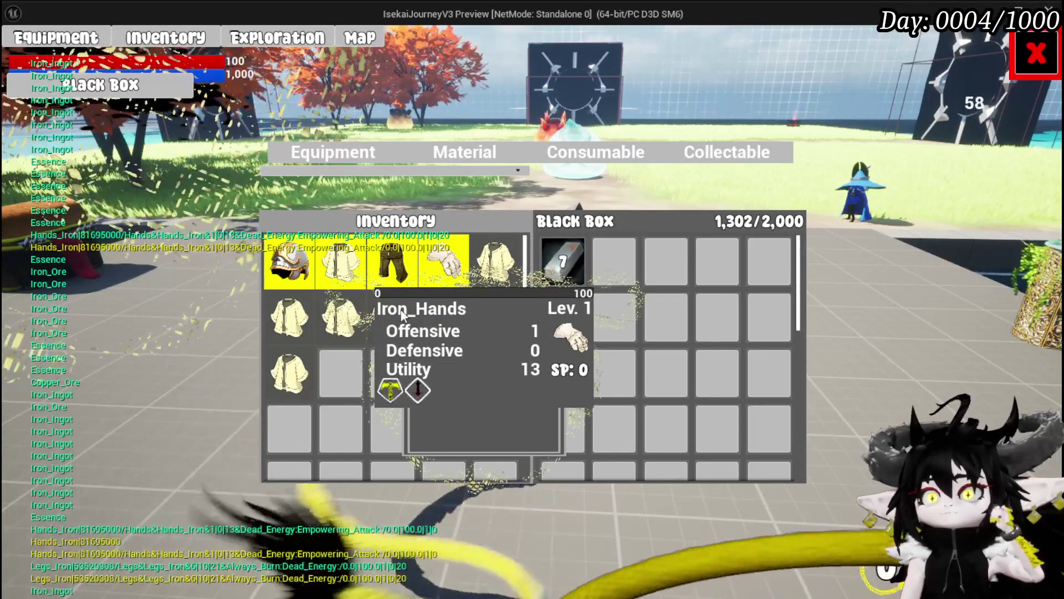
pyautogui.click(402, 313)
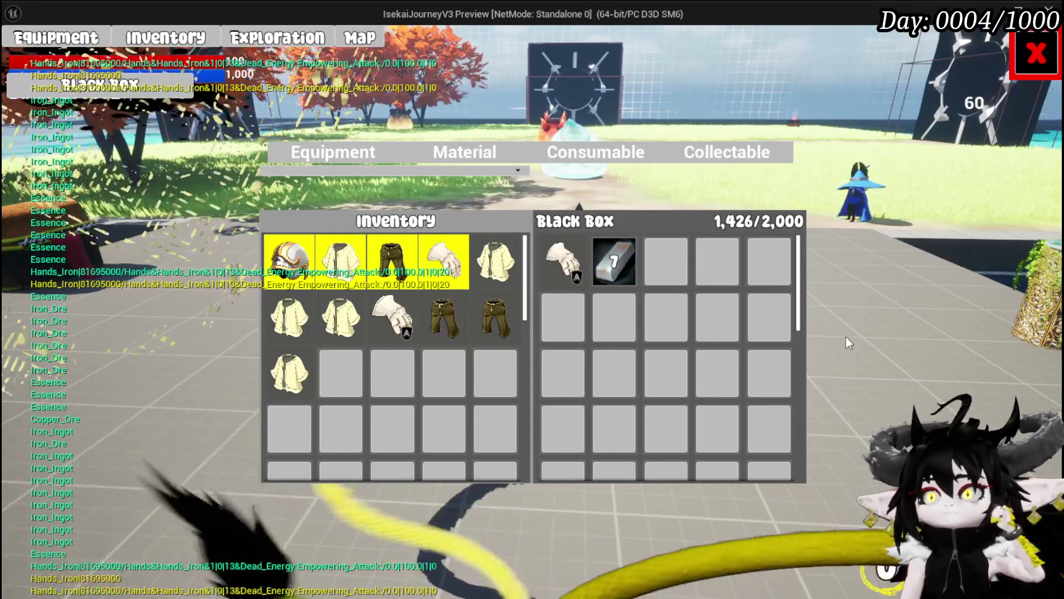
pyautogui.click(1036, 54)
pyautogui.press('Escape')
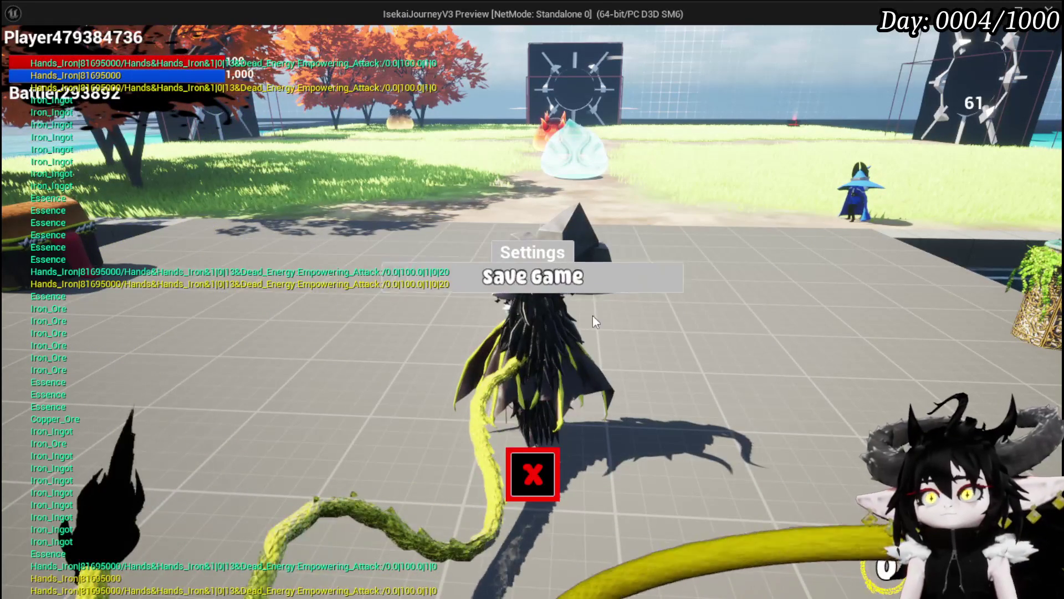
# Step: Save the game, quit the session, check BPC_MC_Inventory's SetBlackBox graph, and relaunch Standalone
pyautogui.press('Escape')
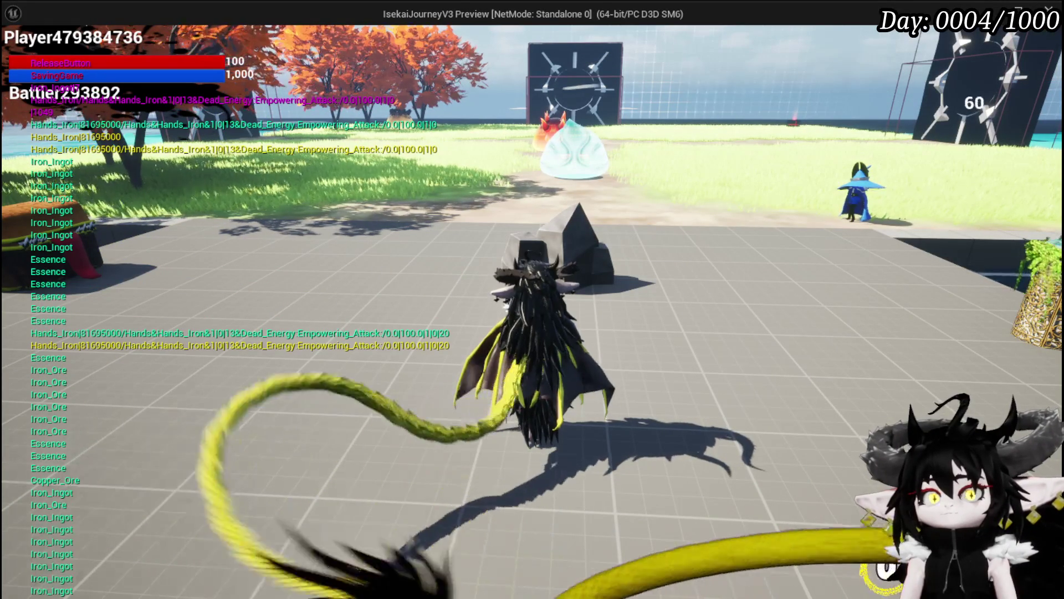
pyautogui.hotkey('alt', 'F4')
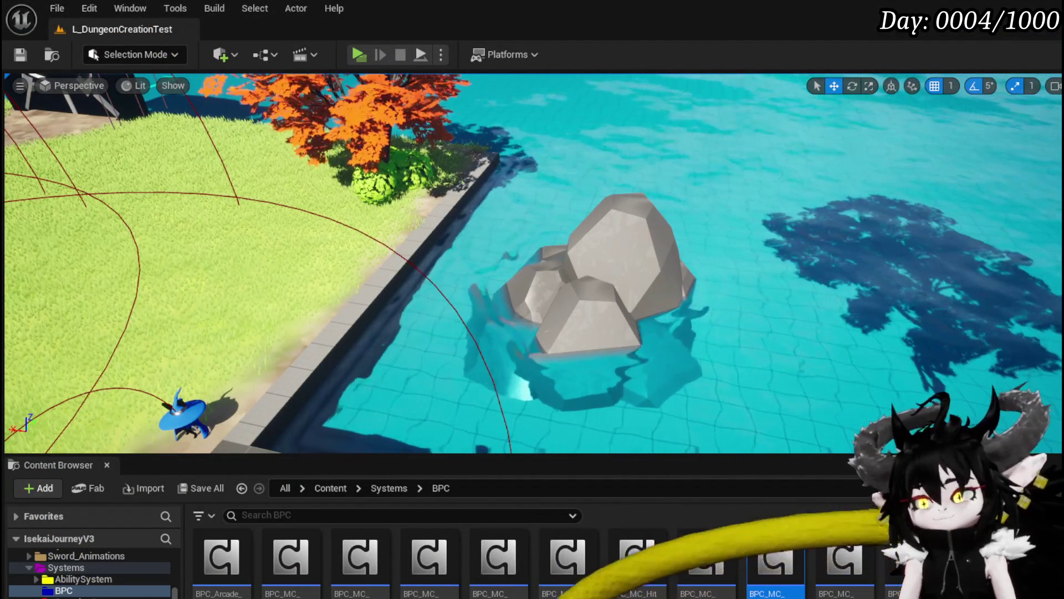
pyautogui.hotkey('alt', 'Tab')
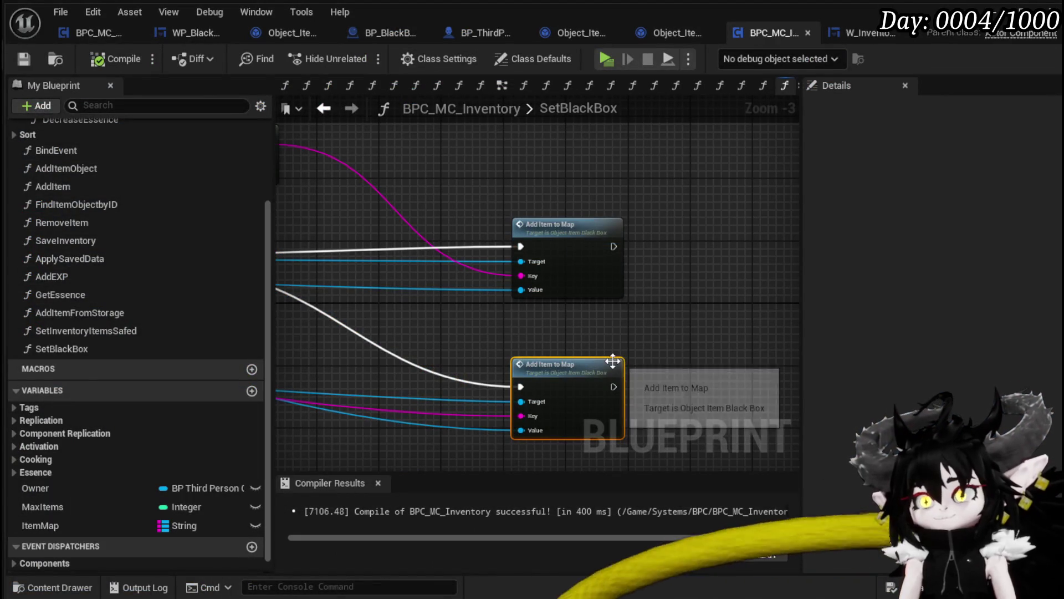
pyautogui.hotkey('alt', 'Tab')
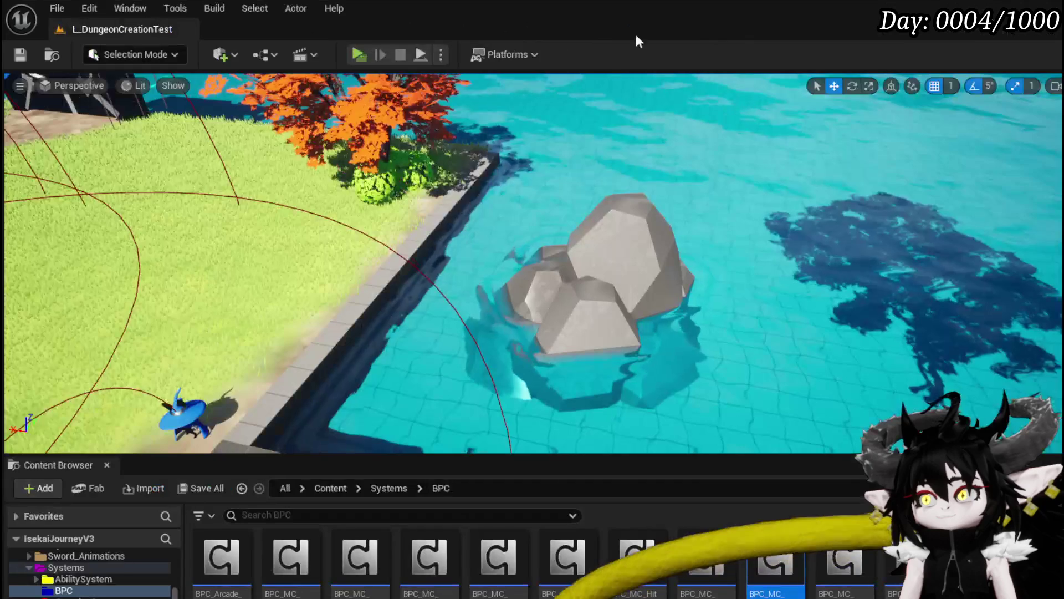
pyautogui.click(363, 52)
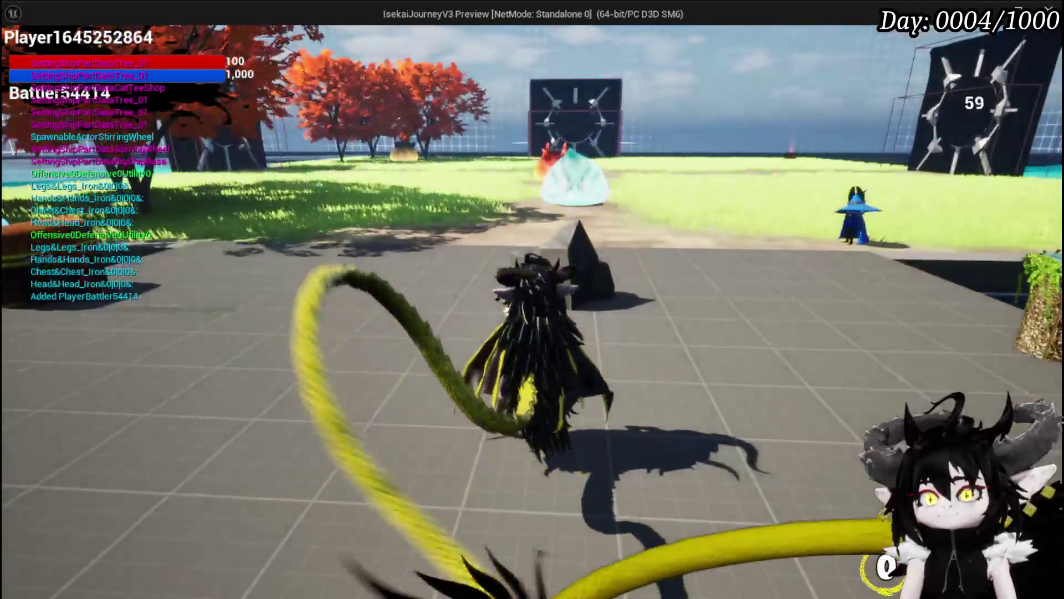
# Step: Open the in-game menu's Inventory section and its Inventory and Black Box panel
pyautogui.press('Tab')
pyautogui.click(185, 37)
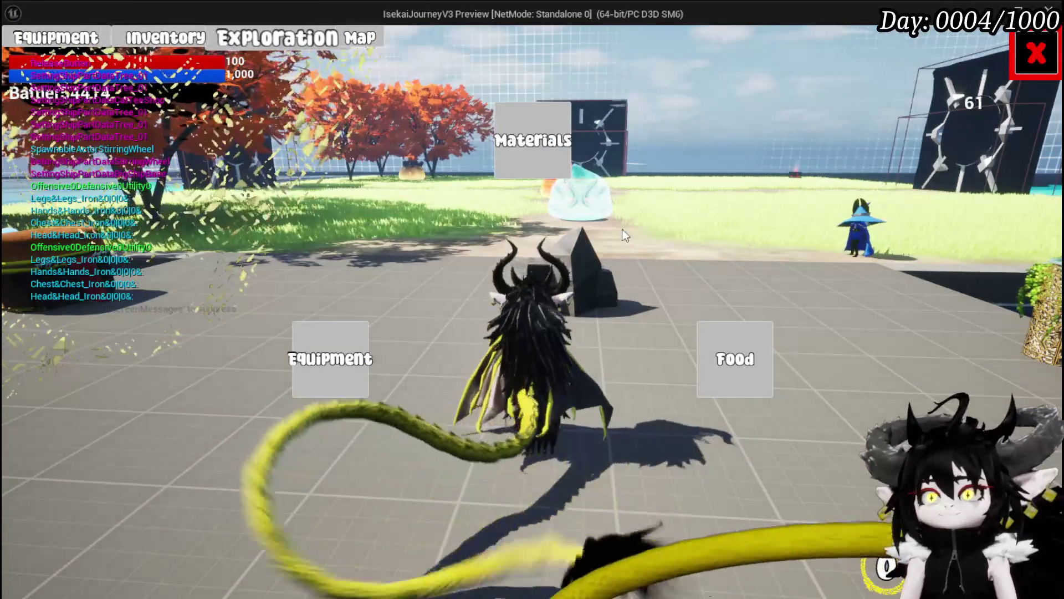
pyautogui.click(579, 139)
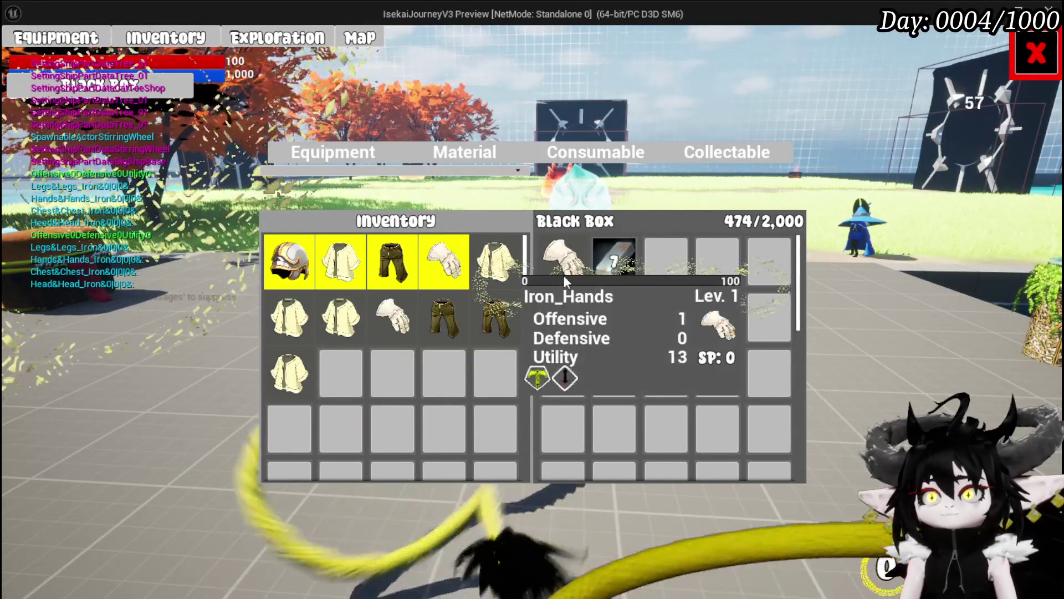
# Step: Filter to consumables, withdraw the 1,049 stack from the Black Box, then deposit it back
pyautogui.click(491, 149)
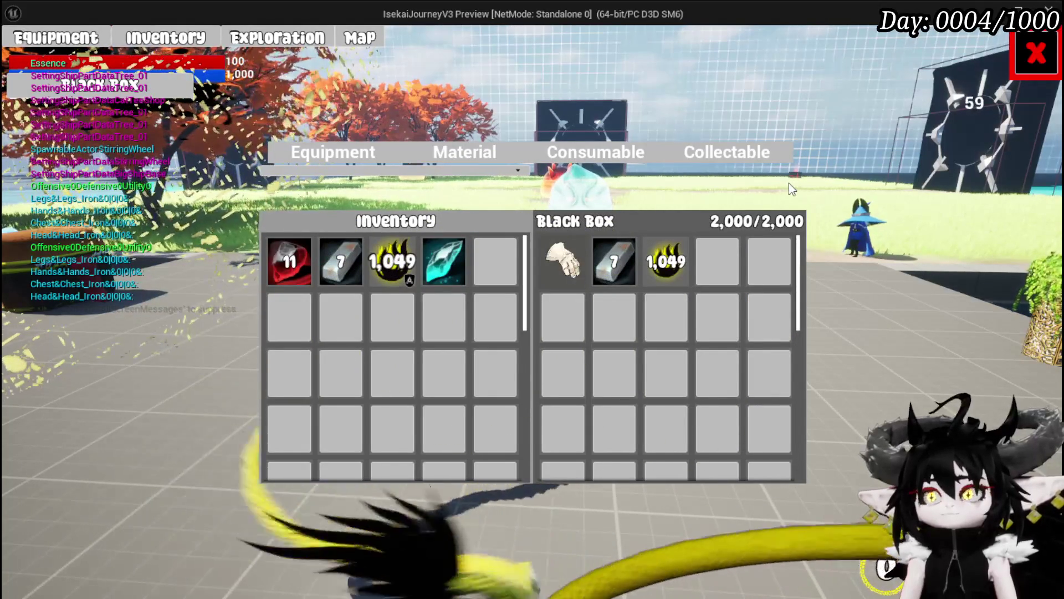
pyautogui.click(718, 261)
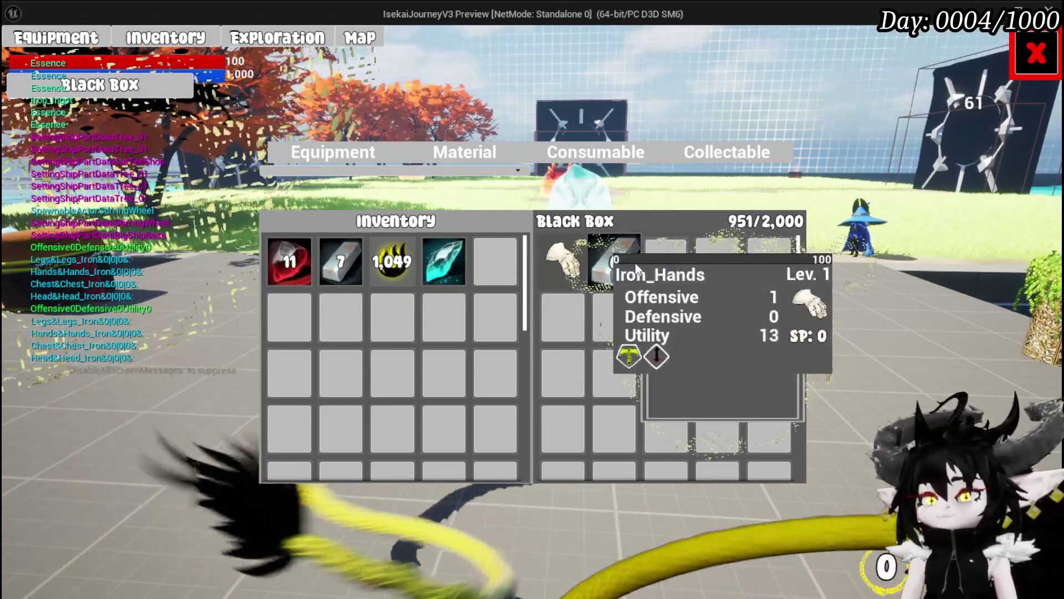
pyautogui.click(388, 262)
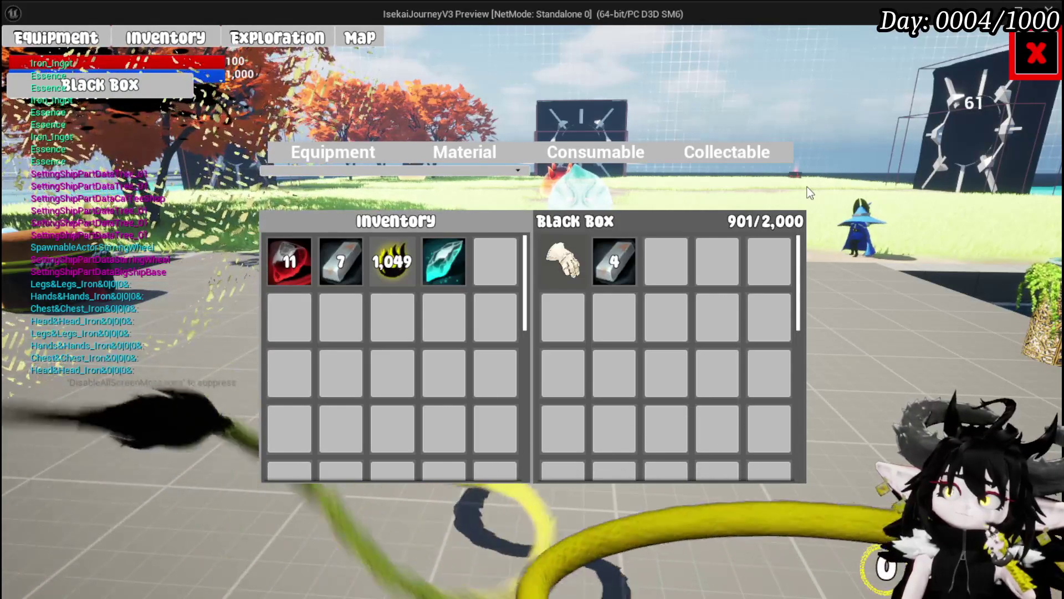
# Step: Deposit the cyan crystal, red item and 1,029 stack into the Black Box, then withdraw them
pyautogui.click(434, 270)
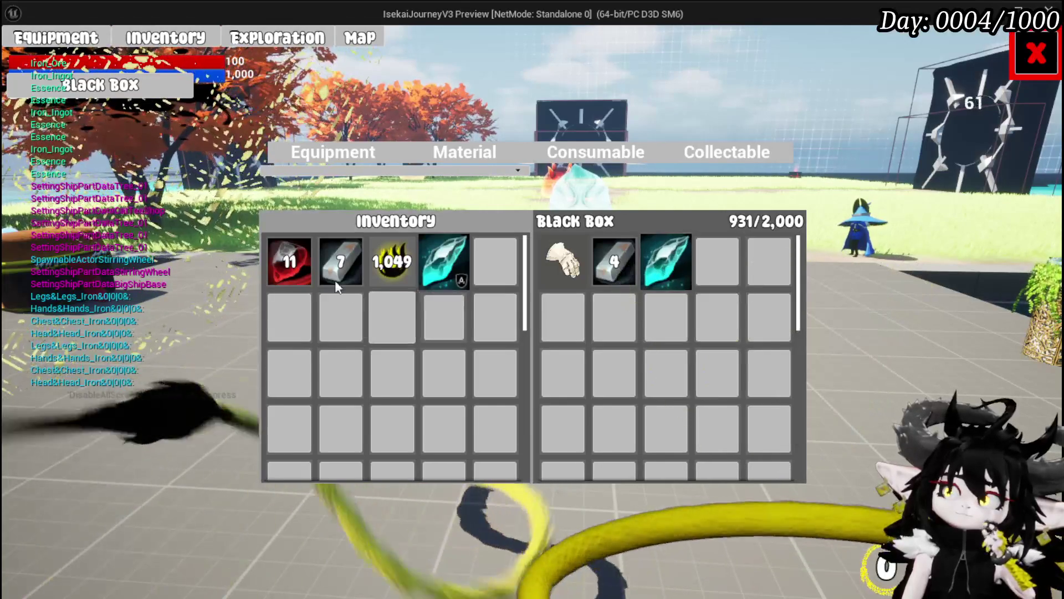
pyautogui.click(275, 271)
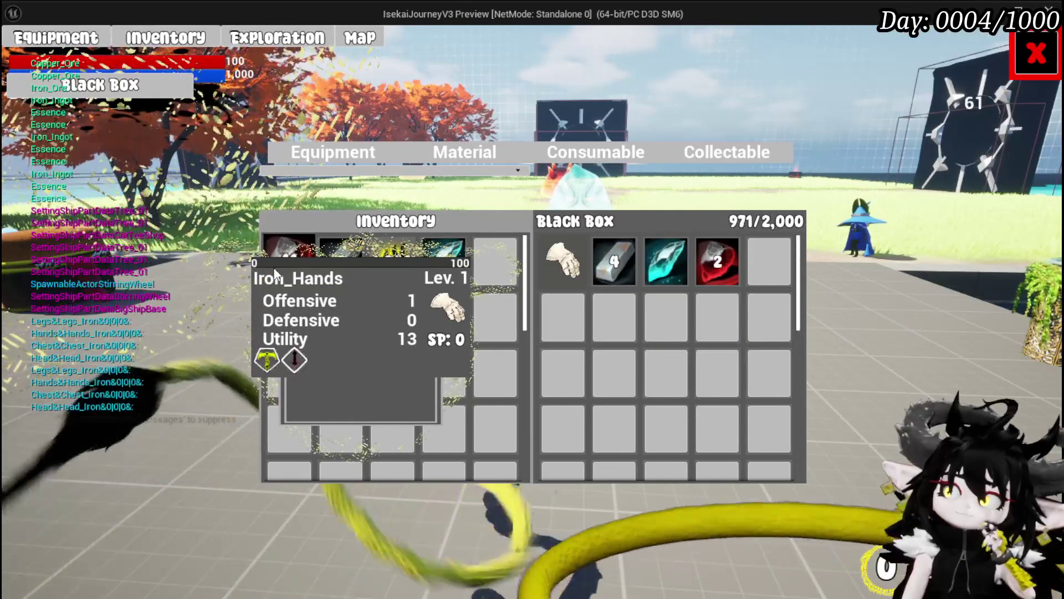
pyautogui.click(394, 279)
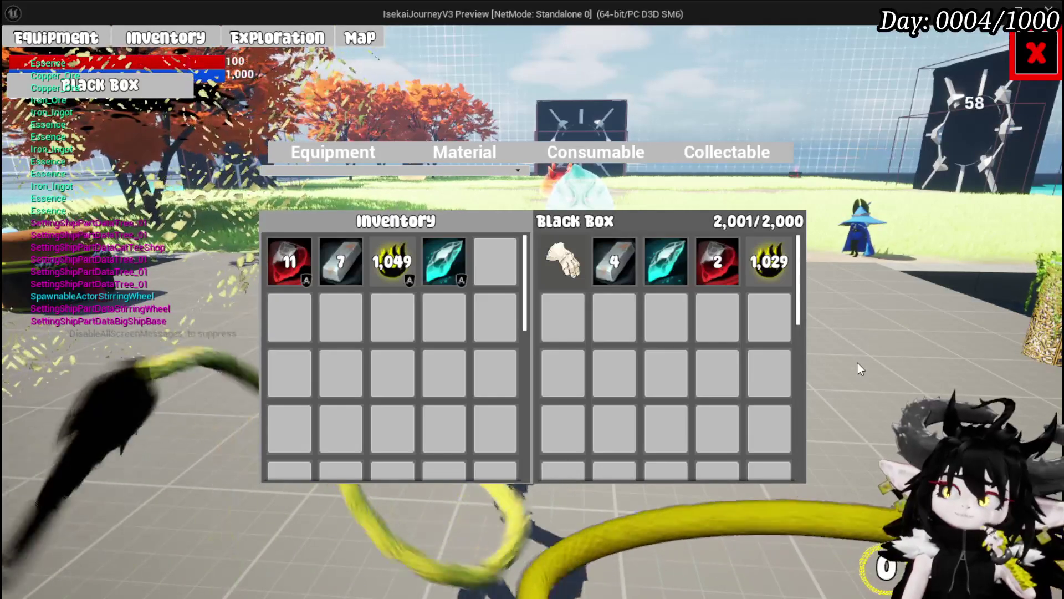
pyautogui.click(769, 260)
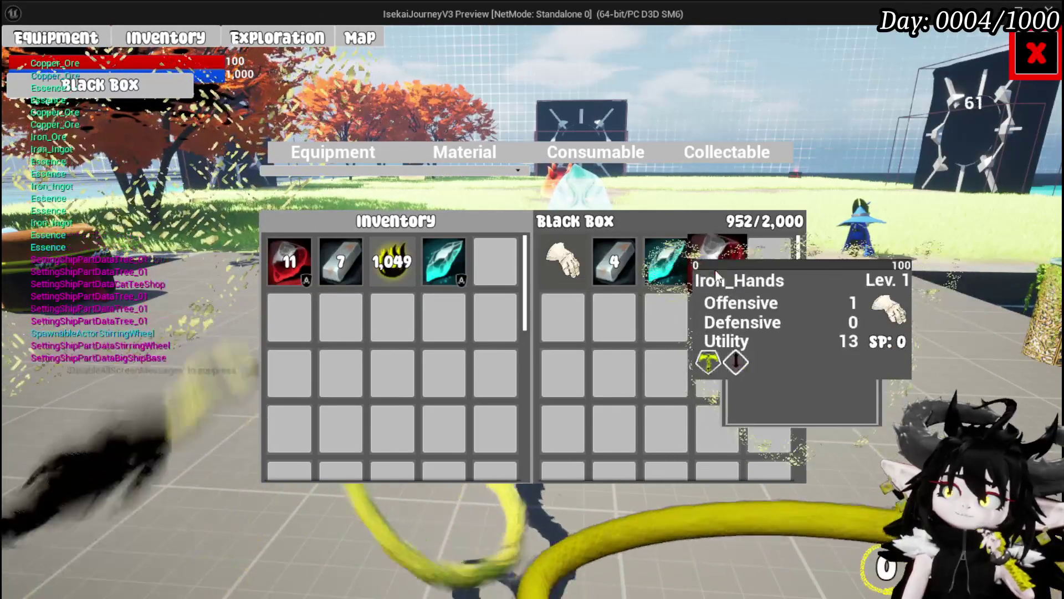
pyautogui.click(714, 272)
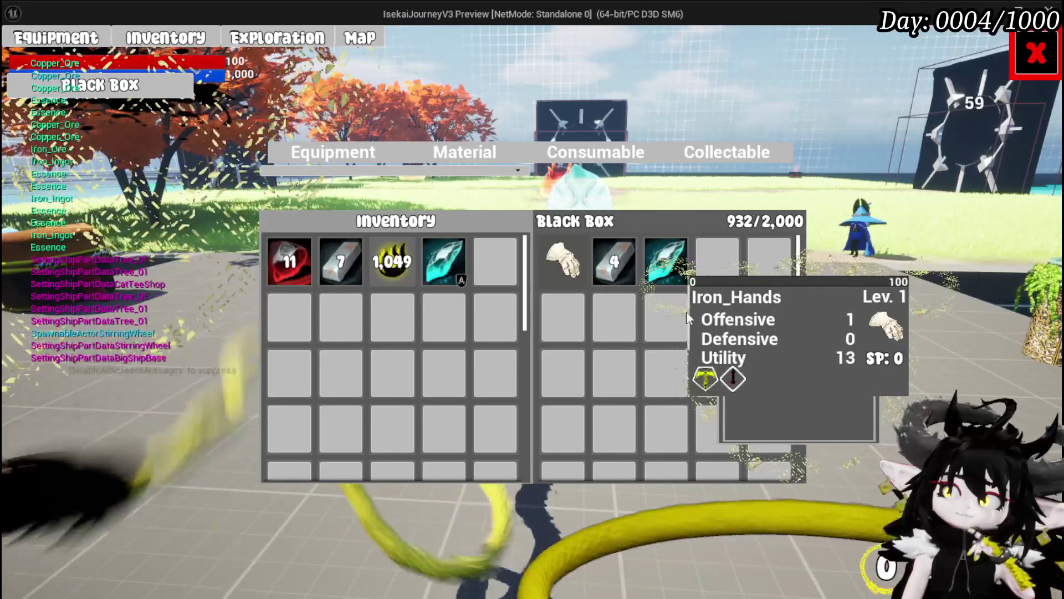
pyautogui.click(667, 271)
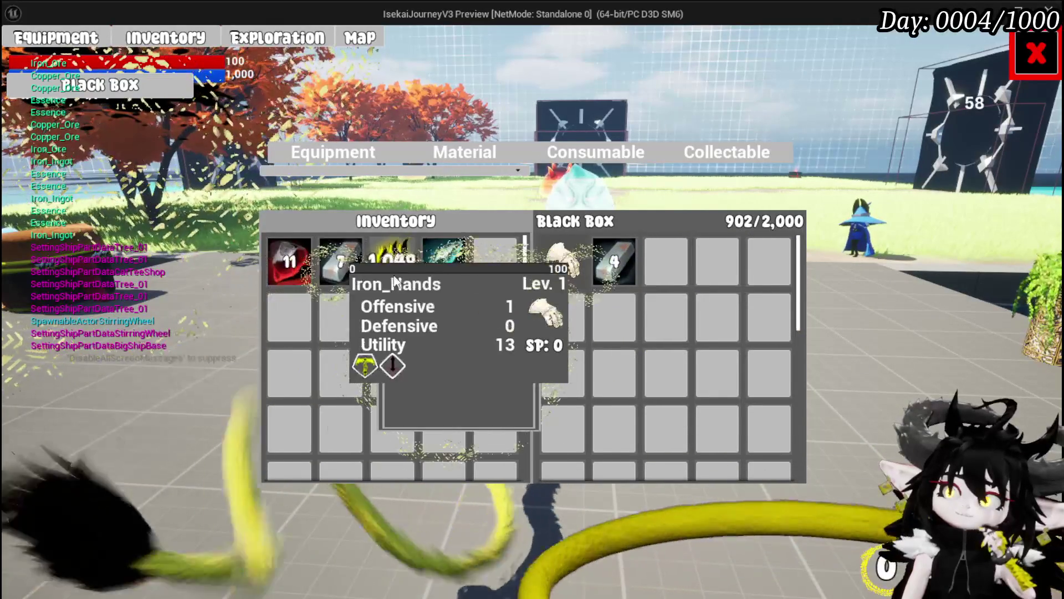
# Step: Shuttle the 1,049 stack in and out of the Black Box, then withdraw one iron ingot
pyautogui.click(391, 271)
pyautogui.click(688, 285)
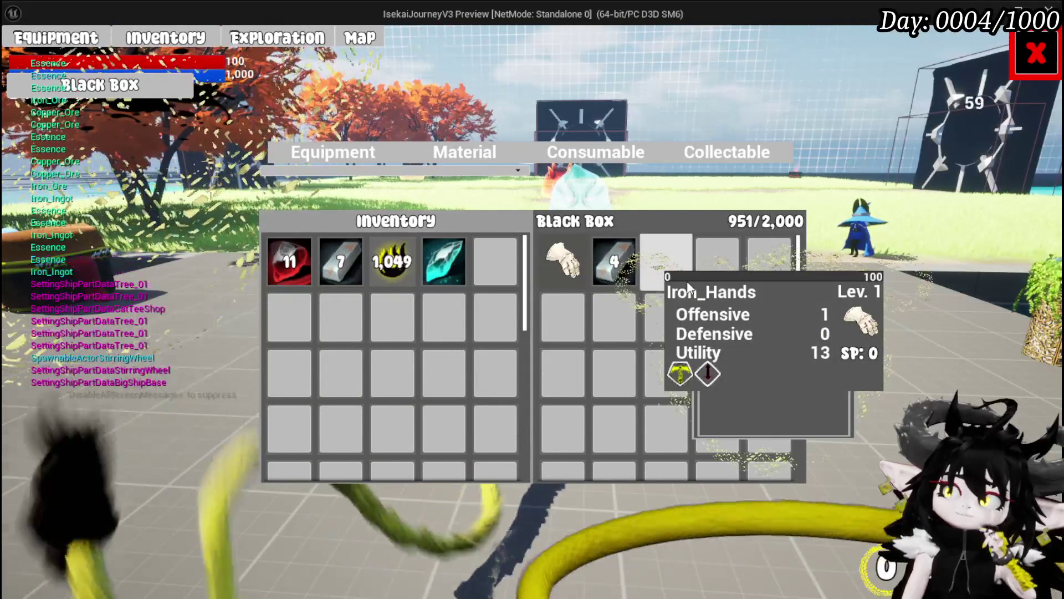
pyautogui.click(391, 270)
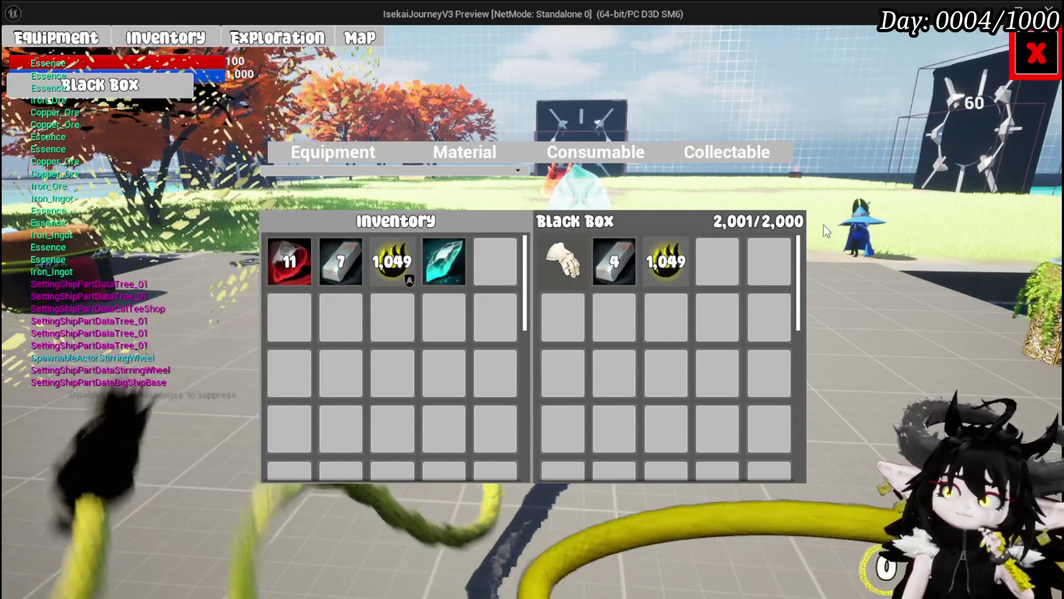
pyautogui.click(674, 272)
pyautogui.click(377, 274)
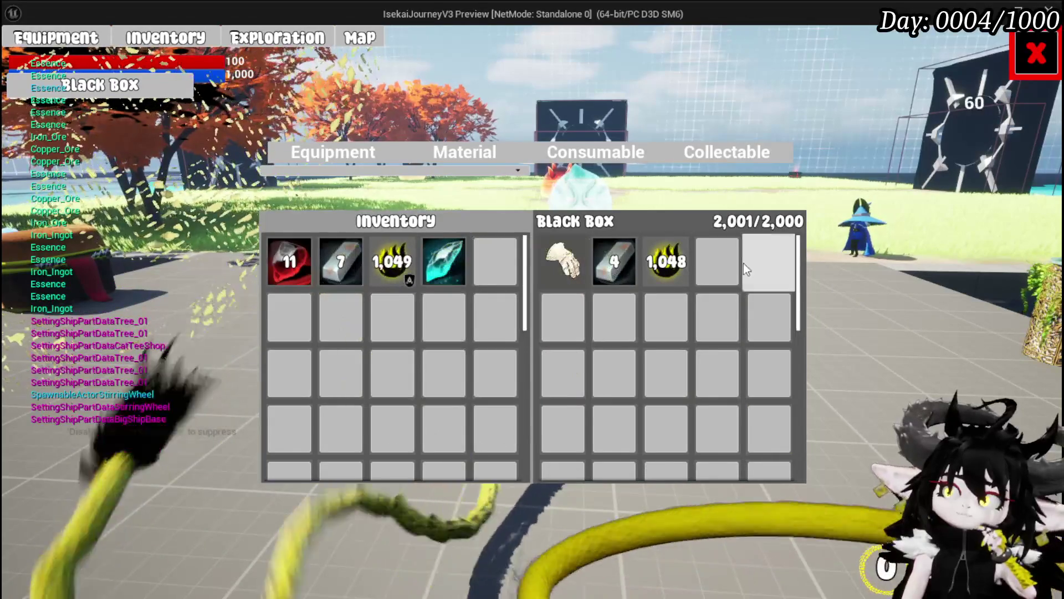
pyautogui.click(674, 266)
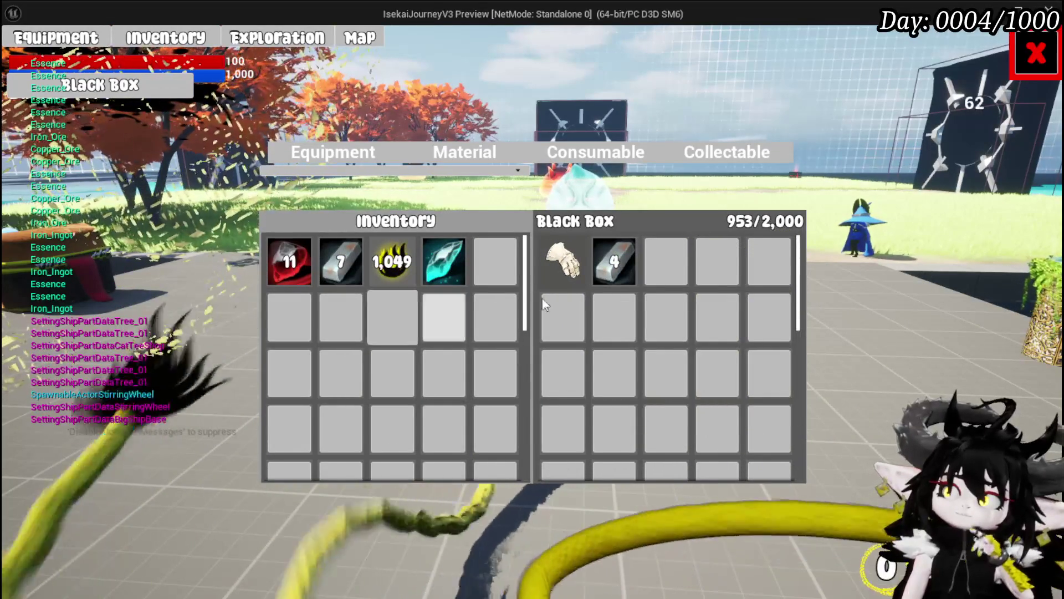
pyautogui.click(629, 262)
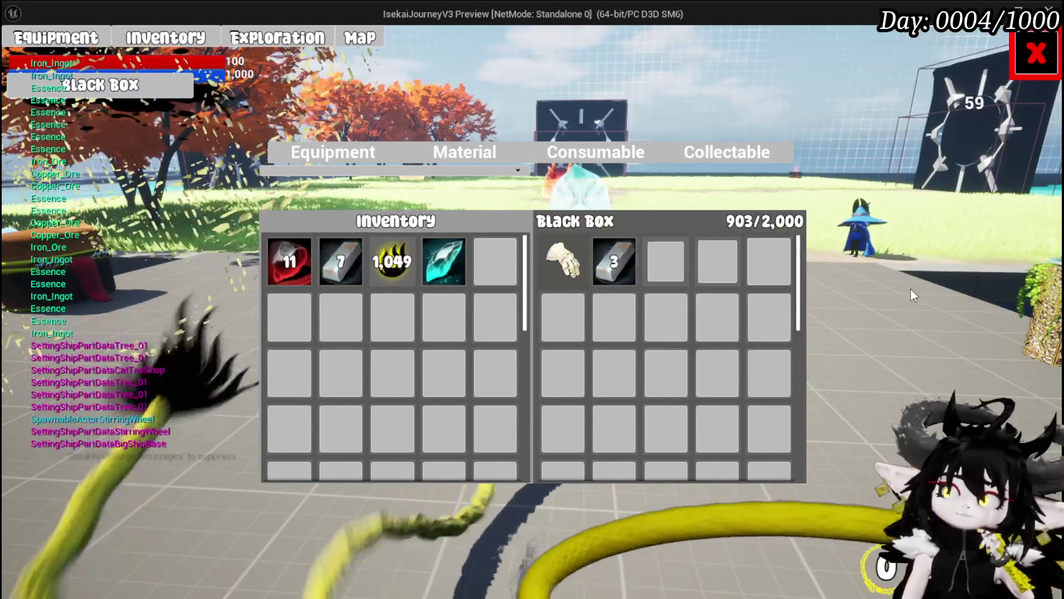